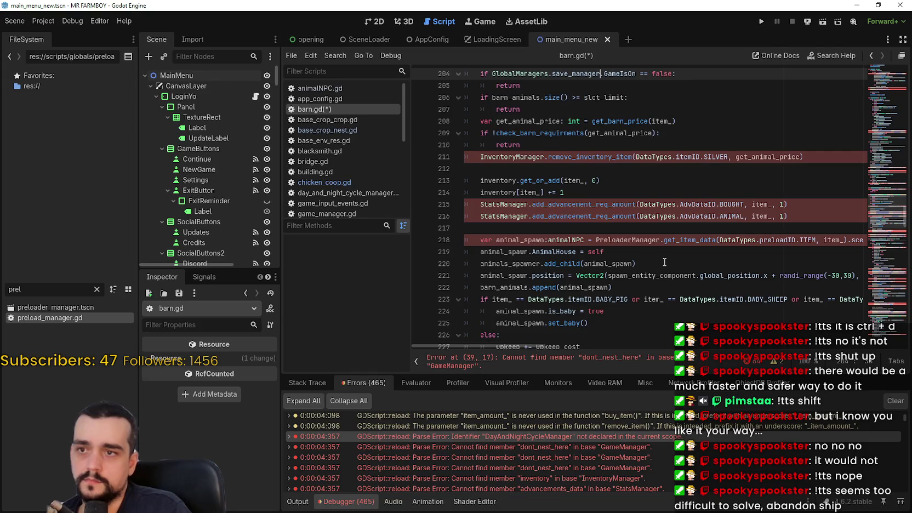
Replace the InventoryManager occurrences in barn.gd with GlobalManagers.inventory_manager
{"action": "double_click", "coordinate": [488, 158]}
{"action": "key", "text": "ctrl+d"}
{"action": "key", "text": "ctrl+d"}
{"action": "key", "text": "ctrl+d"}
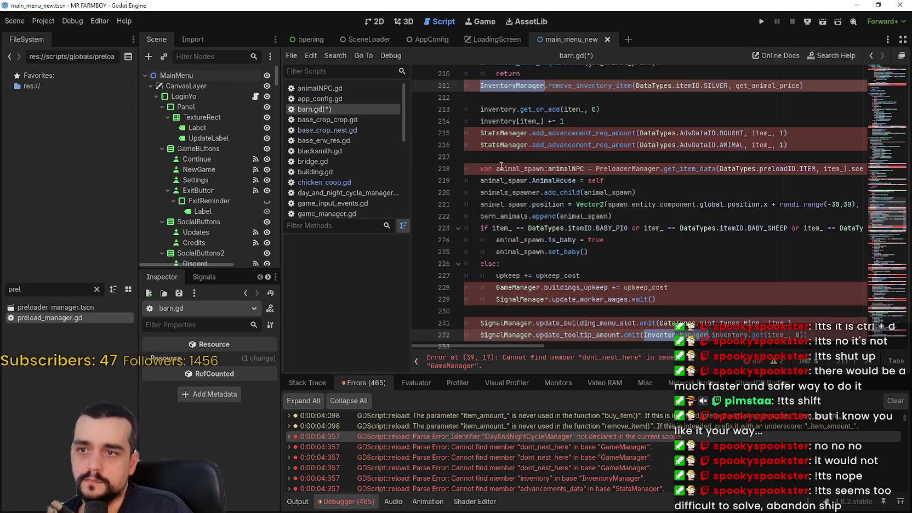
{"action": "key", "text": "ctrl+d"}
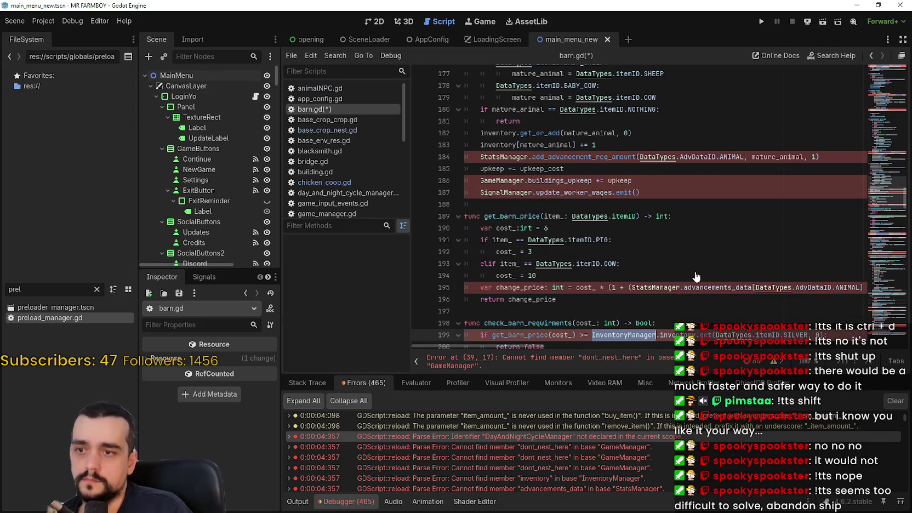
{"action": "type", "text": "Global"}
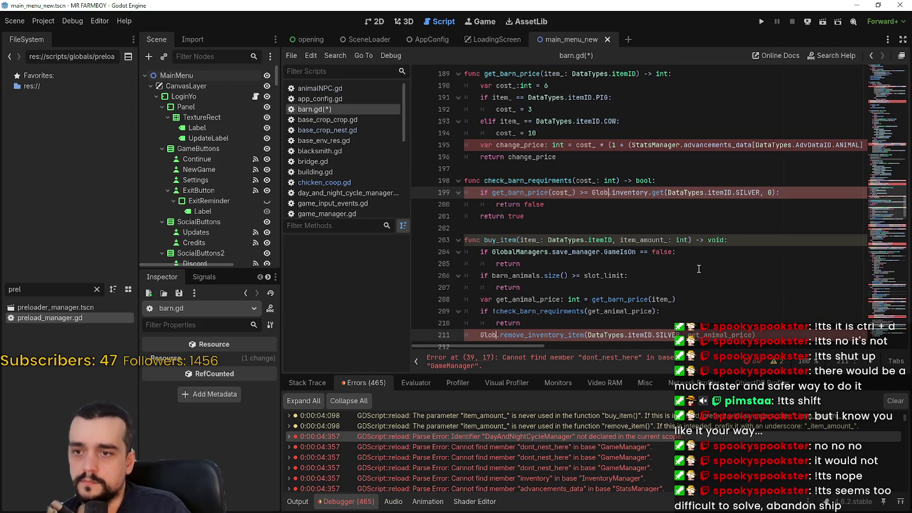
{"action": "key", "text": "Return"}
{"action": "type", "text": ".inven"}
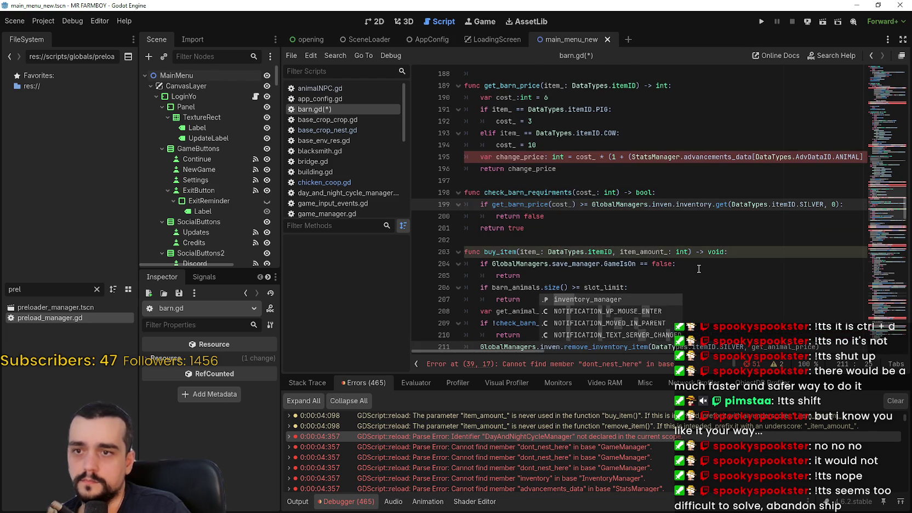
{"action": "key", "text": "Return"}
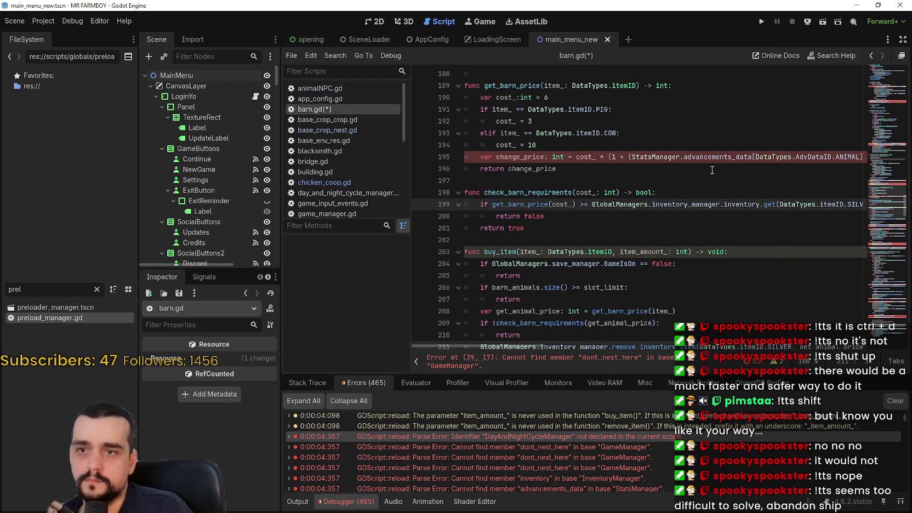
Replace StatsManager on line 195 of barn.gd with GlobalManagers.stats_manager
{"action": "left_click", "coordinate": [649, 157]}
{"action": "double_click", "coordinate": [649, 158]}
{"action": "scroll", "coordinate": [671, 203], "scroll_direction": "down", "scroll_amount": 20}
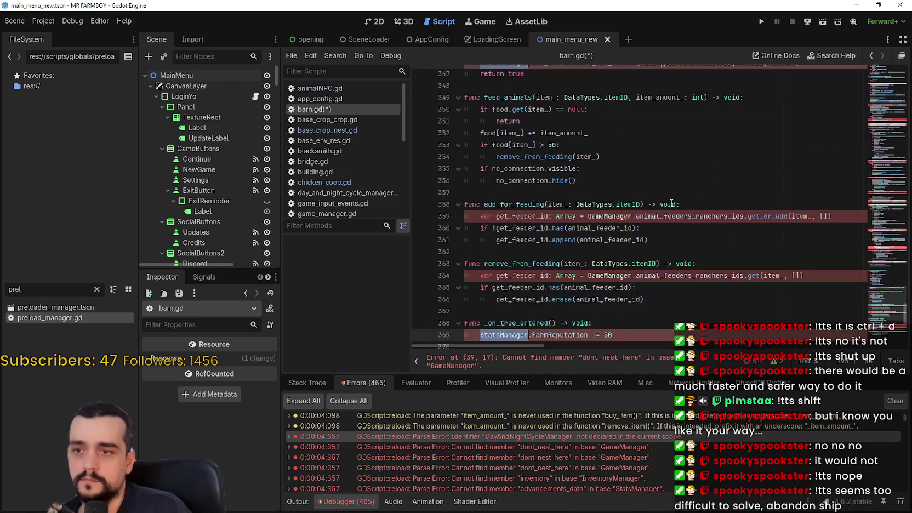
{"action": "scroll", "coordinate": [671, 202], "scroll_direction": "up", "scroll_amount": 20}
{"action": "scroll", "coordinate": [652, 236], "scroll_direction": "right", "scroll_amount": 5}
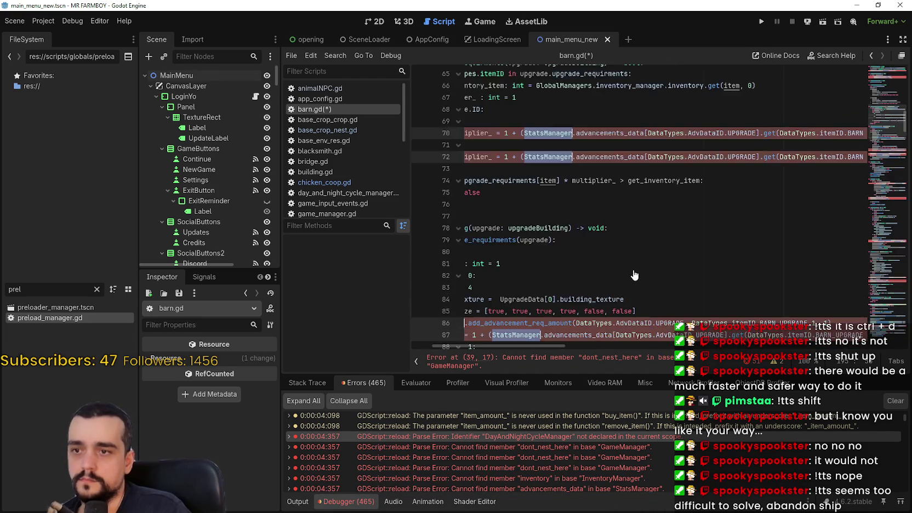
{"action": "scroll", "coordinate": [635, 268], "scroll_direction": "down", "scroll_amount": 20}
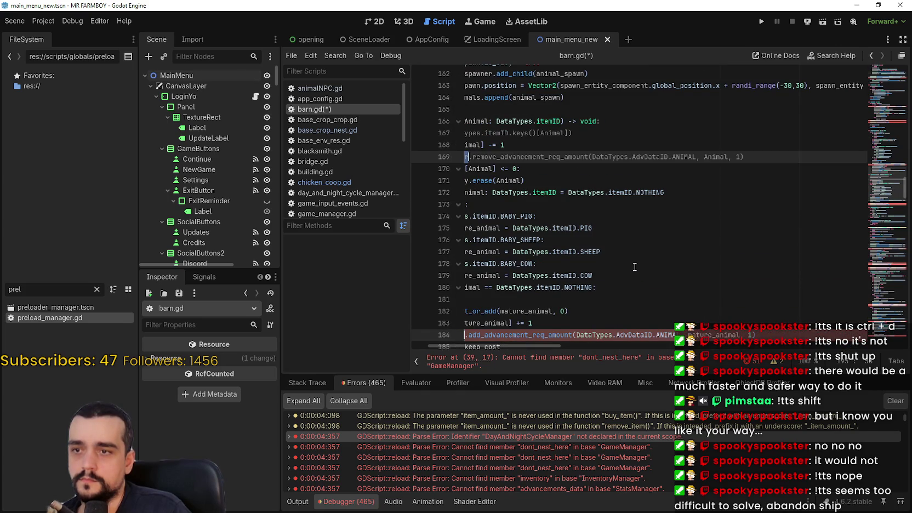
{"action": "type", "text": "Global.advancements_data[DataTypes.AdvDataID.ANIMAL].get(item_, 0) / 3))"}
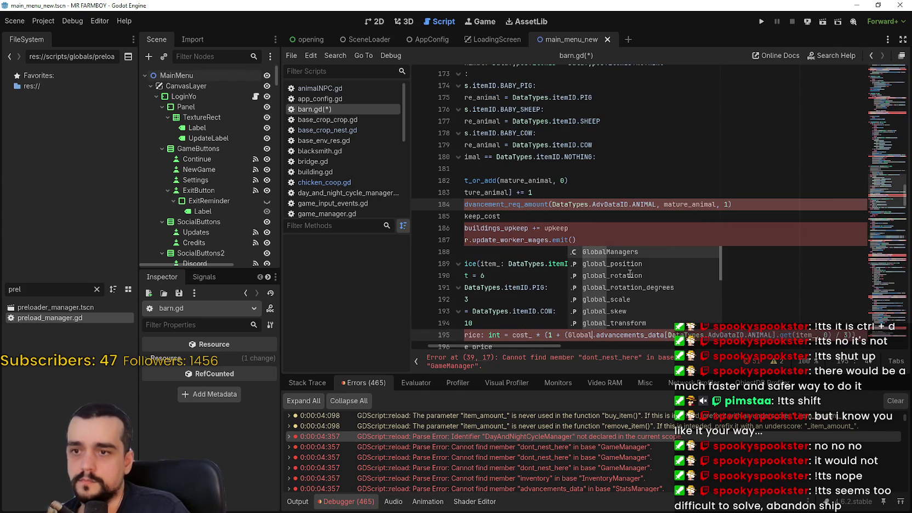
{"action": "key", "text": "Return"}
{"action": "type", "text": ".stats"}
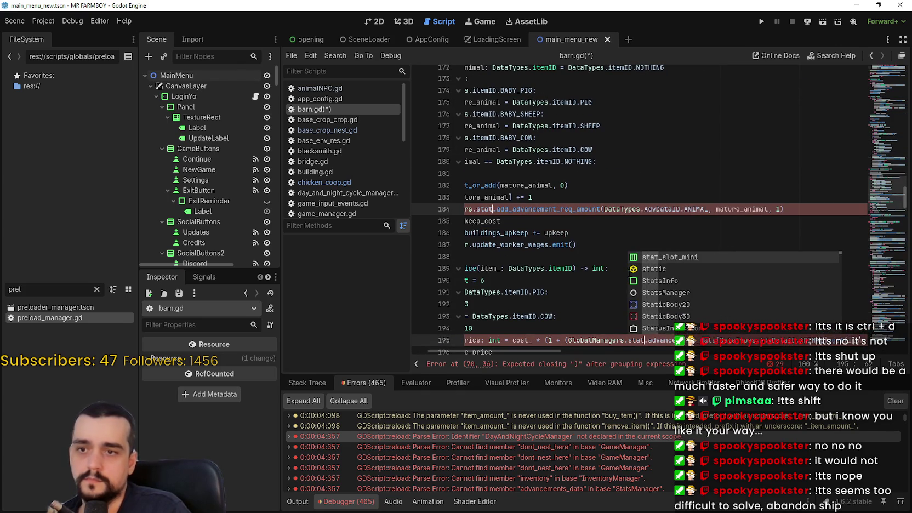
{"action": "key", "text": "Return"}
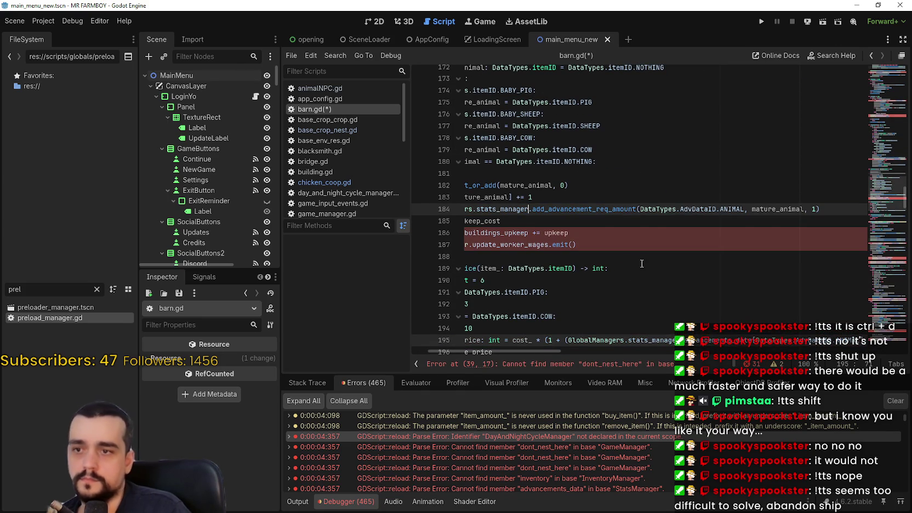
{"action": "triple_click", "coordinate": [508, 249]}
{"action": "double_click", "coordinate": [504, 240]}
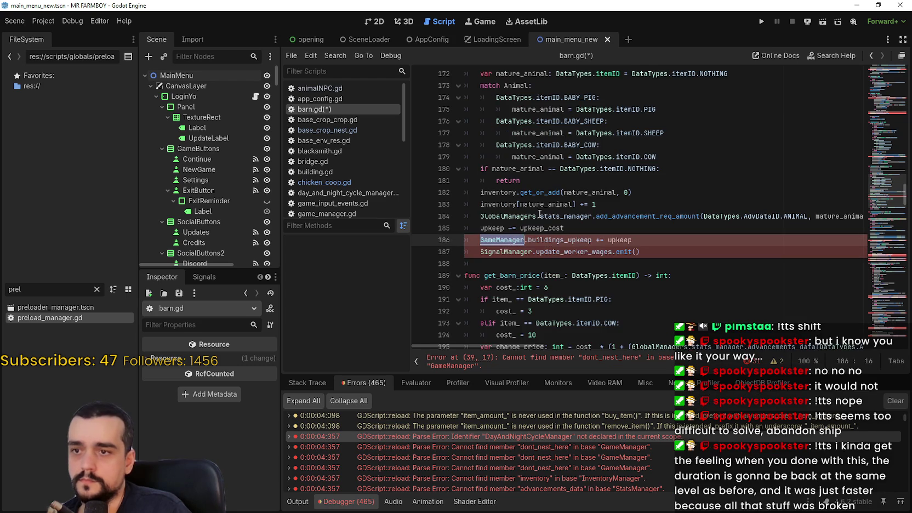
Change GameManager.buildings_upkeep on line 186 to GlobalManagers.game_manager.buildings_upkeep
{"action": "key", "text": "ctrl+d"}
{"action": "key", "text": "ctrl+d"}
{"action": "key", "text": "ctrl+d"}
{"action": "key", "text": "ctrl+d"}
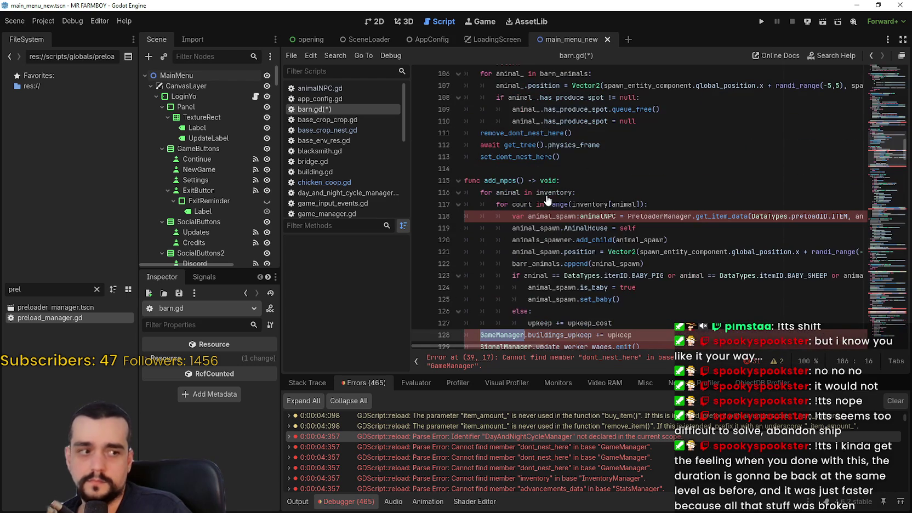
{"action": "type", "text": "gl"}
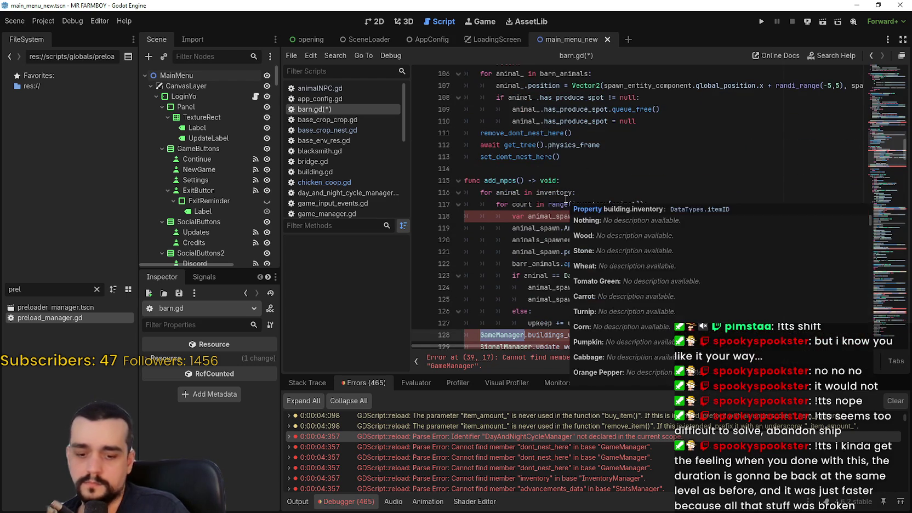
{"action": "key", "text": "Escape"}
{"action": "type", "text": "obal"}
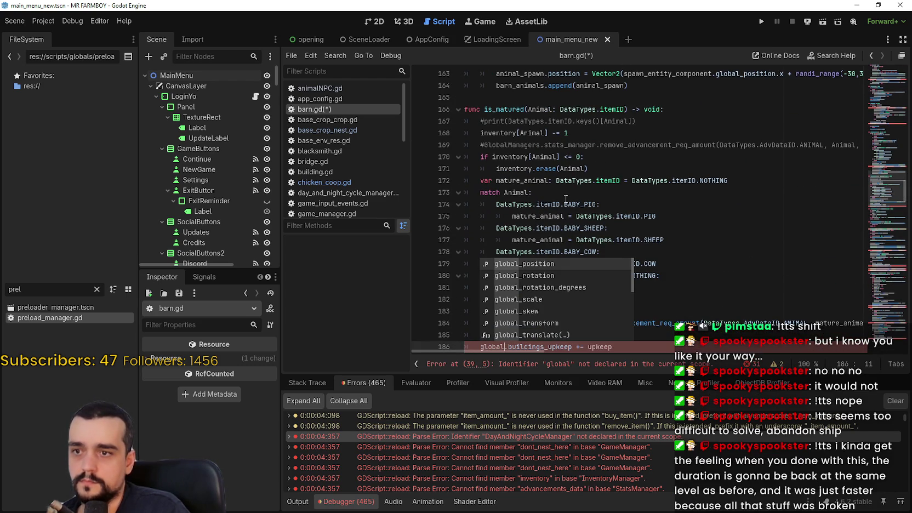
{"action": "type", "text": "m"}
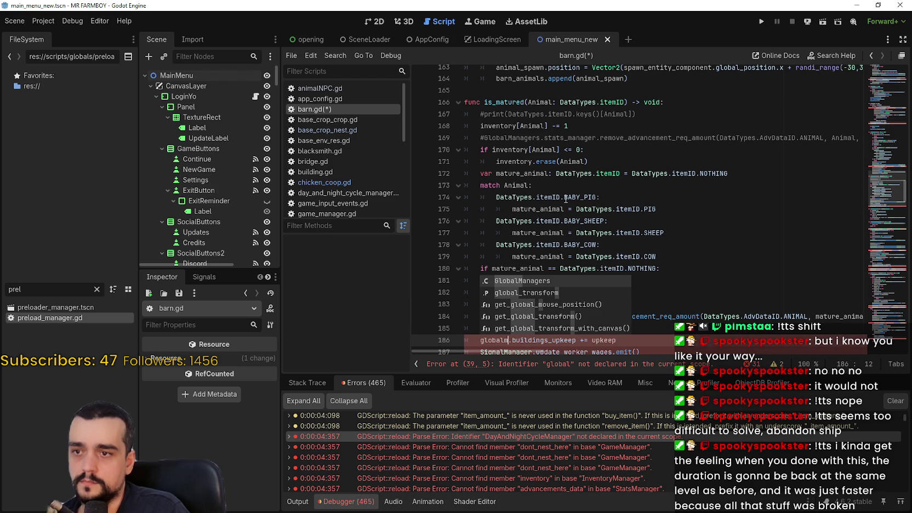
{"action": "key", "text": "Return"}
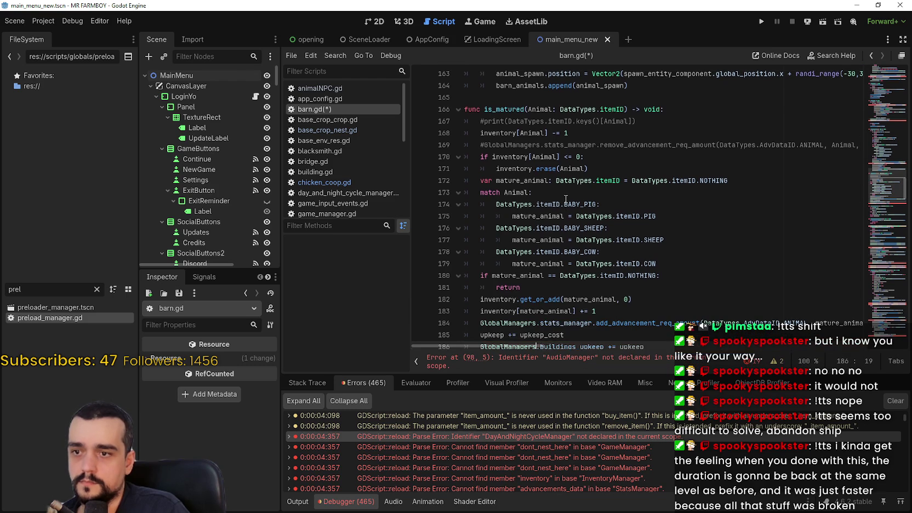
{"action": "key", "text": "Right"}
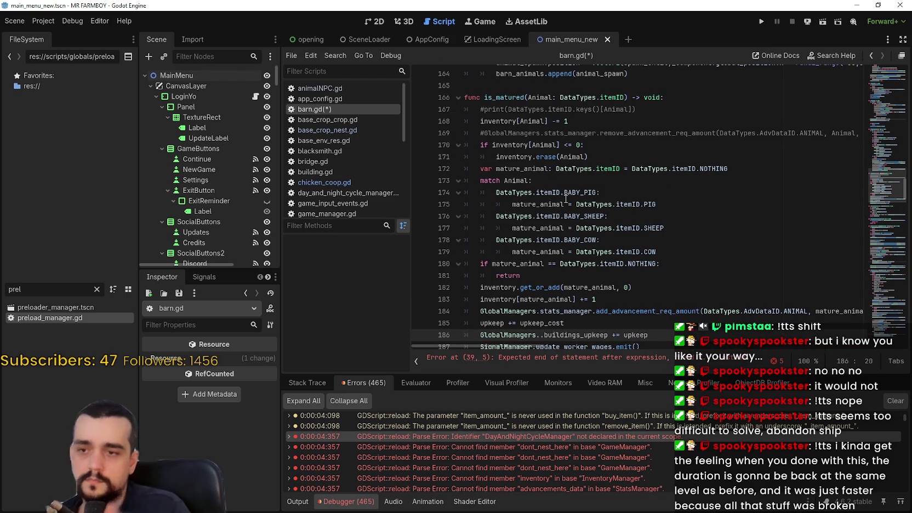
{"action": "type", "text": "."}
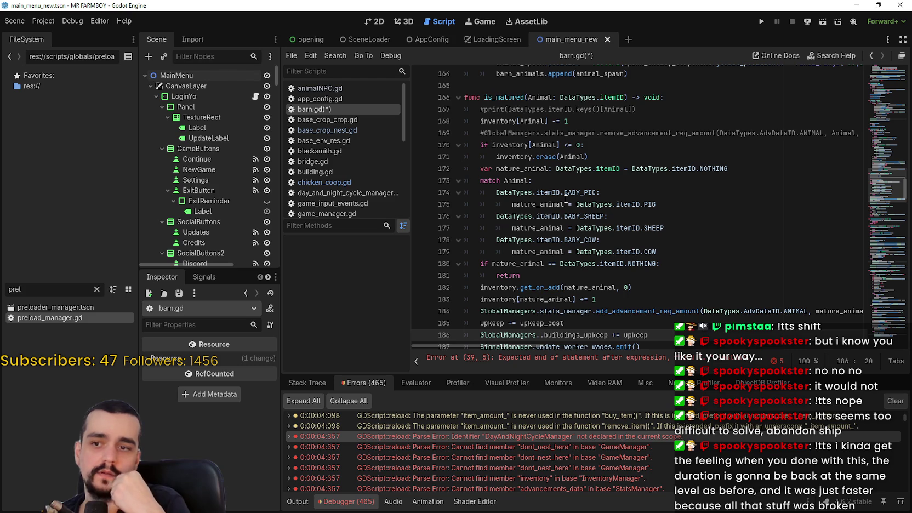
{"action": "type", "text": "game"}
{"action": "key", "text": "Return"}
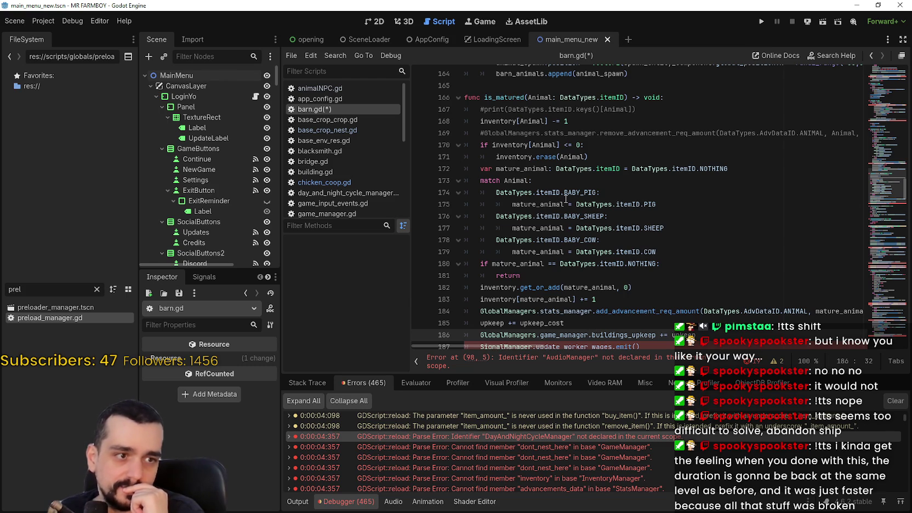
{"action": "scroll", "coordinate": [548, 203], "scroll_direction": "down", "scroll_amount": 4}
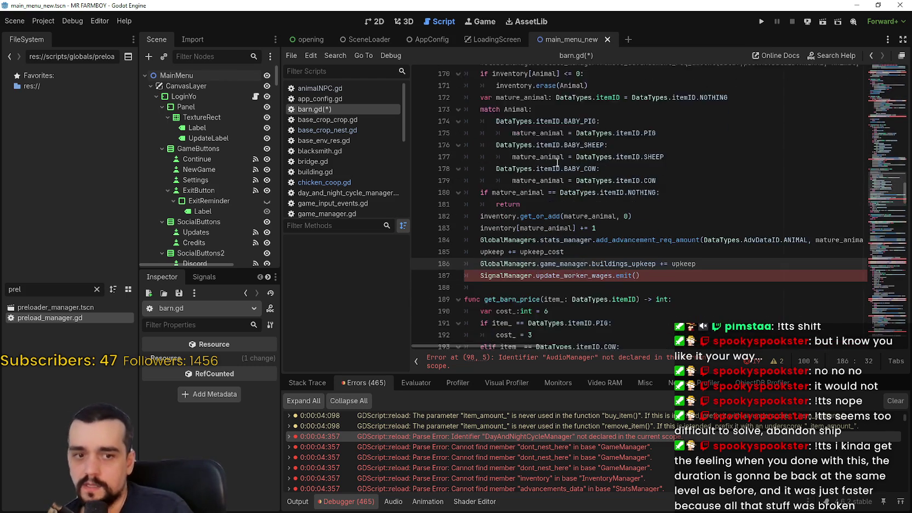
Replace SignalManager on line 187 with GlobalManagers.signal_manager for update_worker_wages
{"action": "left_click", "coordinate": [515, 205]}
{"action": "double_click", "coordinate": [492, 205]}
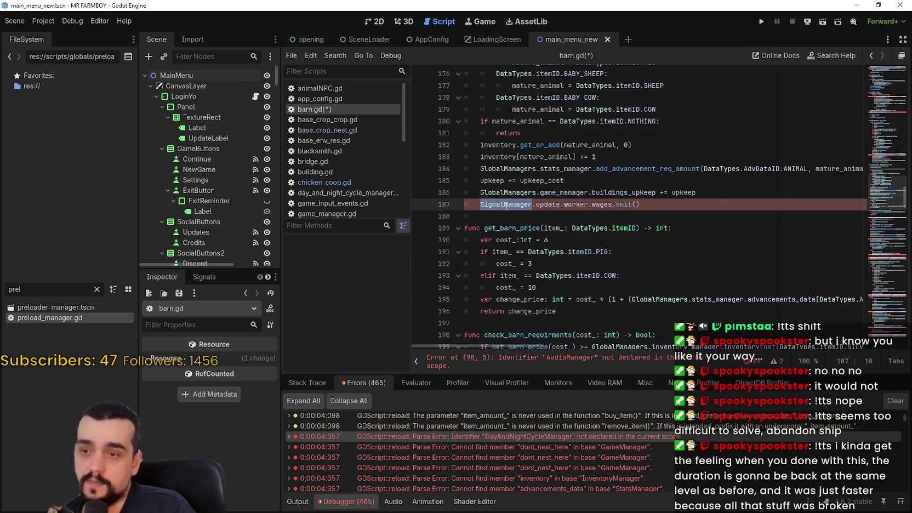
{"action": "scroll", "coordinate": [506, 205], "scroll_direction": "down", "scroll_amount": 20}
{"action": "scroll", "coordinate": [689, 274], "scroll_direction": "up", "scroll_amount": 20}
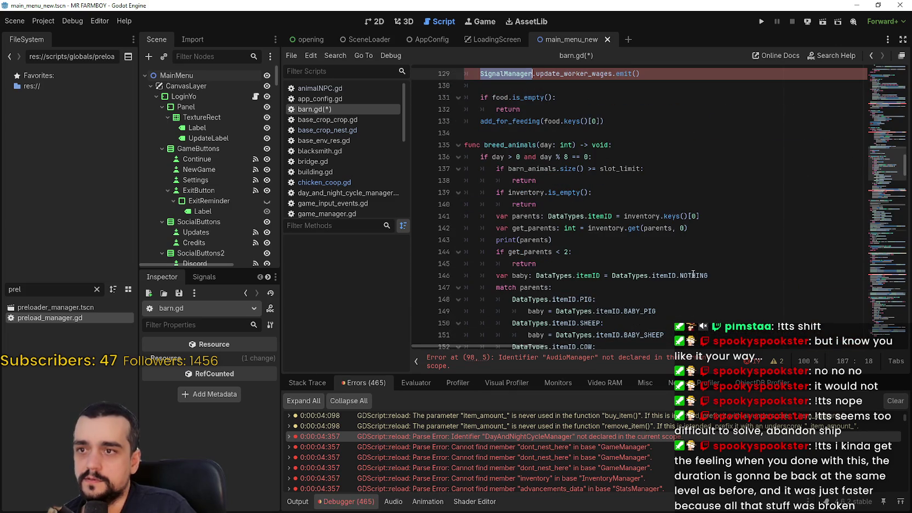
{"action": "type", "text": "Global.update_worker_wages.emit("}
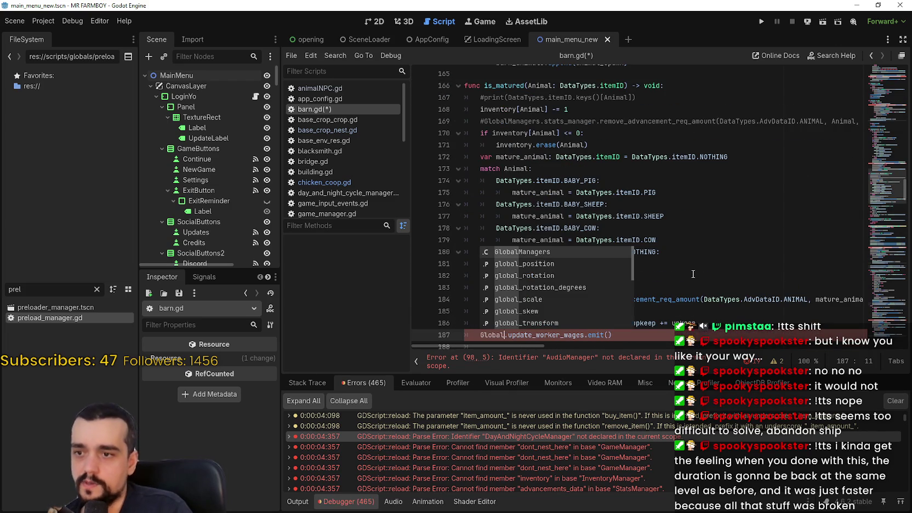
{"action": "key", "text": "Return"}
{"action": "type", "text": ".signal"}
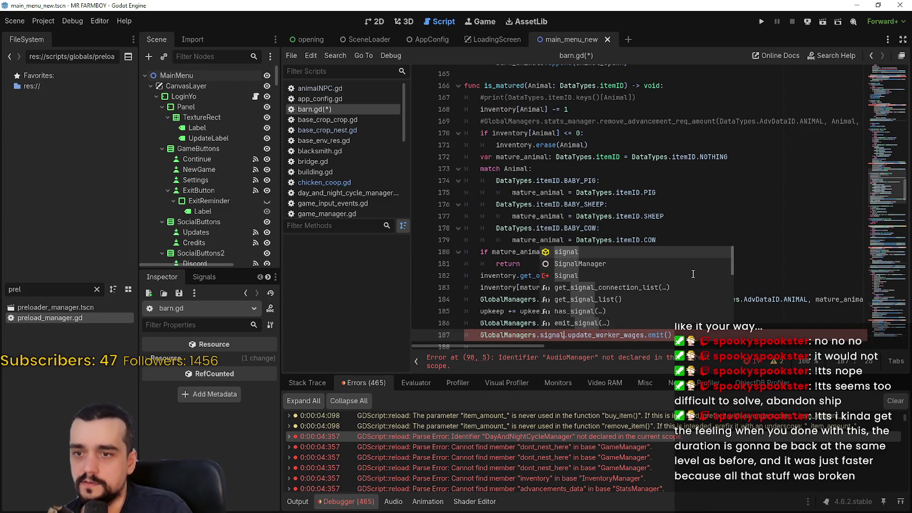
{"action": "type", "text": "_manager"}
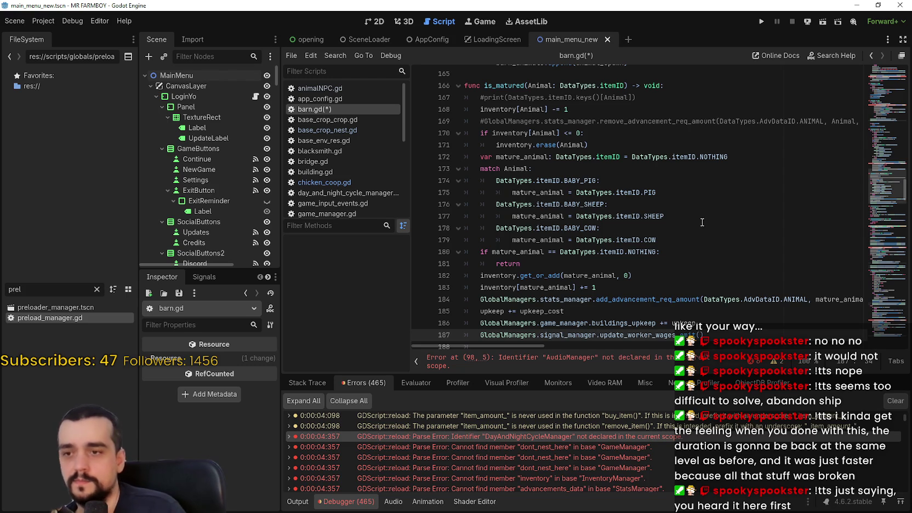
Replace AudioManager on line 98 with GlobalManagers.audio_manager for create_audio
{"action": "scroll", "coordinate": [703, 222], "scroll_direction": "up", "scroll_amount": 20}
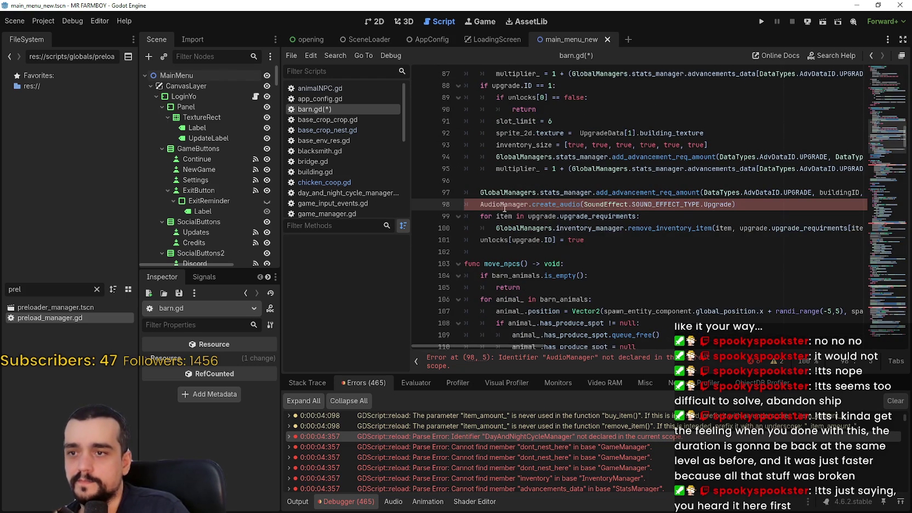
{"action": "double_click", "coordinate": [502, 204]}
{"action": "type", "text": "Global"}
{"action": "key", "text": "Return"}
{"action": "type", "text": ".audio"}
{"action": "key", "text": "Escape"}
{"action": "left_click", "coordinate": [595, 362]}
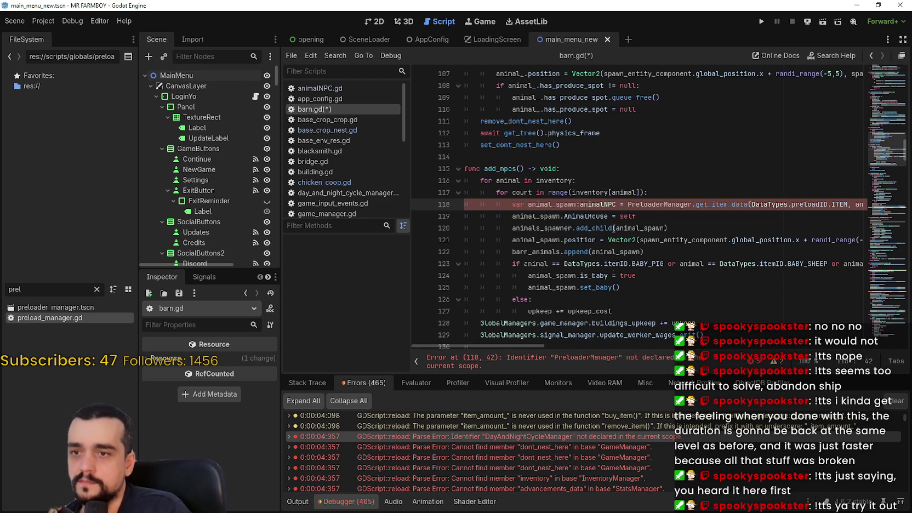
Replace PreloaderManager on line 118 with GlobalManagers.preload_manager for get_item_data
{"action": "double_click", "coordinate": [686, 205]}
{"action": "key", "text": "ctrl+d"}
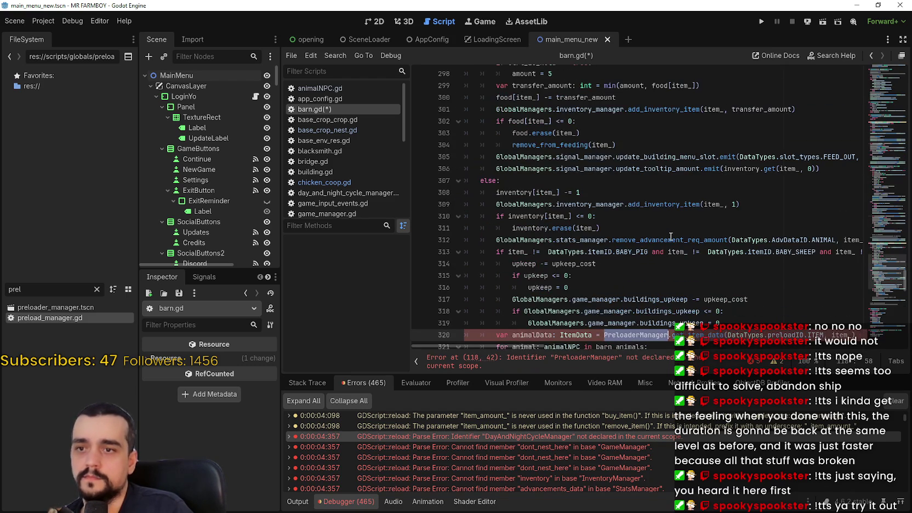
{"action": "type", "text": "Global"}
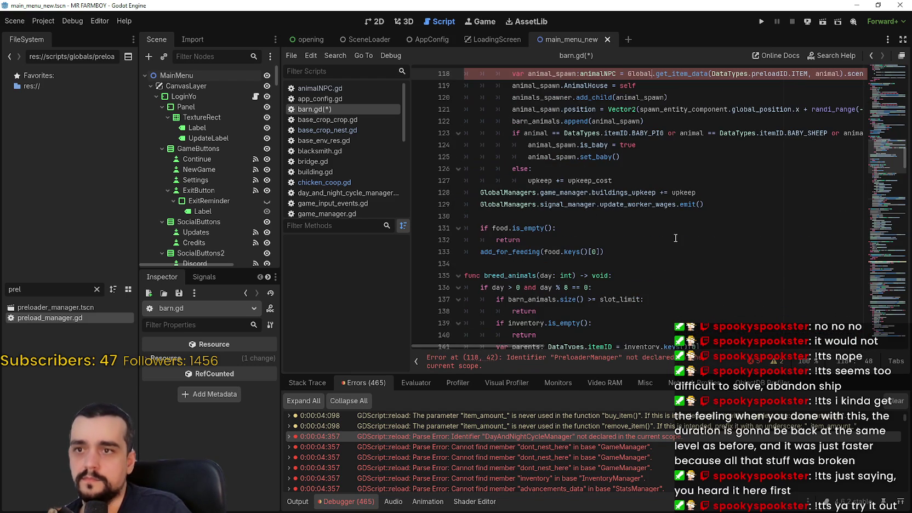
{"action": "type", "text": "M"}
{"action": "key", "text": "Return"}
{"action": "type", "text": ".pre"}
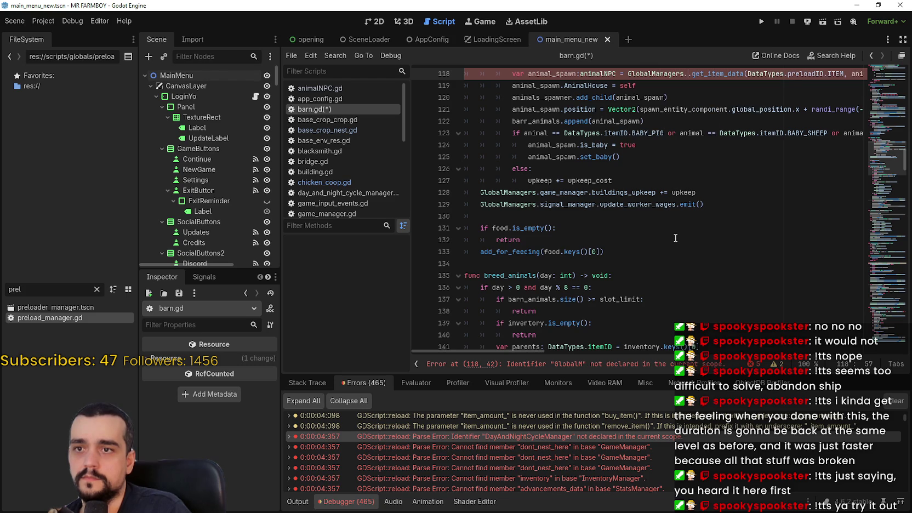
{"action": "type", "text": "load_manager"}
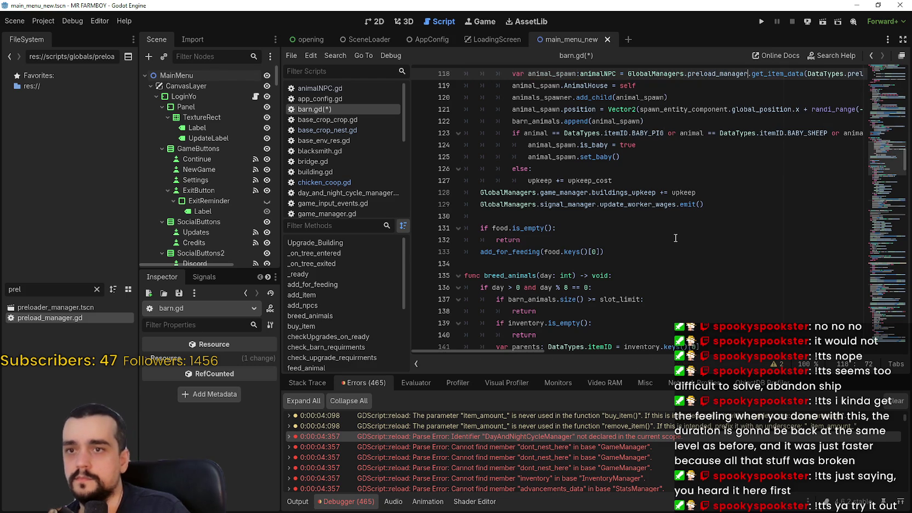
Return to the top of barn.gd and save the script
{"action": "left_click", "coordinate": [622, 231]}
{"action": "scroll", "coordinate": [622, 229], "scroll_direction": "down", "scroll_amount": 2}
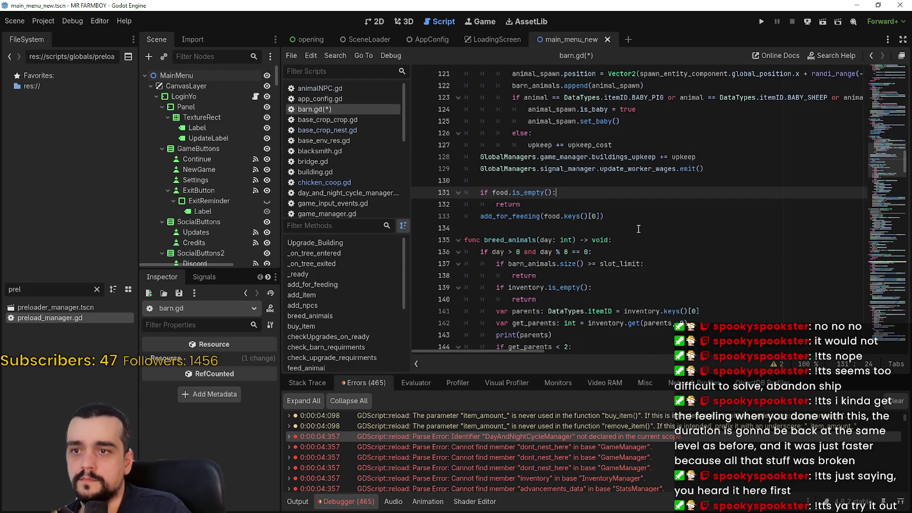
{"action": "mouse_move", "coordinate": [869, 209]}
{"action": "left_mouse_down"}
{"action": "mouse_move", "coordinate": [872, 188]}
{"action": "mouse_move", "coordinate": [873, 299]}
{"action": "mouse_move", "coordinate": [871, 66]}
{"action": "left_mouse_up"}
{"action": "left_click", "coordinate": [717, 158]}
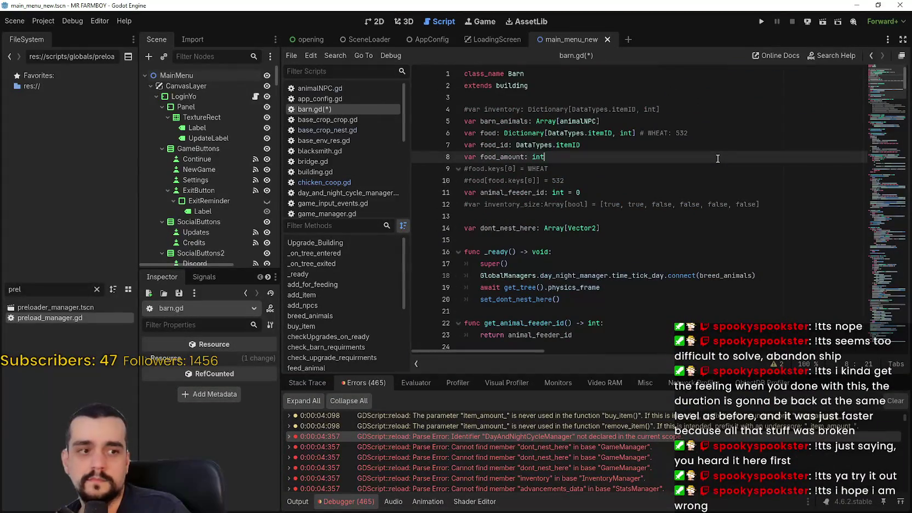
{"action": "key", "text": "ctrl+s"}
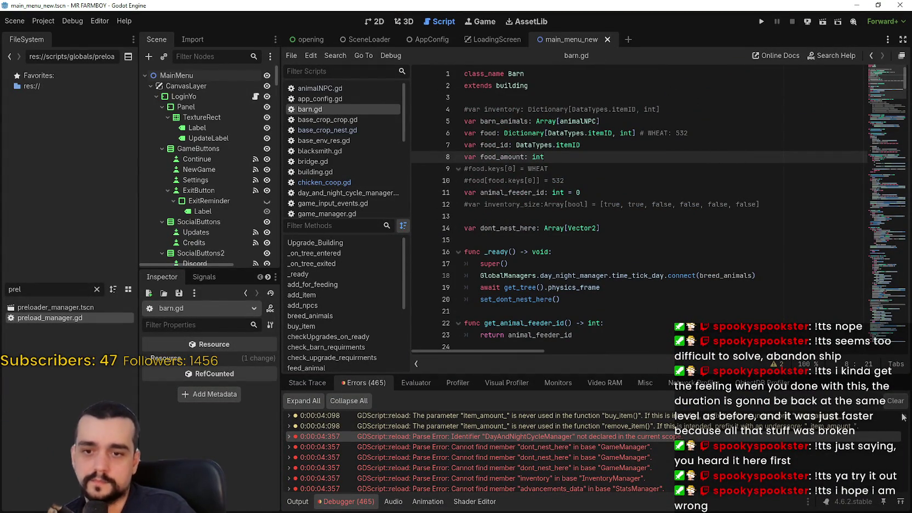
{"action": "scroll", "coordinate": [904, 427], "scroll_direction": "down", "scroll_amount": 5}
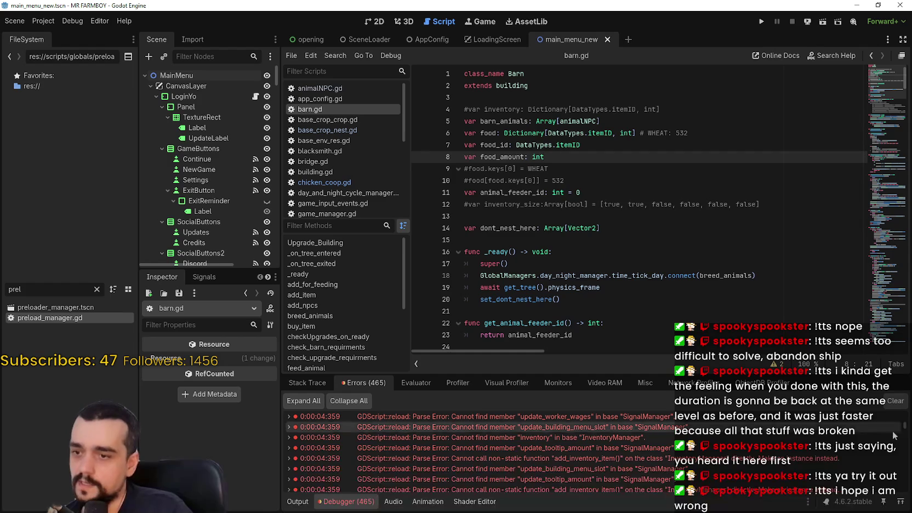
Open merchant_npc.gd at the close_merchant_menu error and start retyping SignalManager on line 23 as GlobalM
{"action": "left_click", "coordinate": [596, 466]}
{"action": "scroll", "coordinate": [667, 447], "scroll_direction": "down", "scroll_amount": 3}
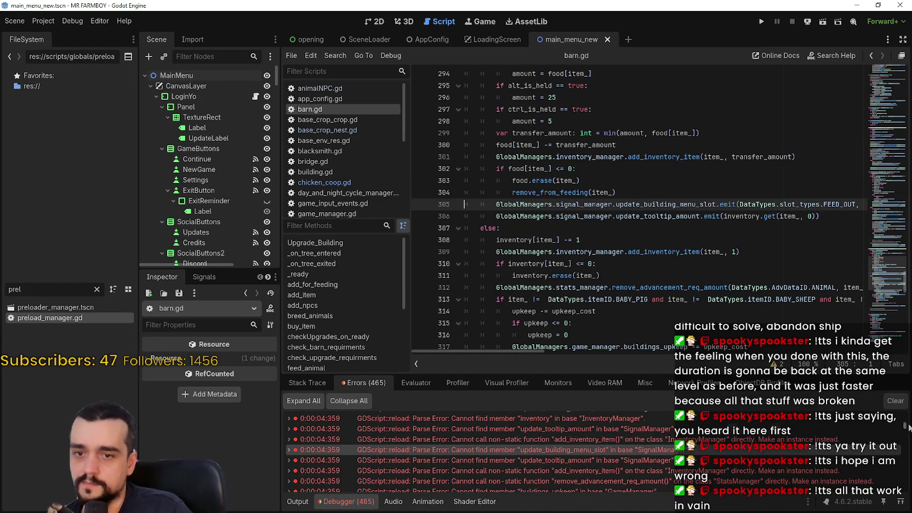
{"action": "scroll", "coordinate": [665, 453], "scroll_direction": "down", "scroll_amount": 3}
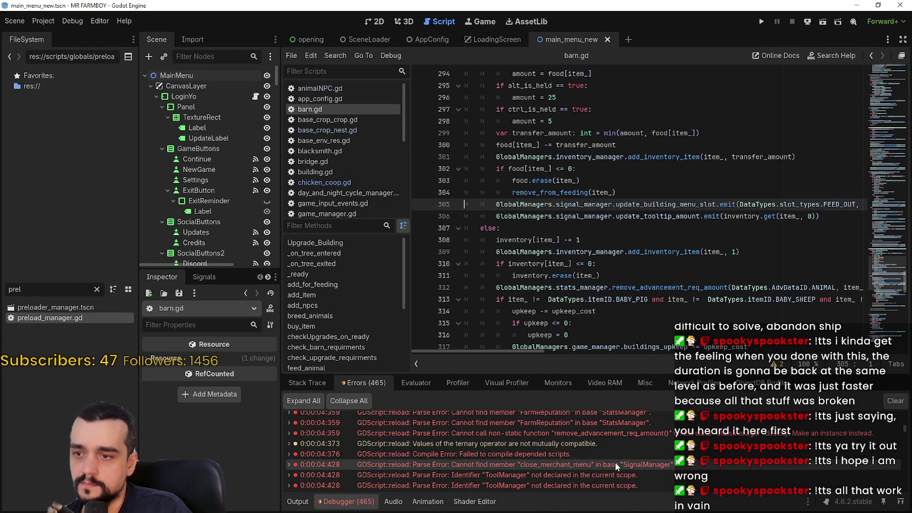
{"action": "left_click", "coordinate": [615, 462]}
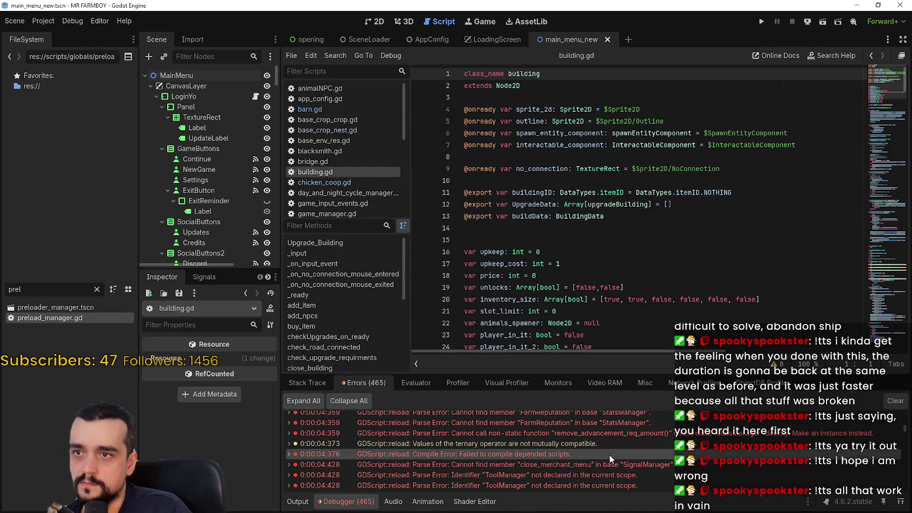
{"action": "left_click", "coordinate": [606, 464]}
{"action": "left_click", "coordinate": [477, 204]}
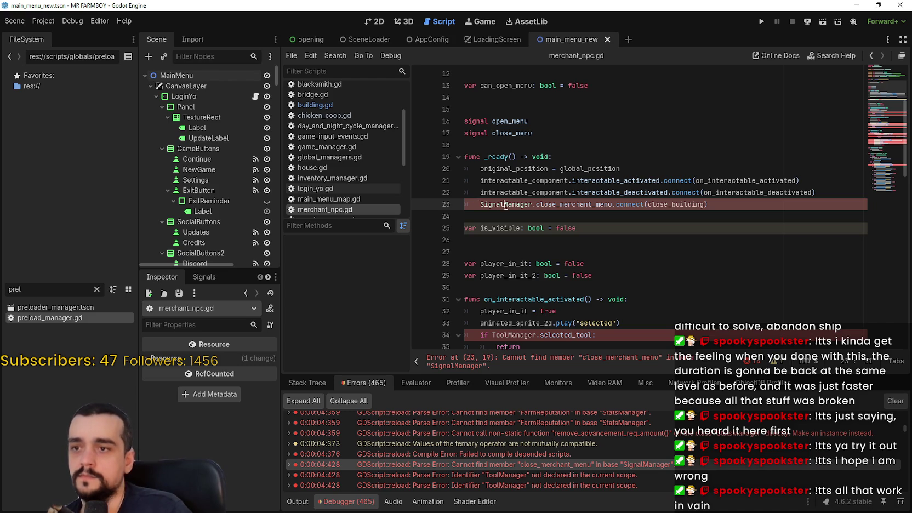
{"action": "double_click", "coordinate": [497, 204]}
{"action": "scroll", "coordinate": [502, 208], "scroll_direction": "down", "scroll_amount": 6}
{"action": "scroll", "coordinate": [505, 209], "scroll_direction": "down", "scroll_amount": 3}
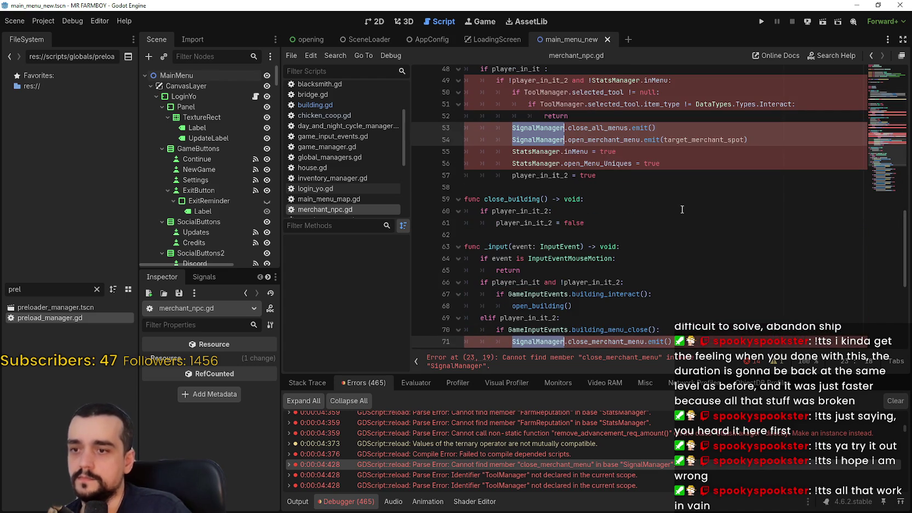
{"action": "type", "text": "GlobalM.close_merchant_menu.connect(close_building"}
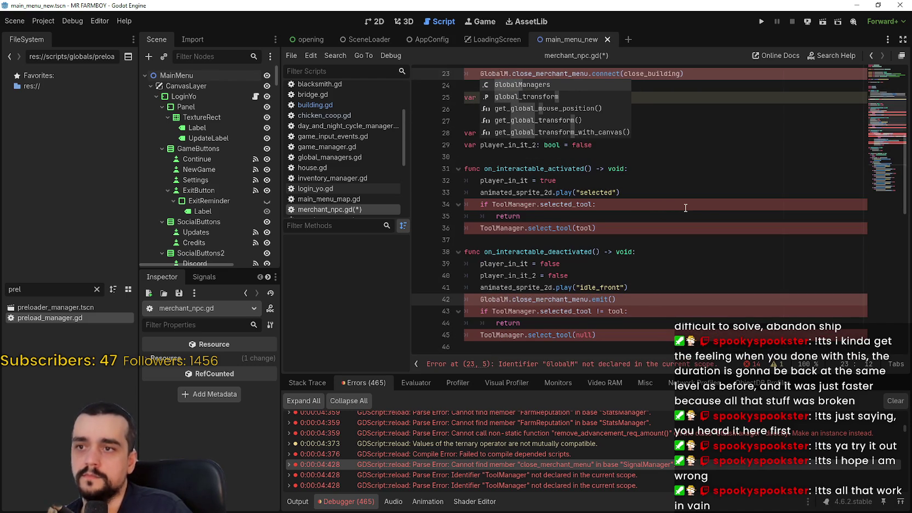
Complete GlobalManagers.signal_manager on lines 23 and 42 for the close_merchant_menu signal
{"action": "key", "text": "Return"}
{"action": "type", "text": "."}
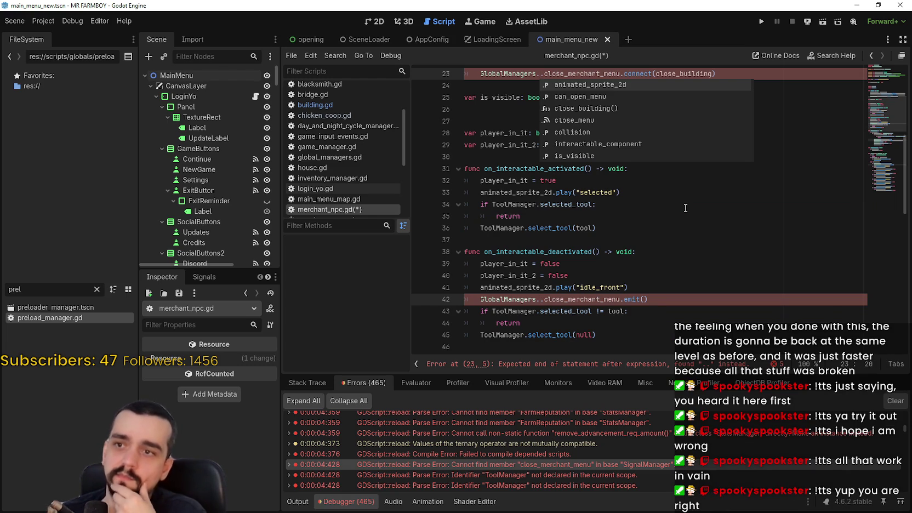
{"action": "type", "text": "signal_"}
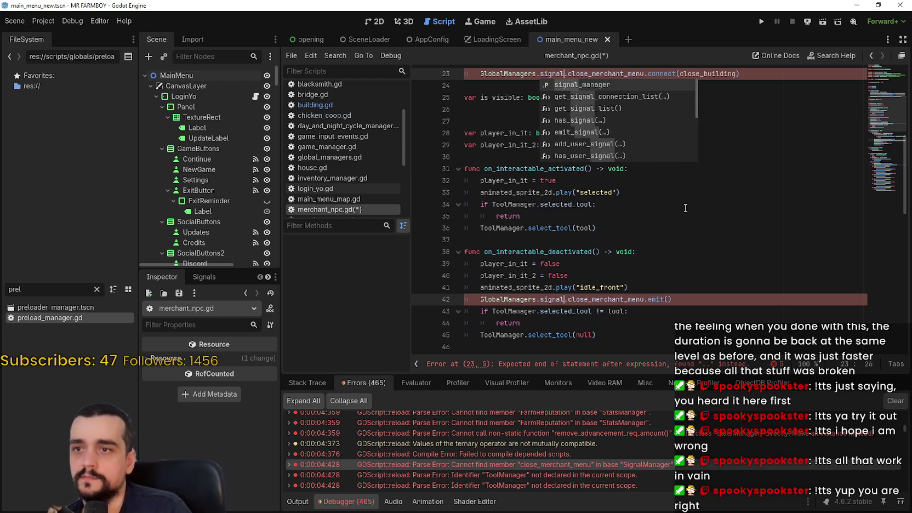
{"action": "key", "text": "Return"}
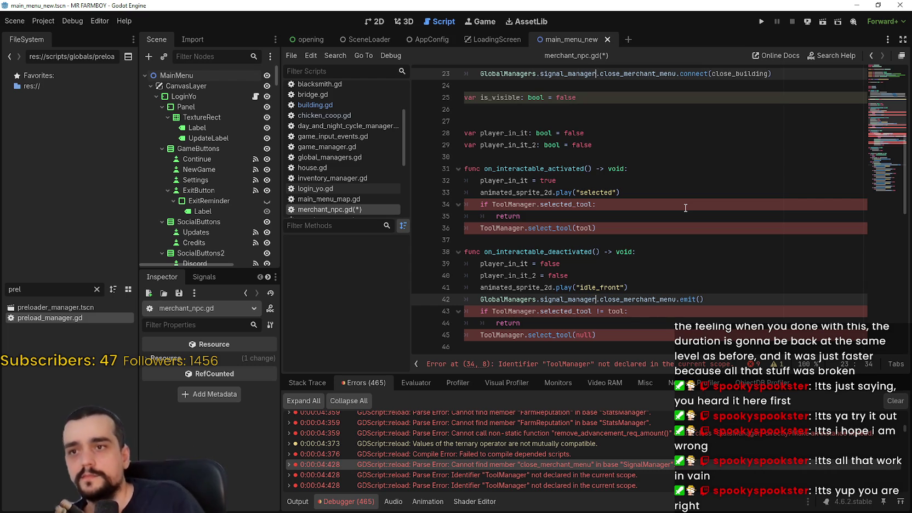
{"action": "scroll", "coordinate": [658, 192], "scroll_direction": "up", "scroll_amount": 1}
Replace every ToolManager occurrence in merchant_npc.gd with GlobalManagers.tool_manager
{"action": "left_click", "coordinate": [600, 122]}
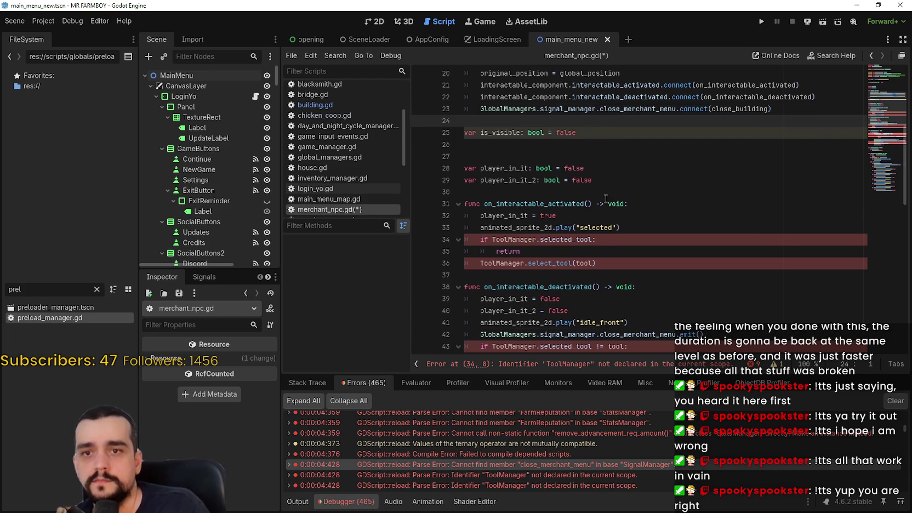
{"action": "scroll", "coordinate": [606, 198], "scroll_direction": "down", "scroll_amount": 2}
{"action": "scroll", "coordinate": [596, 193], "scroll_direction": "up", "scroll_amount": 1}
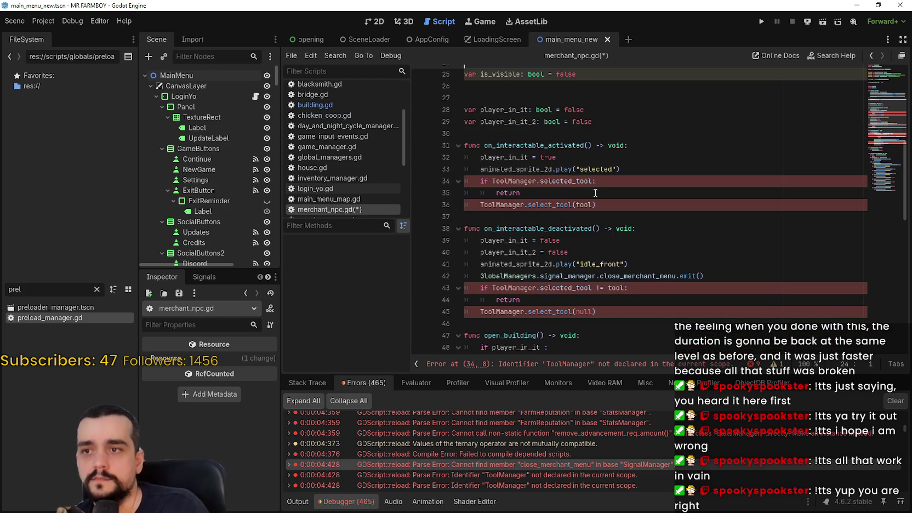
{"action": "double_click", "coordinate": [518, 183]}
{"action": "scroll", "coordinate": [647, 211], "scroll_direction": "up", "scroll_amount": 3}
{"action": "scroll", "coordinate": [667, 215], "scroll_direction": "down", "scroll_amount": 5}
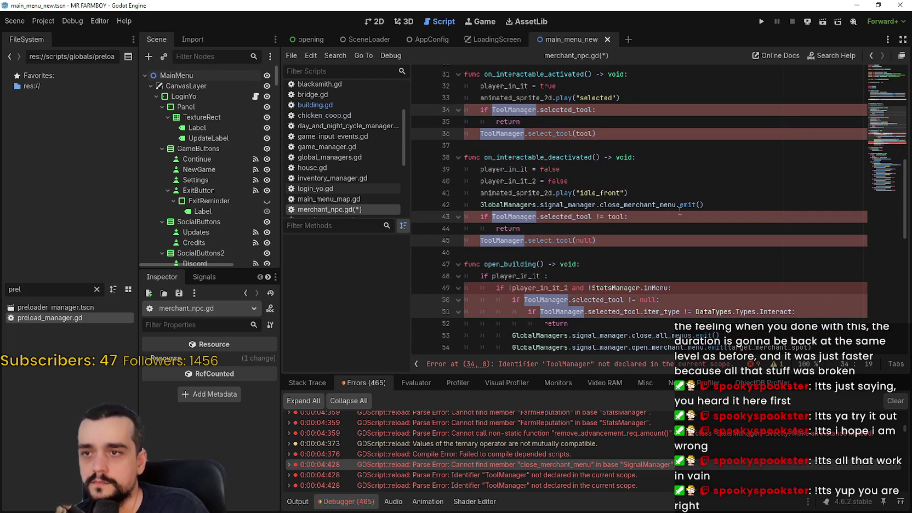
{"action": "type", "text": "Globa"}
{"action": "key", "text": "Return"}
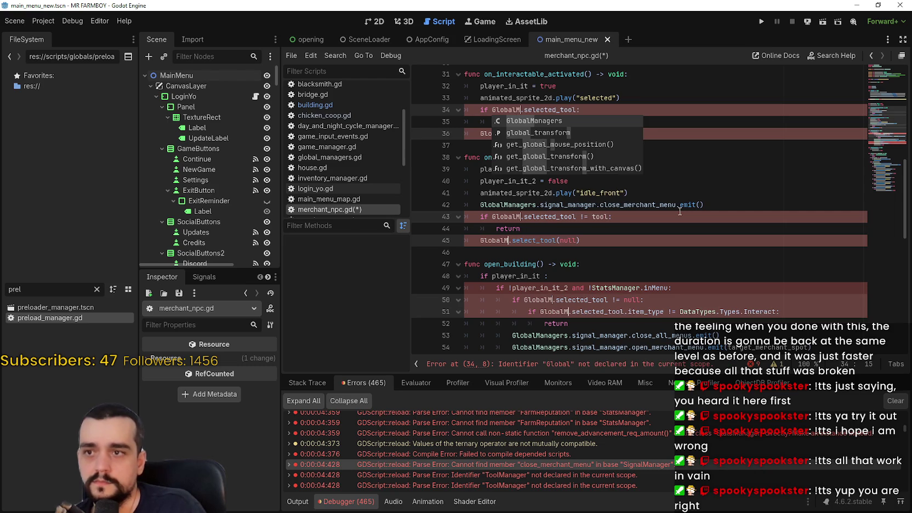
{"action": "type", "text": "anagers.to"}
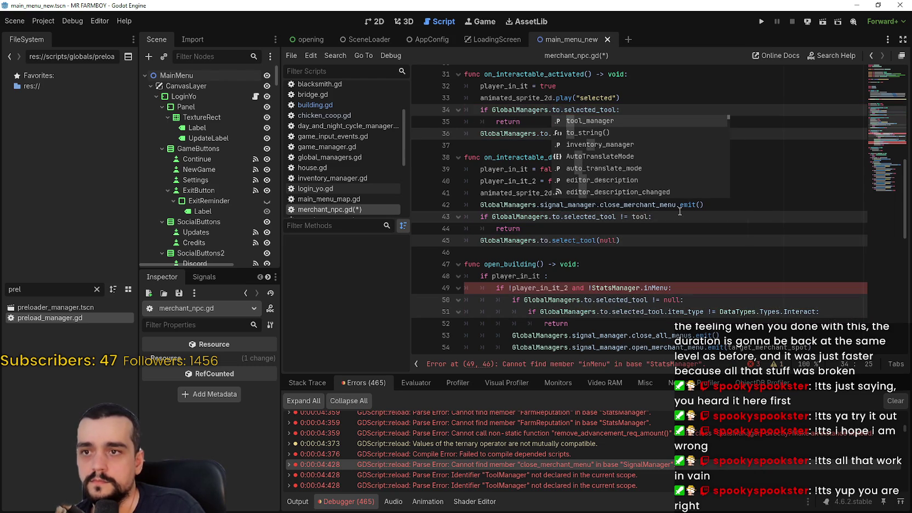
{"action": "key", "text": "Return"}
Replace the three StatsManager references with GlobalManagers.stats_manager
{"action": "scroll", "coordinate": [677, 213], "scroll_direction": "down", "scroll_amount": 1}
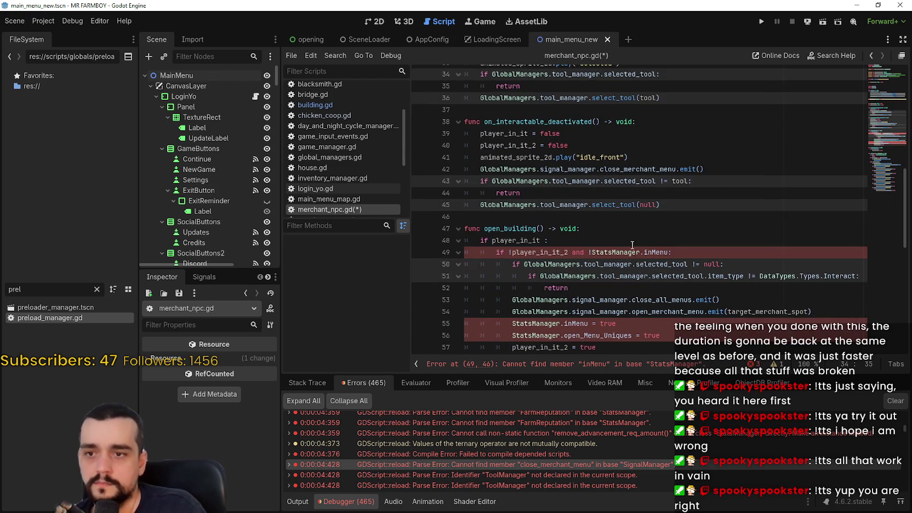
{"action": "double_click", "coordinate": [631, 251]}
{"action": "mouse_move", "coordinate": [602, 254]}
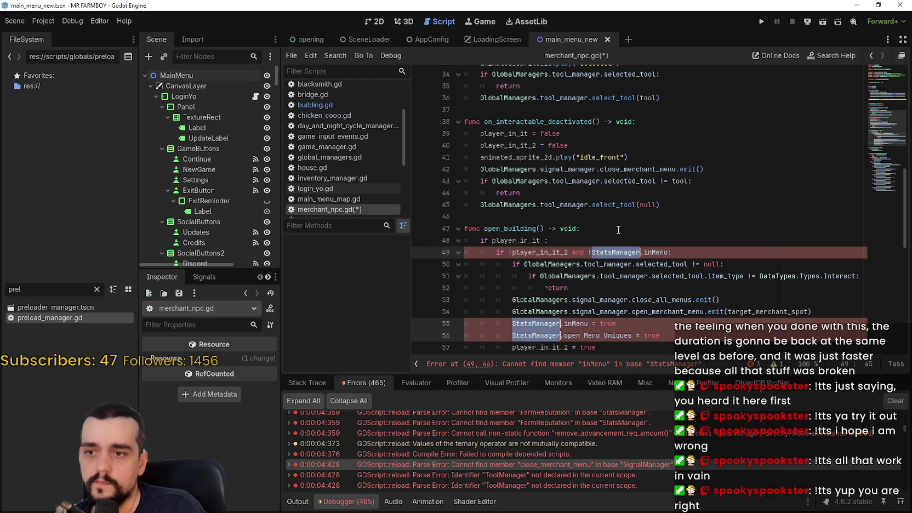
{"action": "type", "text": "GlobalM"}
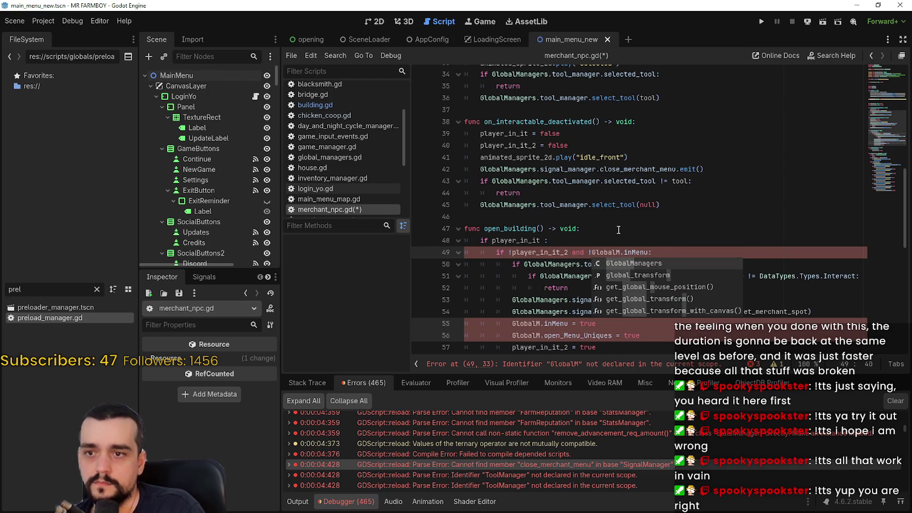
{"action": "key", "text": "Return"}
{"action": "type", "text": ".stats"}
{"action": "type", "text": "_manager"}
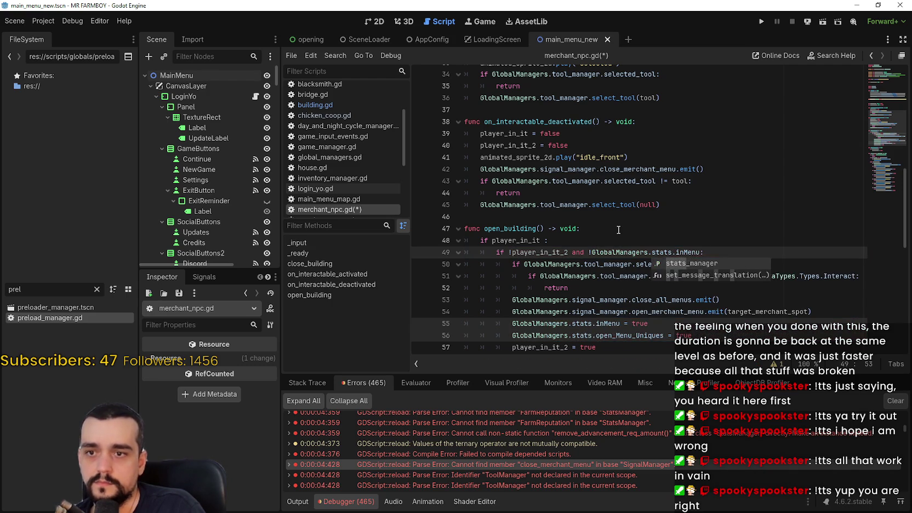
{"action": "key", "text": "Escape"}
Save merchant_npc.gd and dismiss the tool_manager doc tooltip
{"action": "key", "text": "ctrl+s"}
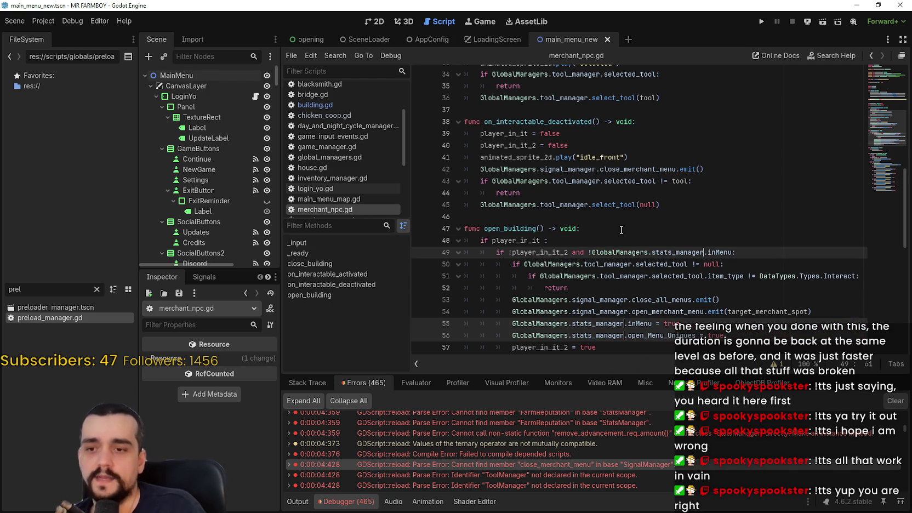
{"action": "scroll", "coordinate": [620, 231], "scroll_direction": "down", "scroll_amount": 1}
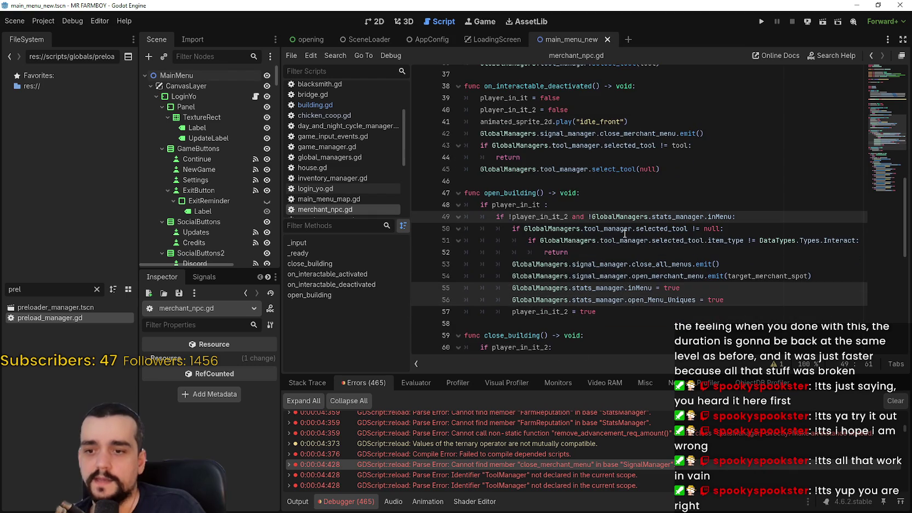
{"action": "left_click", "coordinate": [665, 327]}
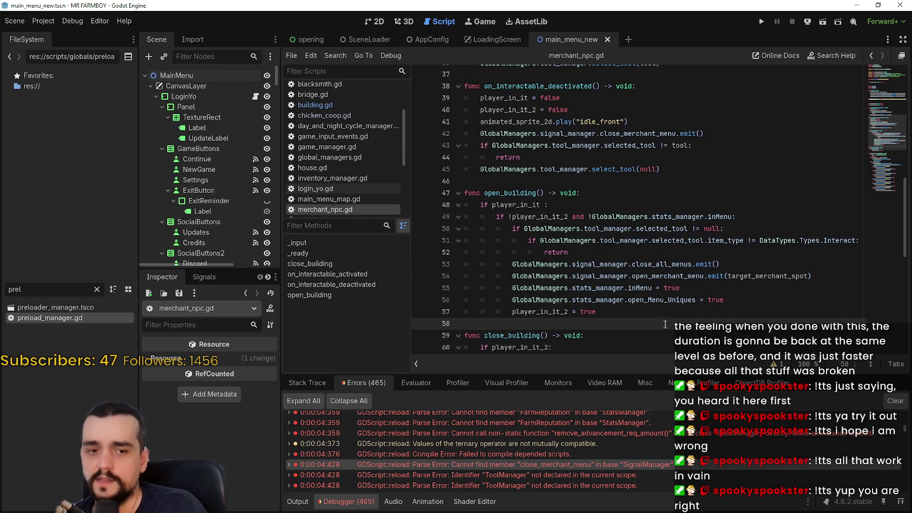
{"action": "left_click", "coordinate": [624, 266]}
{"action": "left_click", "coordinate": [607, 252]}
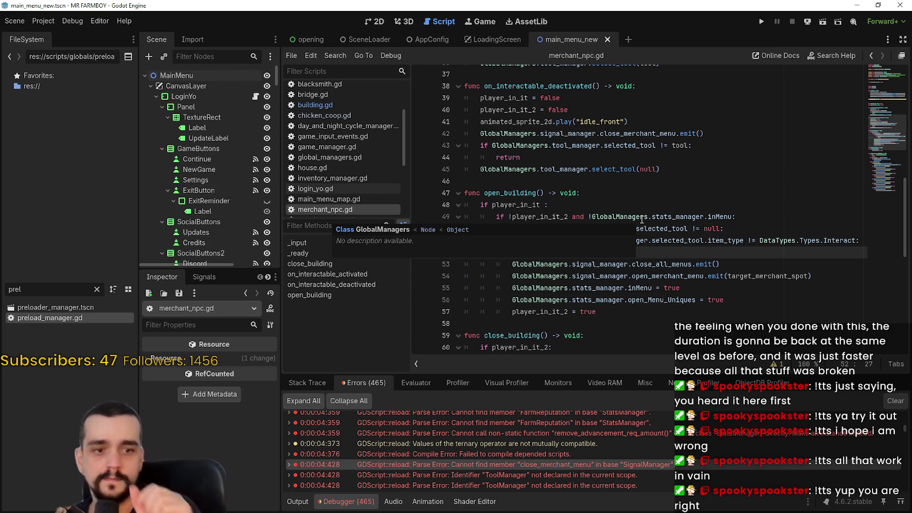
{"action": "left_click", "coordinate": [658, 335]}
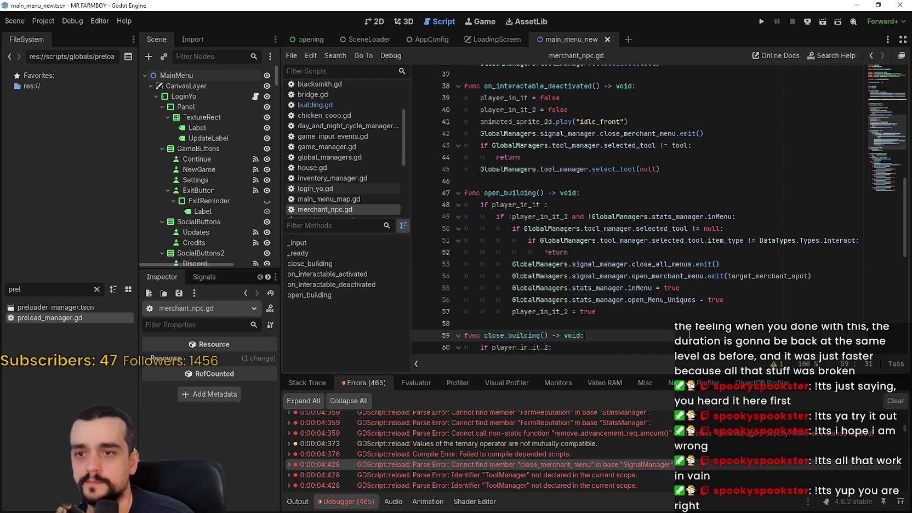
{"action": "scroll", "coordinate": [663, 310], "scroll_direction": "down", "scroll_amount": 6}
{"action": "scroll", "coordinate": [664, 310], "scroll_direction": "down", "scroll_amount": 2}
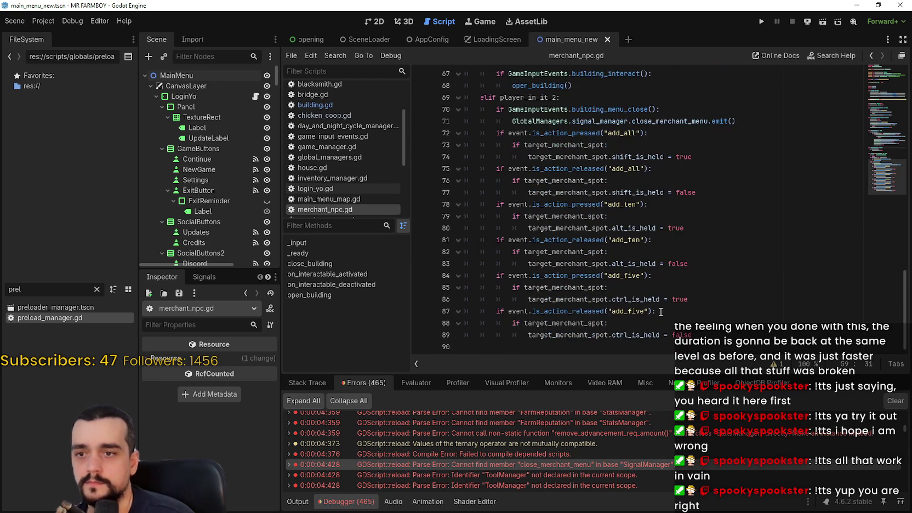
{"action": "scroll", "coordinate": [661, 316], "scroll_direction": "up", "scroll_amount": 3}
{"action": "scroll", "coordinate": [661, 315], "scroll_direction": "down", "scroll_amount": 2}
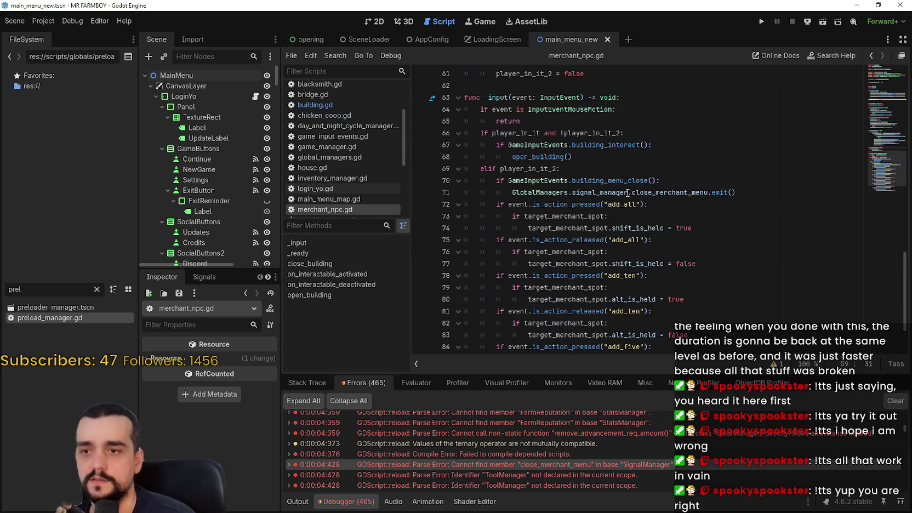
{"action": "scroll", "coordinate": [594, 184], "scroll_direction": "down", "scroll_amount": 2}
{"action": "scroll", "coordinate": [628, 310], "scroll_direction": "up", "scroll_amount": 6}
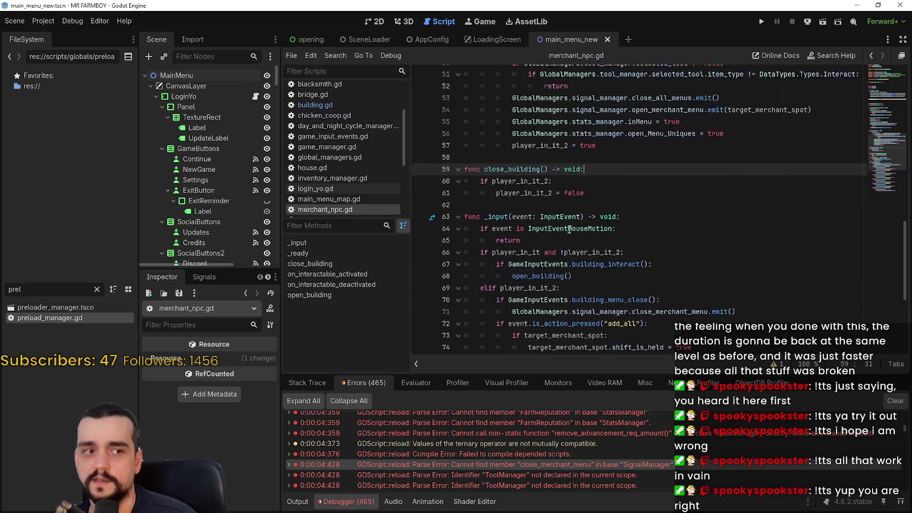
{"action": "left_click", "coordinate": [571, 224]}
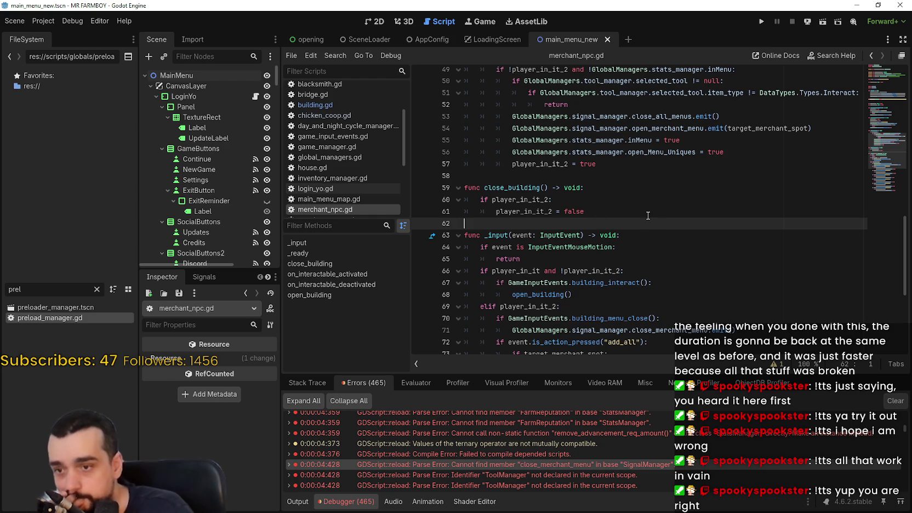
{"action": "scroll", "coordinate": [652, 230], "scroll_direction": "down", "scroll_amount": 6}
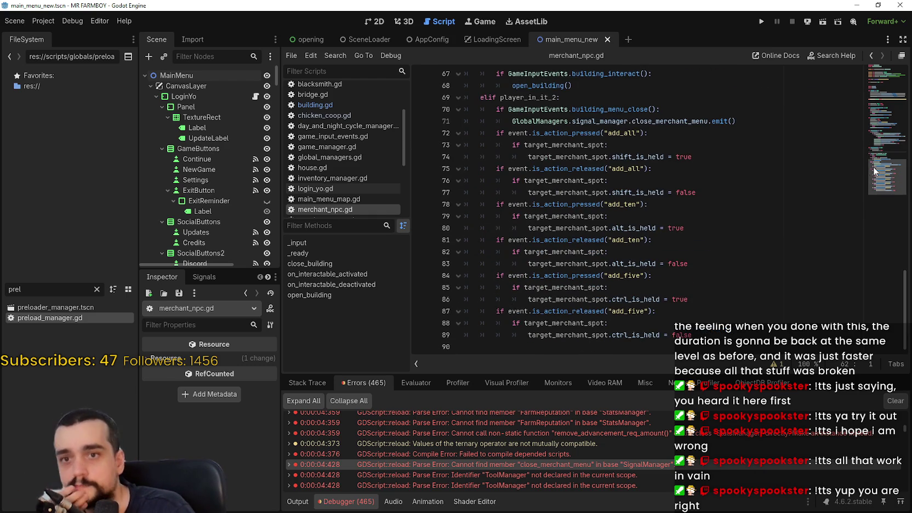
{"action": "left_click", "coordinate": [871, 69]}
Open obelisk.gd at its error lines from the Debugger error list
{"action": "scroll", "coordinate": [622, 421], "scroll_direction": "down", "scroll_amount": 3}
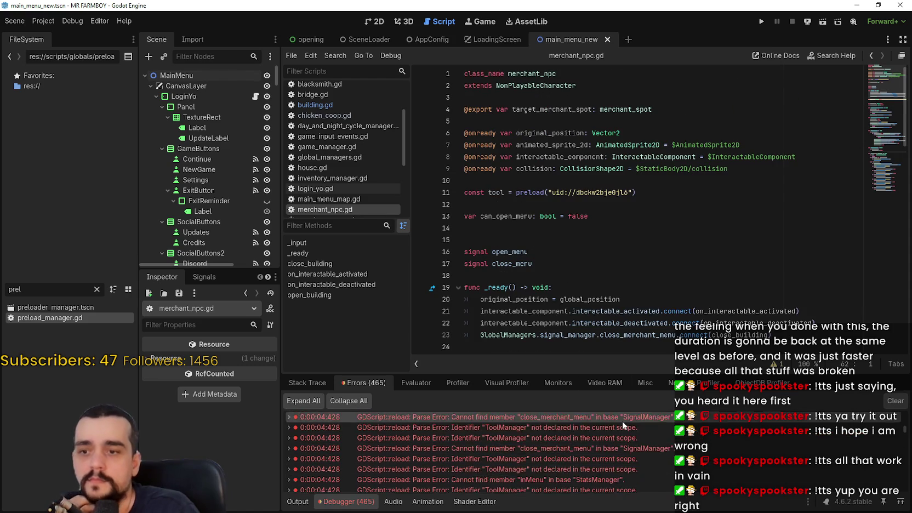
{"action": "left_click", "coordinate": [616, 458]}
{"action": "scroll", "coordinate": [616, 457], "scroll_direction": "down", "scroll_amount": 2}
{"action": "scroll", "coordinate": [618, 458], "scroll_direction": "down", "scroll_amount": 3}
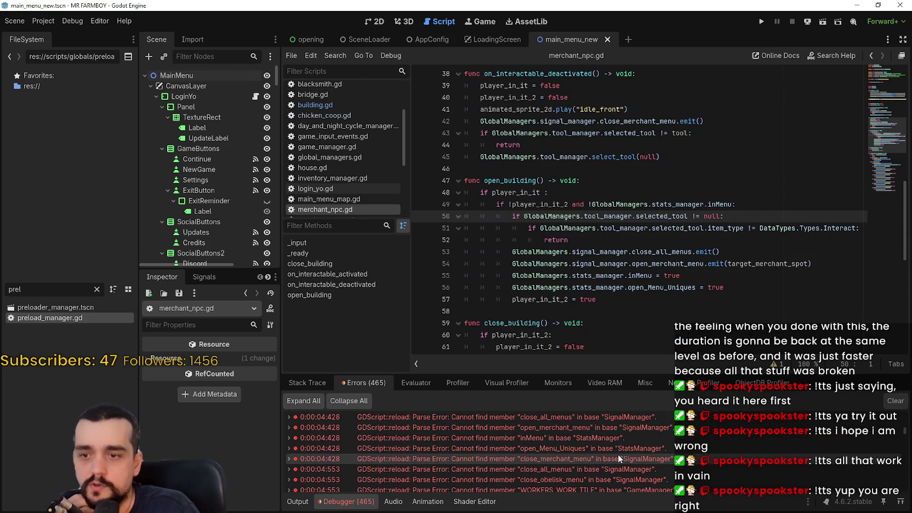
{"action": "left_click", "coordinate": [636, 465]}
{"action": "left_click", "coordinate": [637, 458]}
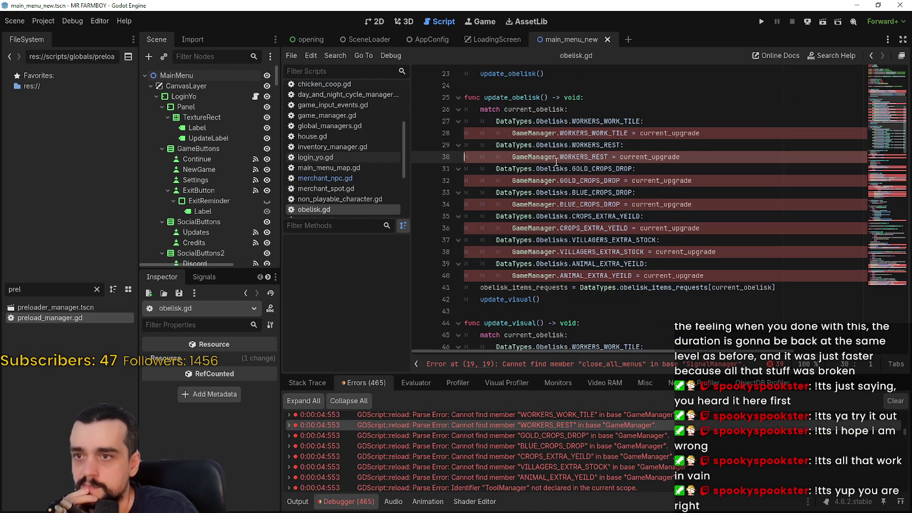
{"action": "scroll", "coordinate": [694, 163], "scroll_direction": "up", "scroll_amount": 2}
Replace SignalManager on line 19 of obelisk.gd with GlobalManagers.signal_manager
{"action": "double_click", "coordinate": [518, 206]}
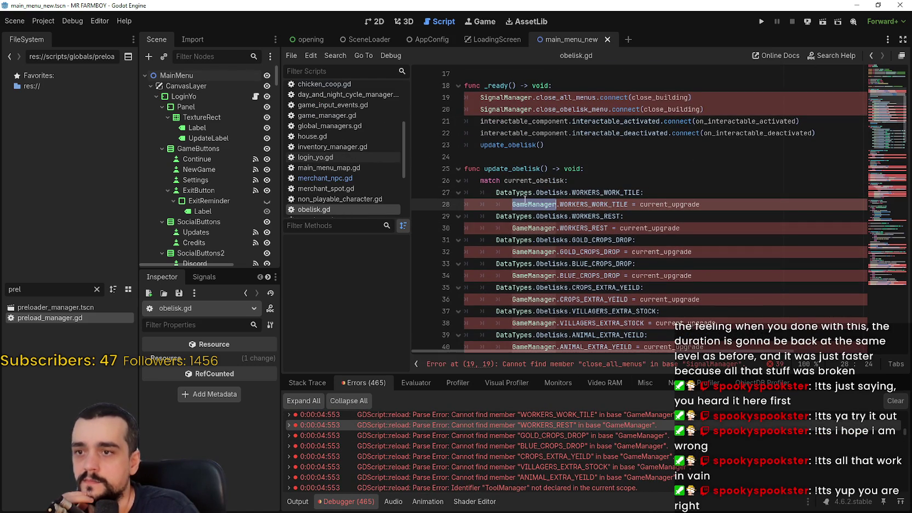
{"action": "scroll", "coordinate": [536, 214], "scroll_direction": "up", "scroll_amount": 3}
{"action": "left_click", "coordinate": [483, 196]}
{"action": "left_click", "coordinate": [494, 204]}
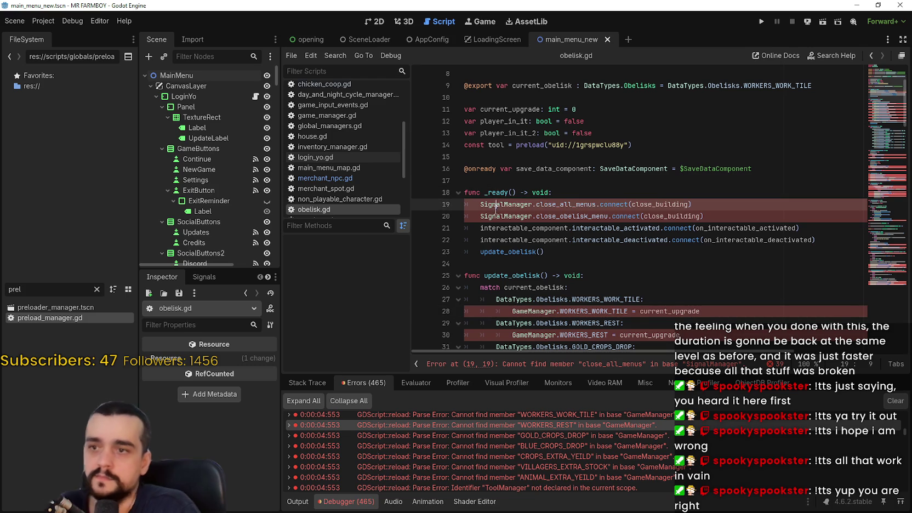
{"action": "double_click", "coordinate": [495, 204]}
{"action": "scroll", "coordinate": [538, 189], "scroll_direction": "down", "scroll_amount": 20}
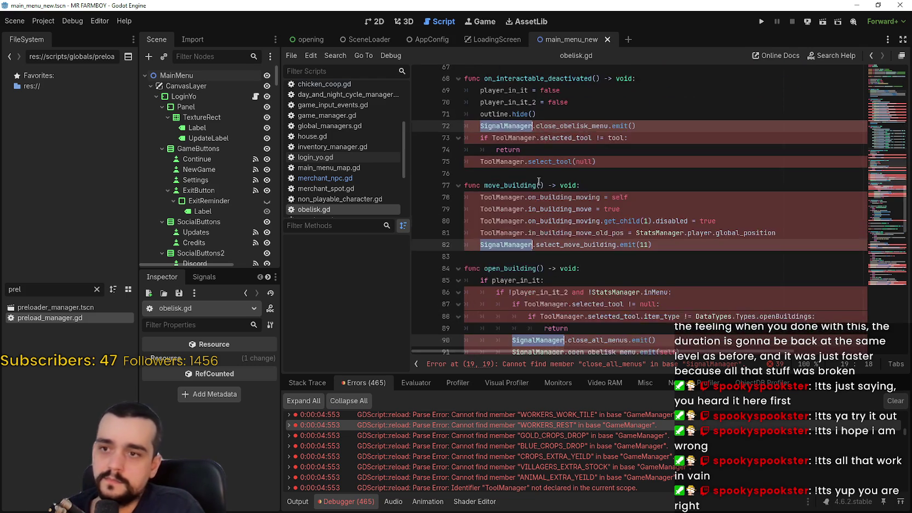
{"action": "scroll", "coordinate": [539, 181], "scroll_direction": "down", "scroll_amount": 15}
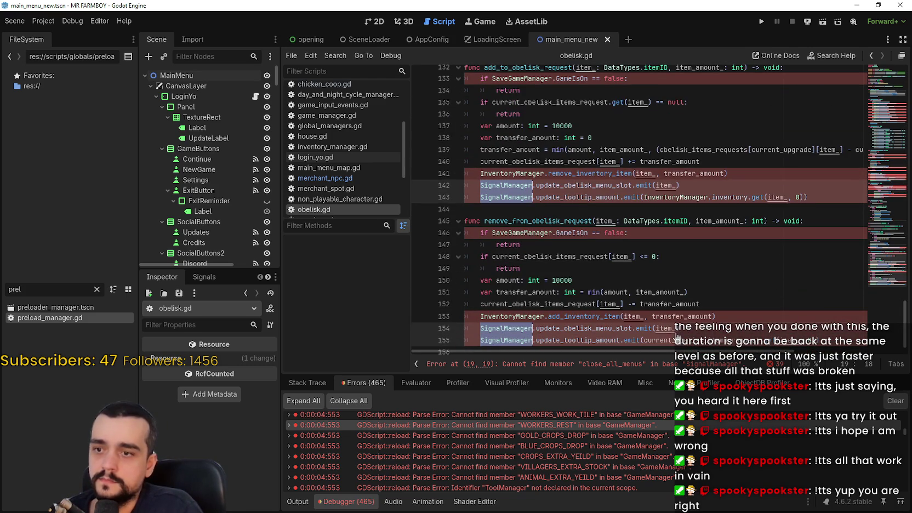
{"action": "type", "text": "Global.close_all_menus.connect(close_building"}
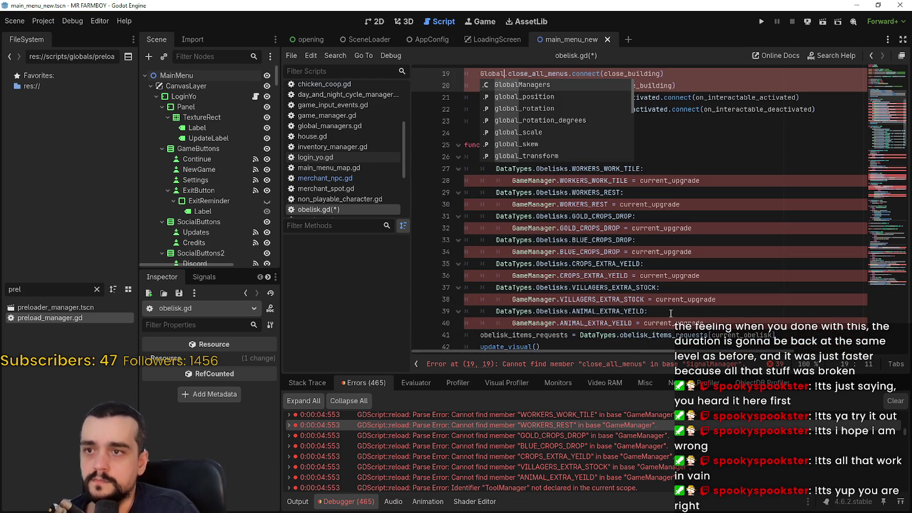
{"action": "key", "text": "Return"}
{"action": "type", "text": ".signal"}
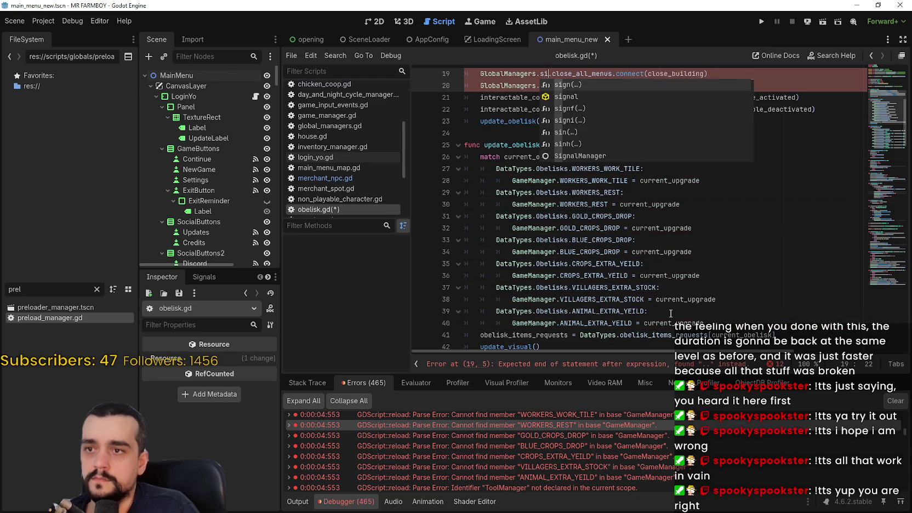
{"action": "type", "text": "_manager"}
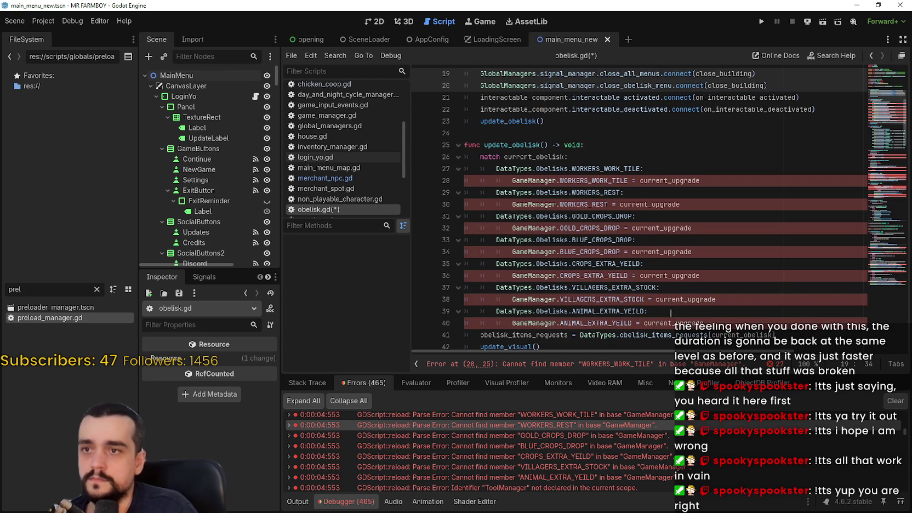
Replace both SaveGameManager references with GlobalManagers.save_manager
{"action": "double_click", "coordinate": [534, 180]}
{"action": "key", "text": "ctrl+d"}
{"action": "key", "text": "ctrl+d"}
{"action": "key", "text": "ctrl+d"}
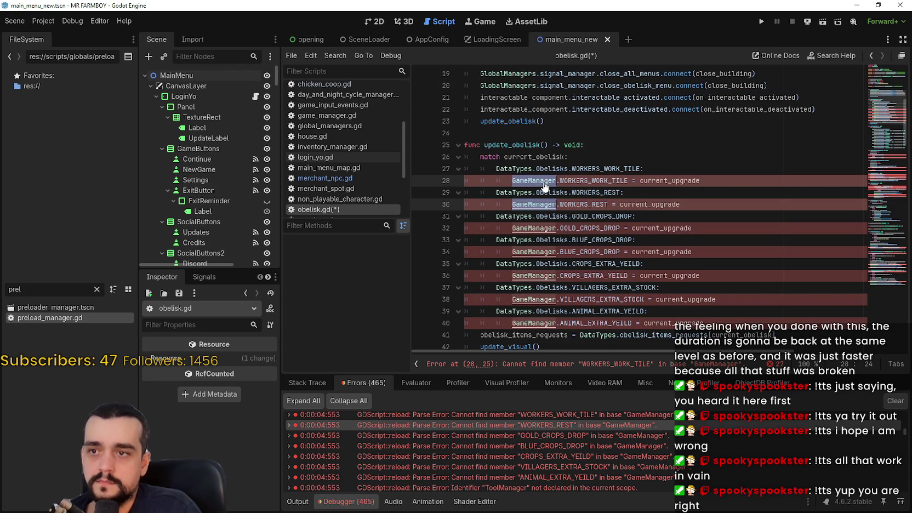
{"action": "key", "text": "ctrl+d"}
{"action": "key", "text": "ctrl+d"}
{"action": "key", "text": "ctrl+d"}
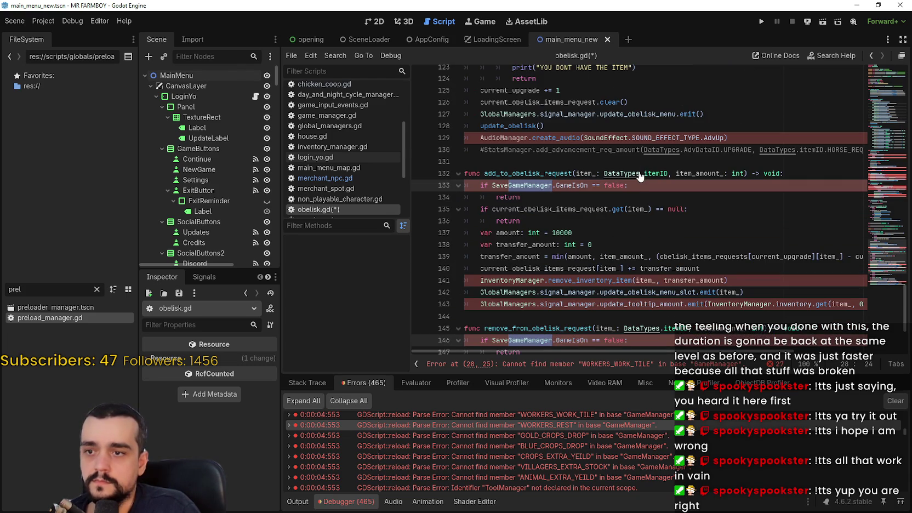
{"action": "key", "text": "ctrl+shift+Left"}
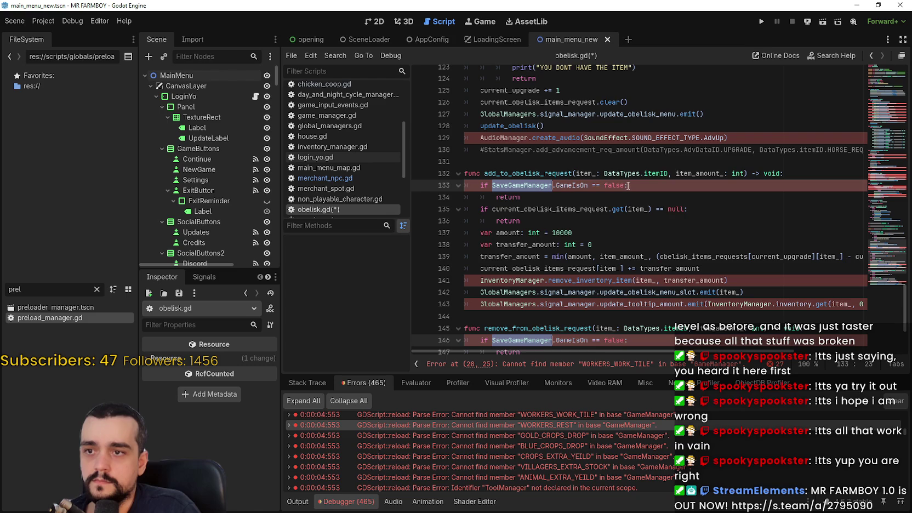
{"action": "type", "text": "Global"}
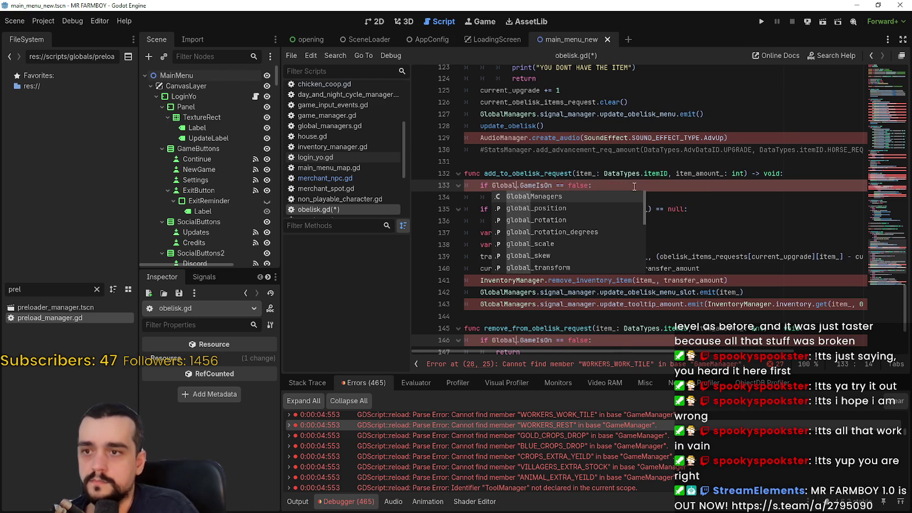
{"action": "key", "text": "Return"}
{"action": "type", "text": ".save"}
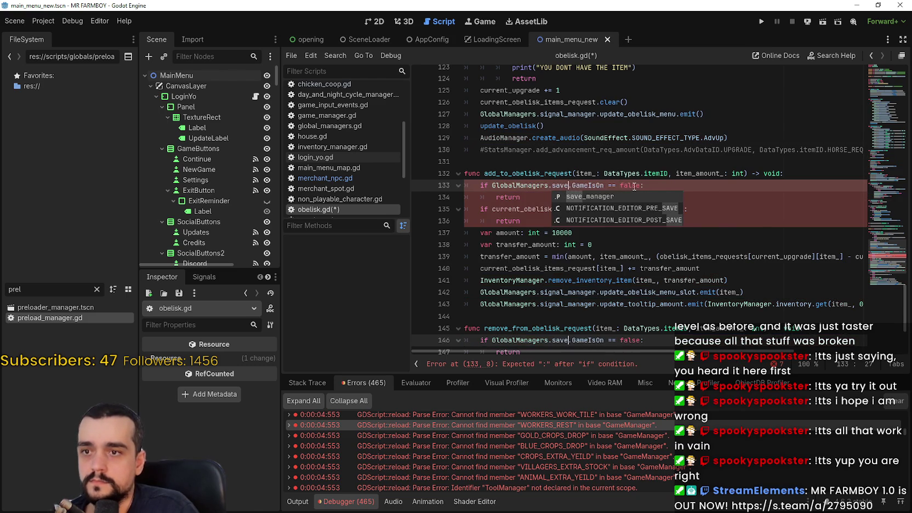
{"action": "key", "text": "Return"}
Replace AudioManager on line 129 with GlobalManagers.audio_manager
{"action": "scroll", "coordinate": [548, 181], "scroll_direction": "up", "scroll_amount": 1}
{"action": "left_click_drag", "start_coordinate": [481, 174], "coordinate": [504, 175]}
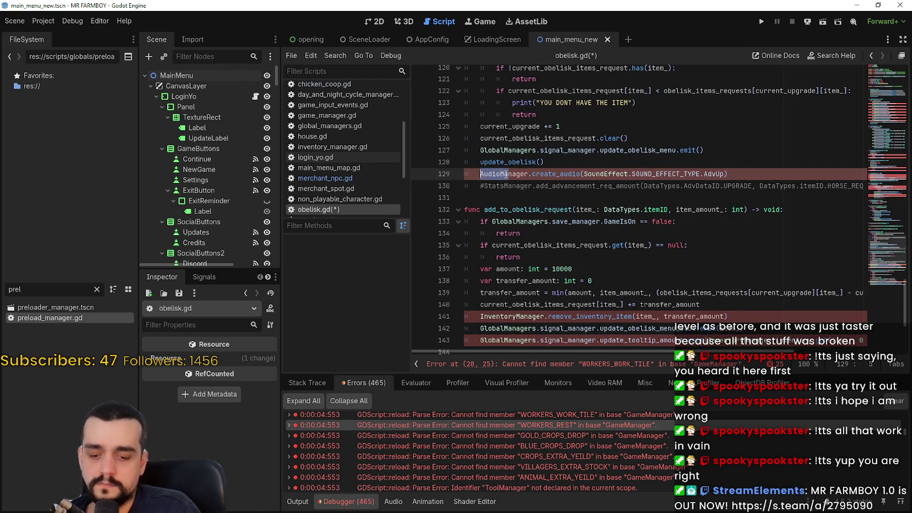
{"action": "type", "text": "DD"}
{"action": "key", "text": "ctrl+space"}
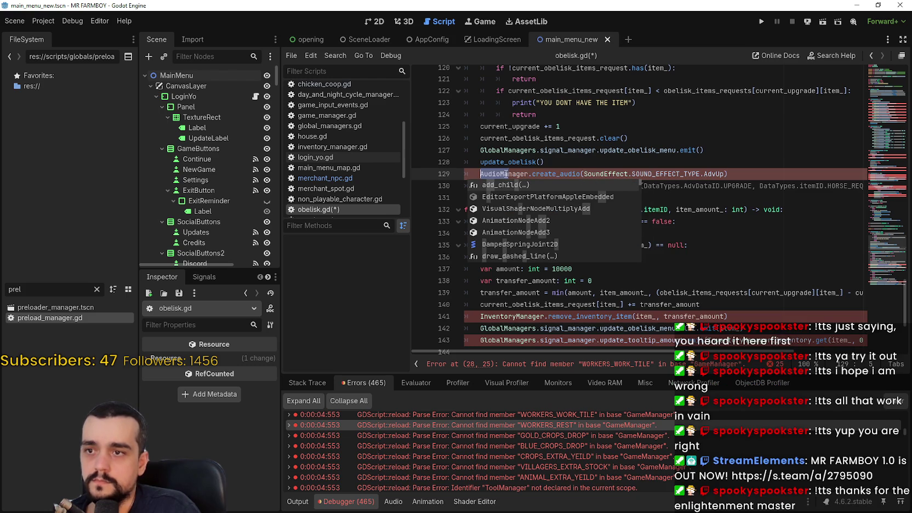
{"action": "double_click", "coordinate": [506, 173]}
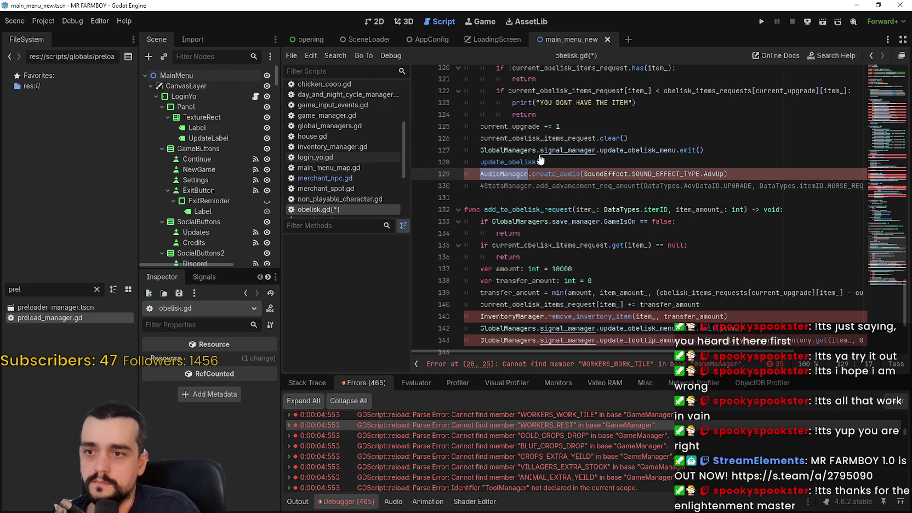
{"action": "type", "text": "Global"}
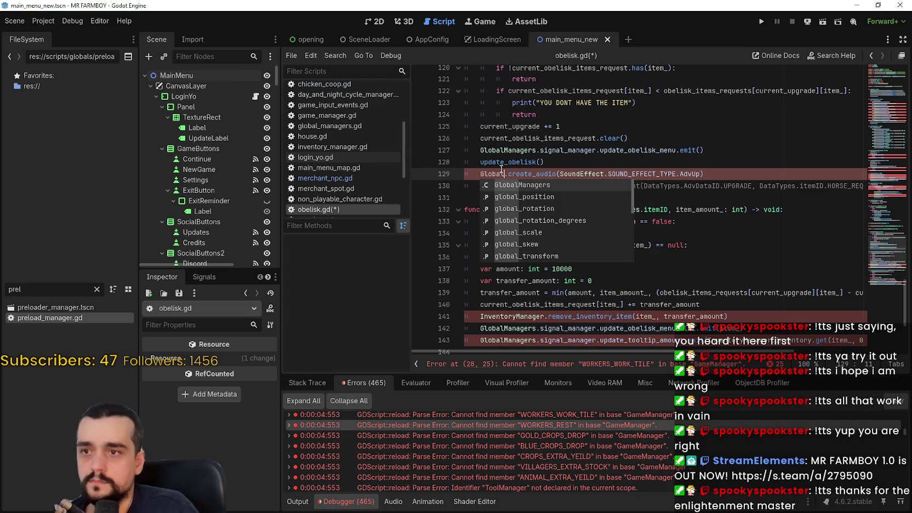
{"action": "key", "text": "Return"}
{"action": "type", "text": ".audio"}
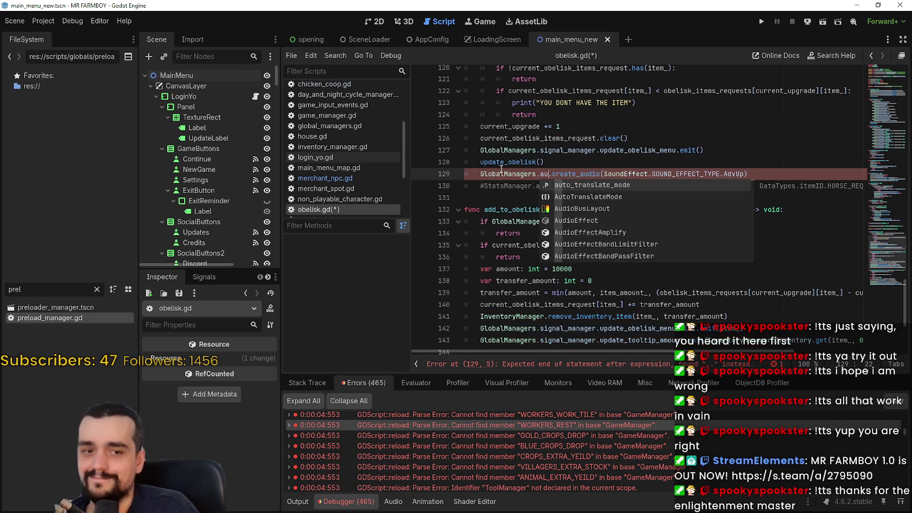
{"action": "type", "text": "_manager."}
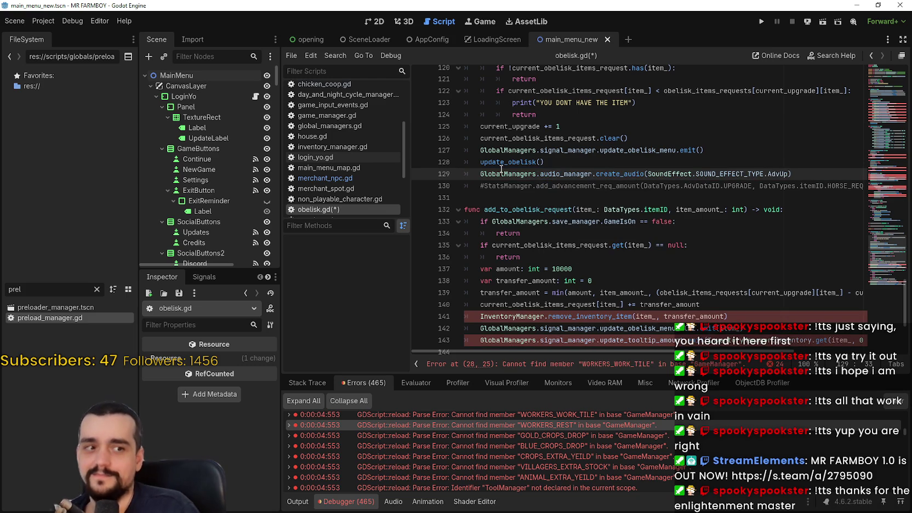
Replace InventoryManager on lines 141, 143 and 153 with GlobalManagers.inventory_manager
{"action": "scroll", "coordinate": [541, 204], "scroll_direction": "down", "scroll_amount": 2}
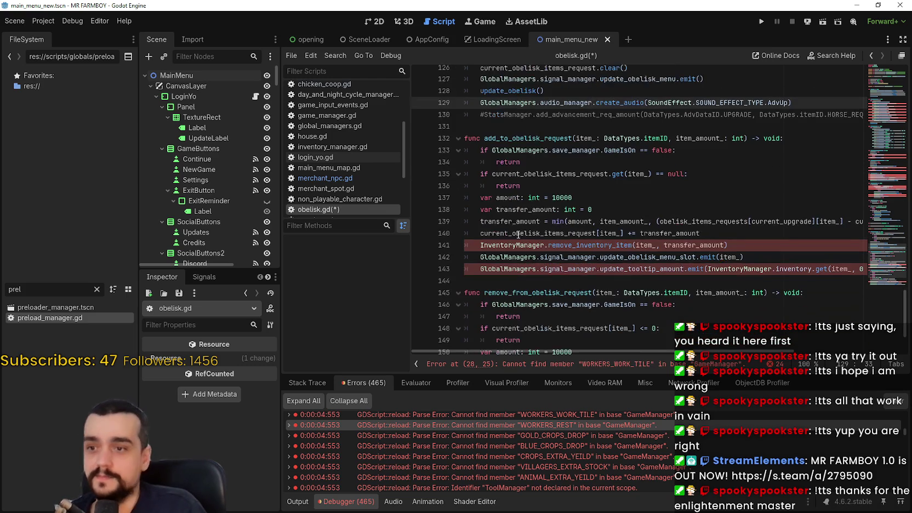
{"action": "double_click", "coordinate": [502, 245]}
{"action": "scroll", "coordinate": [520, 230], "scroll_direction": "down", "scroll_amount": 2}
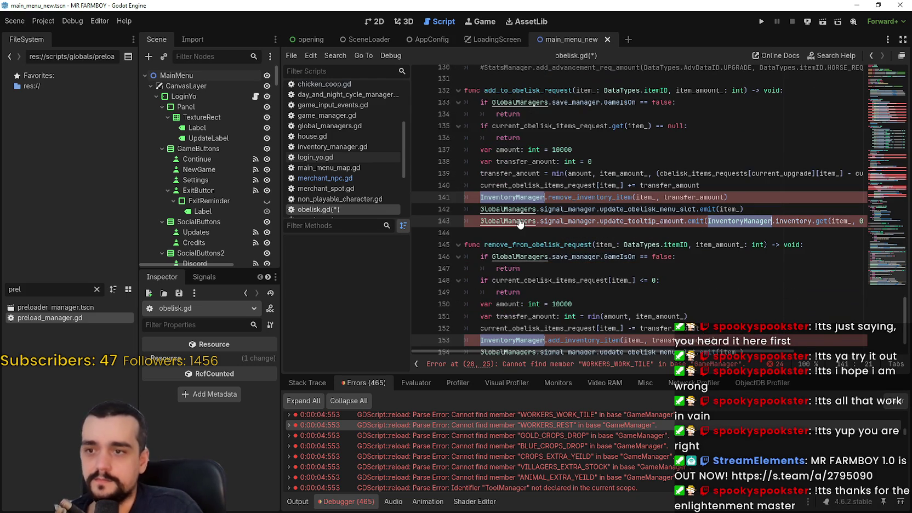
{"action": "type", "text": "Global"}
{"action": "key", "text": "Return"}
{"action": "type", "text": "."}
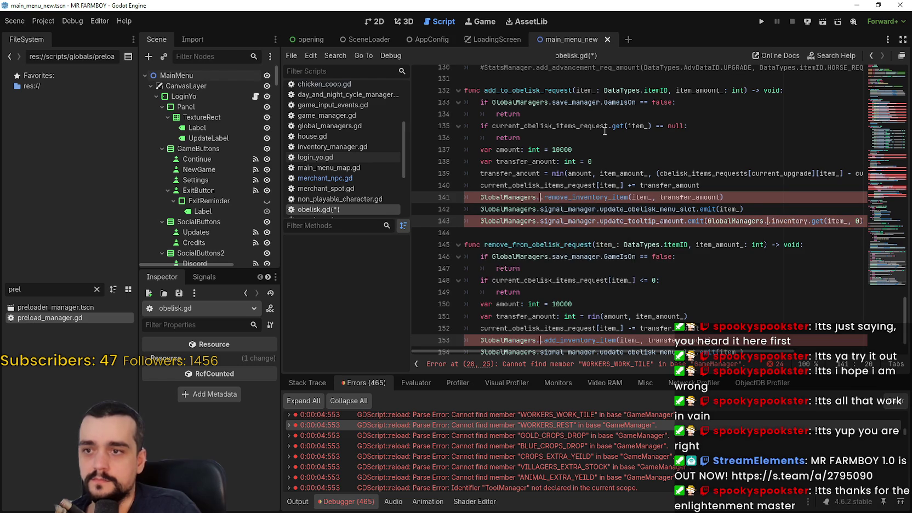
{"action": "type", "text": "inventor"}
{"action": "key", "text": "Return"}
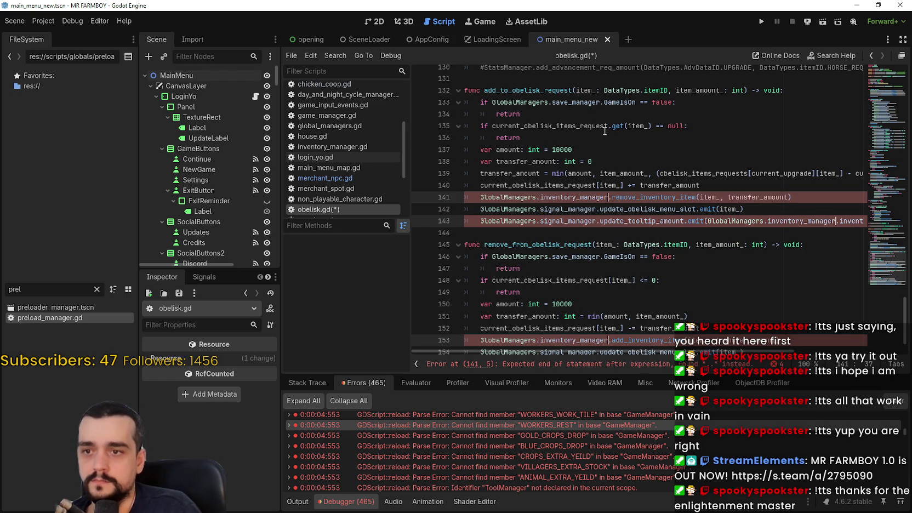
{"action": "key", "text": "Escape"}
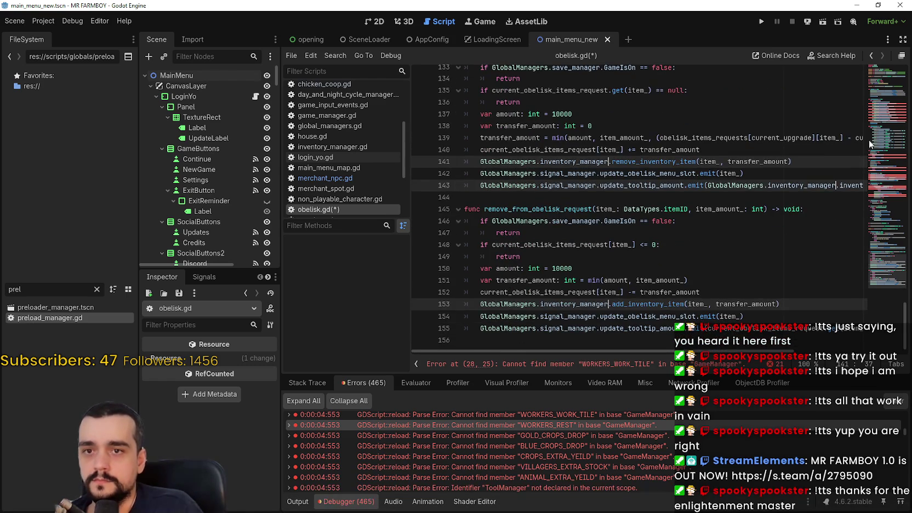
{"action": "scroll", "coordinate": [527, 175], "scroll_direction": "up", "scroll_amount": 20}
{"action": "double_click", "coordinate": [550, 168]}
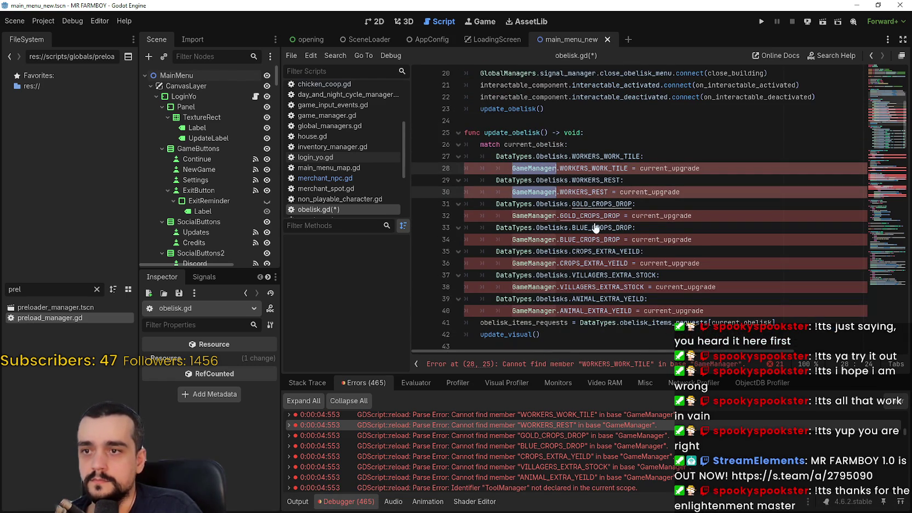
Replace every GameManager reference in obelisk.gd with GlobalManagers.game_manager
{"action": "key", "text": "ctrl+d"}
{"action": "key", "text": "ctrl+d"}
{"action": "key", "text": "ctrl+d"}
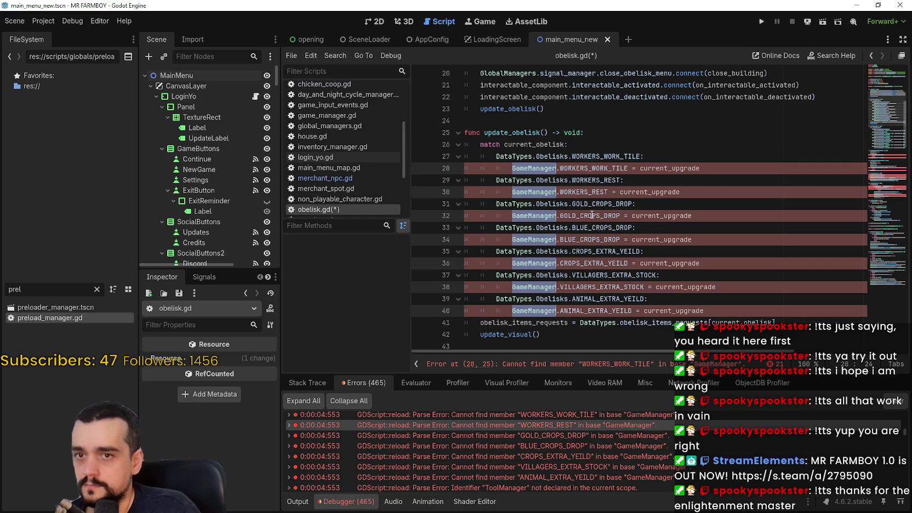
{"action": "type", "text": "Global"}
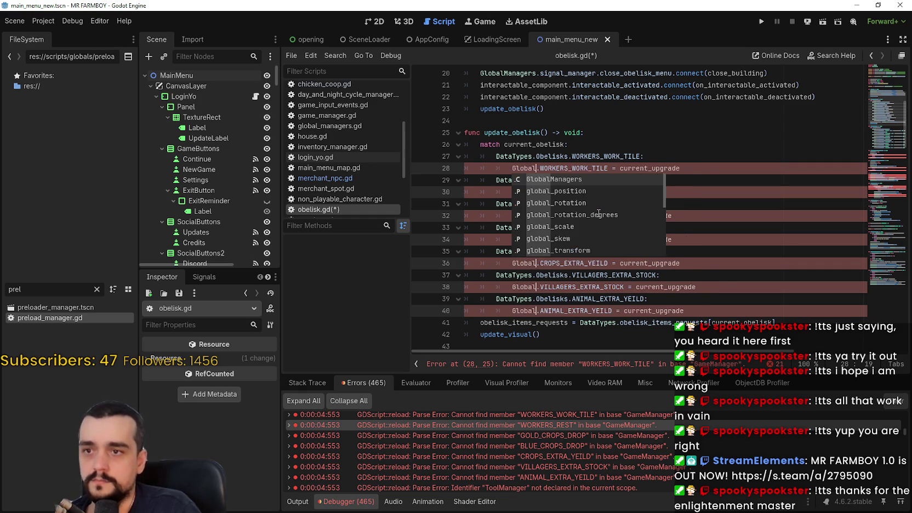
{"action": "key", "text": "Return"}
{"action": "type", "text": ".game"}
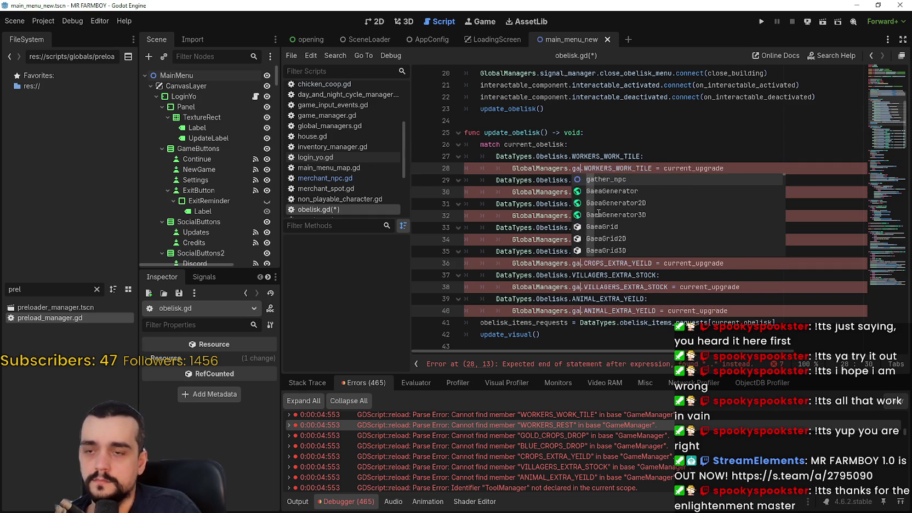
{"action": "key", "text": "Return"}
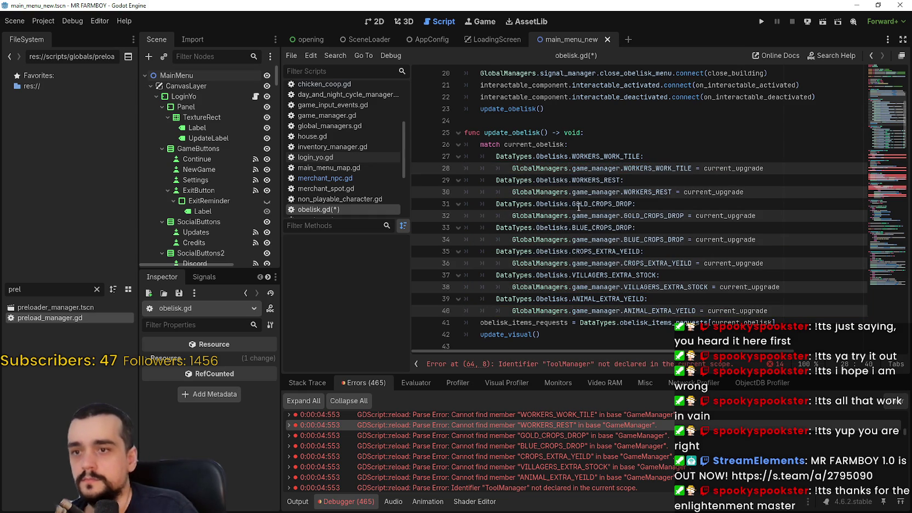
{"action": "scroll", "coordinate": [613, 196], "scroll_direction": "down", "scroll_amount": 1}
{"action": "scroll", "coordinate": [596, 222], "scroll_direction": "down", "scroll_amount": 7}
Replace the ToolManager references from line 64 onward with GlobalManagers.tool_manager
{"action": "double_click", "coordinate": [519, 240]}
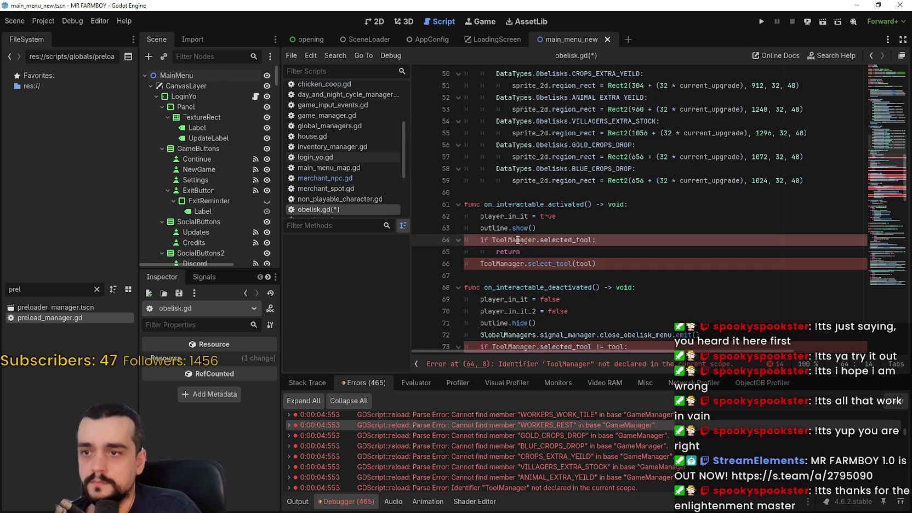
{"action": "scroll", "coordinate": [518, 240], "scroll_direction": "down", "scroll_amount": 5}
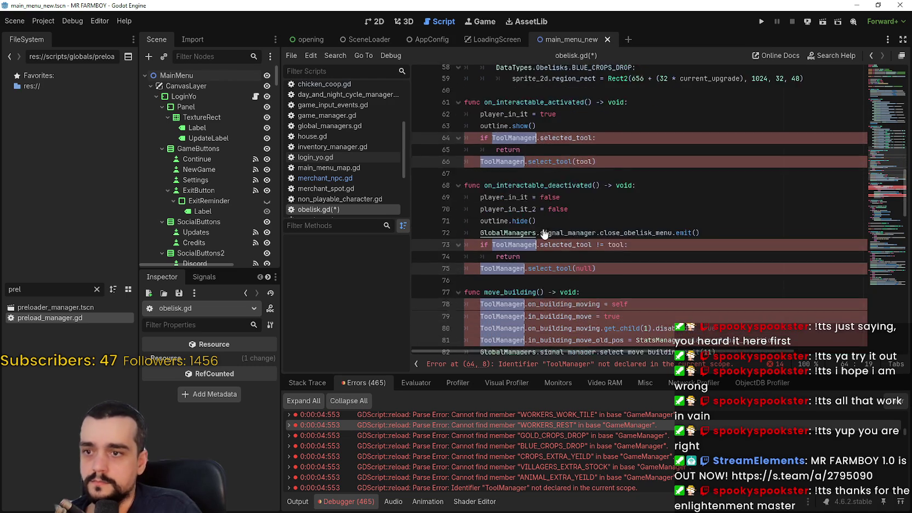
{"action": "type", "text": "Global"}
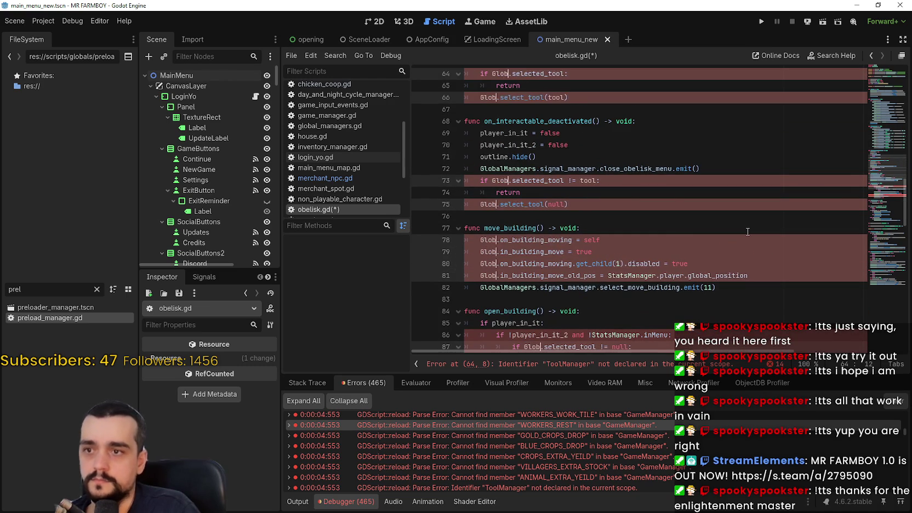
{"action": "key", "text": "Return"}
{"action": "type", "text": ".tool_manager"}
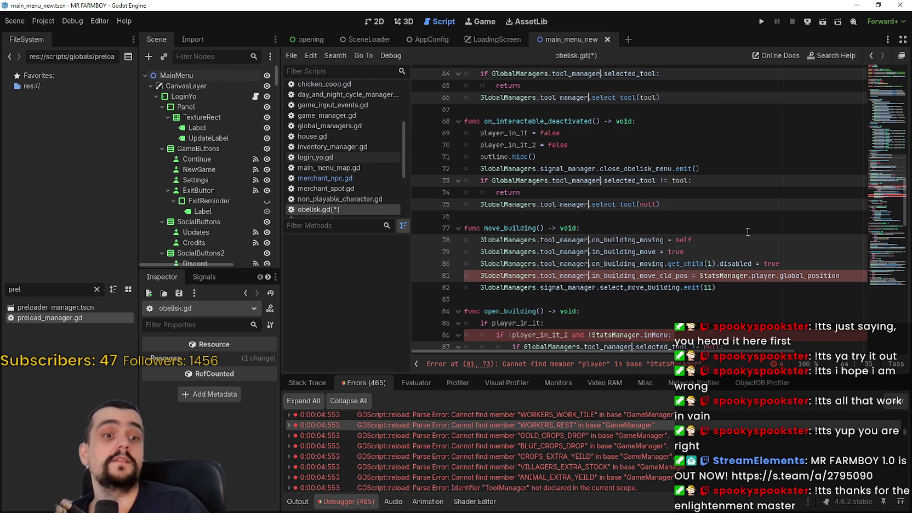
{"action": "double_click", "coordinate": [723, 277]}
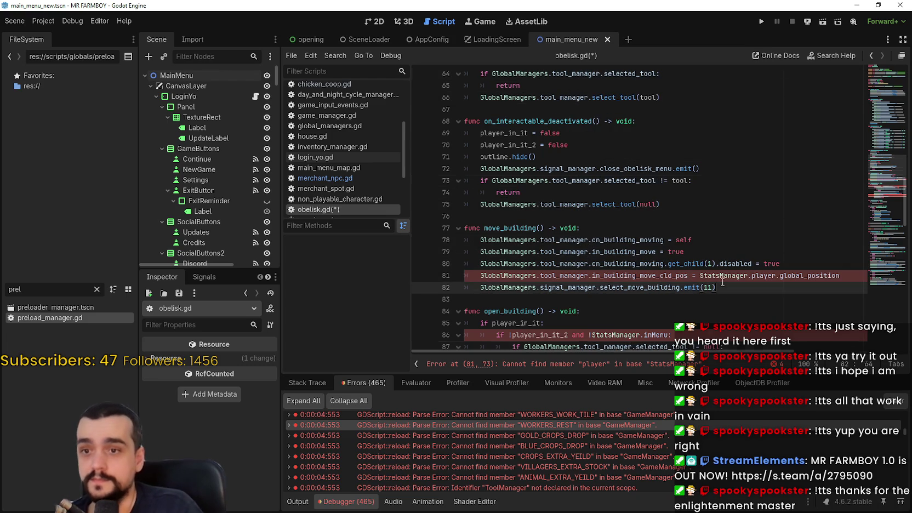
{"action": "scroll", "coordinate": [724, 278], "scroll_direction": "down", "scroll_amount": 10}
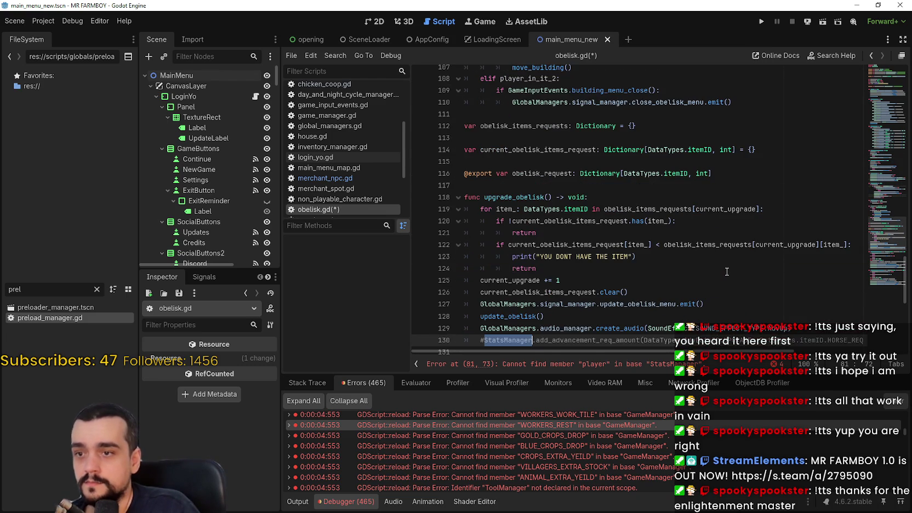
Change StatsManager on lines 81, 85, 92 and 93 to GlobalManagers.stats_manager and save obelisk.gd
{"action": "key", "text": "ctrl+d"}
{"action": "key", "text": "ctrl+d"}
{"action": "key", "text": "ctrl+d"}
{"action": "type", "text": "GlobalM"}
{"action": "key", "text": "Return"}
{"action": "type", "text": ".sta.inMenu = true"}
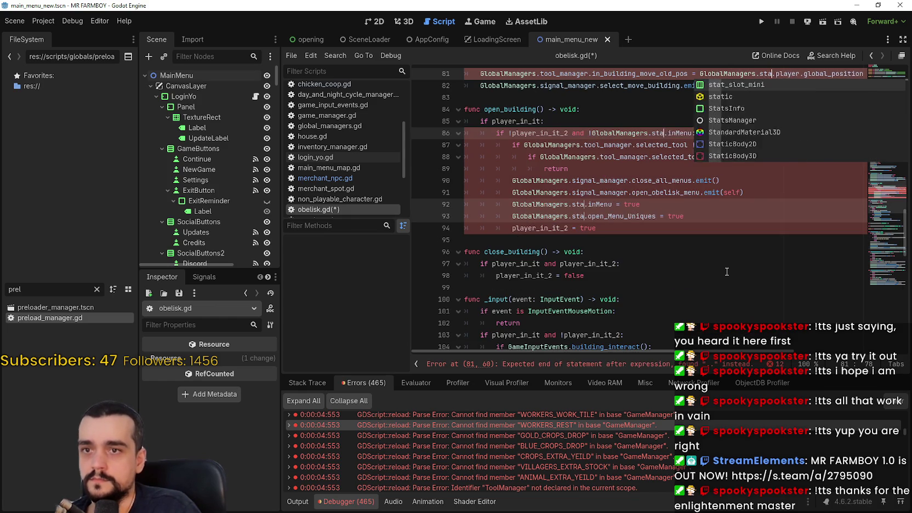
{"action": "type", "text": "ts_"}
{"action": "key", "text": "Return"}
{"action": "key", "text": "ctrl+s"}
{"action": "scroll", "coordinate": [881, 220], "scroll_direction": "down", "scroll_amount": 10}
{"action": "scroll", "coordinate": [880, 219], "scroll_direction": "up", "scroll_amount": 11}
{"action": "scroll", "coordinate": [603, 464], "scroll_direction": "down", "scroll_amount": 2}
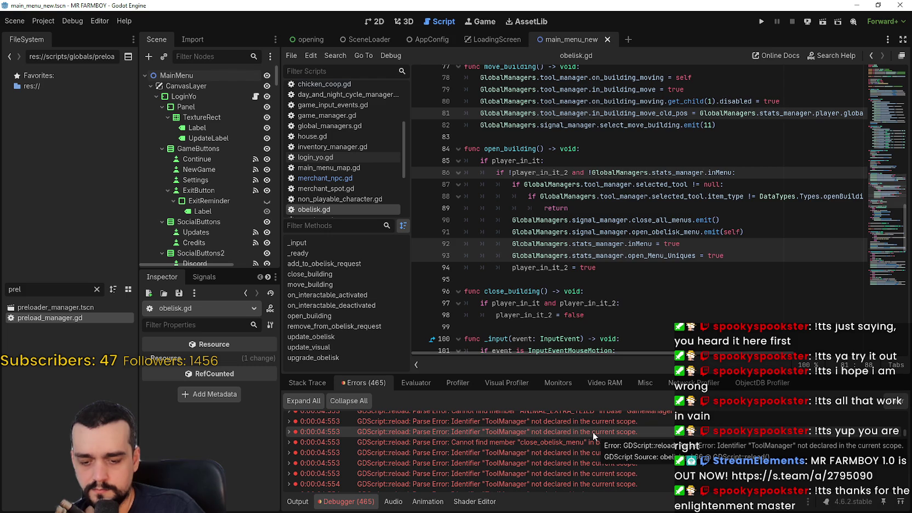
Switch from obelisk.gd to player_house.gd and scroll to its _ready function
{"action": "scroll", "coordinate": [553, 220], "scroll_direction": "down", "scroll_amount": 4}
{"action": "scroll", "coordinate": [610, 470], "scroll_direction": "down", "scroll_amount": 2}
{"action": "scroll", "coordinate": [610, 471], "scroll_direction": "down", "scroll_amount": 3}
{"action": "mouse_move", "coordinate": [906, 439]}
{"action": "left_mouse_down"}
{"action": "mouse_move", "coordinate": [907, 500]}
{"action": "mouse_move", "coordinate": [905, 416]}
{"action": "mouse_move", "coordinate": [904, 487]}
{"action": "left_mouse_up"}
{"action": "left_click", "coordinate": [716, 232]}
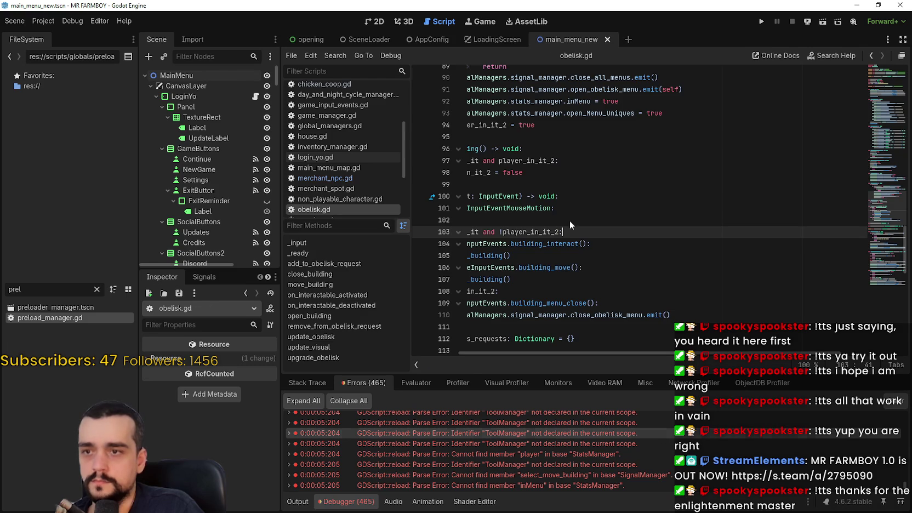
{"action": "key", "text": "alt+Left"}
{"action": "scroll", "coordinate": [713, 164], "scroll_direction": "down", "scroll_amount": 10}
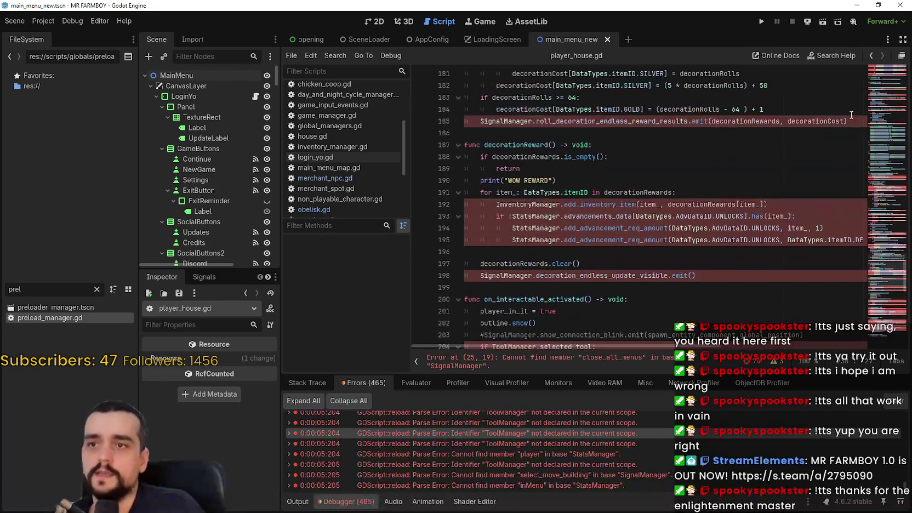
{"action": "scroll", "coordinate": [883, 76], "scroll_direction": "up", "scroll_amount": 20}
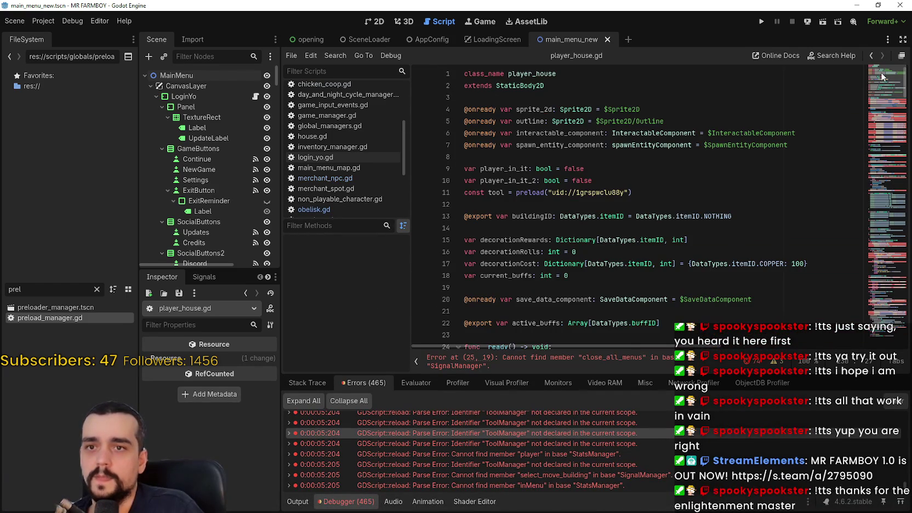
{"action": "scroll", "coordinate": [524, 133], "scroll_direction": "down", "scroll_amount": 7}
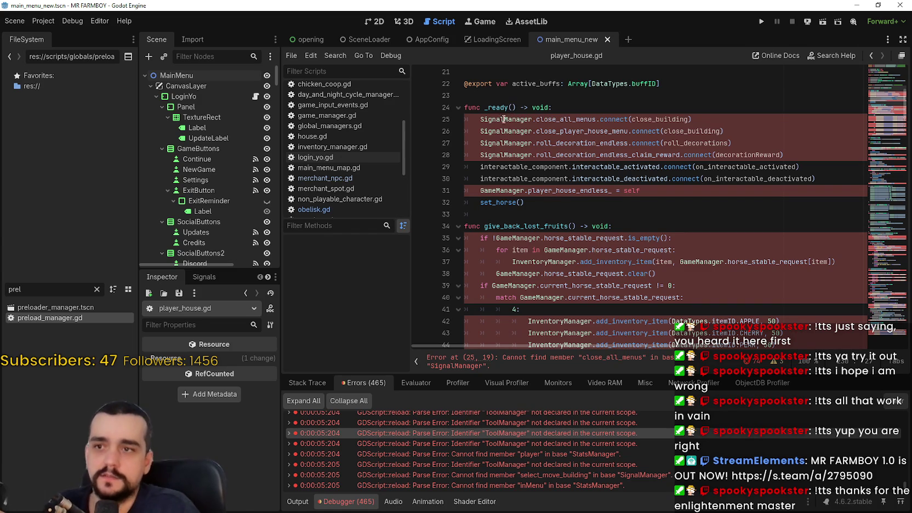
Replace the four SignalManager references on lines 25–28 with GlobalManagers.signal_manager
{"action": "left_click", "coordinate": [509, 122]}
{"action": "double_click", "coordinate": [506, 119]}
{"action": "scroll", "coordinate": [521, 164], "scroll_direction": "up", "scroll_amount": 2}
{"action": "key", "text": "ctrl+d"}
{"action": "key", "text": "ctrl+d"}
{"action": "key", "text": "ctrl+d"}
{"action": "key", "text": "ctrl+d"}
{"action": "key", "text": "ctrl+d"}
{"action": "key", "text": "ctrl+d"}
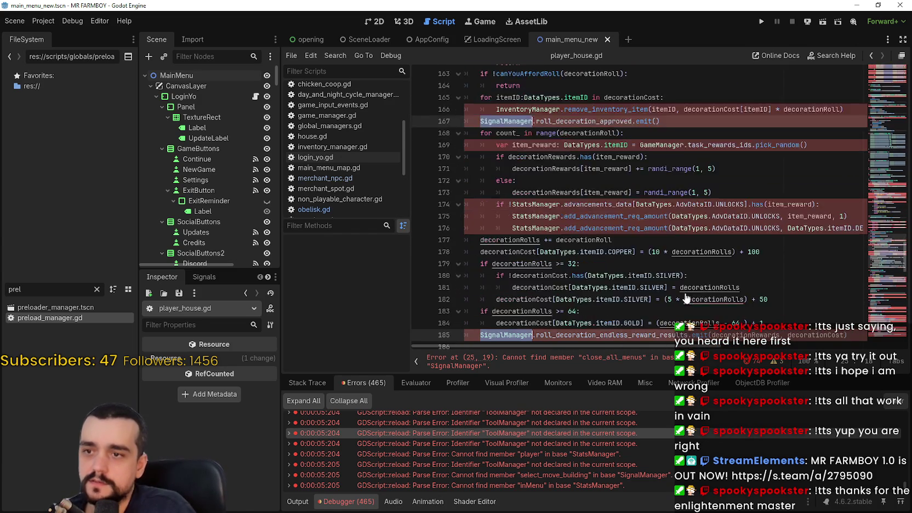
{"action": "key", "text": "ctrl+d"}
{"action": "key", "text": "ctrl+d"}
{"action": "key", "text": "ctrl+d"}
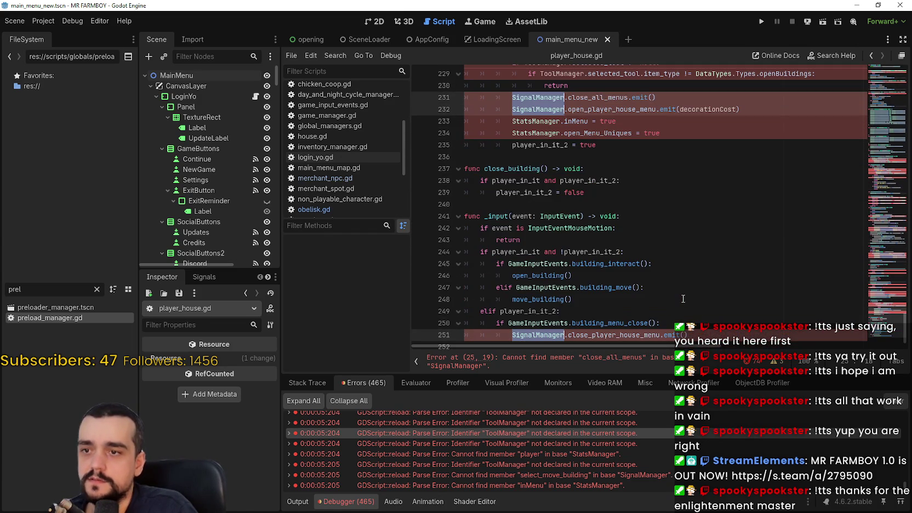
{"action": "type", "text": "Global"}
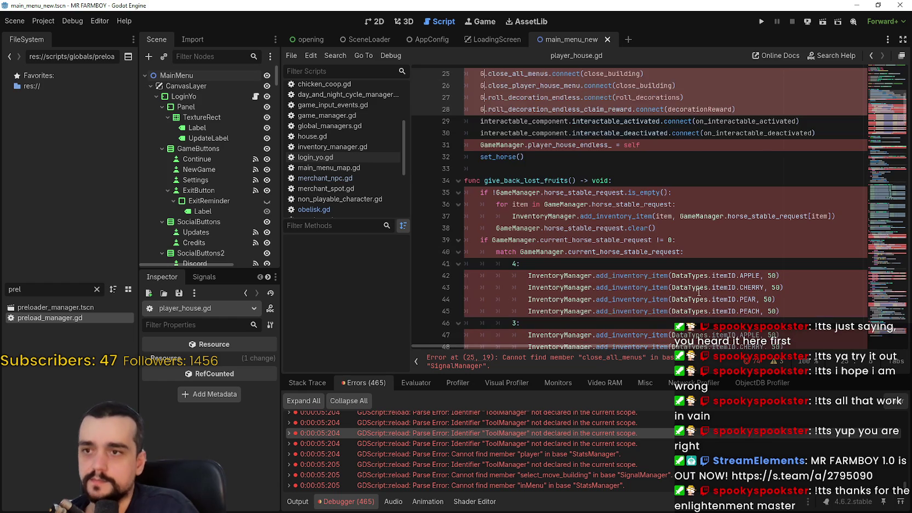
{"action": "type", "text": "Managers.signal"}
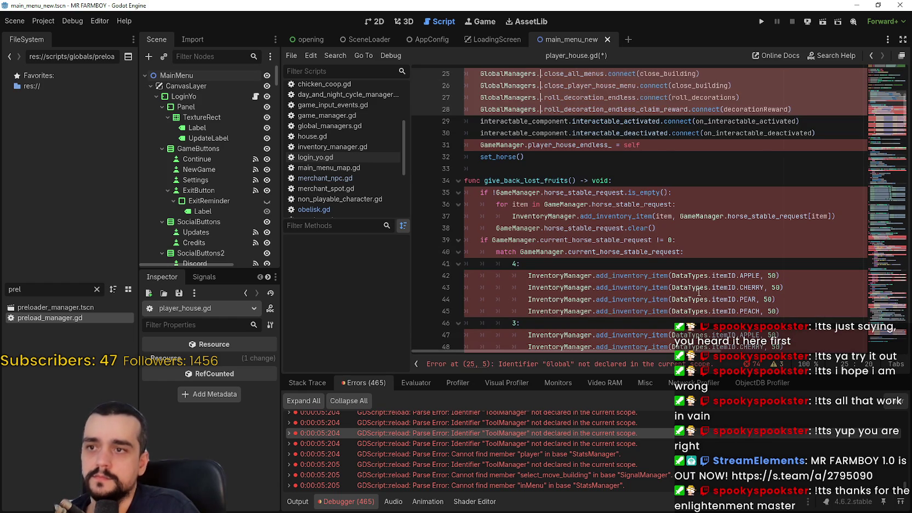
{"action": "key", "text": "Return"}
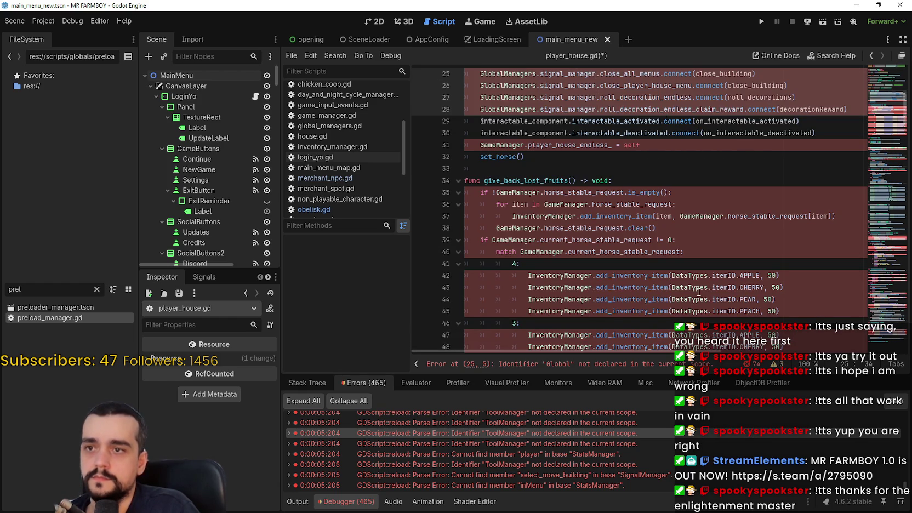
{"action": "double_click", "coordinate": [490, 145]}
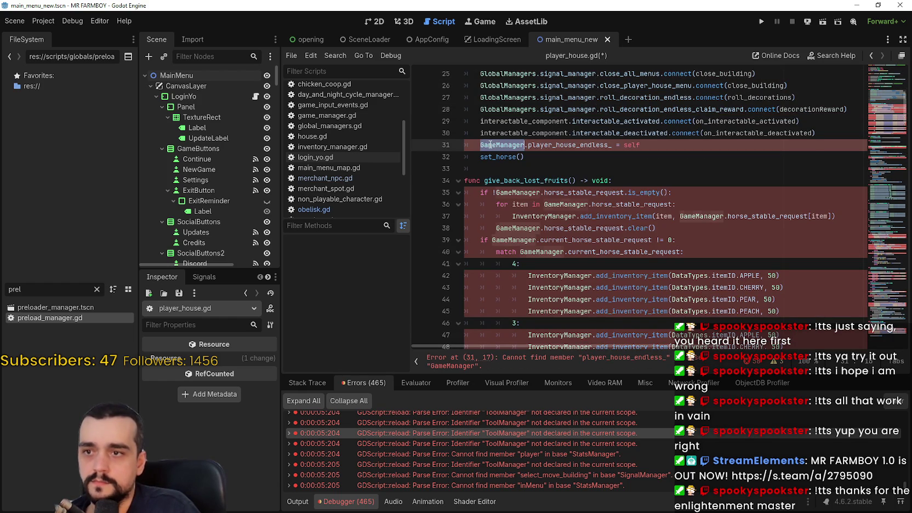
{"action": "scroll", "coordinate": [618, 198], "scroll_direction": "down", "scroll_amount": 10}
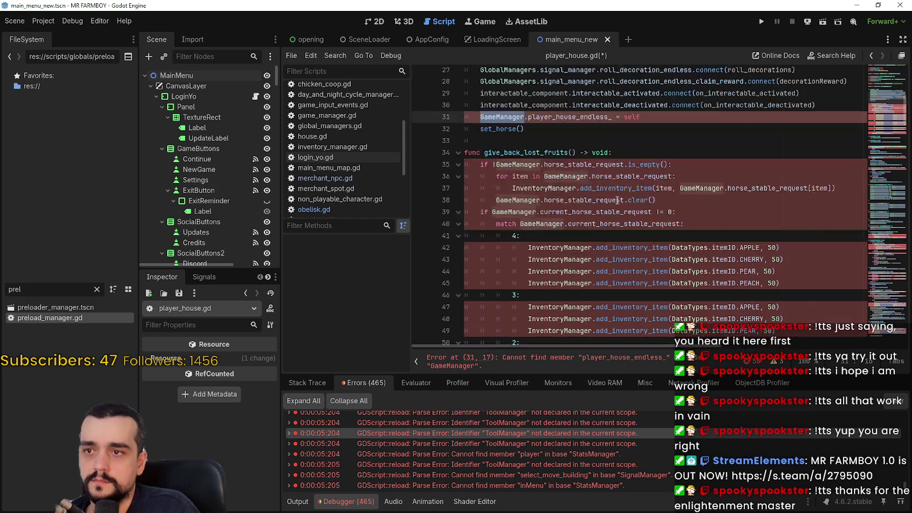
{"action": "double_click", "coordinate": [518, 192]}
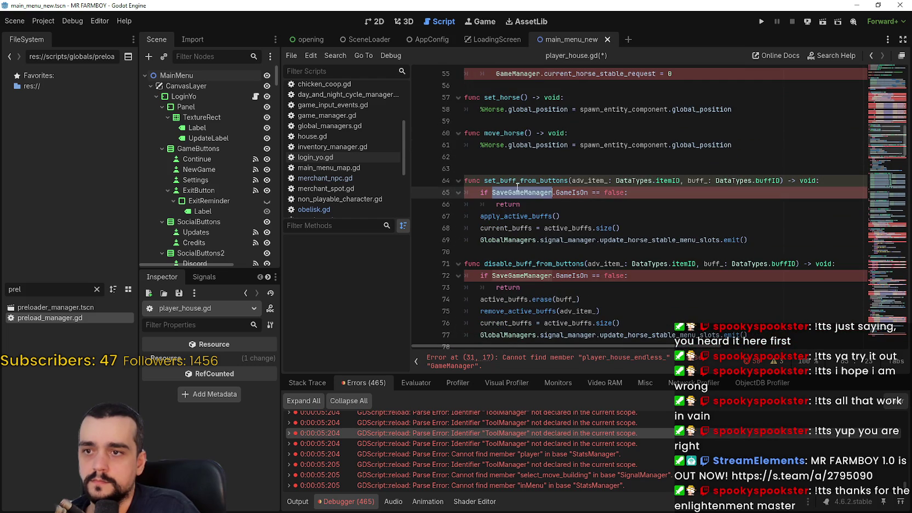
Replace the SaveGameManager references with GlobalManagers.save_manager
{"action": "scroll", "coordinate": [527, 190], "scroll_direction": "down", "scroll_amount": 1}
{"action": "type", "text": "GlobalManagers.sa"}
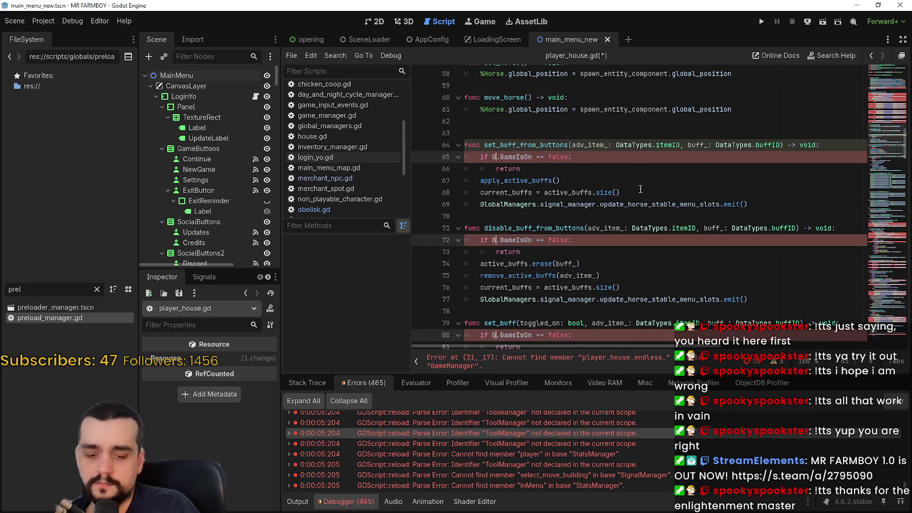
{"action": "type", "text": "ve"}
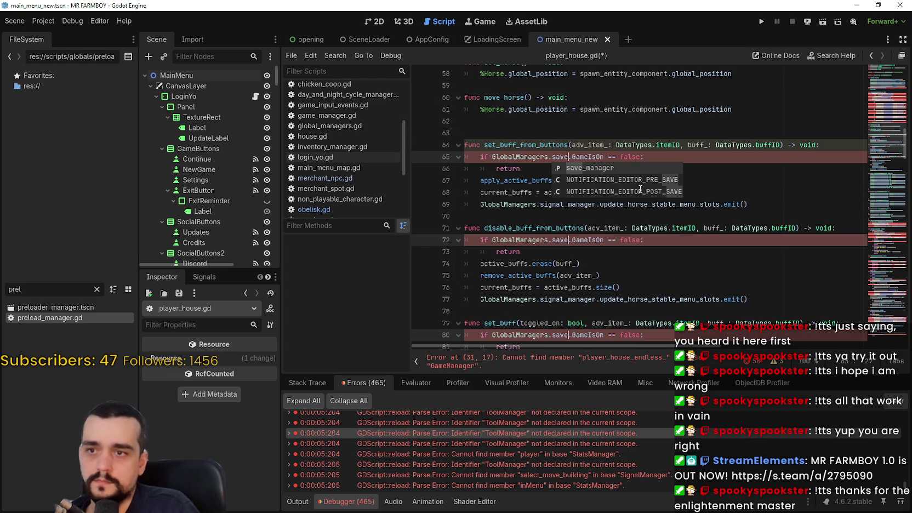
{"action": "key", "text": "Return"}
{"action": "scroll", "coordinate": [603, 164], "scroll_direction": "up", "scroll_amount": 4}
{"action": "scroll", "coordinate": [604, 164], "scroll_direction": "up", "scroll_amount": 2}
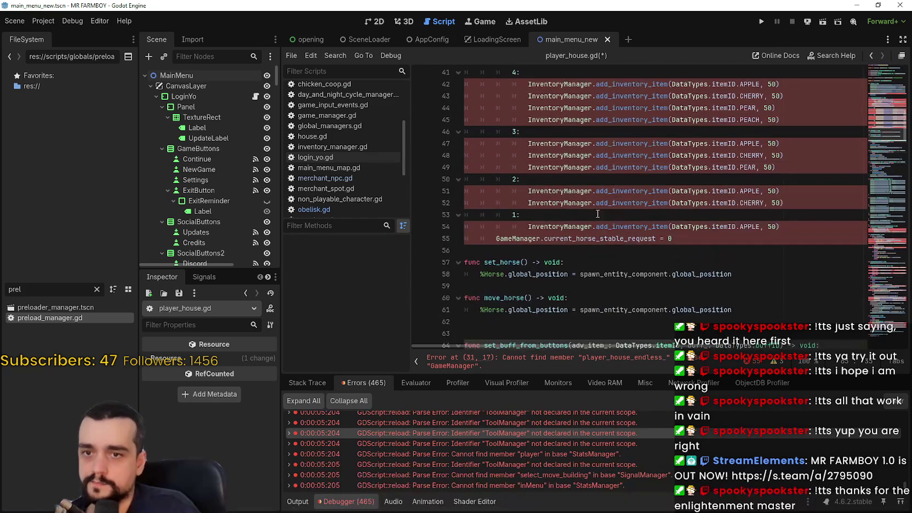
Replace the InventoryManager references with GlobalManagers.inventory_manager
{"action": "double_click", "coordinate": [556, 200]}
{"action": "key", "text": "ctrl+d"}
{"action": "key", "text": "ctrl+d"}
{"action": "key", "text": "ctrl+d"}
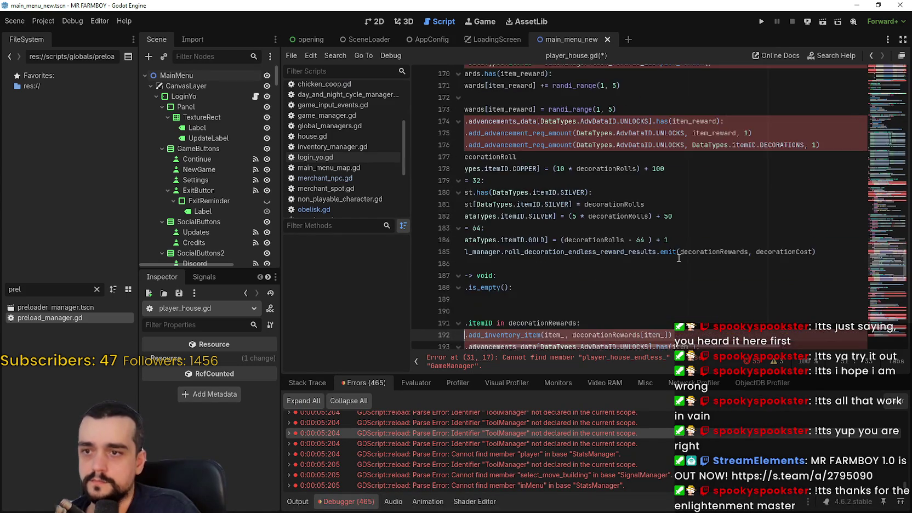
{"action": "key", "text": "ctrl+d"}
{"action": "key", "text": "ctrl+d"}
{"action": "key", "text": "ctrl+d"}
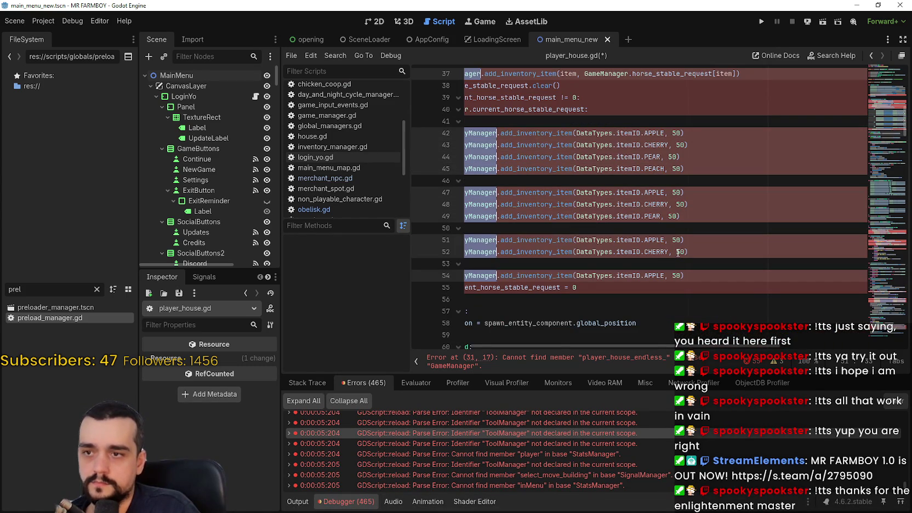
{"action": "type", "text": "Global"}
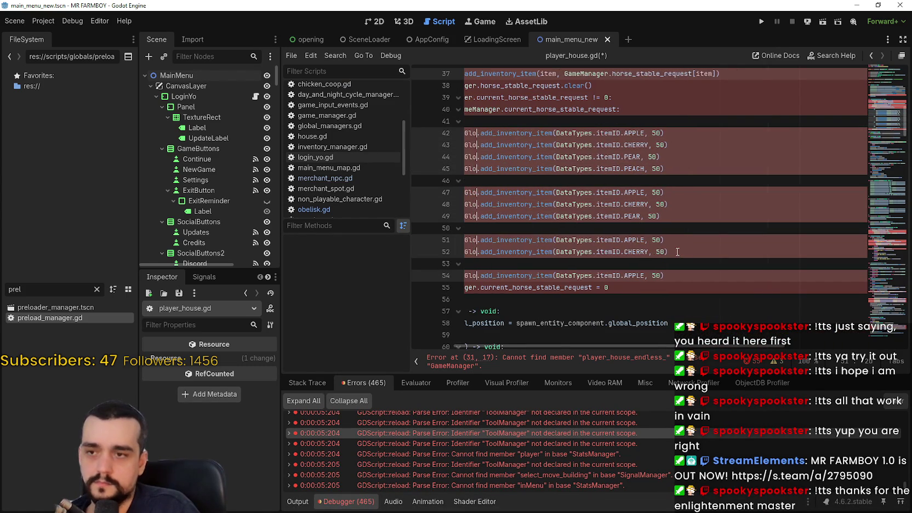
{"action": "key", "text": "Return"}
{"action": "type", "text": ".inven"}
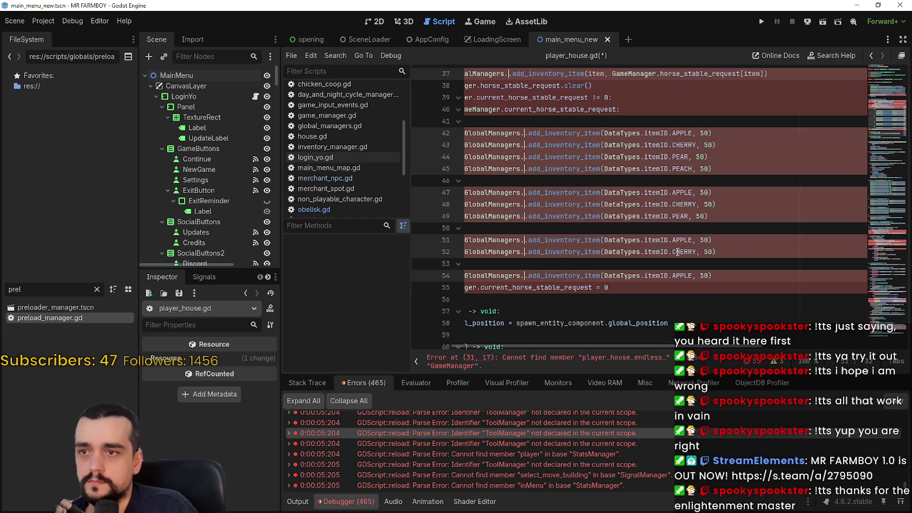
{"action": "type", "text": "tor"}
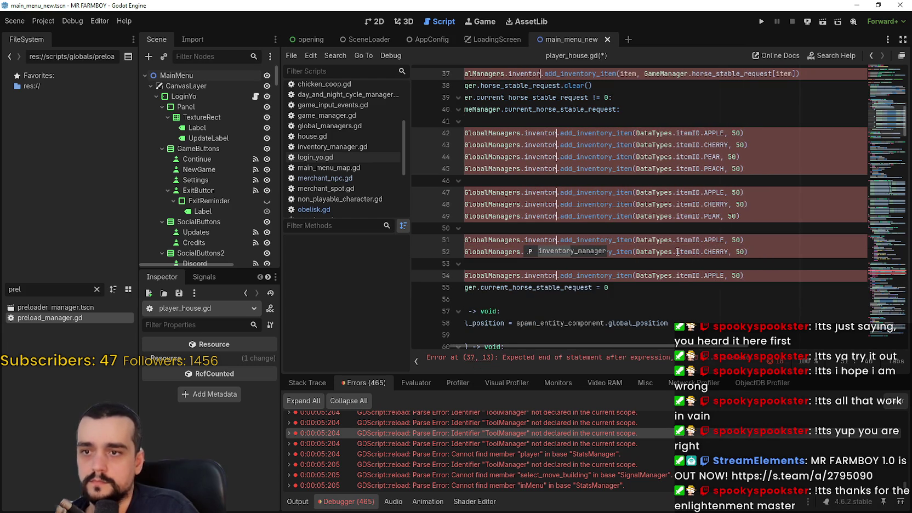
{"action": "key", "text": "Return"}
Replace the GameManager references on lines 35–40 with GlobalManagers.game_manager
{"action": "scroll", "coordinate": [677, 252], "scroll_direction": "up", "scroll_amount": 3}
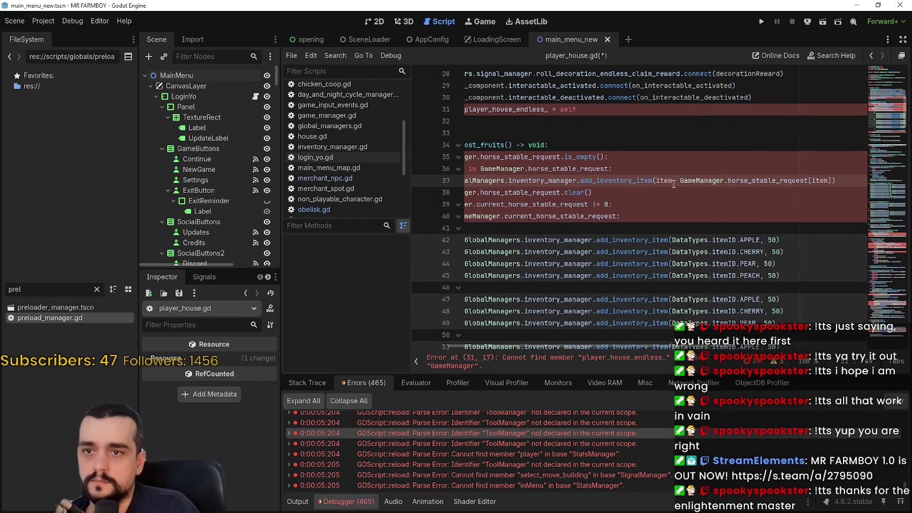
{"action": "double_click", "coordinate": [686, 181]}
{"action": "key", "text": "ctrl+d"}
{"action": "key", "text": "ctrl+d"}
{"action": "key", "text": "ctrl+d"}
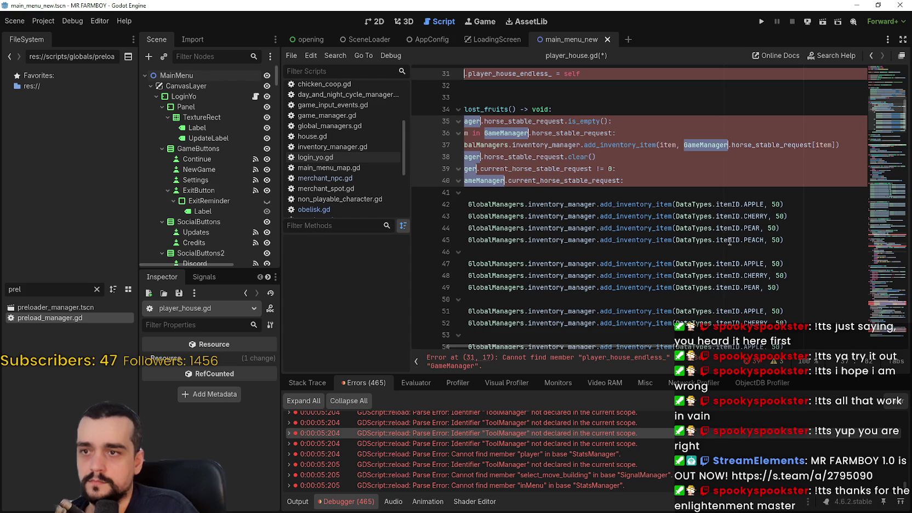
{"action": "type", "text": "Global"}
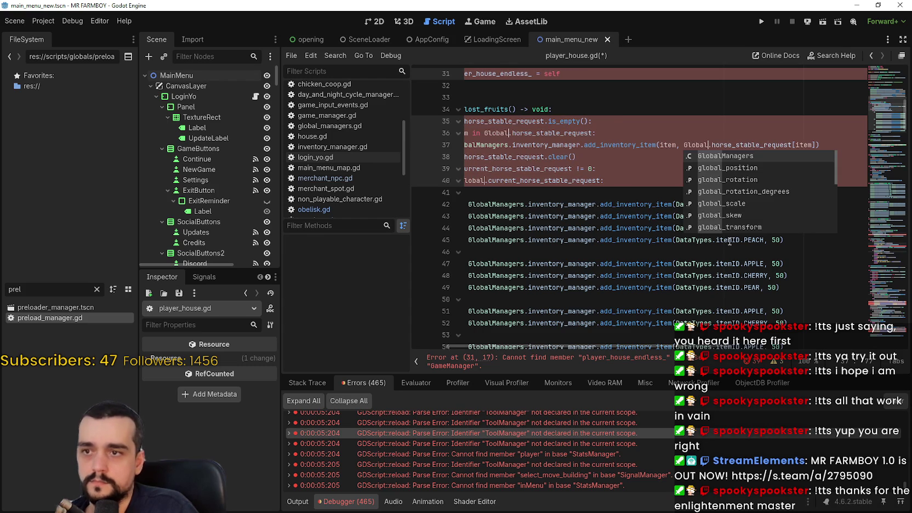
{"action": "key", "text": "Return"}
{"action": "type", "text": ".game"}
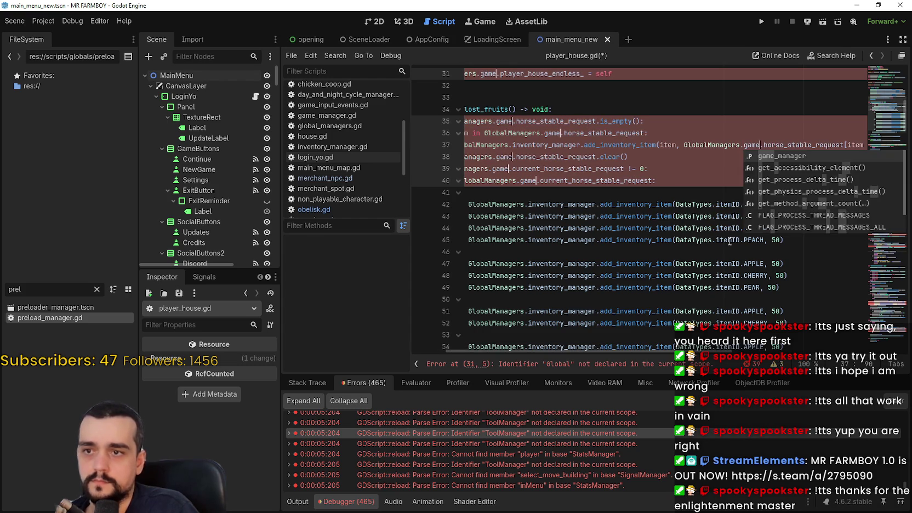
{"action": "key", "text": "Return"}
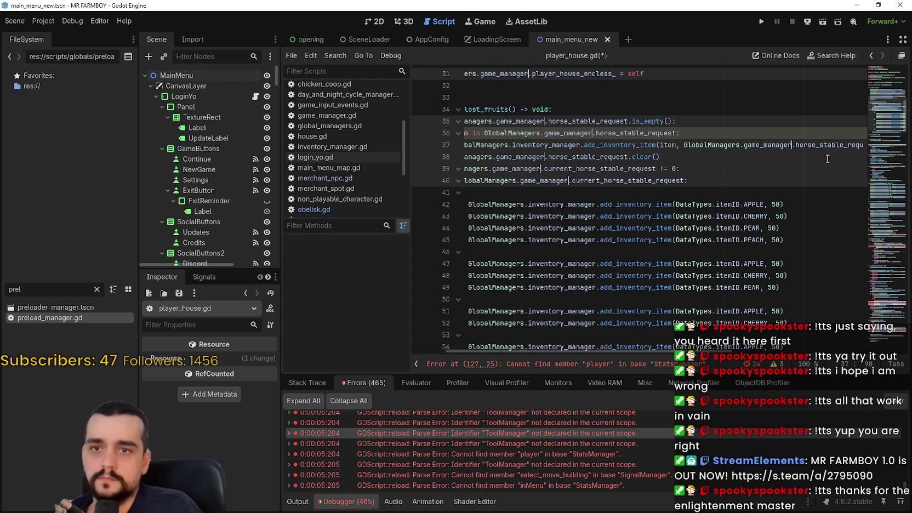
Replace the StatsManager references from line 127 onward with GlobalManagers.stats_manager
{"action": "left_click", "coordinate": [883, 248]}
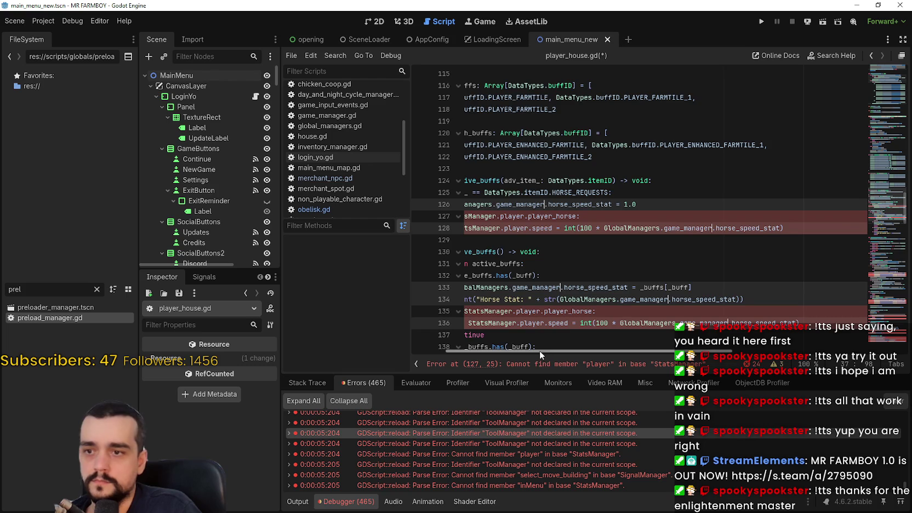
{"action": "double_click", "coordinate": [533, 217]}
{"action": "key", "text": "ctrl+d"}
{"action": "key", "text": "ctrl+d"}
{"action": "key", "text": "ctrl+d"}
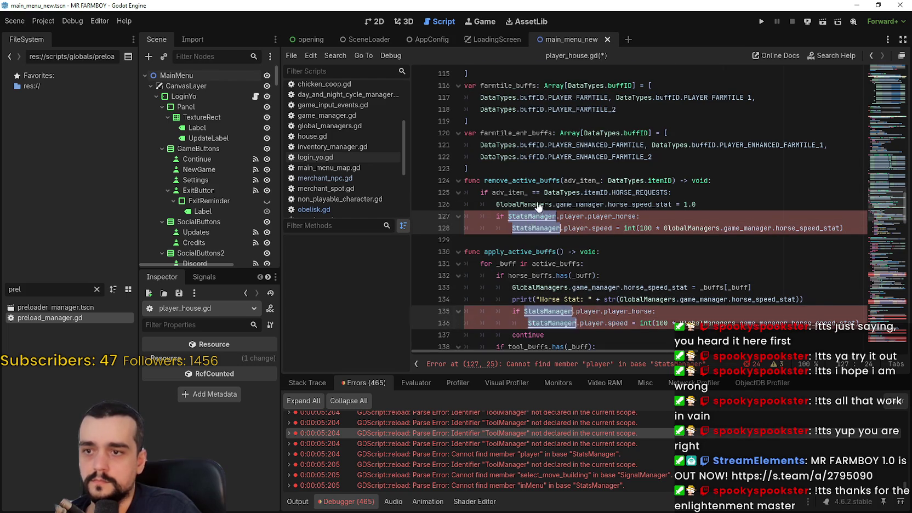
{"action": "key", "text": "ctrl+d"}
{"action": "key", "text": "ctrl+d"}
{"action": "key", "text": "ctrl+d"}
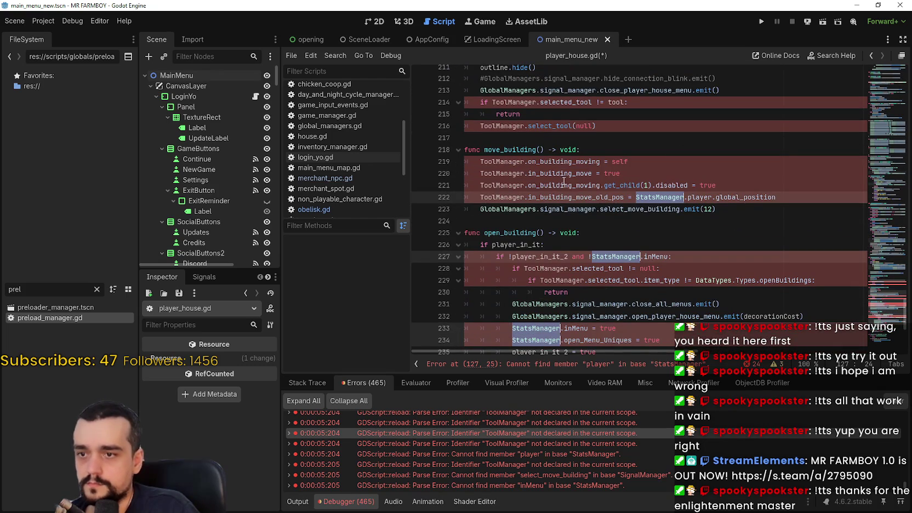
{"action": "type", "text": "if Global.player.player_horse:"}
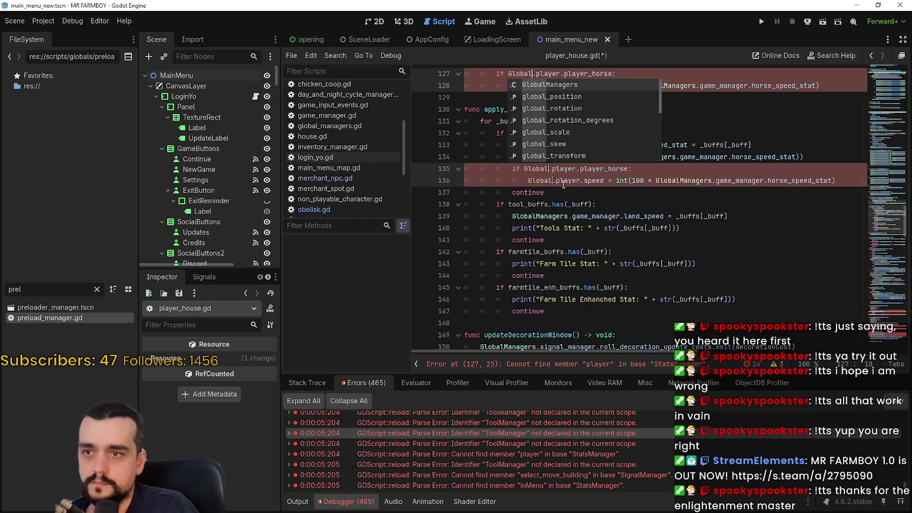
{"action": "type", "text": "Managers.stats"}
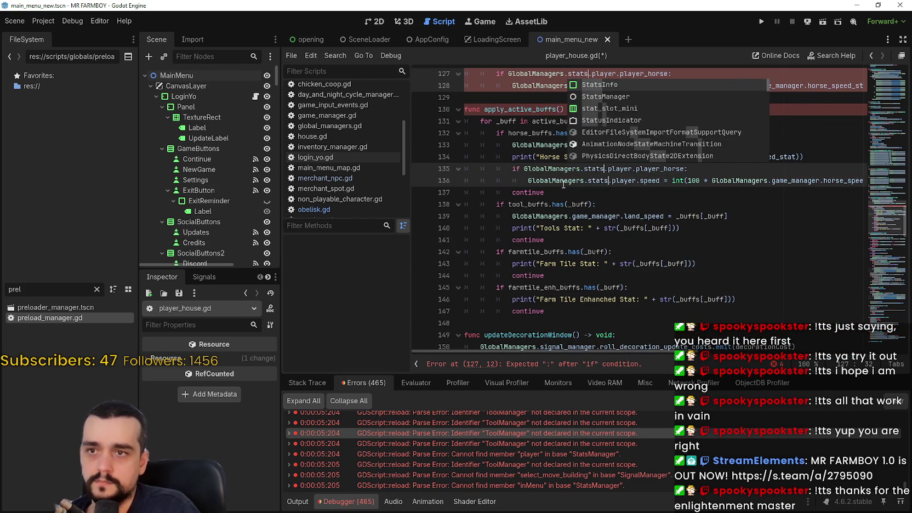
{"action": "type", "text": "_manager"}
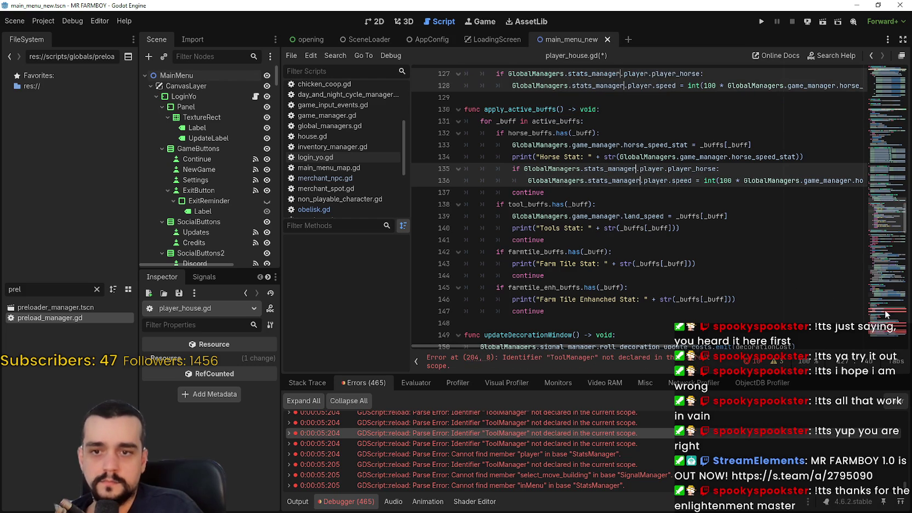
Replace the ToolManager references with GlobalManagers.tool_manager and save player_house.gd
{"action": "left_click", "coordinate": [884, 316]}
{"action": "double_click", "coordinate": [514, 228]}
{"action": "scroll", "coordinate": [588, 235], "scroll_direction": "down", "scroll_amount": 1}
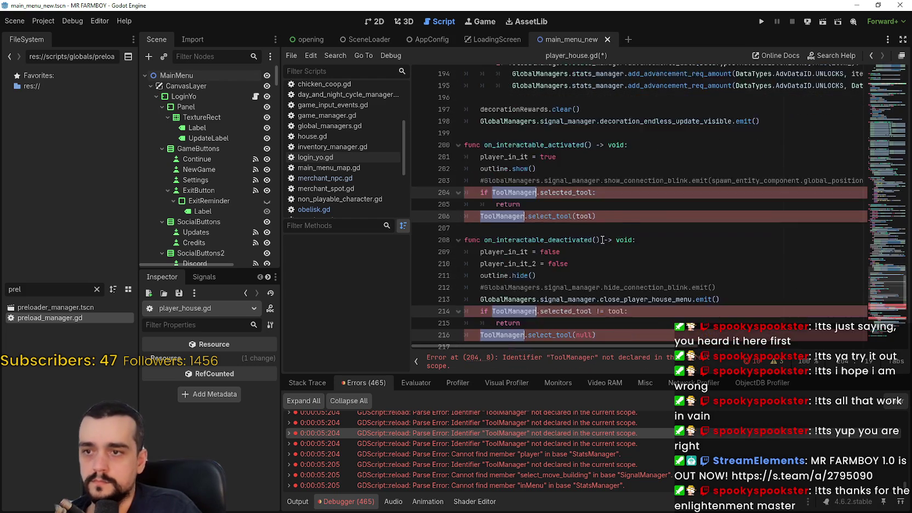
{"action": "scroll", "coordinate": [588, 236], "scroll_direction": "down", "scroll_amount": 4}
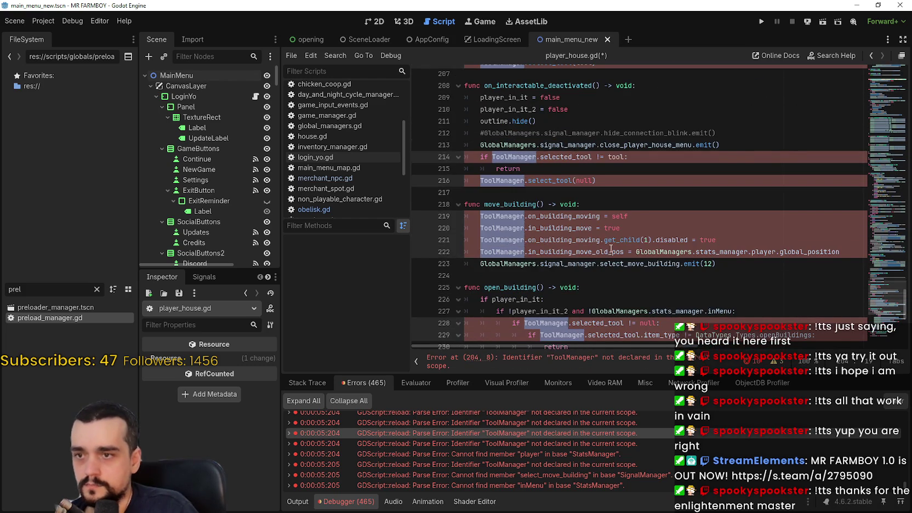
{"action": "type", "text": "Global.selected_tool:"}
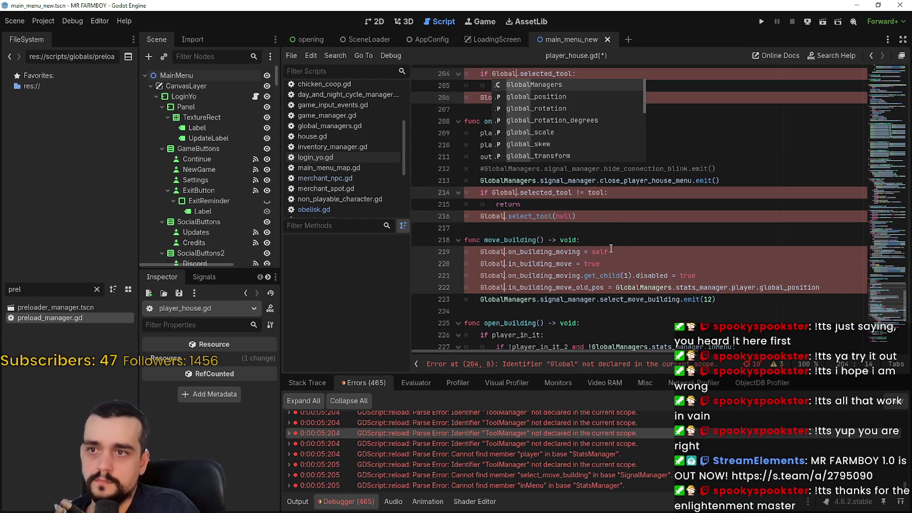
{"action": "key", "text": "Return"}
{"action": "type", "text": ".tool_manager"}
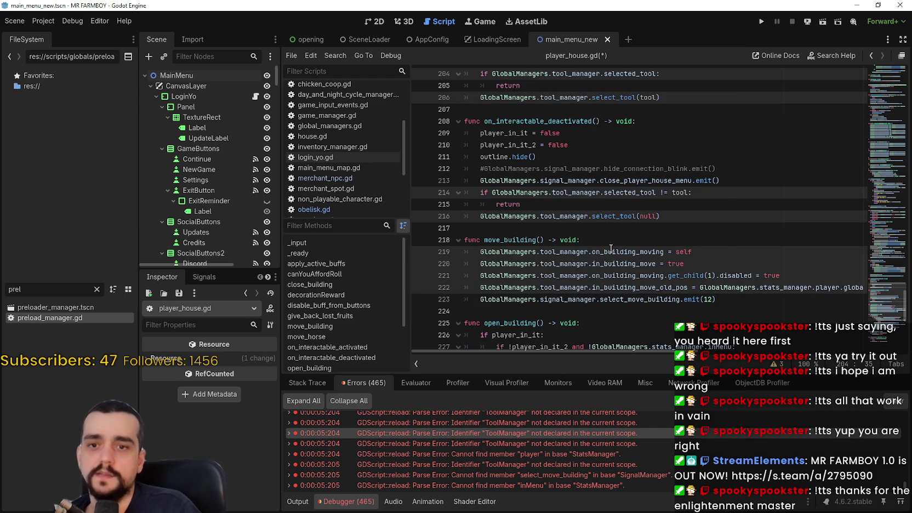
{"action": "key", "text": "ctrl+s"}
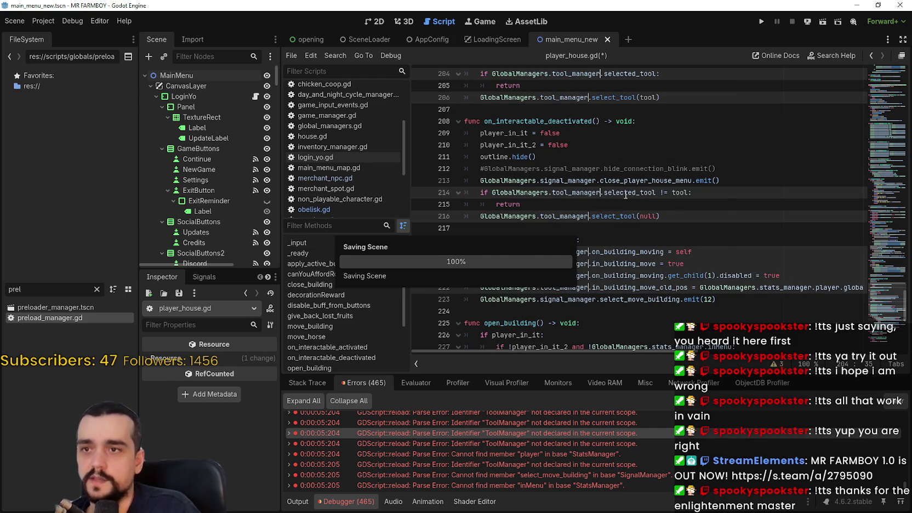
{"action": "scroll", "coordinate": [619, 196], "scroll_direction": "down", "scroll_amount": 8}
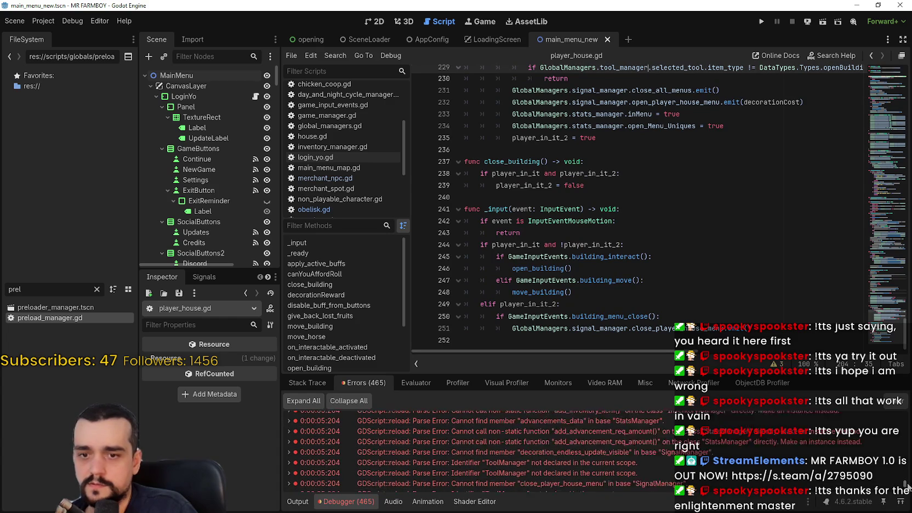
Open horse_stable.gd at its reported errors and select the SignalManager reference on line 30
{"action": "left_click", "coordinate": [904, 458]}
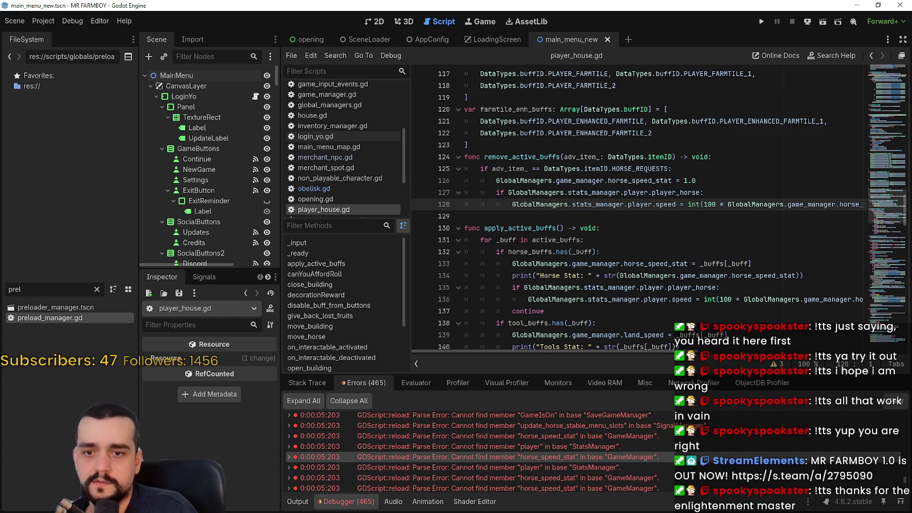
{"action": "left_click", "coordinate": [691, 439]}
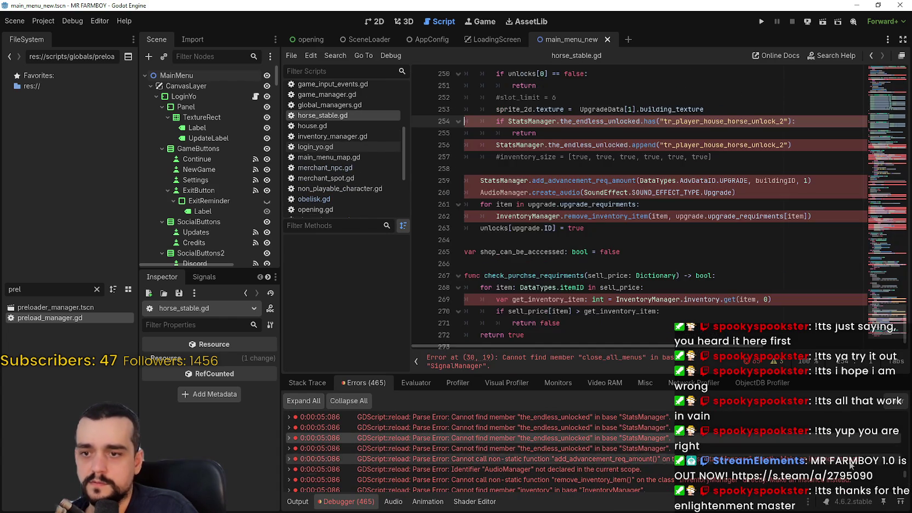
{"action": "scroll", "coordinate": [889, 86], "scroll_direction": "up", "scroll_amount": 20}
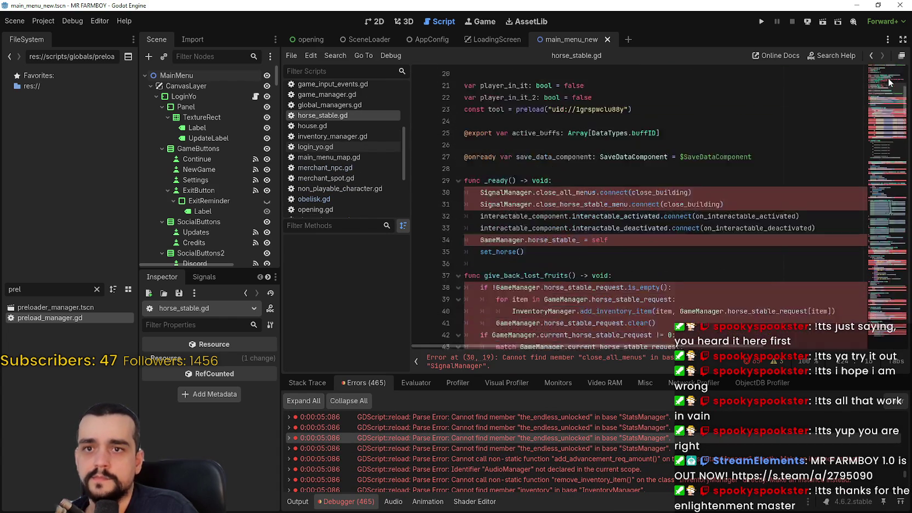
{"action": "scroll", "coordinate": [889, 86], "scroll_direction": "up", "scroll_amount": 2}
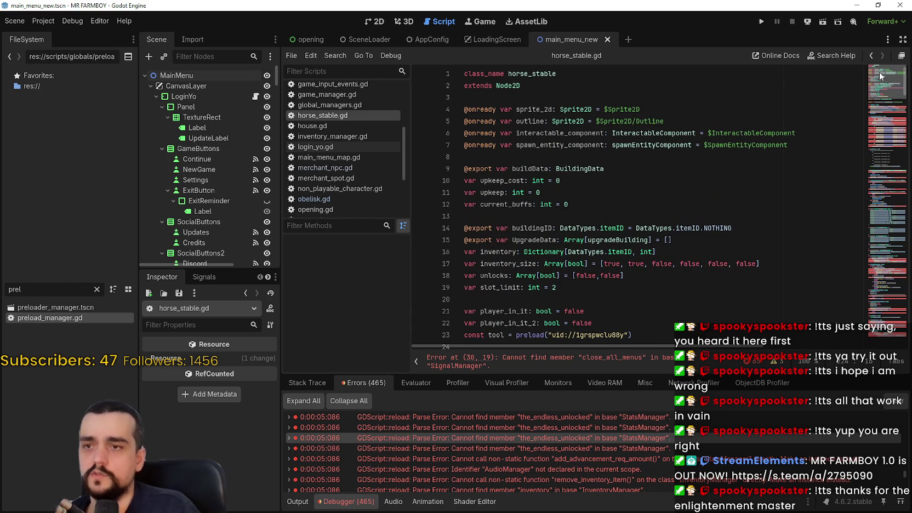
{"action": "scroll", "coordinate": [541, 157], "scroll_direction": "down", "scroll_amount": 7}
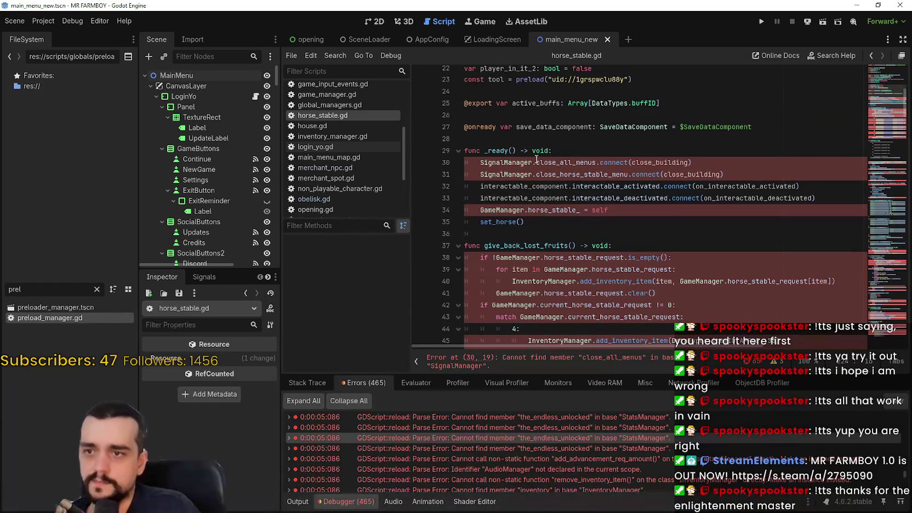
{"action": "double_click", "coordinate": [520, 162]}
{"action": "mouse_move", "coordinate": [523, 182]}
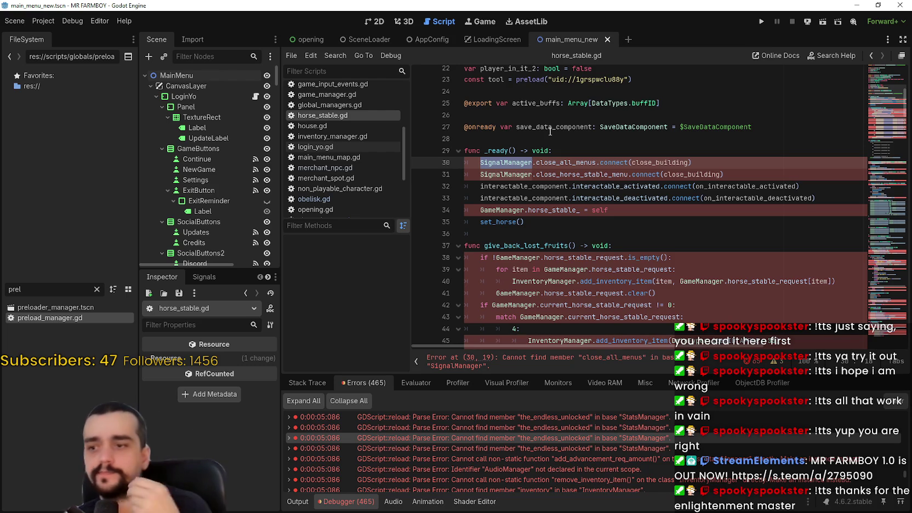
Jump to the endless_unlocked error lines, then run the project to test the changes
{"action": "scroll", "coordinate": [389, 449], "scroll_direction": "up", "scroll_amount": 1}
{"action": "scroll", "coordinate": [394, 449], "scroll_direction": "down", "scroll_amount": 2}
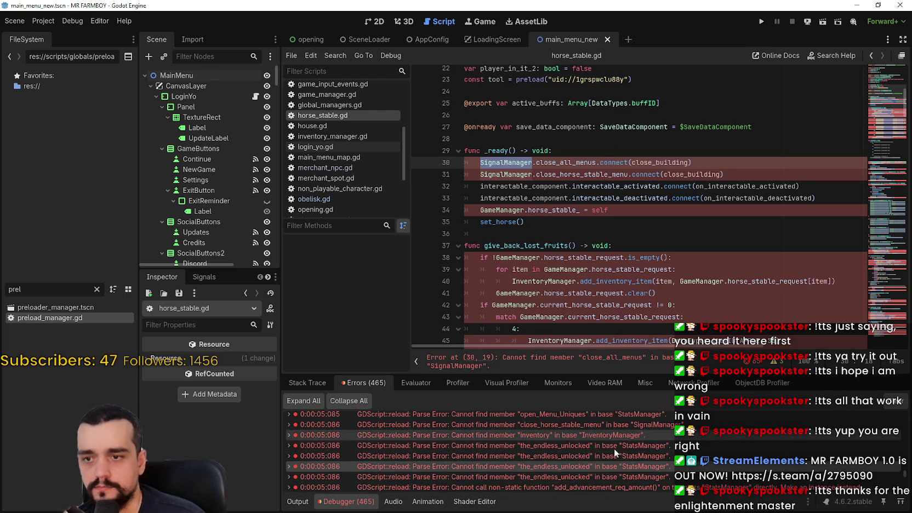
{"action": "scroll", "coordinate": [572, 451], "scroll_direction": "up", "scroll_amount": 1}
{"action": "left_click", "coordinate": [587, 434]}
{"action": "left_click", "coordinate": [592, 427]}
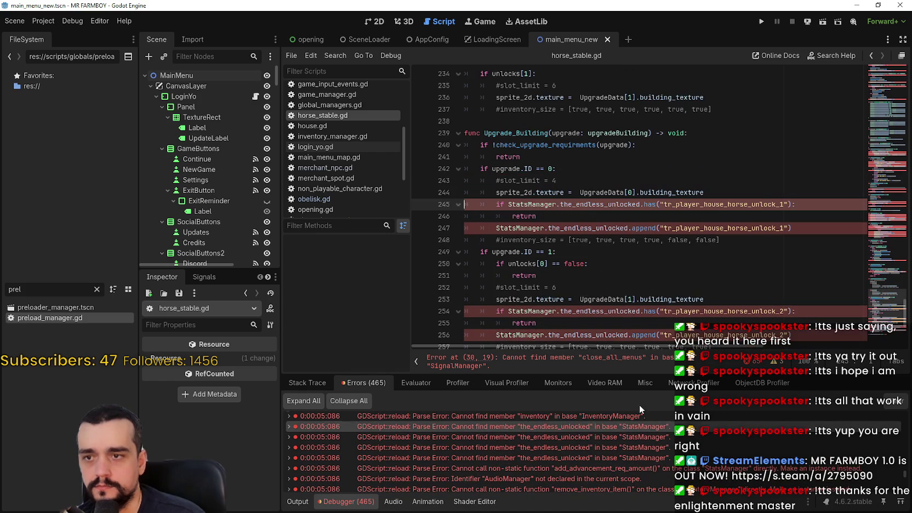
{"action": "left_click", "coordinate": [761, 22]}
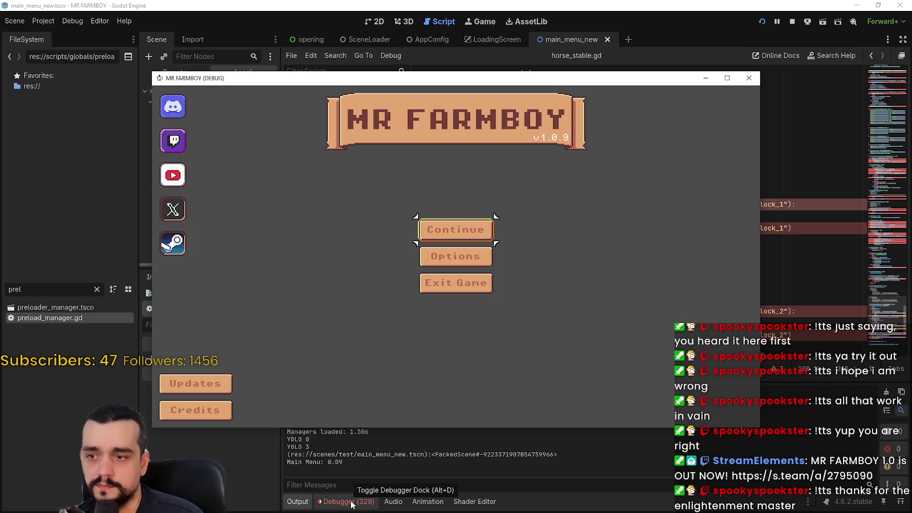
Quit the running game and open the BetterTerrain error in animalNPC.gd from the Errors list
{"action": "left_click", "coordinate": [456, 283]}
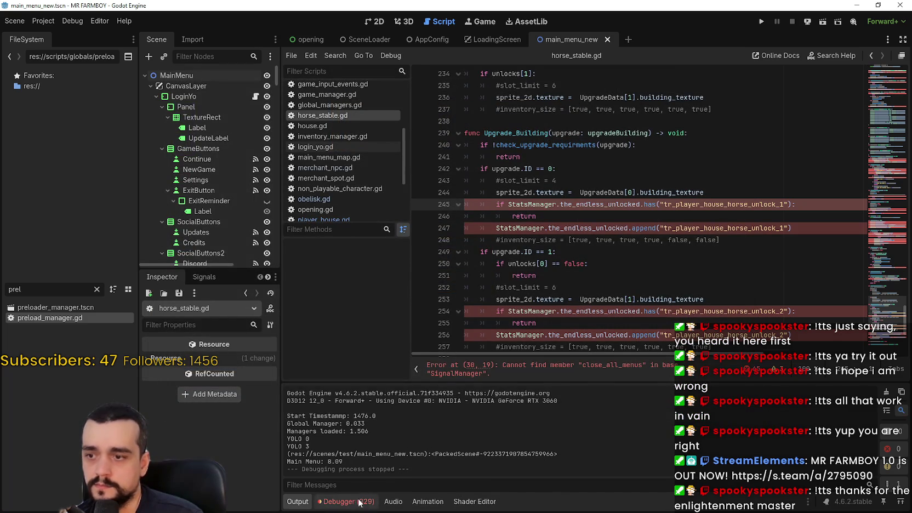
{"action": "left_click", "coordinate": [356, 501]}
{"action": "scroll", "coordinate": [566, 465], "scroll_direction": "up", "scroll_amount": 5}
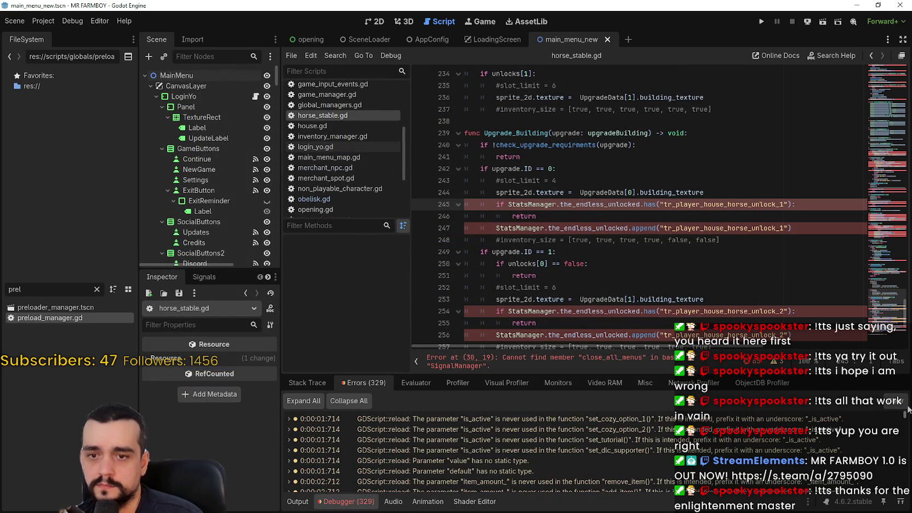
{"action": "scroll", "coordinate": [565, 465], "scroll_direction": "down", "scroll_amount": 5}
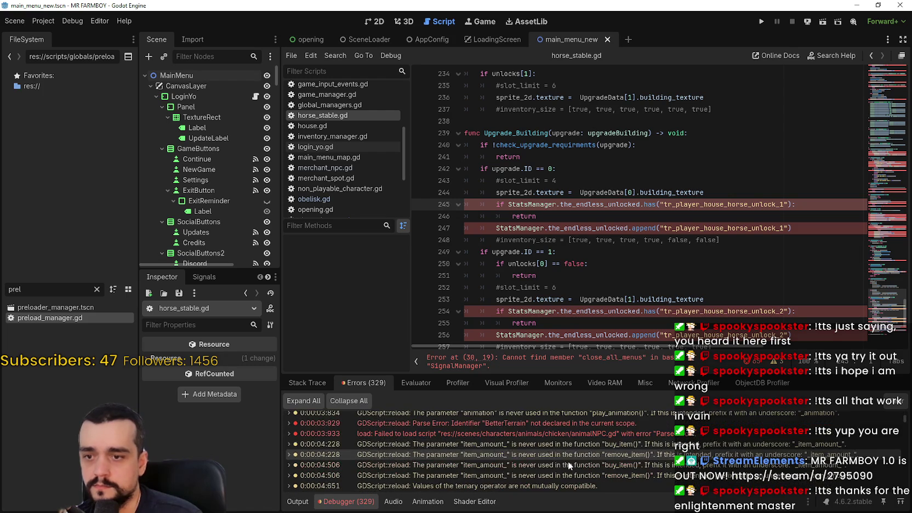
{"action": "double_click", "coordinate": [508, 426]}
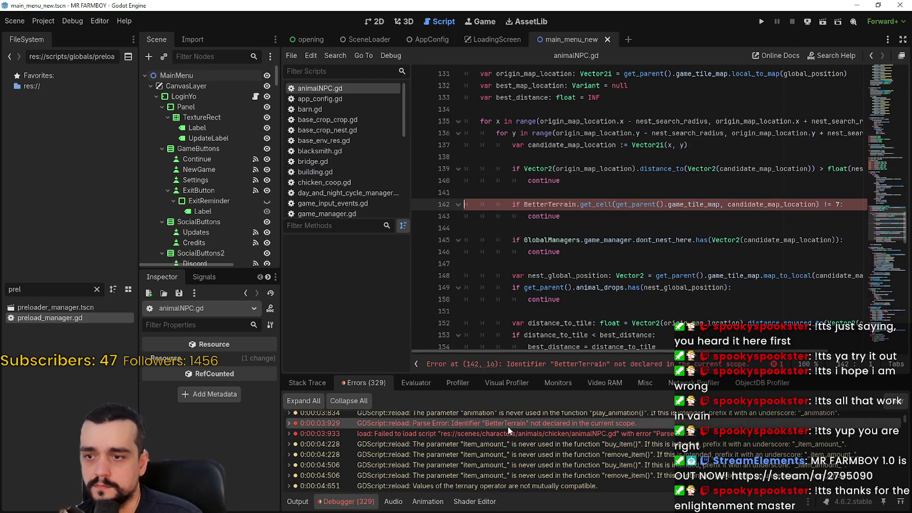
Open merchant_spot.gd from its DayAndNightCycleManager parse error and review the class name at the top
{"action": "left_click", "coordinate": [512, 436]}
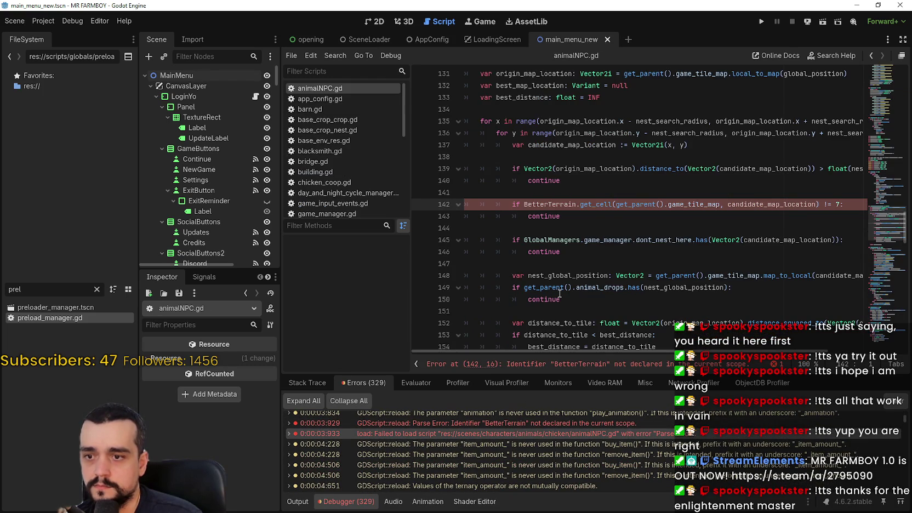
{"action": "scroll", "coordinate": [591, 441], "scroll_direction": "down", "scroll_amount": 4}
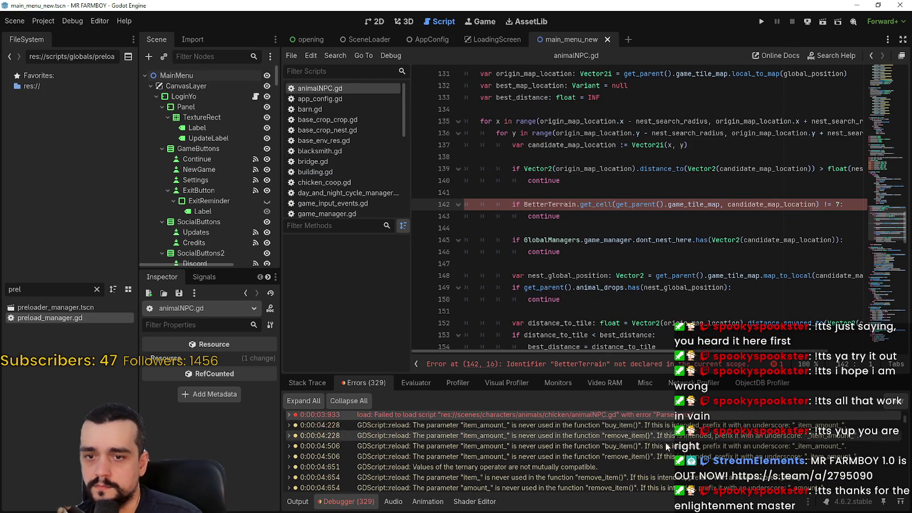
{"action": "scroll", "coordinate": [546, 449], "scroll_direction": "down", "scroll_amount": 3}
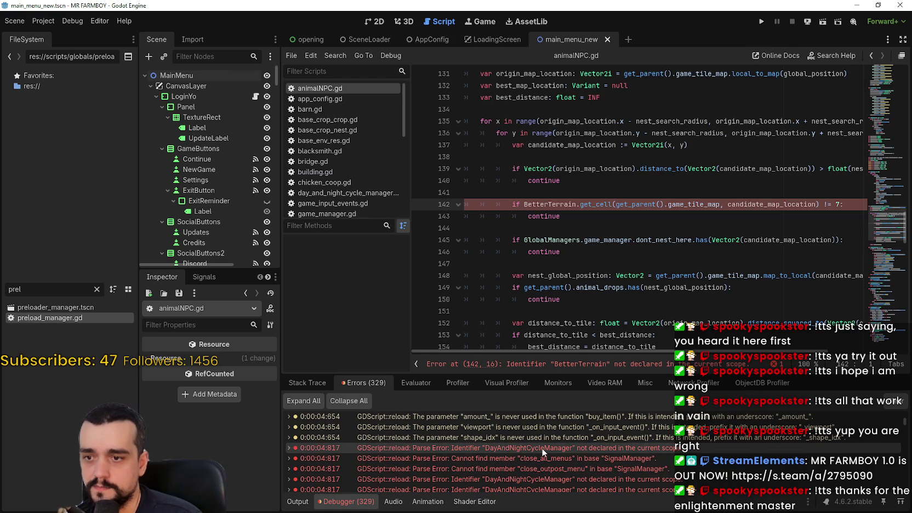
{"action": "double_click", "coordinate": [542, 447]}
{"action": "scroll", "coordinate": [574, 194], "scroll_direction": "up", "scroll_amount": 10}
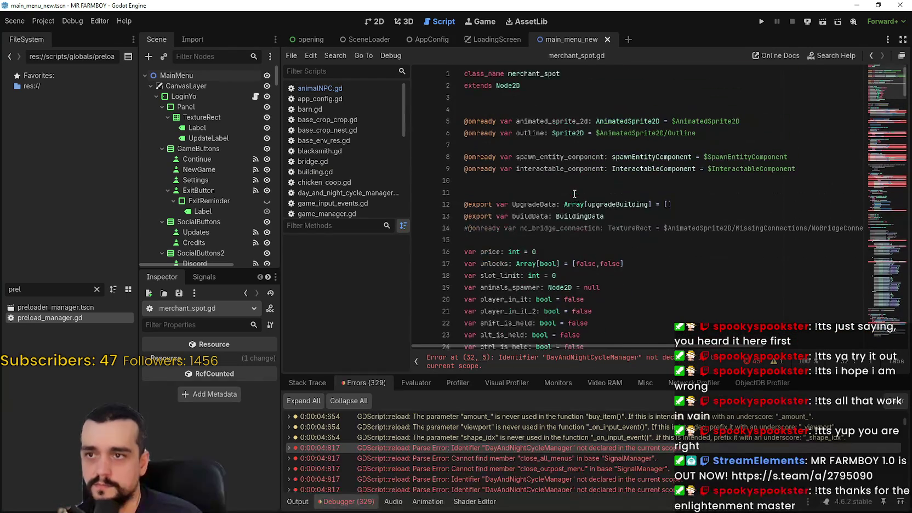
{"action": "double_click", "coordinate": [558, 73]}
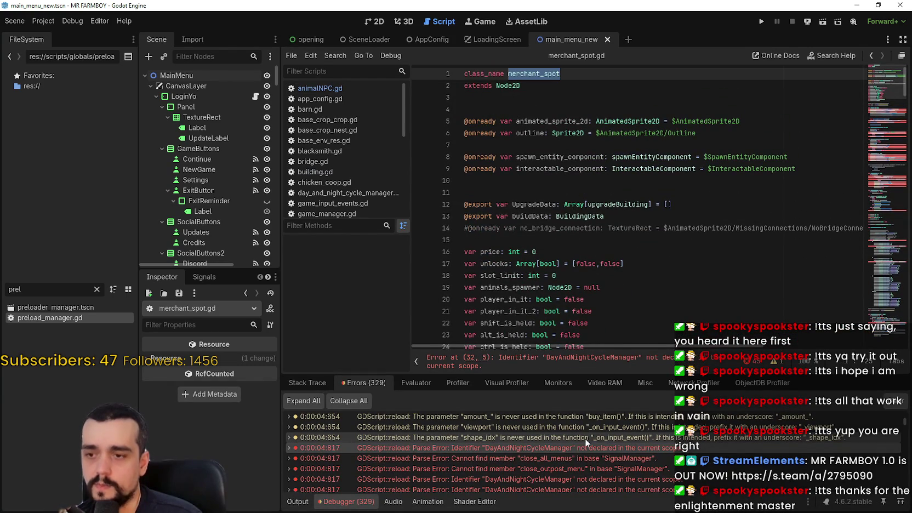
{"action": "scroll", "coordinate": [550, 251], "scroll_direction": "down", "scroll_amount": 4}
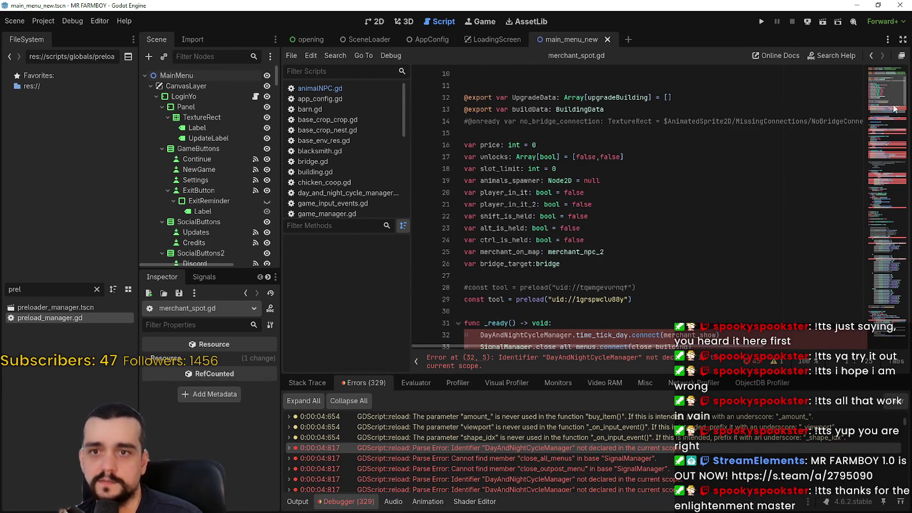
{"action": "left_click", "coordinate": [883, 81]}
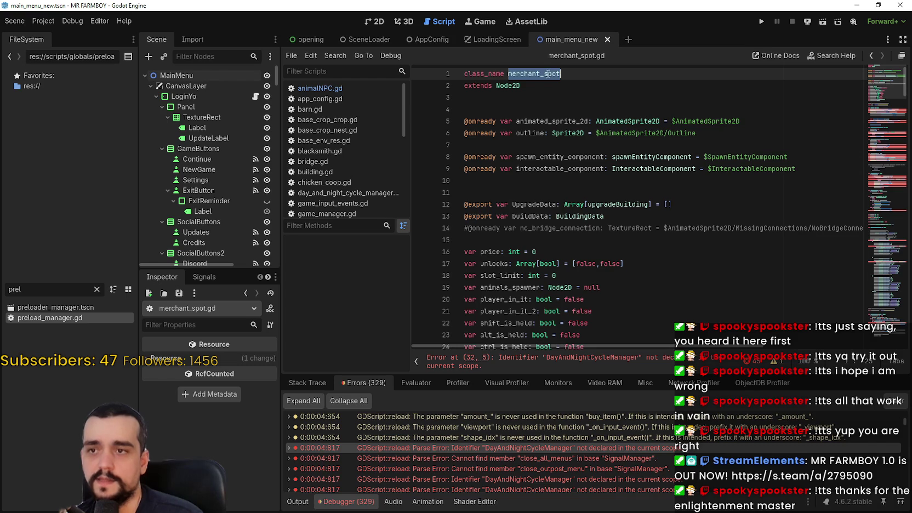
{"action": "left_click_drag", "start_coordinate": [34, 291], "coordinate": [7, 285]}
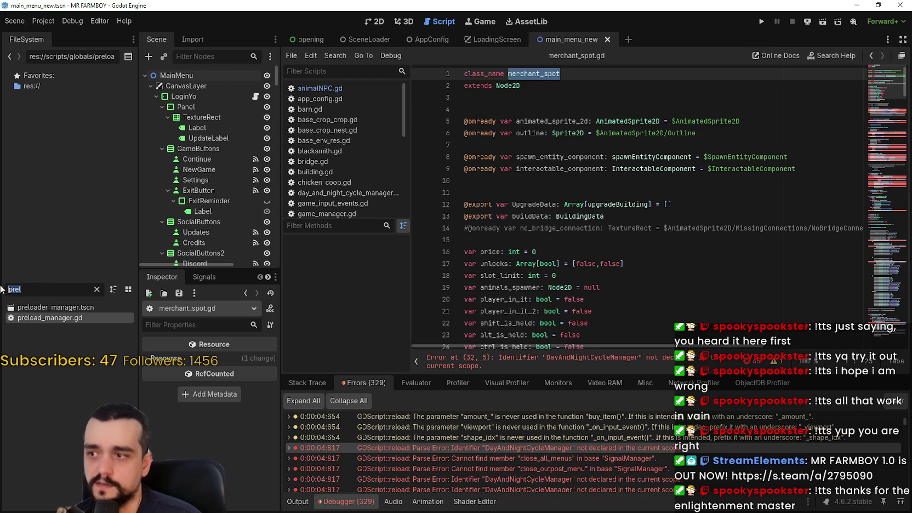
{"action": "scroll", "coordinate": [354, 101], "scroll_direction": "down", "scroll_amount": 3}
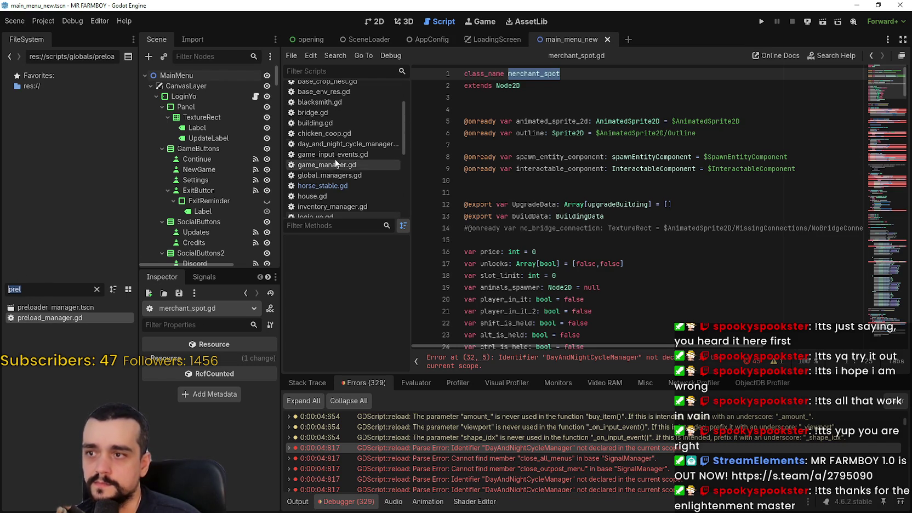
{"action": "left_click", "coordinate": [342, 72]}
Search signal_manager.gd for merchant_spot, then return to merchant_spot.gd's line 32 error
{"action": "type", "text": "sig"}
{"action": "left_click", "coordinate": [346, 89]}
{"action": "left_click", "coordinate": [650, 160]}
{"action": "key", "text": "ctrl+f"}
{"action": "type", "text": "me"}
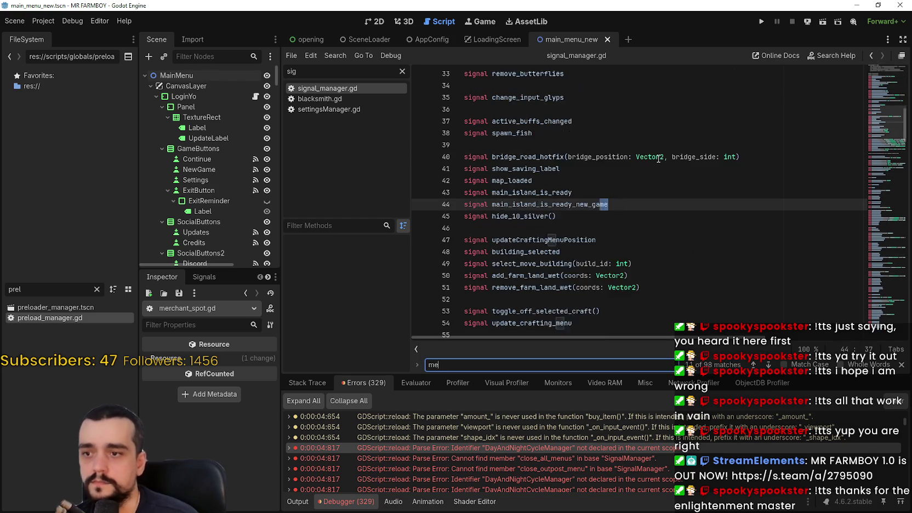
{"action": "type", "text": "rchant_spot"}
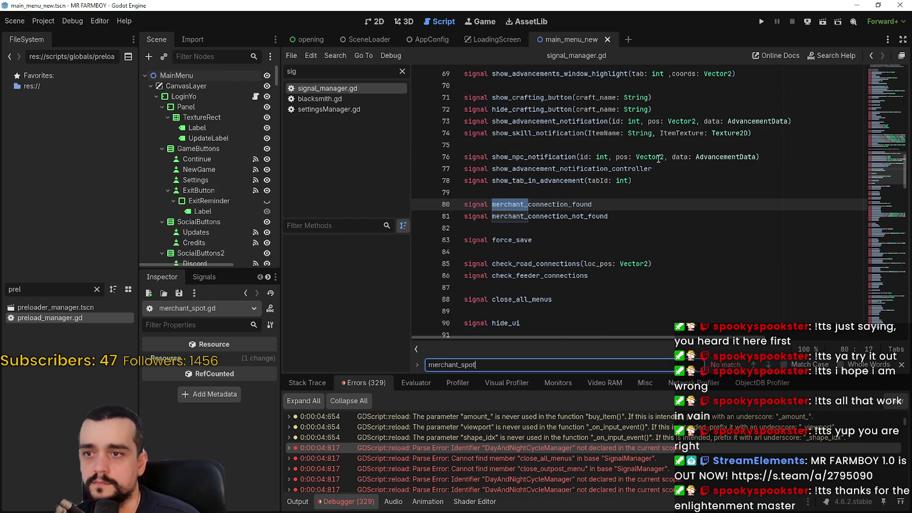
{"action": "key", "text": "BackSpace"}
{"action": "key", "text": "BackSpace"}
{"action": "key", "text": "BackSpace"}
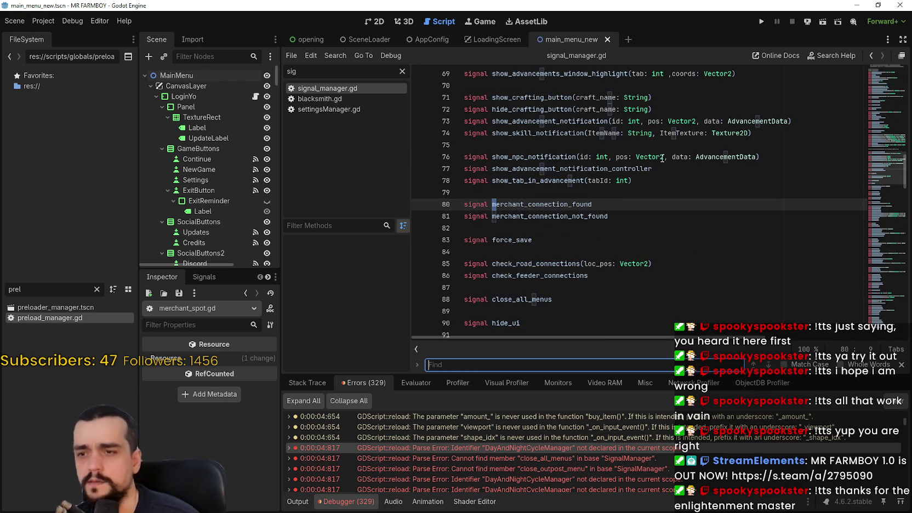
{"action": "left_click", "coordinate": [586, 254]}
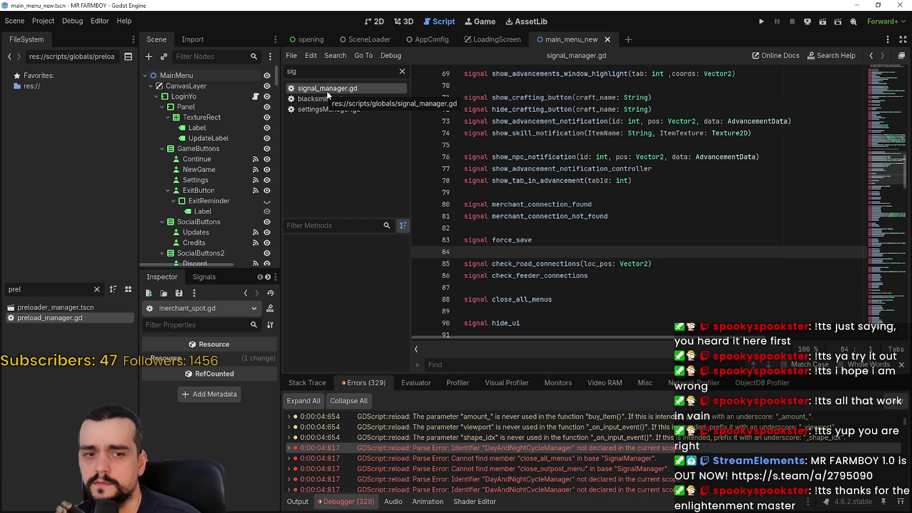
{"action": "double_click", "coordinate": [466, 448]}
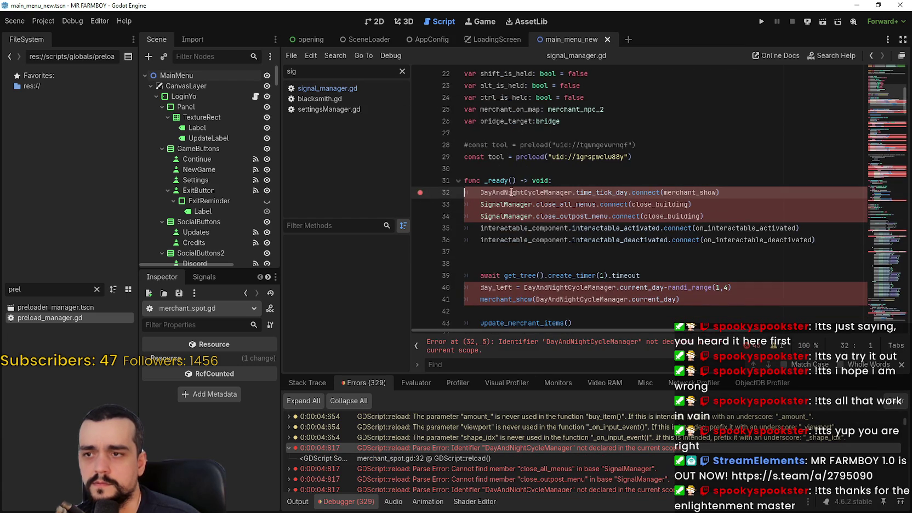
{"action": "key", "text": "Left"}
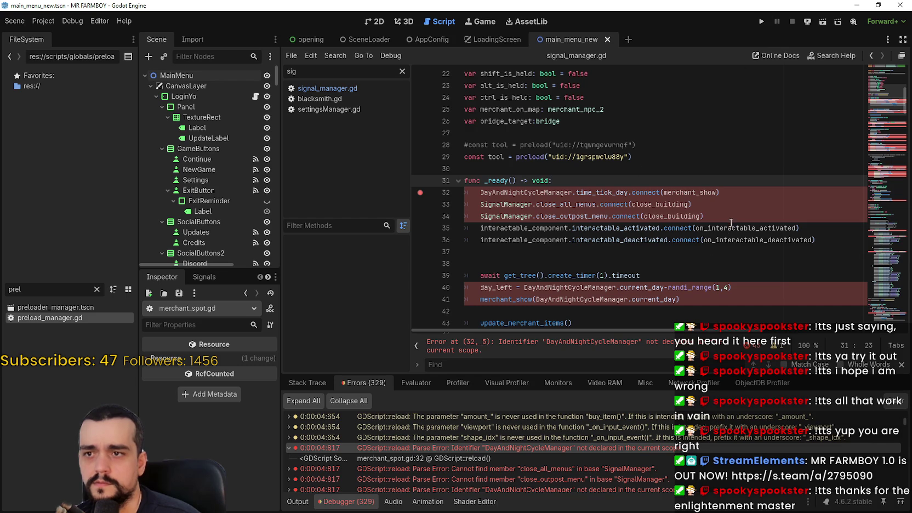
Run the project, then remove the line 32 breakpoint in merchant_spot.gd and select that line
{"action": "left_click", "coordinate": [762, 21]}
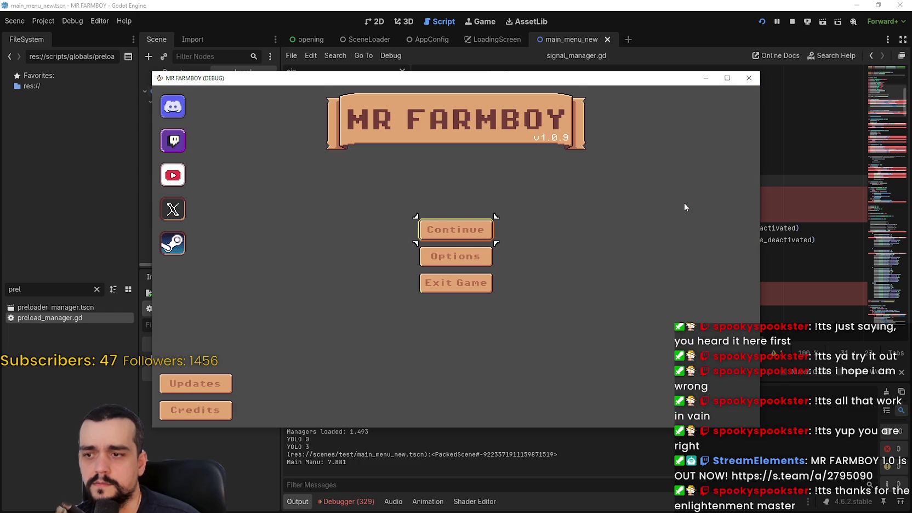
{"action": "left_click", "coordinate": [789, 171]}
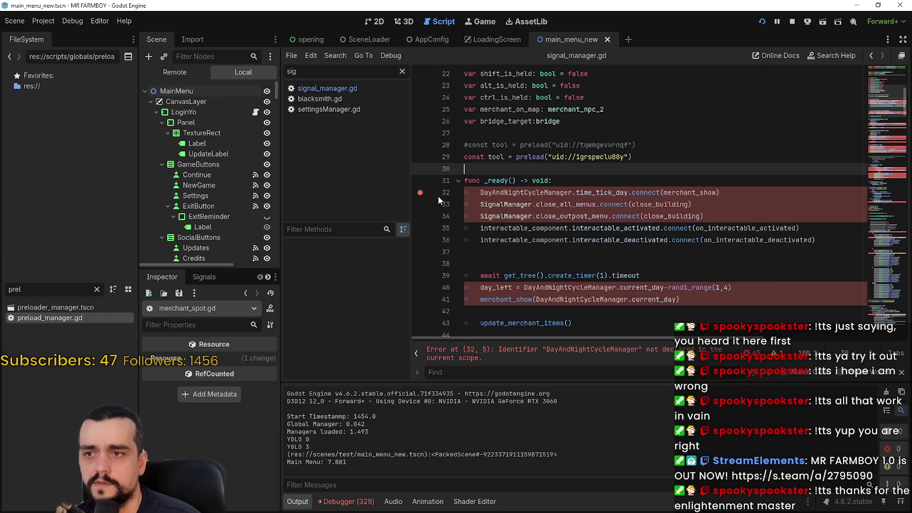
{"action": "left_click", "coordinate": [420, 193]}
{"action": "left_click_drag", "start_coordinate": [445, 192], "coordinate": [407, 193]}
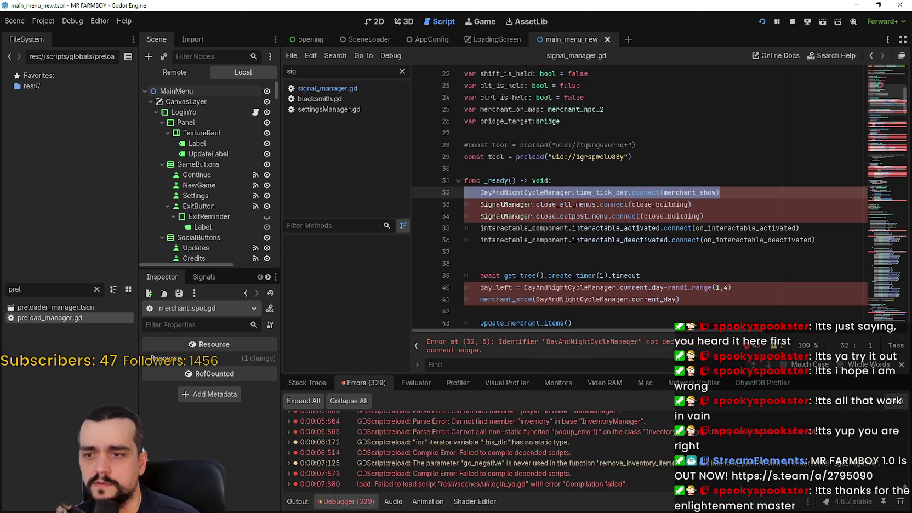
{"action": "left_click", "coordinate": [370, 21]}
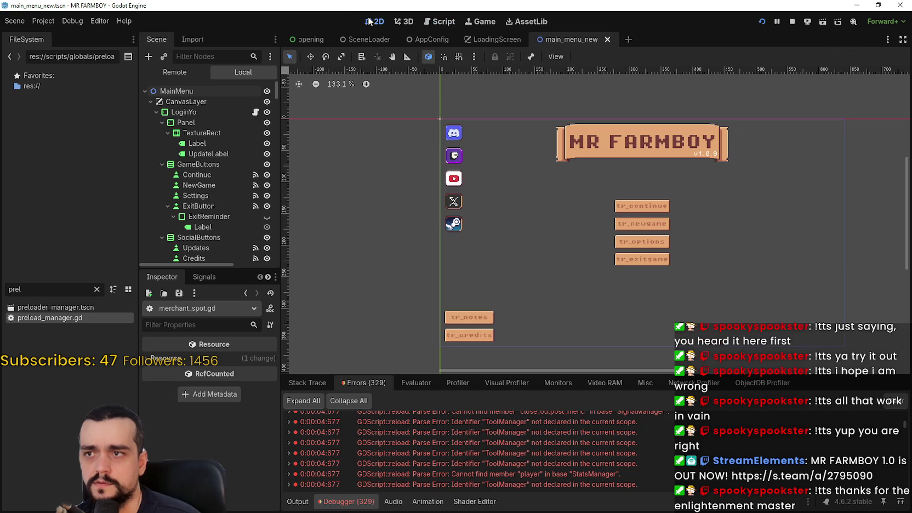
Replace the DayAndNightCycleManager references from line 32 onward with GlobalManagers.day_night_manager
{"action": "scroll", "coordinate": [624, 223], "scroll_direction": "down", "scroll_amount": 1}
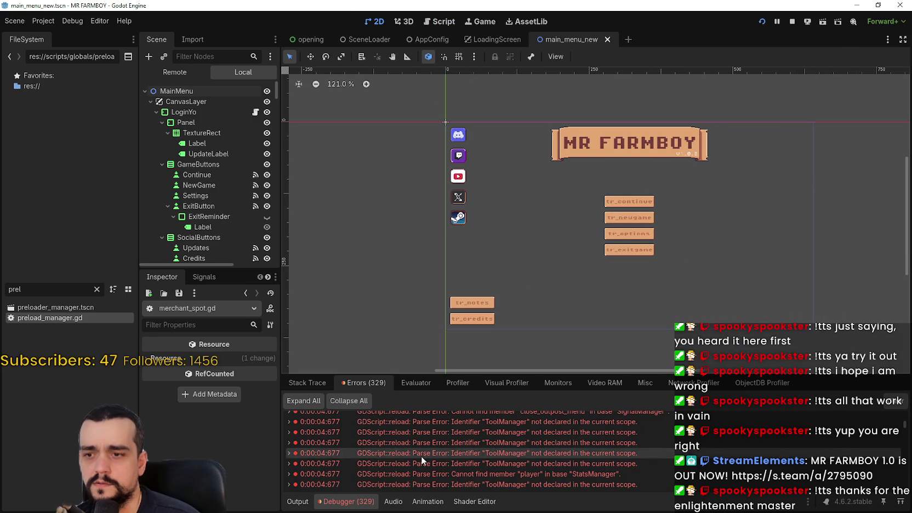
{"action": "scroll", "coordinate": [422, 457], "scroll_direction": "up", "scroll_amount": 1}
{"action": "scroll", "coordinate": [908, 425], "scroll_direction": "up", "scroll_amount": 5}
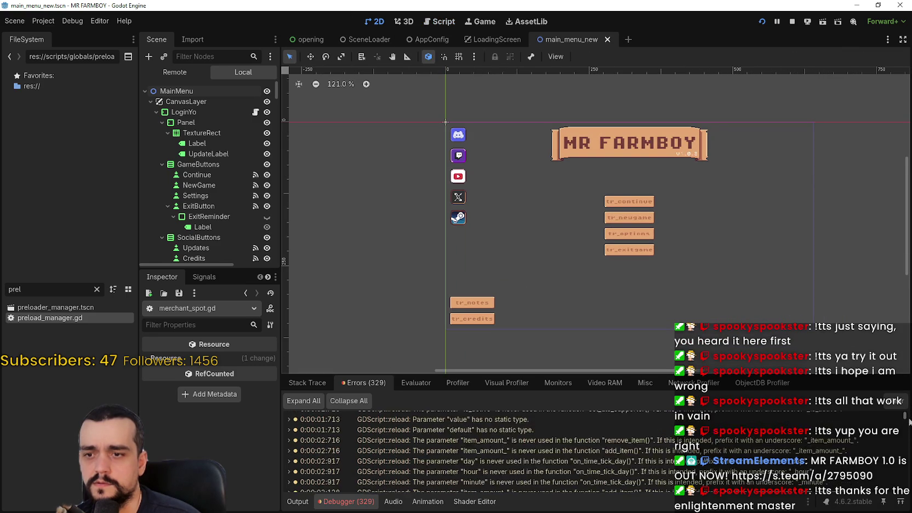
{"action": "scroll", "coordinate": [554, 451], "scroll_direction": "down", "scroll_amount": 5}
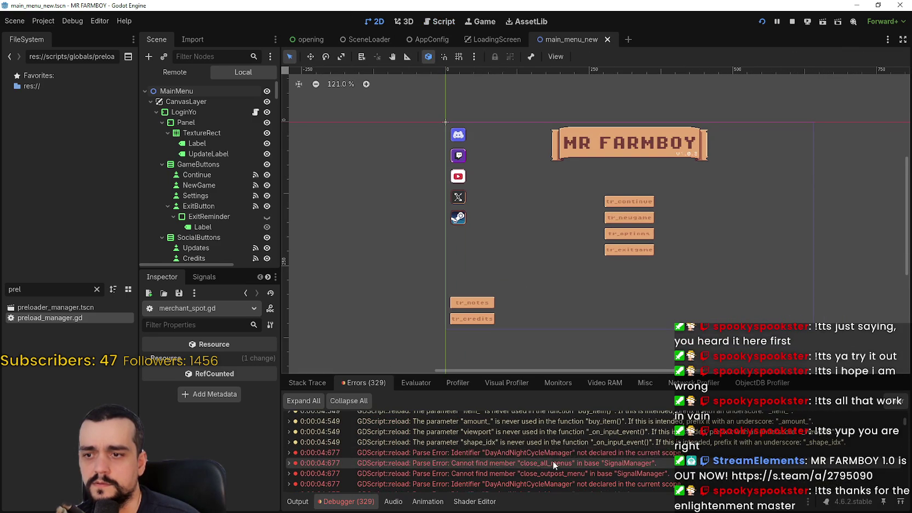
{"action": "double_click", "coordinate": [553, 449]}
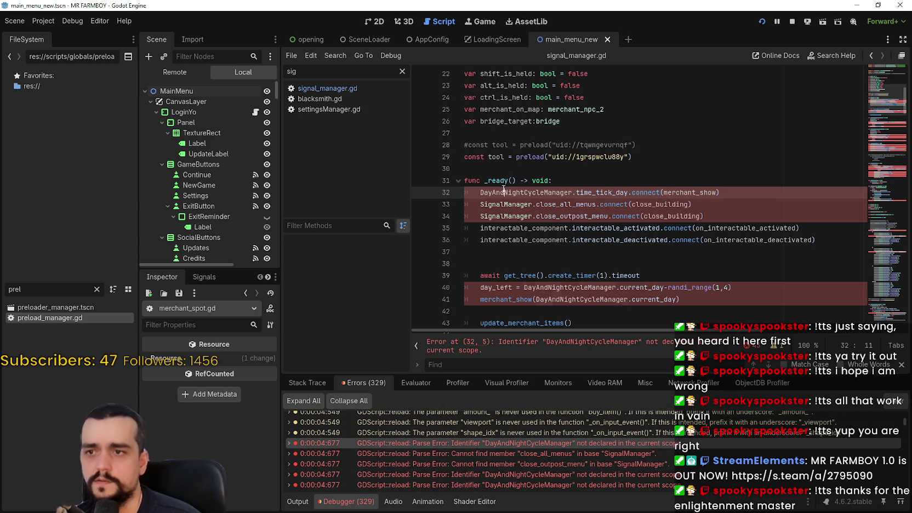
{"action": "double_click", "coordinate": [503, 192]}
{"action": "key", "text": "ctrl+d"}
{"action": "key", "text": "ctrl+d"}
{"action": "key", "text": "ctrl+d"}
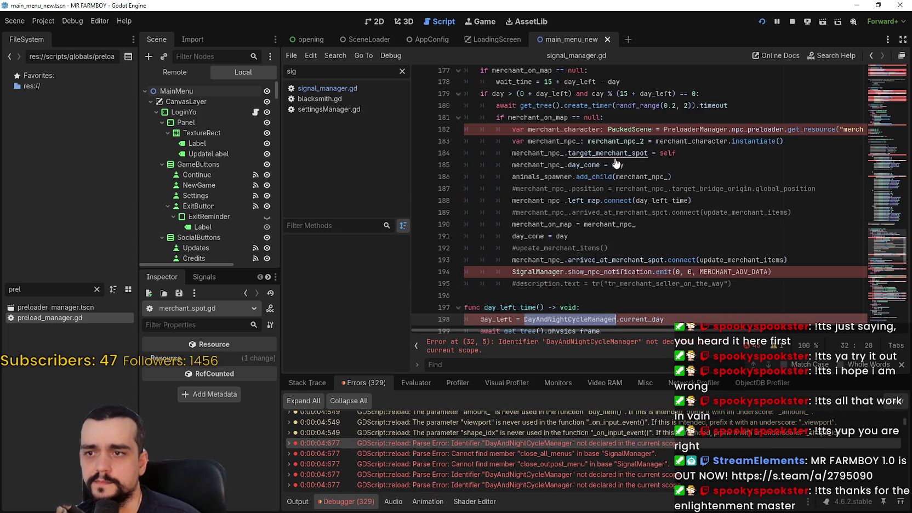
{"action": "type", "text": "Global"}
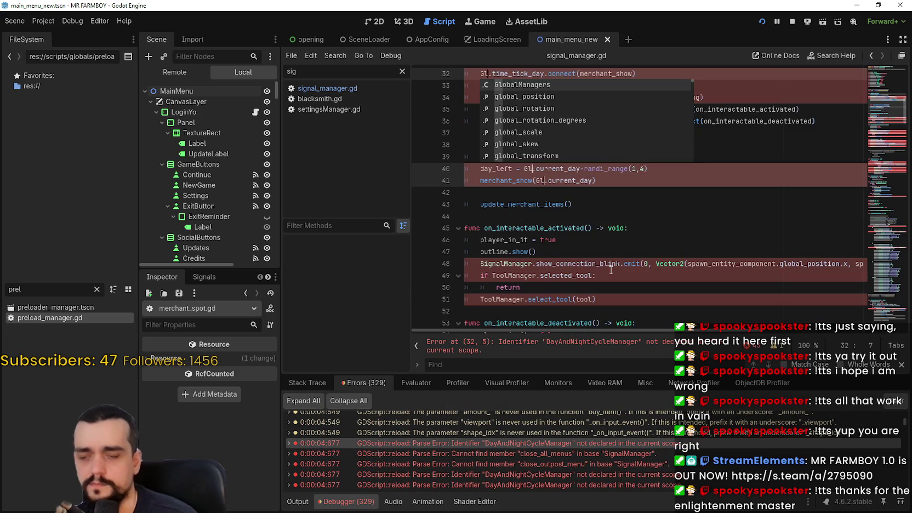
{"action": "type", "text": "Managers.day"}
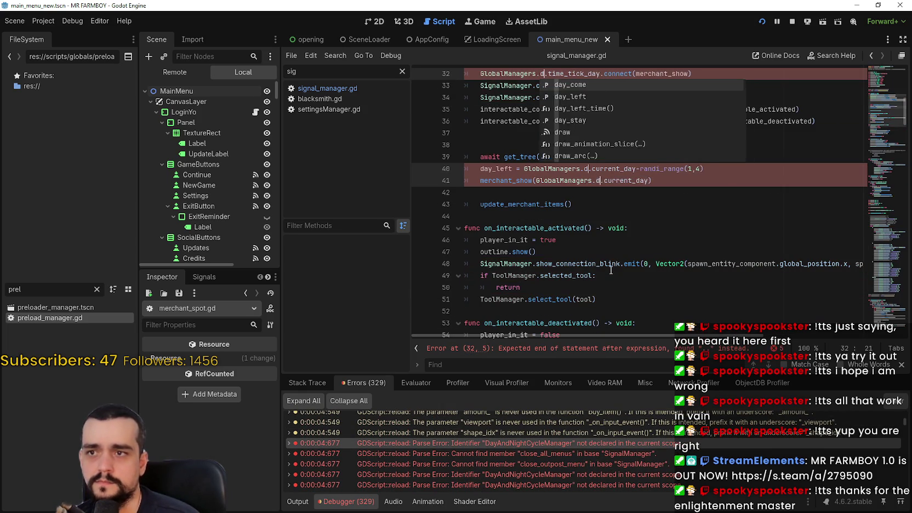
{"action": "key", "text": "Return"}
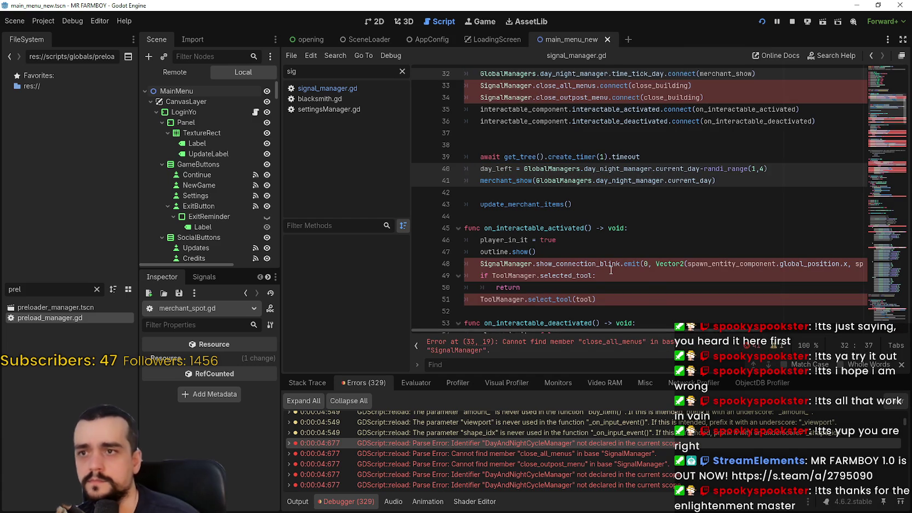
Replace every SignalManager reference with GlobalManagers.signal_manager
{"action": "scroll", "coordinate": [582, 276], "scroll_direction": "up", "scroll_amount": 3}
{"action": "double_click", "coordinate": [501, 192]}
{"action": "key", "text": "ctrl+d"}
{"action": "key", "text": "ctrl+d"}
{"action": "key", "text": "ctrl+d"}
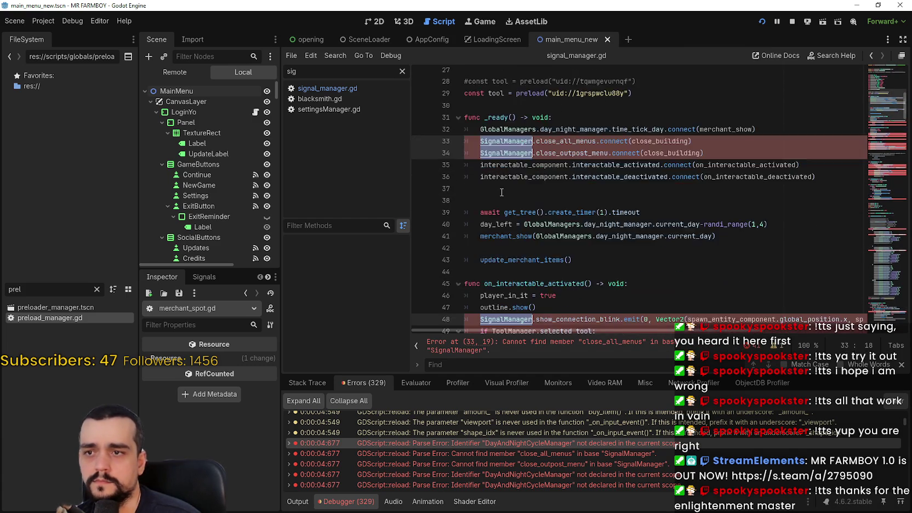
{"action": "key", "text": "ctrl+d"}
{"action": "key", "text": "ctrl+d"}
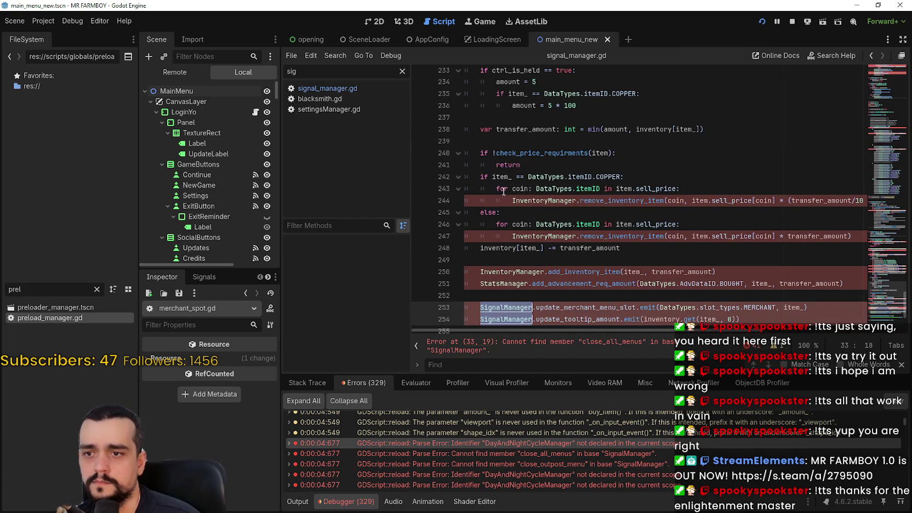
{"action": "type", "text": "Global.close_all_menus.connect(close_building"}
{"action": "key", "text": "Return"}
{"action": "type", "text": ".signa.close_all_menus.connect(close_building"}
{"action": "key", "text": "Return"}
Route the ToolManager references from line 49 through GlobalManagers.tool_manager
{"action": "double_click", "coordinate": [517, 266]}
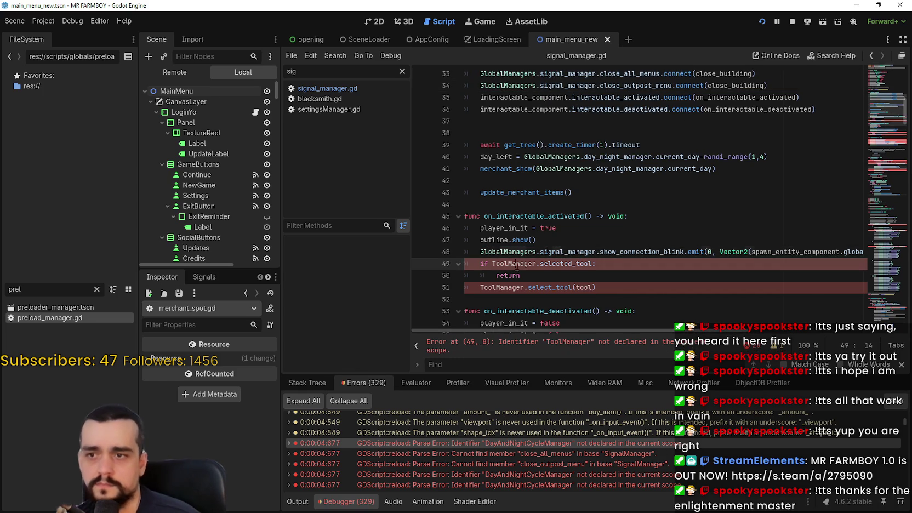
{"action": "scroll", "coordinate": [517, 266], "scroll_direction": "down", "scroll_amount": 9}
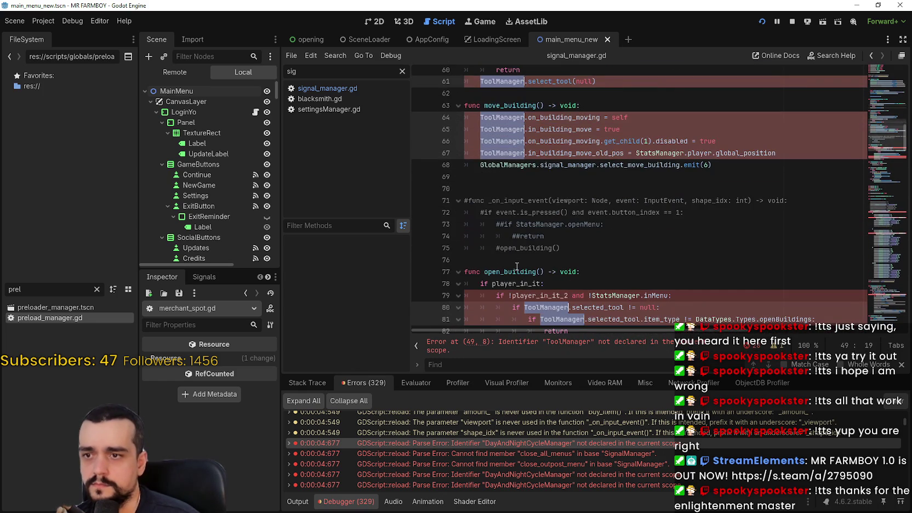
{"action": "type", "text": "Global.selected_tool:"}
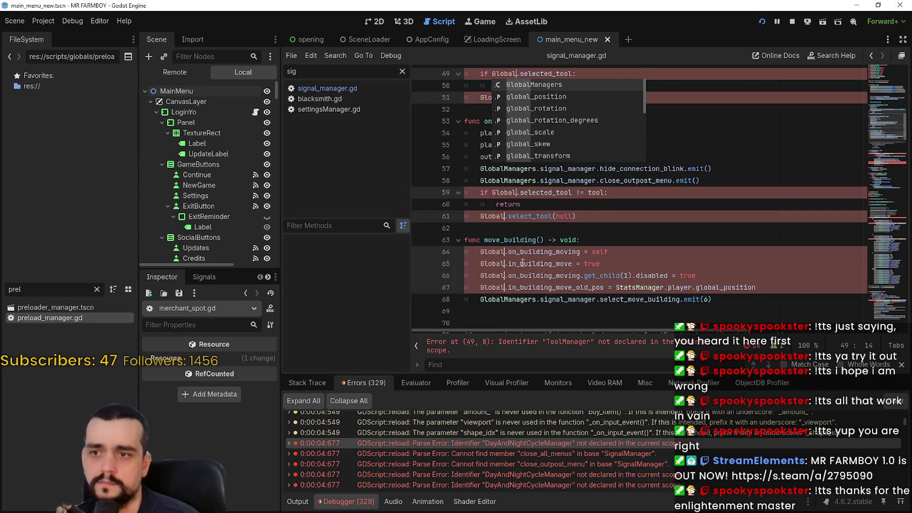
{"action": "key", "text": "Return"}
{"action": "type", "text": ".tool"}
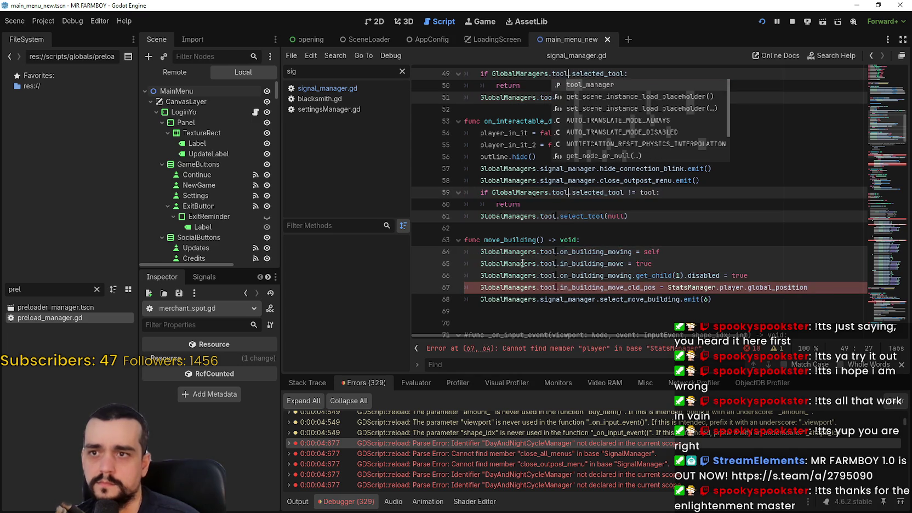
{"action": "key", "text": "Return"}
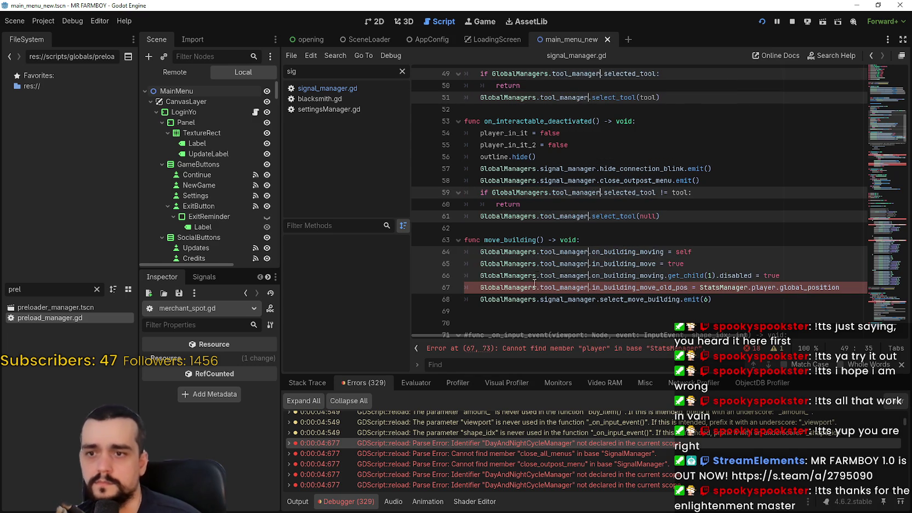
Replace every StatsManager reference with GlobalManagers.stats_manager
{"action": "double_click", "coordinate": [712, 287]}
{"action": "key", "text": "ctrl+d"}
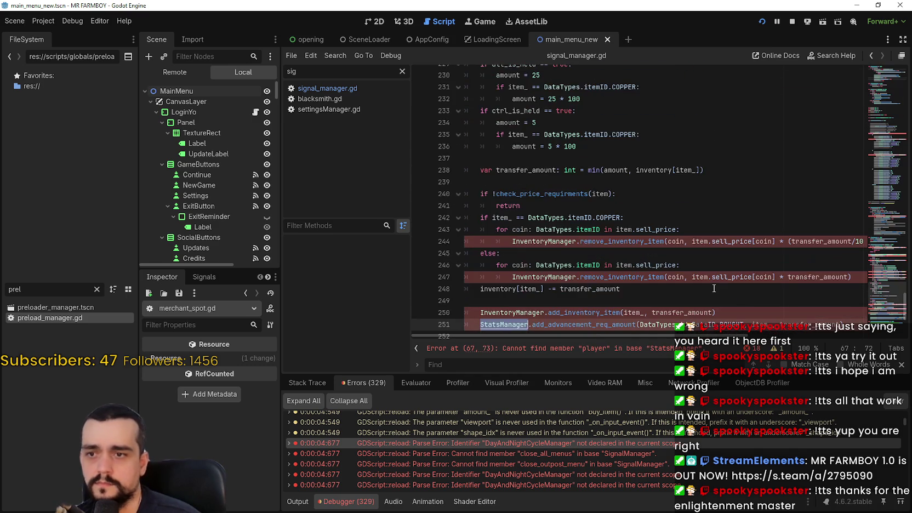
{"action": "type", "text": "GlobalManagers.tool_manager.in_building_move_old_pos = Global.player.global_position"}
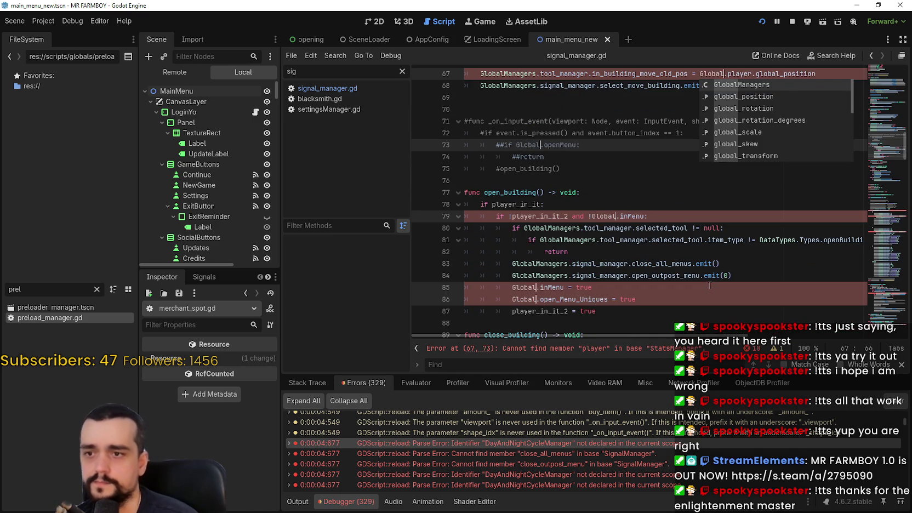
{"action": "key", "text": "Return"}
{"action": "type", "text": ".stats"}
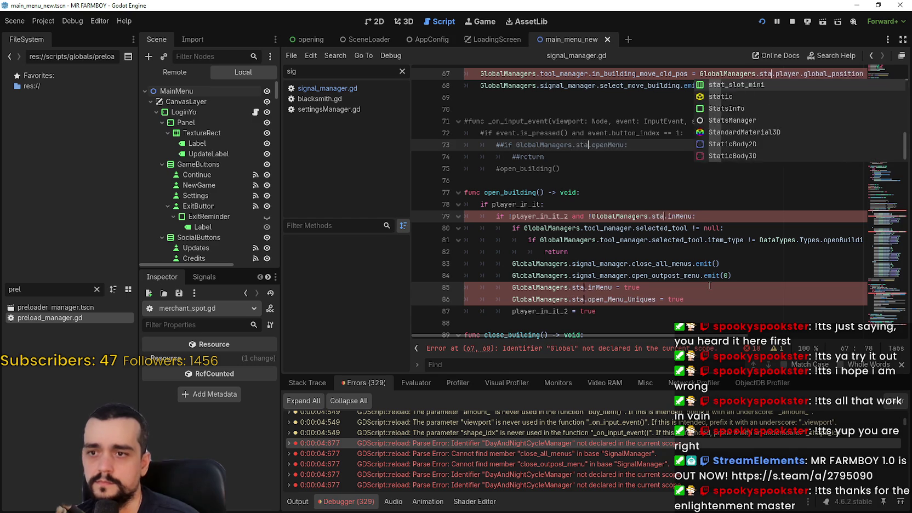
{"action": "key", "text": "Return"}
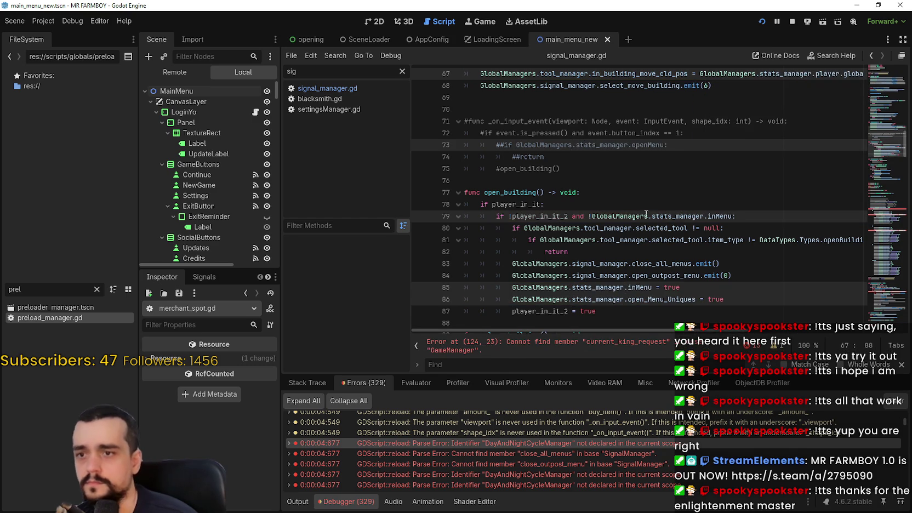
{"action": "left_click", "coordinate": [903, 232]}
{"action": "scroll", "coordinate": [560, 233], "scroll_direction": "down", "scroll_amount": 3}
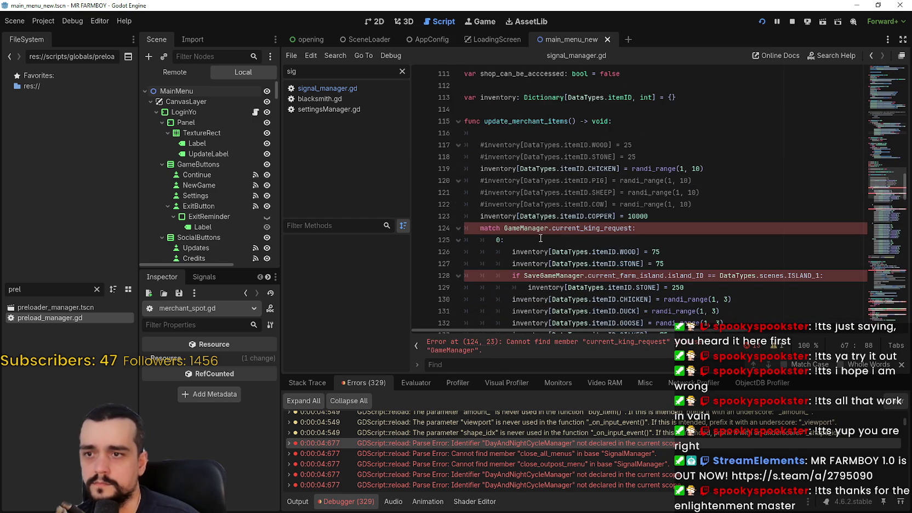
Replace SaveGameManager on lines 128 and 139 with GlobalManagers.save_manager
{"action": "double_click", "coordinate": [556, 204]}
{"action": "scroll", "coordinate": [726, 238], "scroll_direction": "down", "scroll_amount": 15}
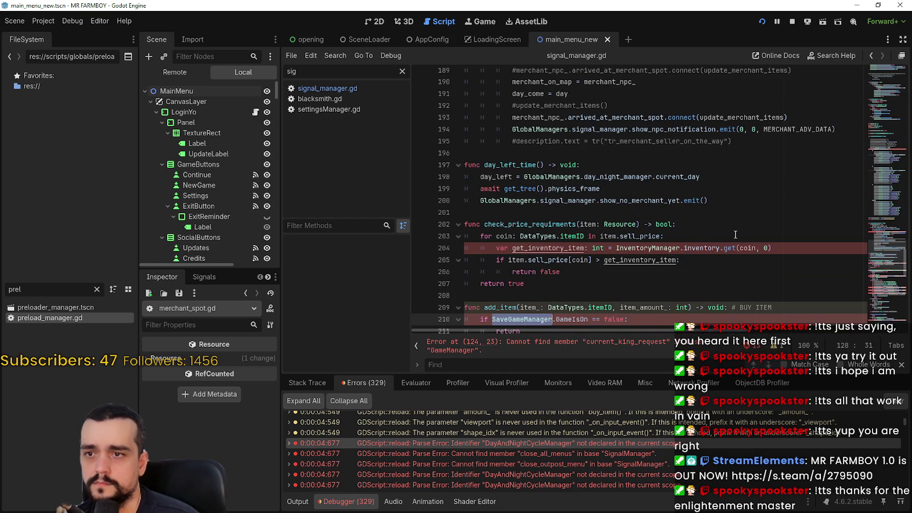
{"action": "type", "text": "if Global.current_farm_island.island_ID == DataTypes.scenes.ISLAND_1:"}
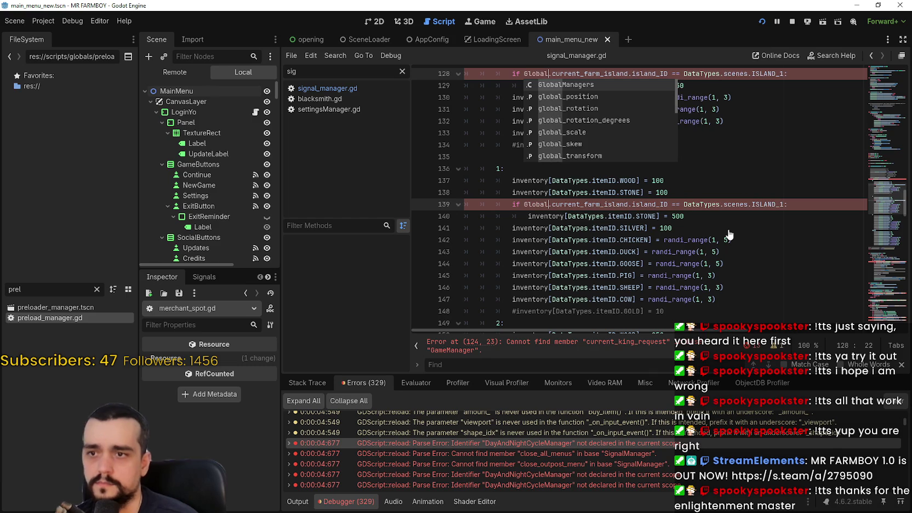
{"action": "key", "text": "Return"}
{"action": "type", "text": ".save"}
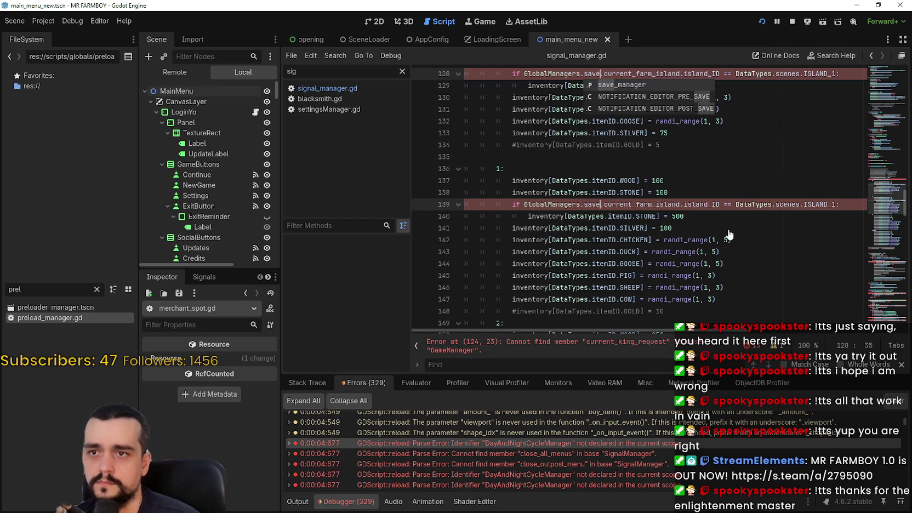
{"action": "key", "text": "Return"}
Point the line 124 king-request lookup at GlobalManagers.game_manager instead of GameManager
{"action": "scroll", "coordinate": [703, 199], "scroll_direction": "up", "scroll_amount": 5}
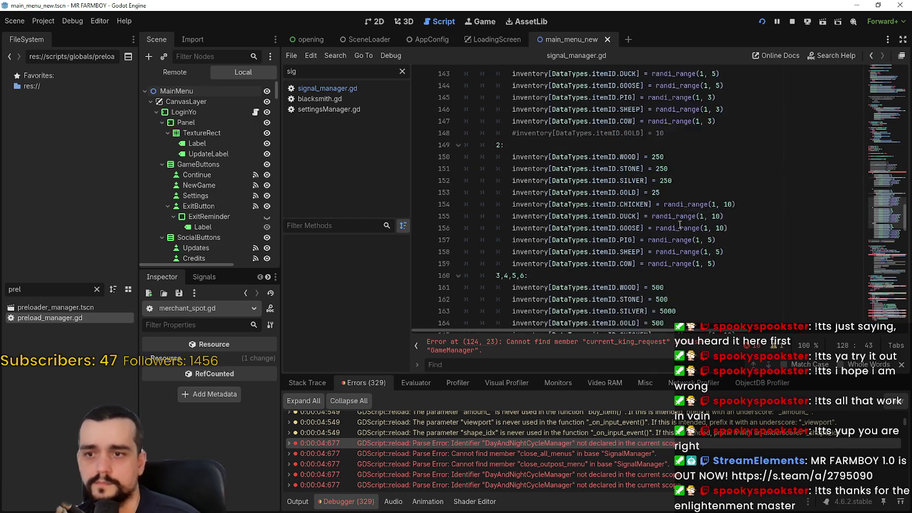
{"action": "double_click", "coordinate": [541, 183]}
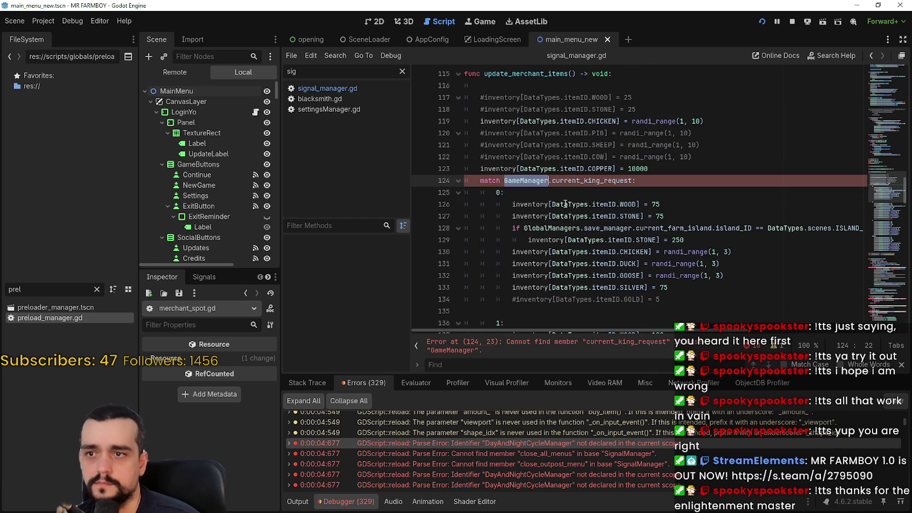
{"action": "type", "text": "GlobalManag"}
{"action": "key", "text": "Return"}
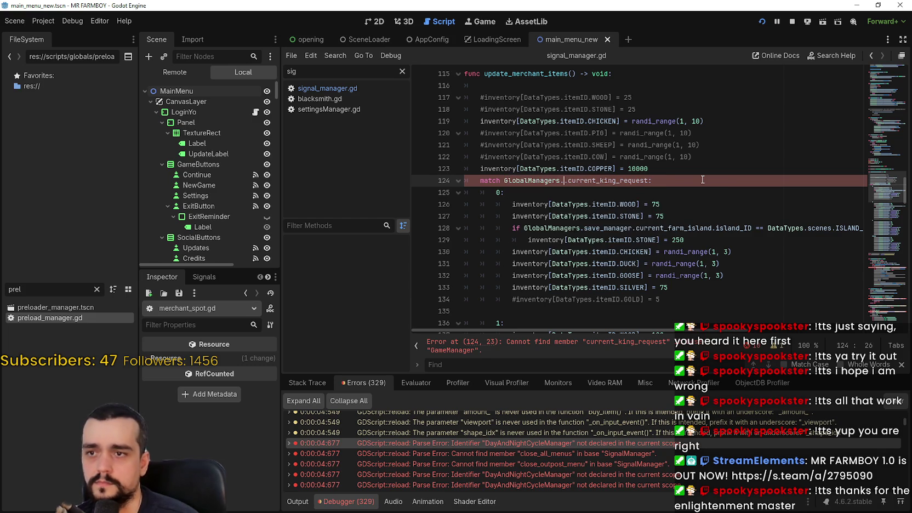
{"action": "type", "text": "game"}
{"action": "key", "text": "Return"}
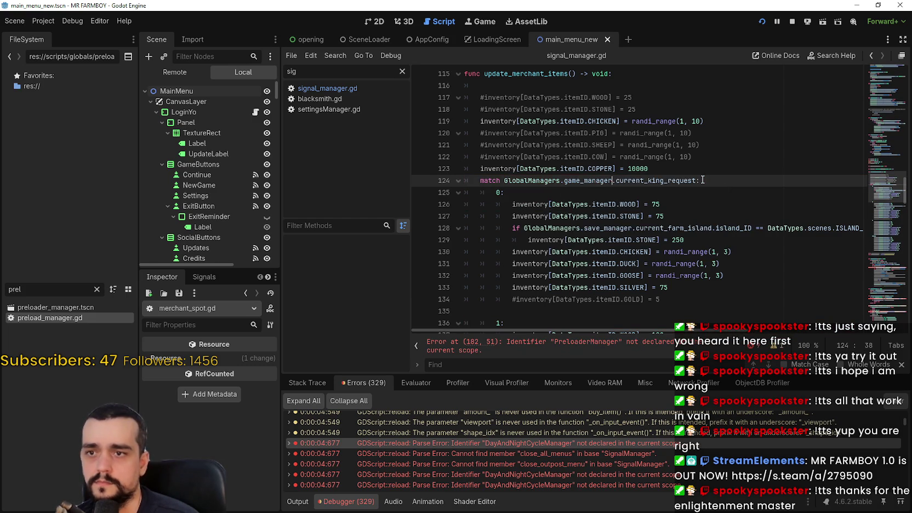
{"action": "left_click", "coordinate": [891, 268]}
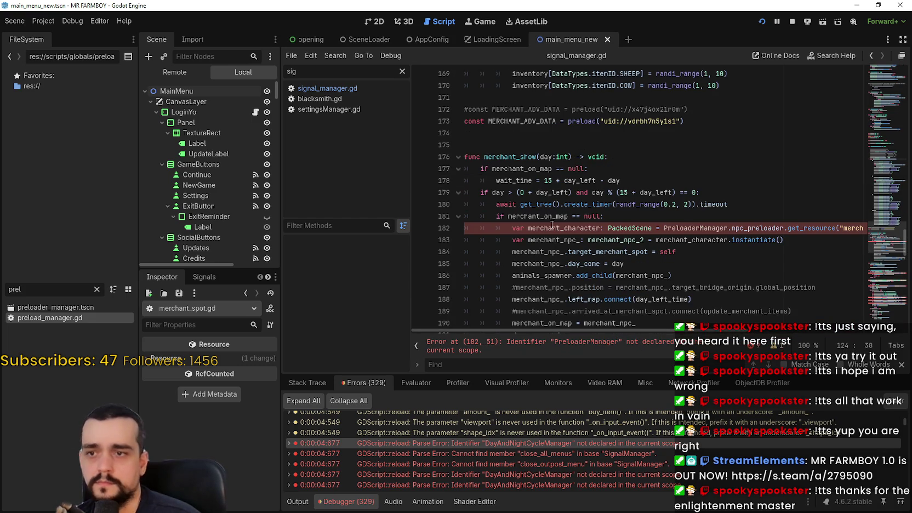
Replace PreloaderManager on line 182 with GlobalManagers.preload_manager
{"action": "double_click", "coordinate": [685, 228]}
{"action": "scroll", "coordinate": [686, 228], "scroll_direction": "down", "scroll_amount": 8}
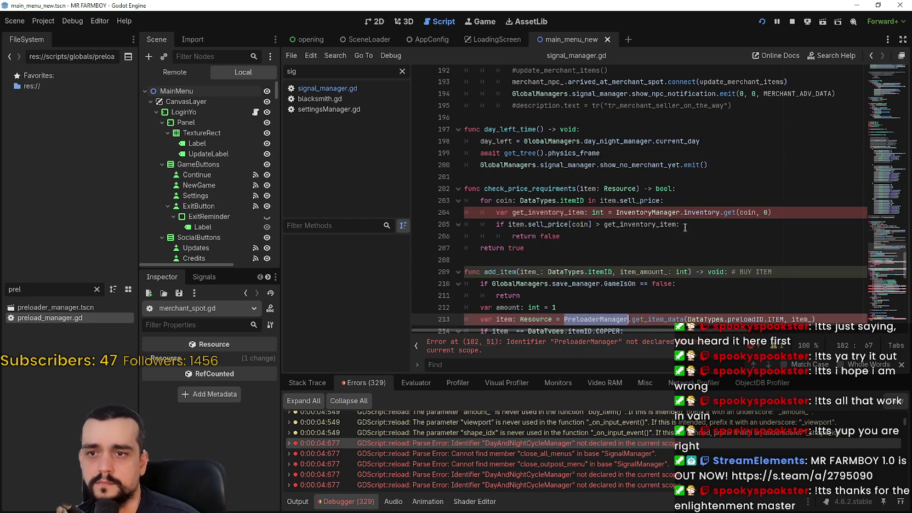
{"action": "type", "text": "Global.npc_preloader.get_resource(\"merchant_npc_2"}
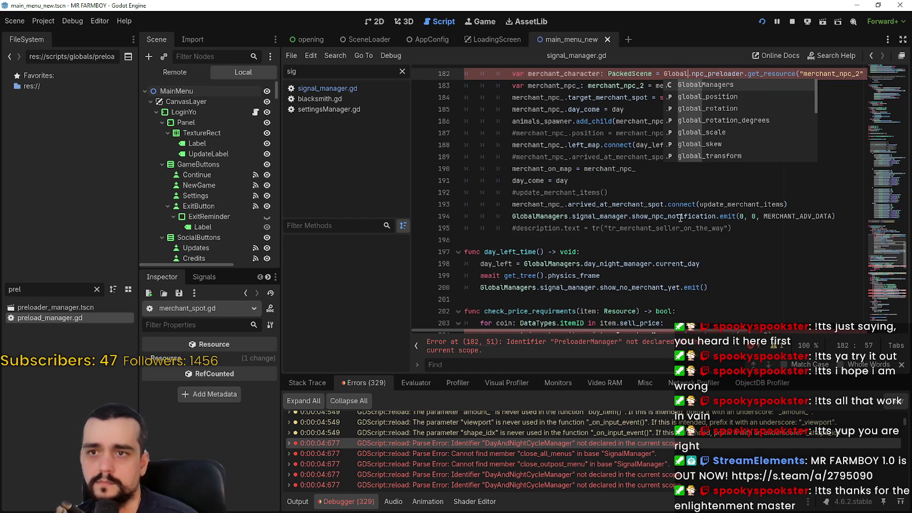
{"action": "key", "text": "Return"}
{"action": "type", "text": "prel"}
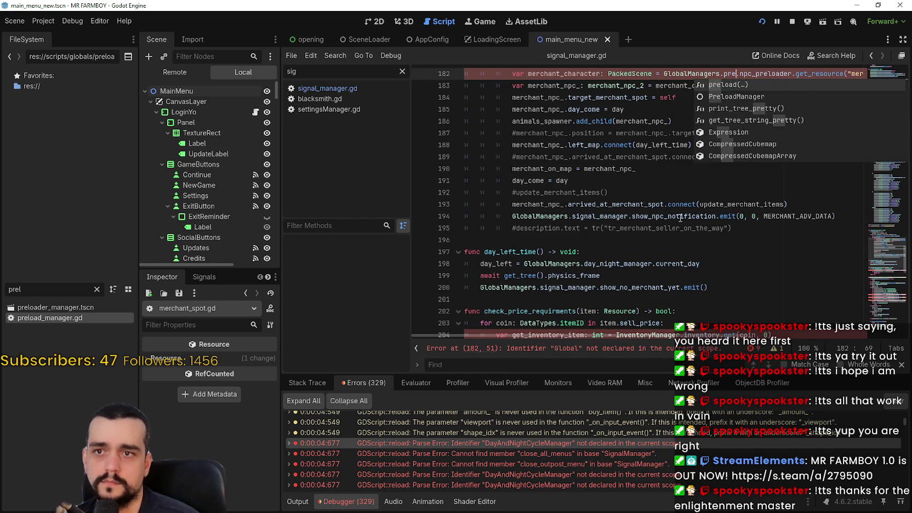
{"action": "key", "text": "Return"}
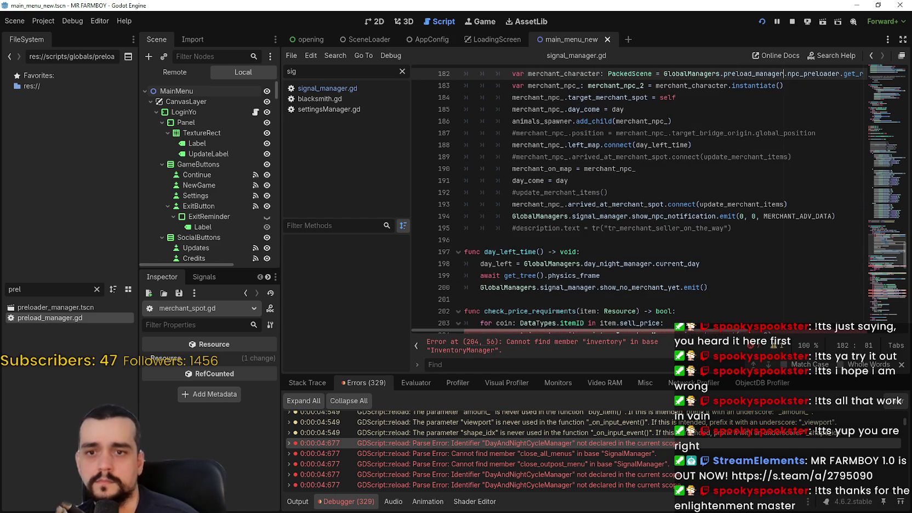
Route the InventoryManager references from line 204 through GlobalManagers.inventory_manager
{"action": "scroll", "coordinate": [685, 256], "scroll_direction": "down", "scroll_amount": 2}
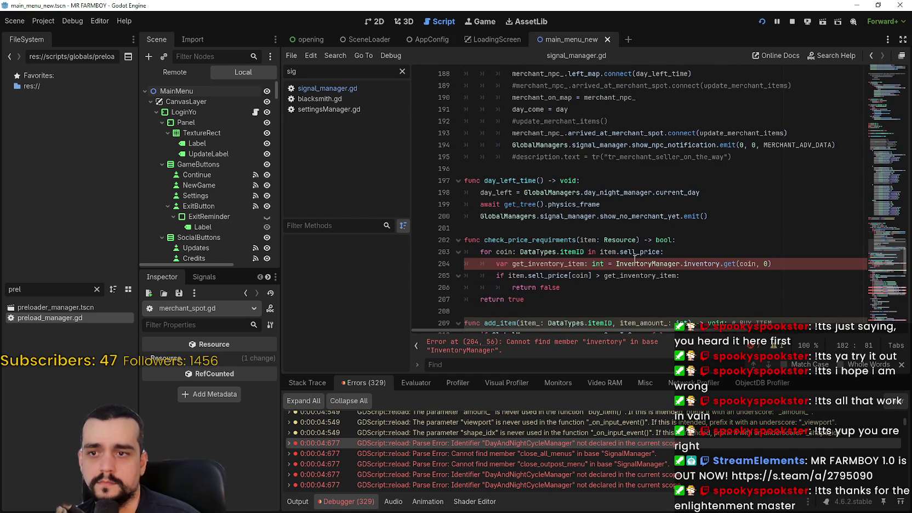
{"action": "double_click", "coordinate": [652, 263]}
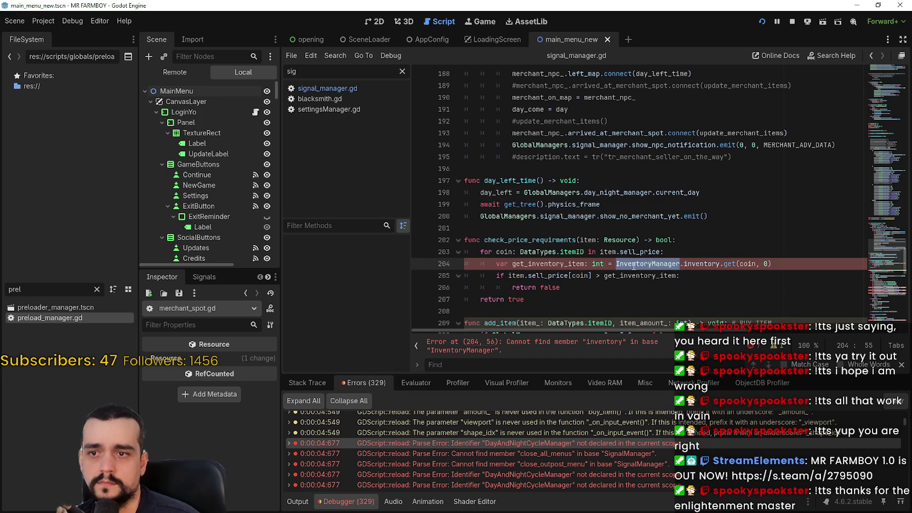
{"action": "scroll", "coordinate": [634, 268], "scroll_direction": "down", "scroll_amount": 10}
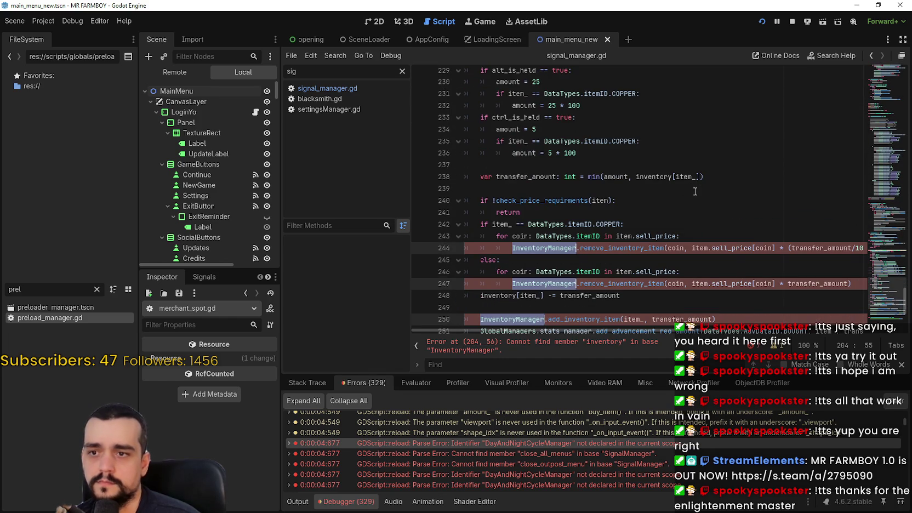
{"action": "type", "text": "Global.inventory.get(coin, 0"}
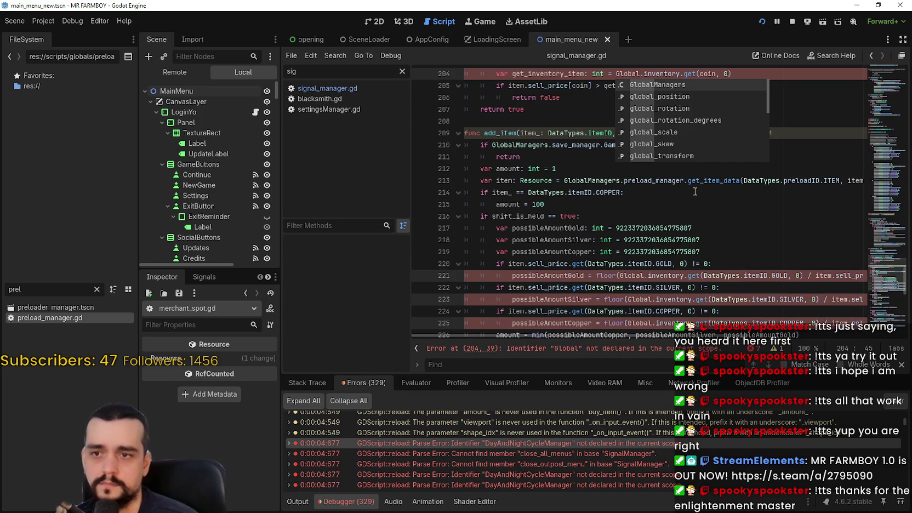
{"action": "key", "text": "Return"}
{"action": "type", "text": ".inven"}
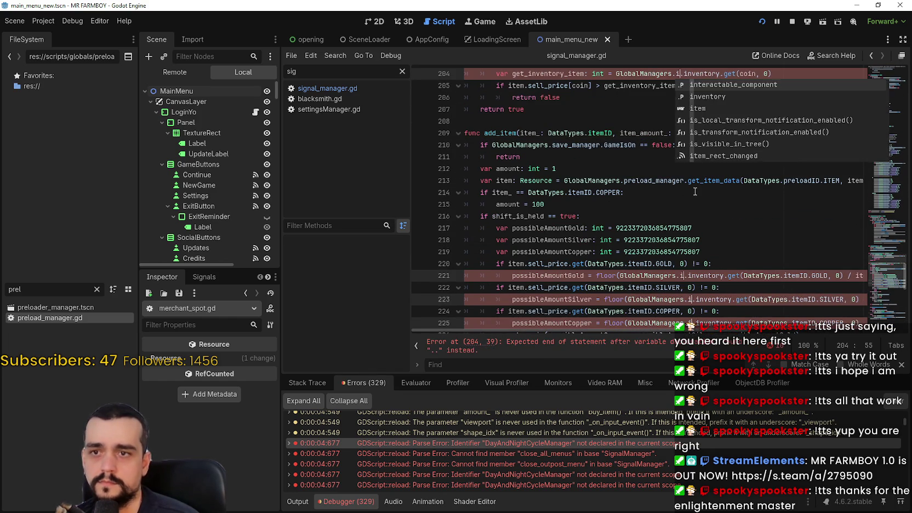
{"action": "type", "text": "tory_"}
{"action": "key", "text": "Return"}
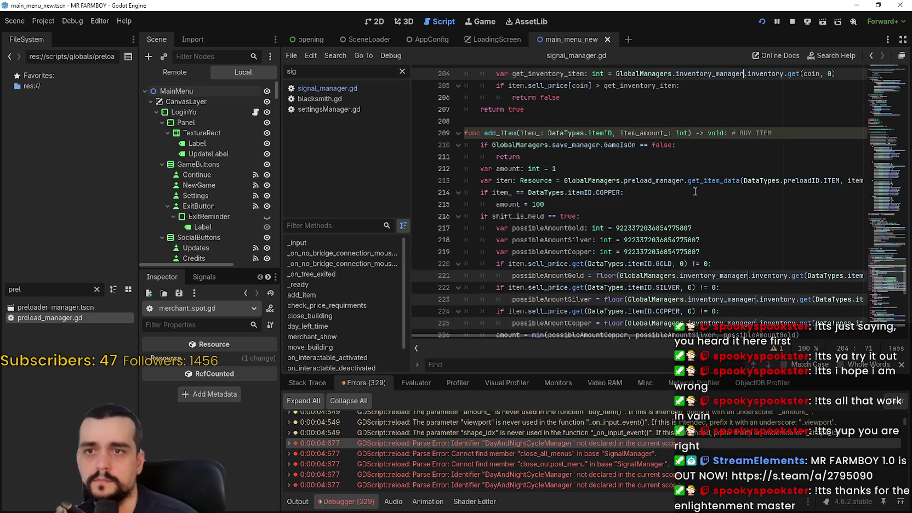
Save merchant_spot.gd and open inn.gd at its update_worker_wages error
{"action": "scroll", "coordinate": [812, 274], "scroll_direction": "down", "scroll_amount": 10}
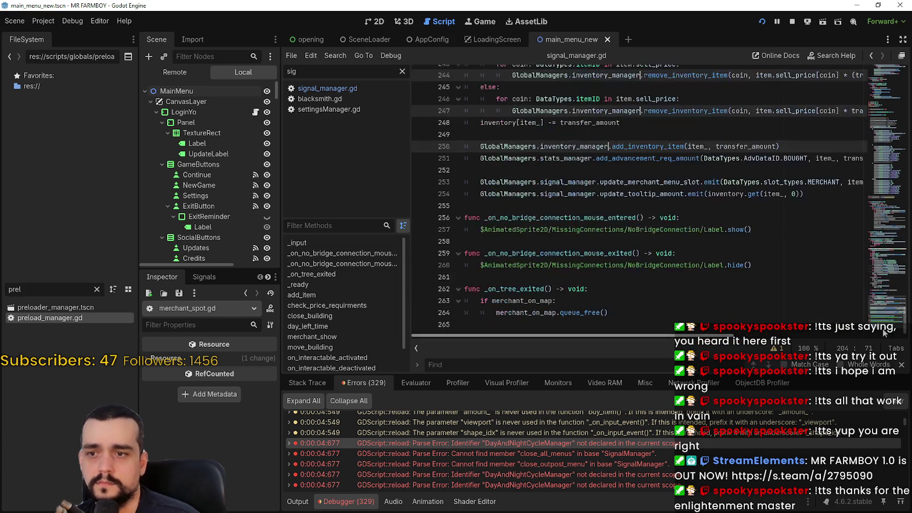
{"action": "left_click", "coordinate": [774, 275]}
{"action": "key", "text": "ctrl+s"}
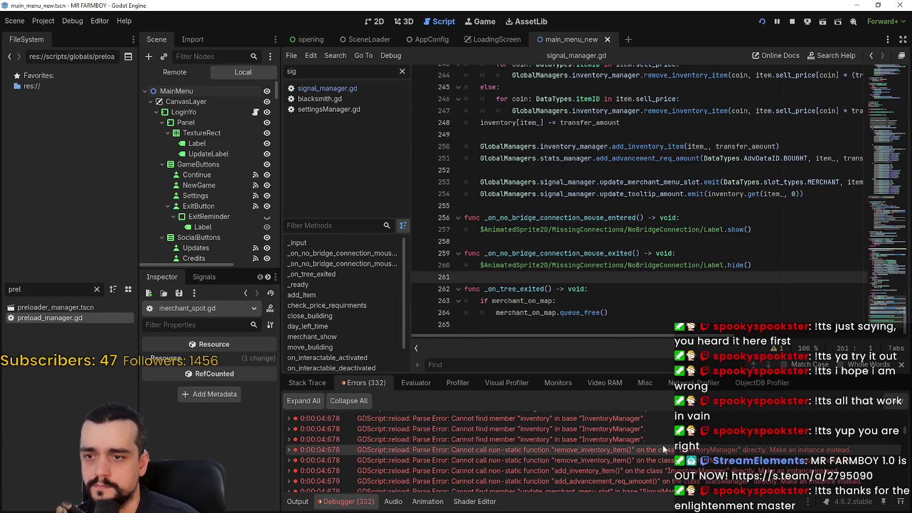
{"action": "left_click", "coordinate": [661, 446]}
{"action": "scroll", "coordinate": [634, 432], "scroll_direction": "down", "scroll_amount": 5}
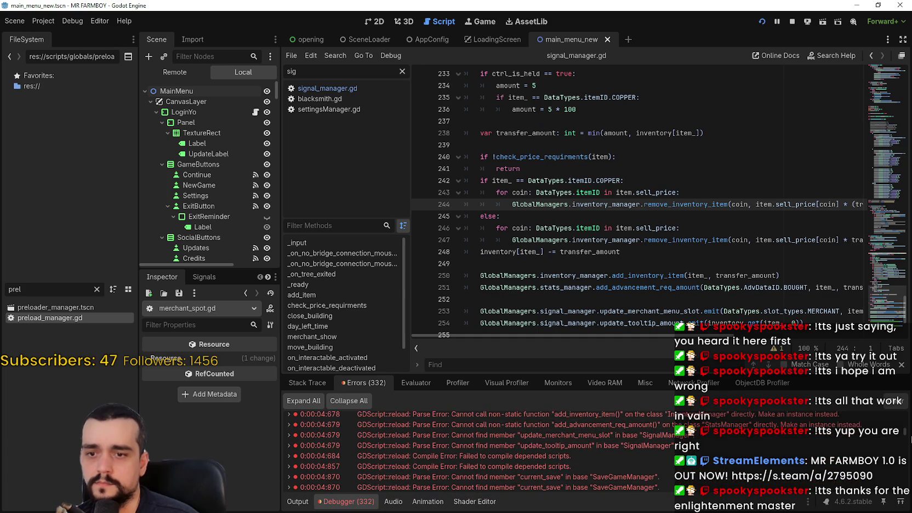
{"action": "left_click", "coordinate": [695, 433]}
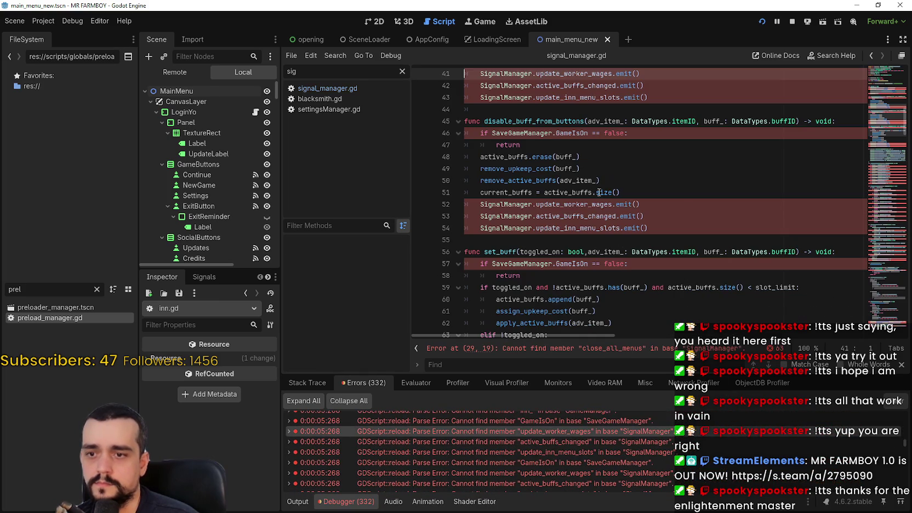
Replace every SignalManager reference in inn.gd with GlobalManagers.signal_manager
{"action": "mouse_move", "coordinate": [868, 82]}
{"action": "left_mouse_down"}
{"action": "mouse_move", "coordinate": [884, 70]}
{"action": "mouse_move", "coordinate": [884, 100]}
{"action": "left_mouse_up"}
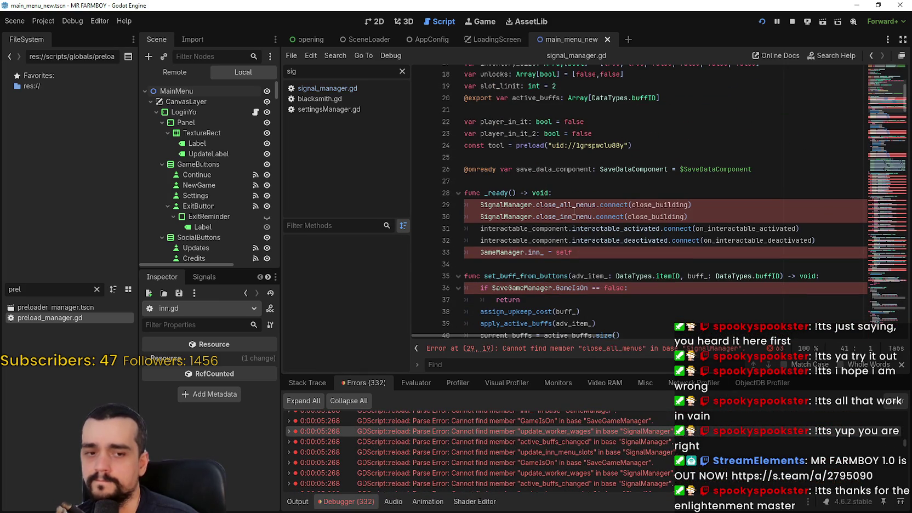
{"action": "double_click", "coordinate": [525, 206]}
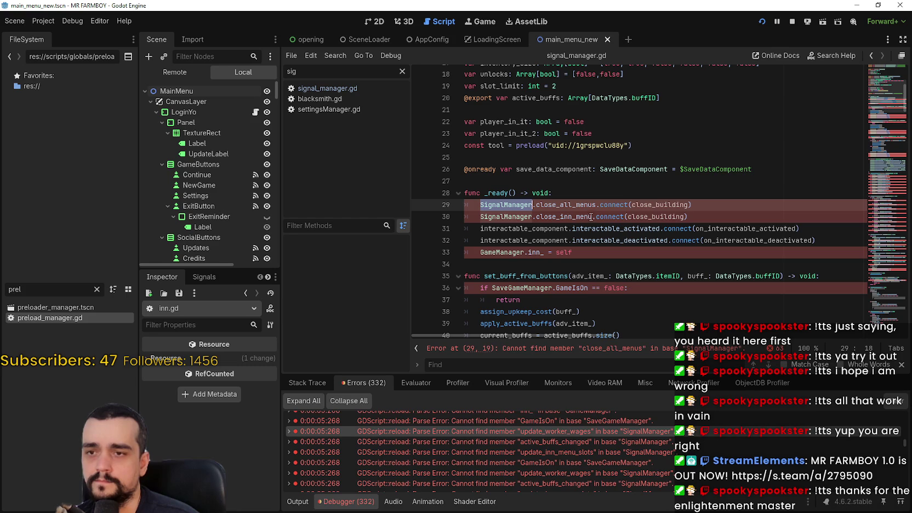
{"action": "double_click", "coordinate": [546, 206]}
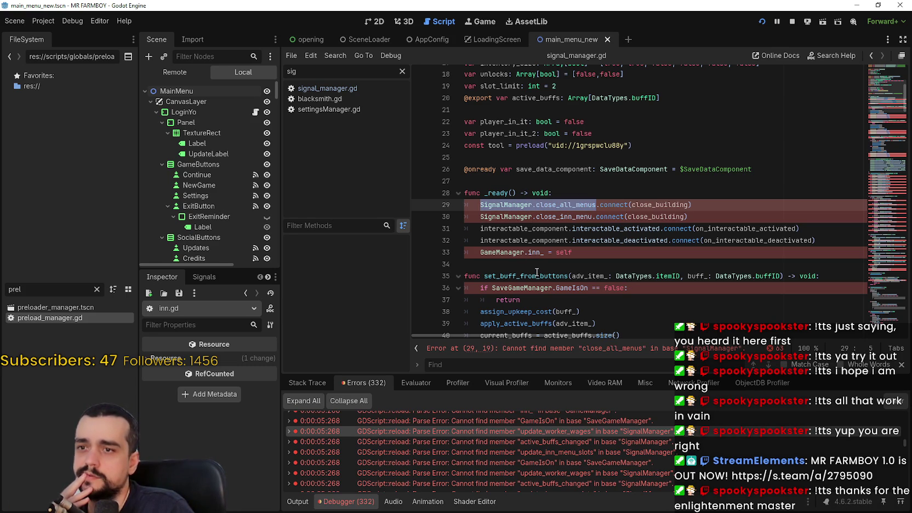
{"action": "key", "text": "shift+Down"}
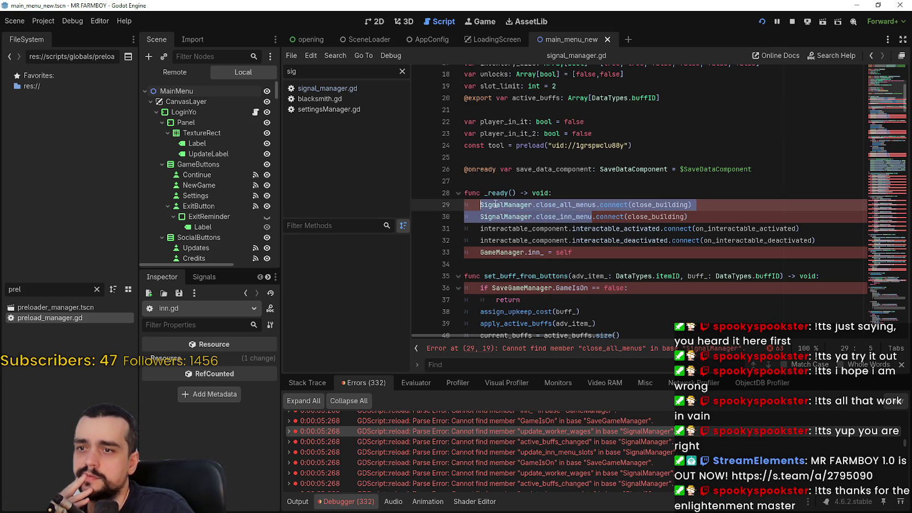
{"action": "double_click", "coordinate": [492, 204]}
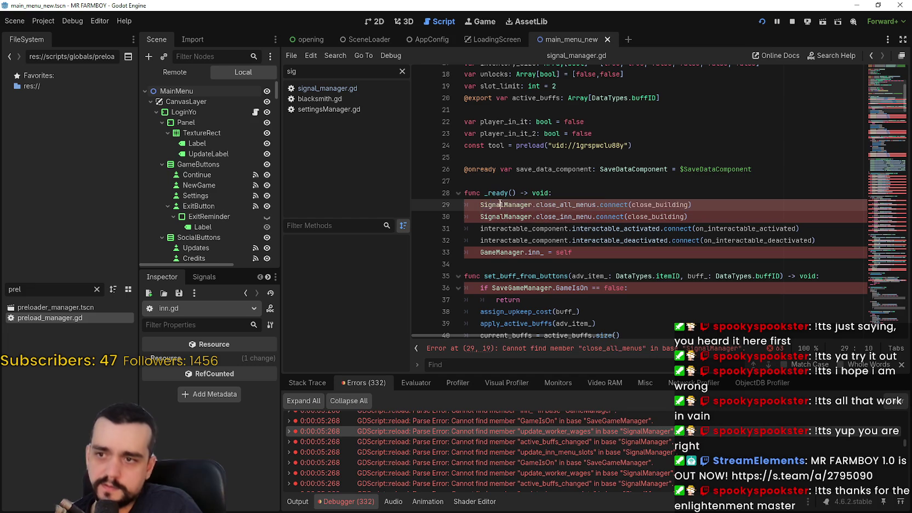
{"action": "scroll", "coordinate": [540, 230], "scroll_direction": "down", "scroll_amount": 2}
{"action": "key", "text": "ctrl+d"}
{"action": "key", "text": "ctrl+d"}
{"action": "key", "text": "ctrl+d"}
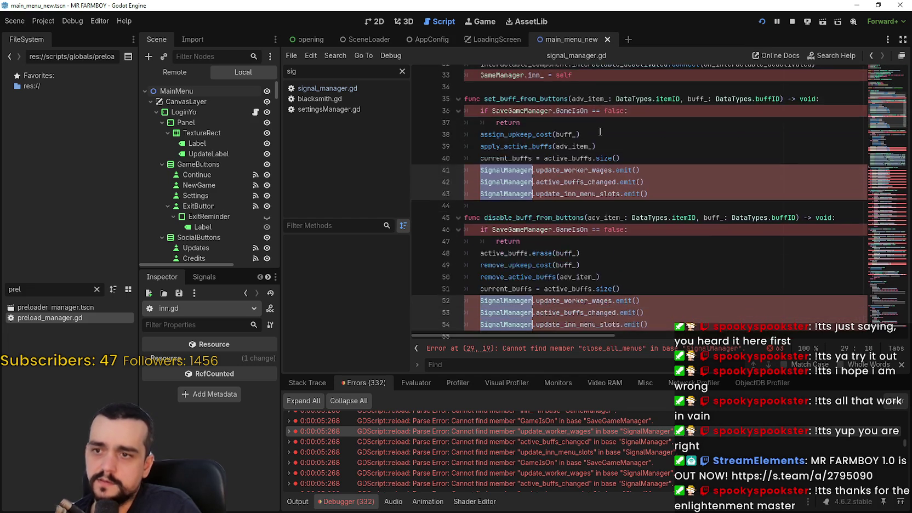
{"action": "key", "text": "ctrl+d"}
{"action": "key", "text": "ctrl+d"}
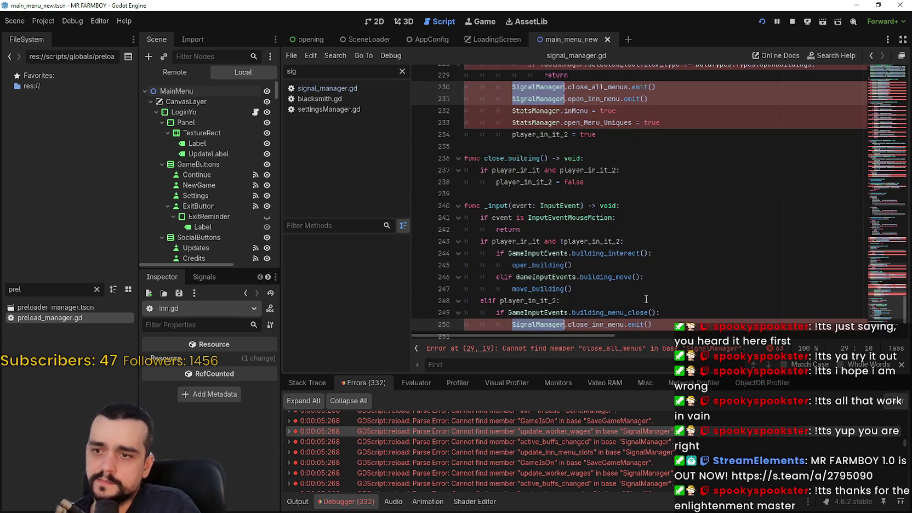
{"action": "type", "text": "Global.close_all_menus.connect(close_building"}
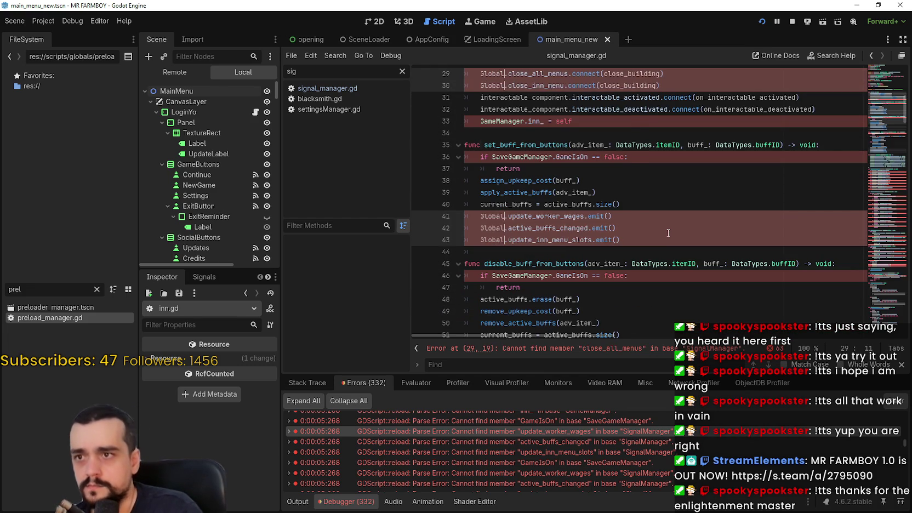
{"action": "key", "text": "Return"}
{"action": "type", "text": ".signal"}
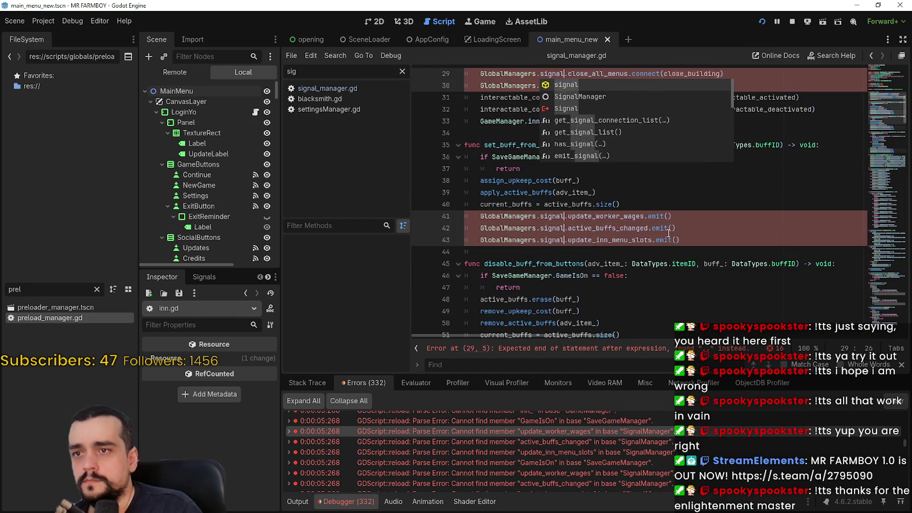
{"action": "key", "text": "Return"}
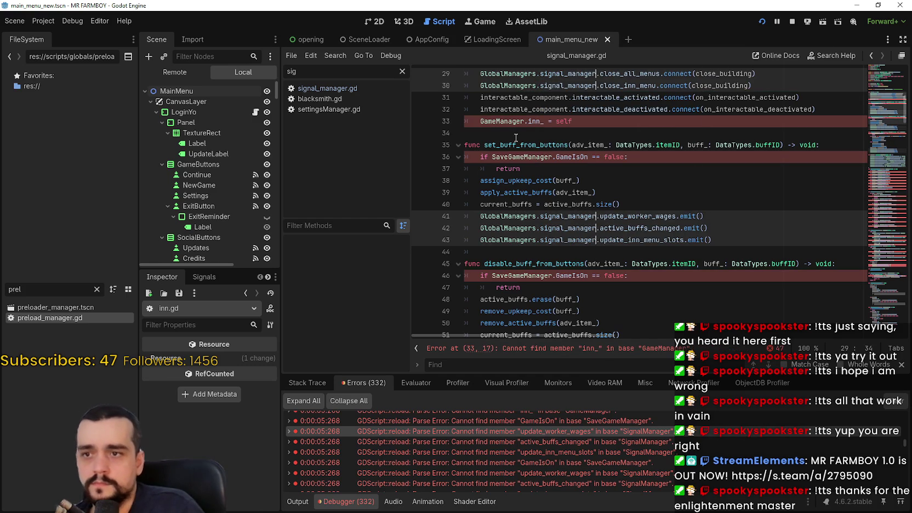
Replace the SaveGameManager references from line 36 with GlobalManagers.save_manager
{"action": "double_click", "coordinate": [528, 159]}
{"action": "key", "text": "ctrl+d"}
{"action": "key", "text": "ctrl+d"}
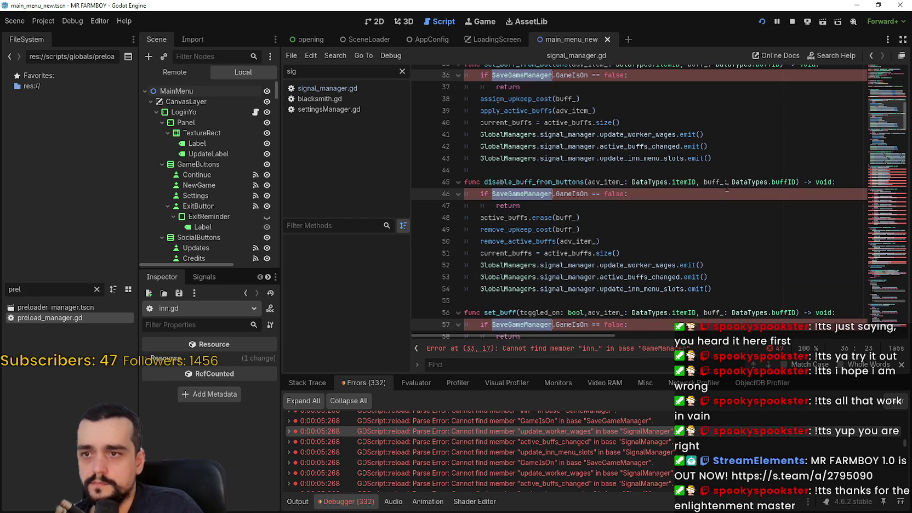
{"action": "type", "text": "Global"}
{"action": "key", "text": "Return"}
{"action": "type", "text": ".save"}
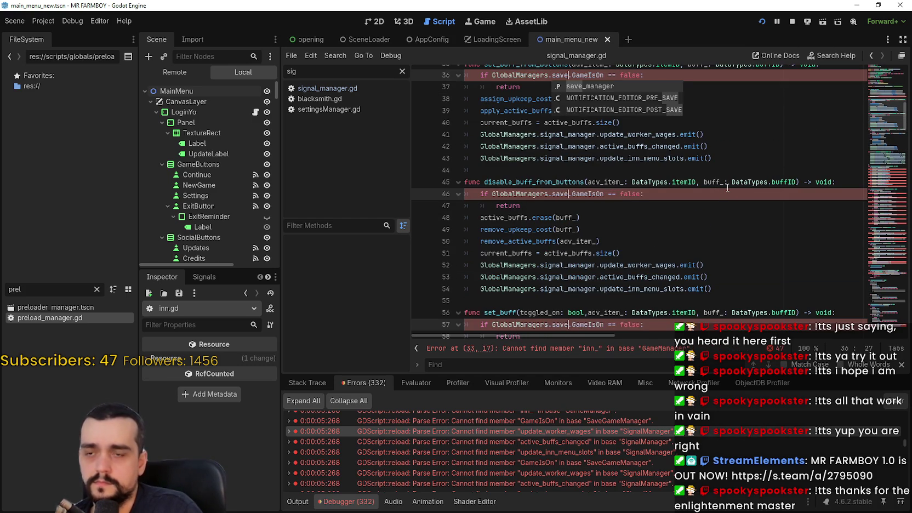
{"action": "type", "text": "save_manager"}
{"action": "key", "text": "Return"}
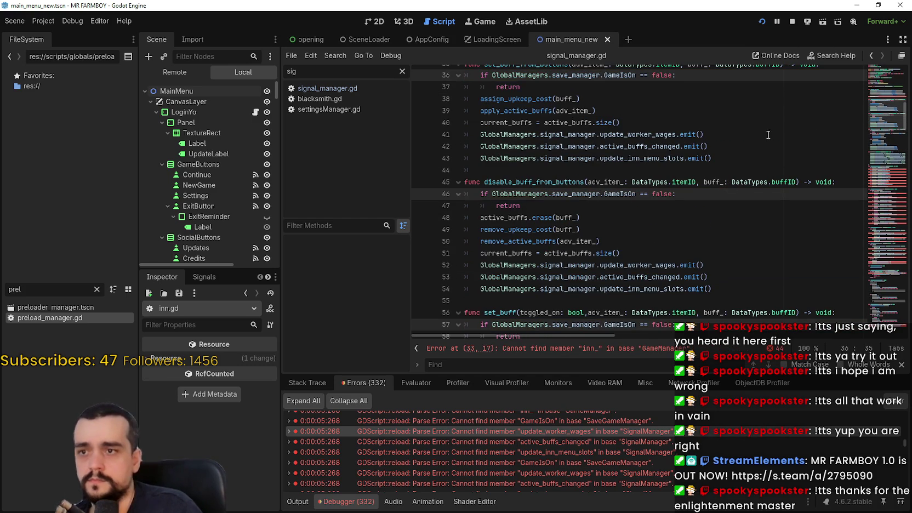
{"action": "scroll", "coordinate": [604, 219], "scroll_direction": "up", "scroll_amount": 5}
{"action": "double_click", "coordinate": [515, 251]}
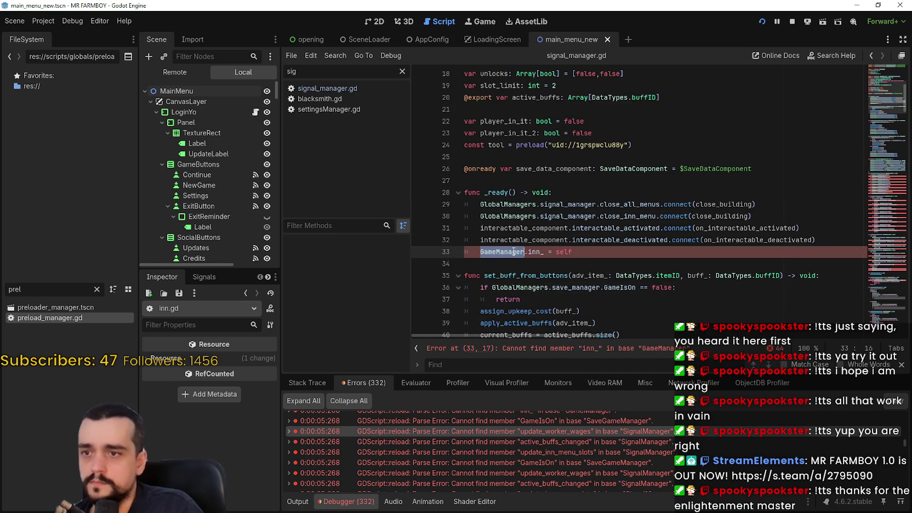
Change GameManager on line 33 to GlobalManagers.game_manager
{"action": "scroll", "coordinate": [514, 251], "scroll_direction": "down", "scroll_amount": 12}
{"action": "scroll", "coordinate": [754, 216], "scroll_direction": "down", "scroll_amount": 11}
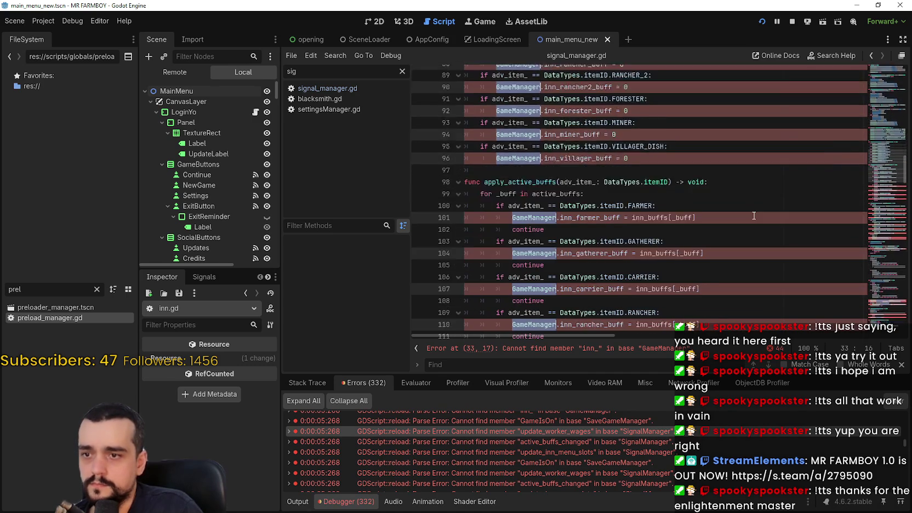
{"action": "scroll", "coordinate": [754, 216], "scroll_direction": "down", "scroll_amount": 10}
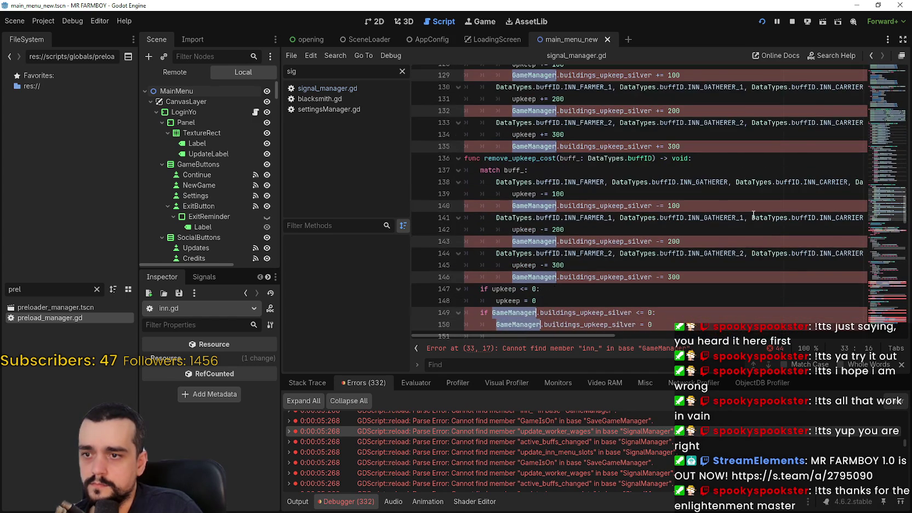
{"action": "type", "text": "Global.inn_ = self"}
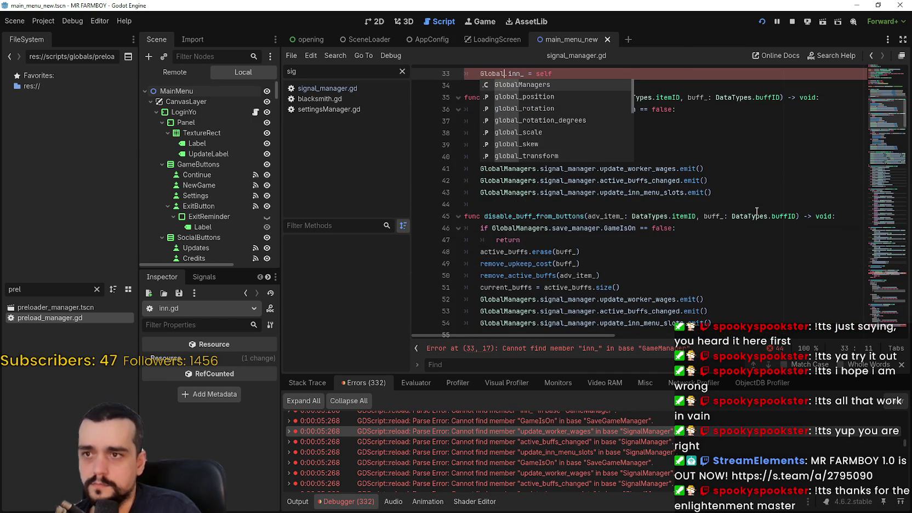
{"action": "key", "text": "Return"}
{"action": "type", "text": "."}
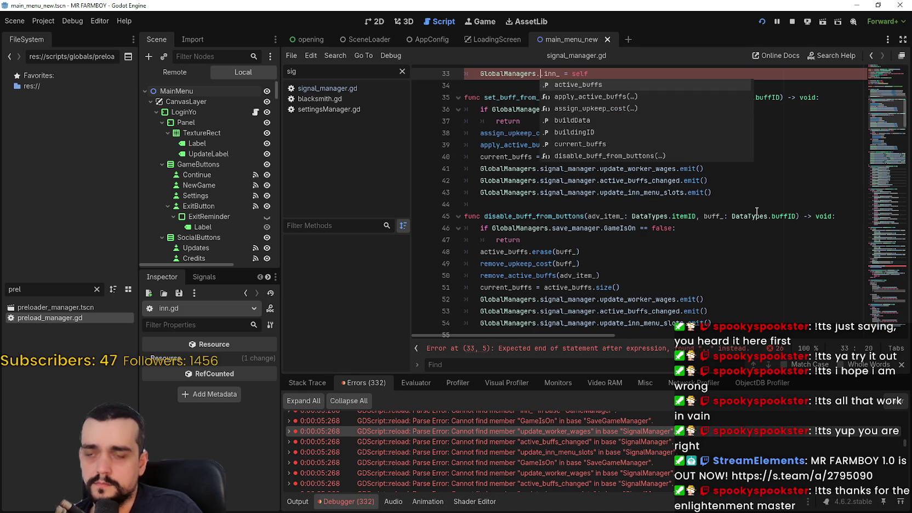
{"action": "type", "text": "game_man"}
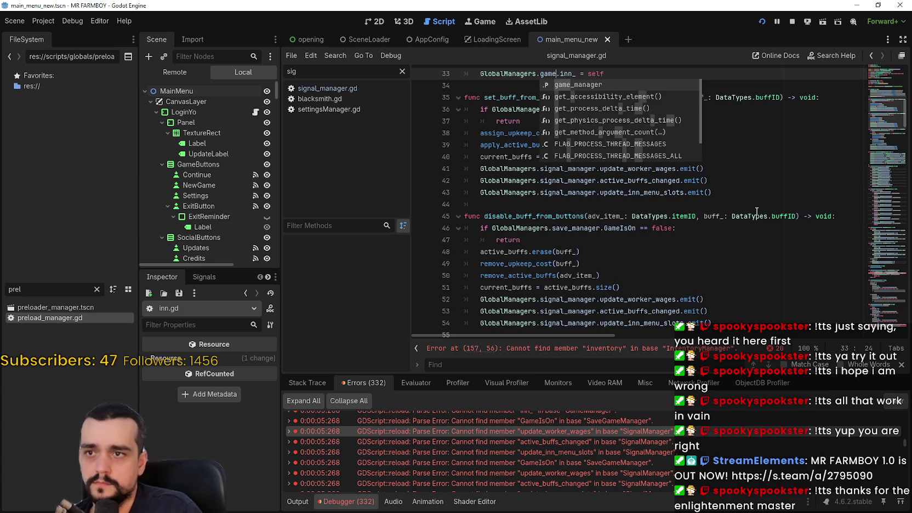
{"action": "key", "text": "Return"}
Replace InventoryManager on line 157 with GlobalManagers.inventory_manager
{"action": "left_click", "coordinate": [881, 273]}
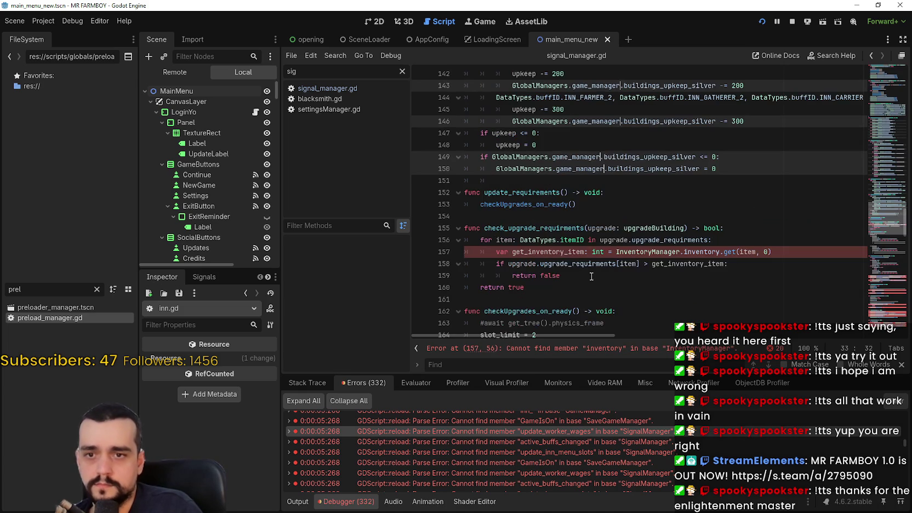
{"action": "scroll", "coordinate": [671, 221], "scroll_direction": "up", "scroll_amount": 2}
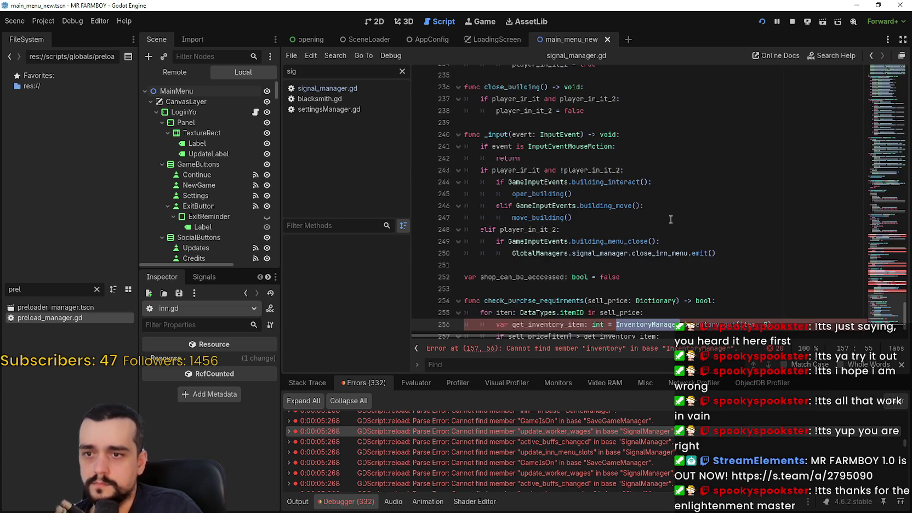
{"action": "type", "text": "Global"}
{"action": "type", "text": "Managers.inve"}
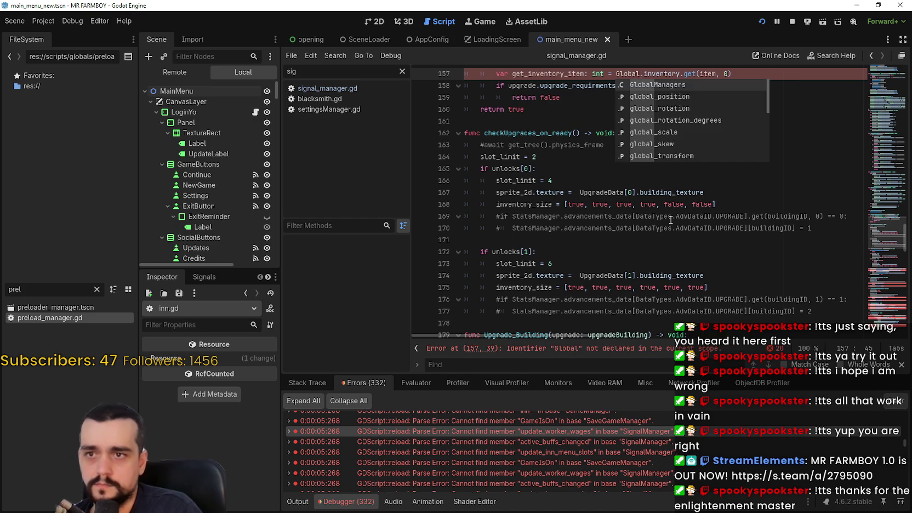
{"action": "type", "text": "ntory_manager"}
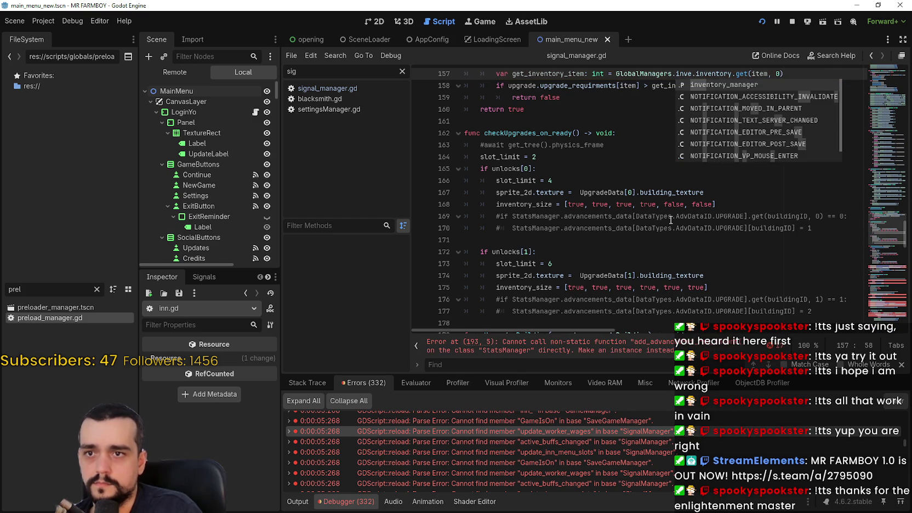
Route the StatsManager calls on lines 176, 177 and 193 through GlobalManagers.inventory_manager
{"action": "left_click", "coordinate": [877, 273]}
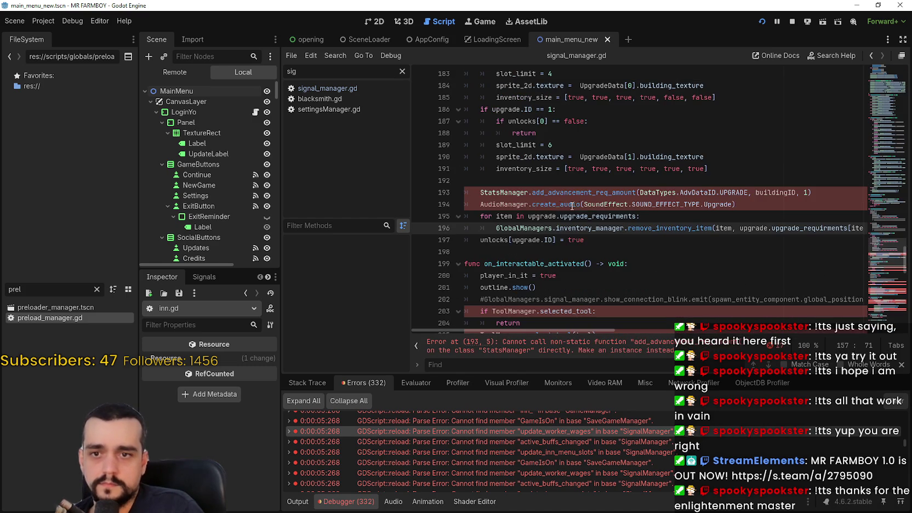
{"action": "left_click", "coordinate": [501, 193]}
{"action": "scroll", "coordinate": [603, 181], "scroll_direction": "down", "scroll_amount": 8}
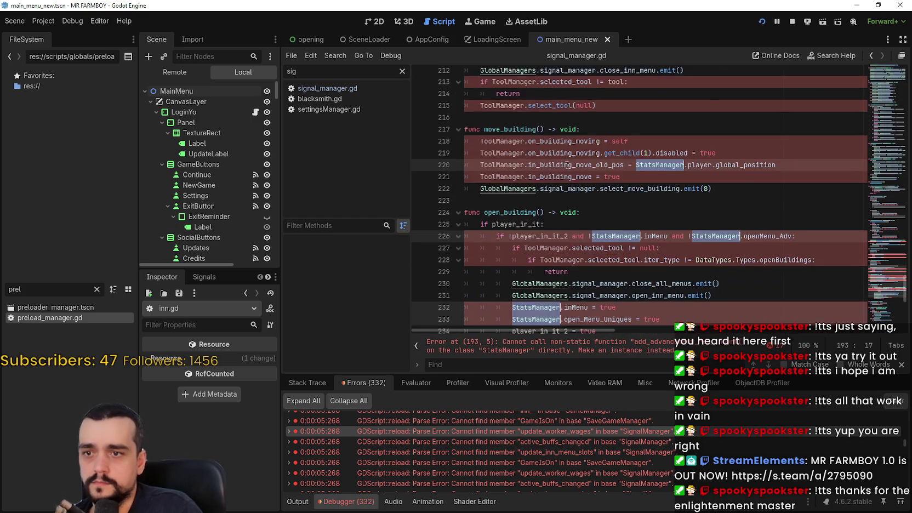
{"action": "scroll", "coordinate": [706, 162], "scroll_direction": "up", "scroll_amount": 12}
{"action": "type", "text": "Global.add_advancement_req_amount(DataTypes.AdvDataID.UPGRADE, buildingID, 1"}
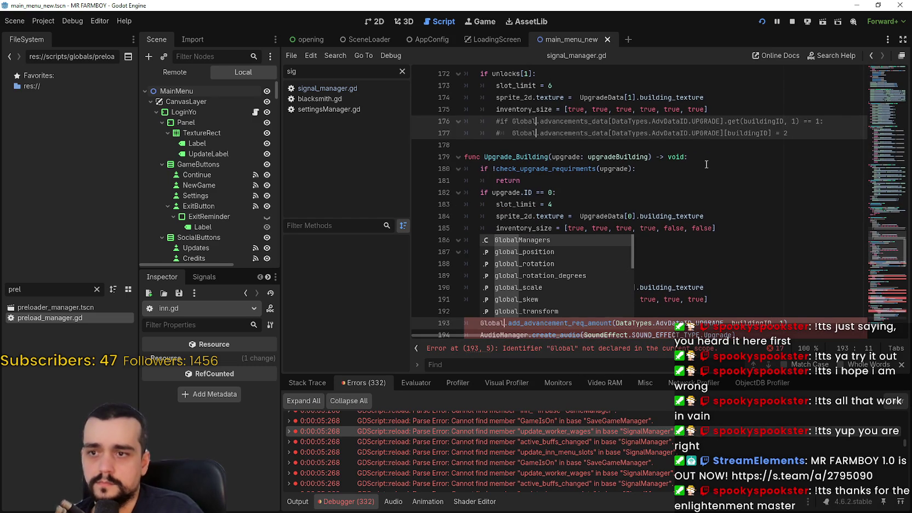
{"action": "key", "text": "Return"}
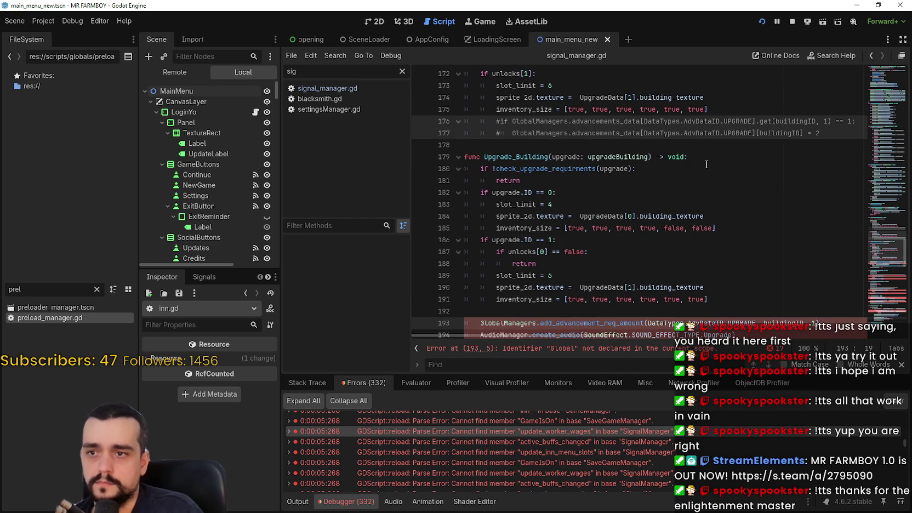
{"action": "type", "text": ".ivenv"}
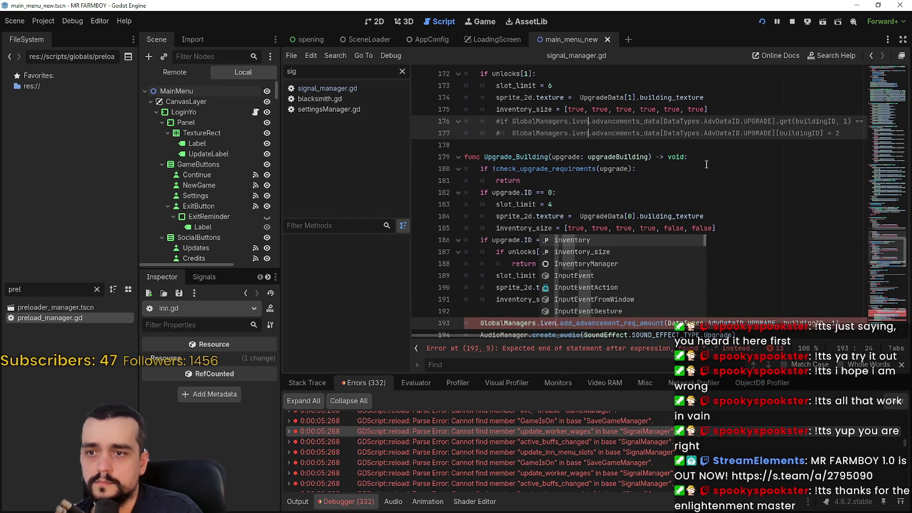
{"action": "key", "text": "Return"}
{"action": "scroll", "coordinate": [560, 172], "scroll_direction": "down", "scroll_amount": 3}
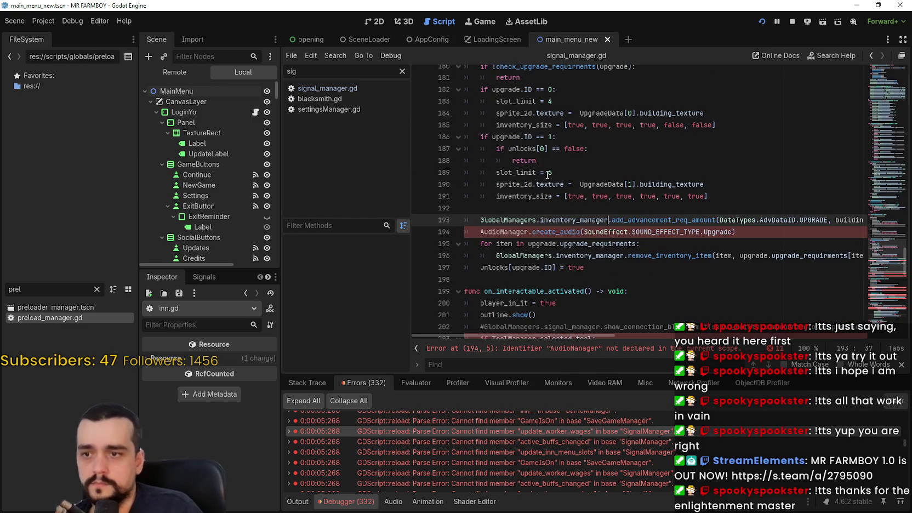
Replace AudioManager on line 194 with GlobalManagers.audio_manager
{"action": "double_click", "coordinate": [507, 231]}
{"action": "type", "text": "Global"}
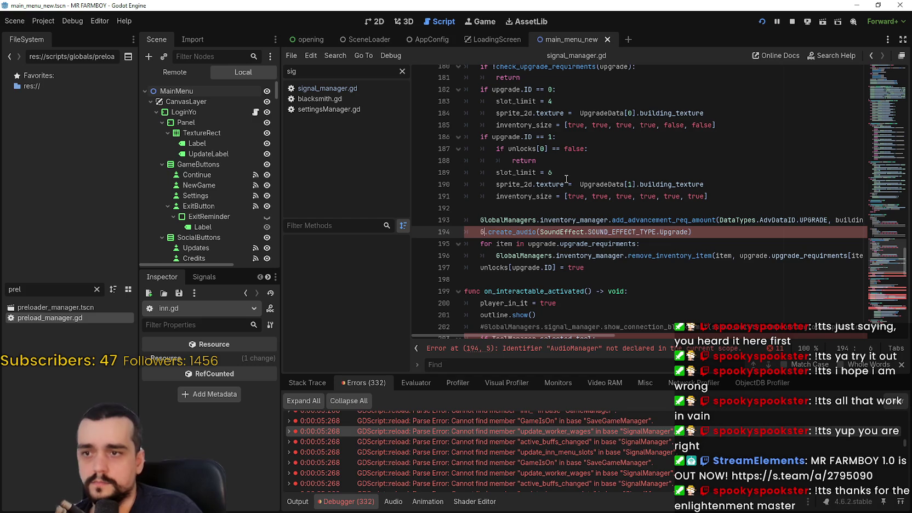
{"action": "key", "text": "Return"}
{"action": "type", "text": ".audio"}
{"action": "key", "text": "Return"}
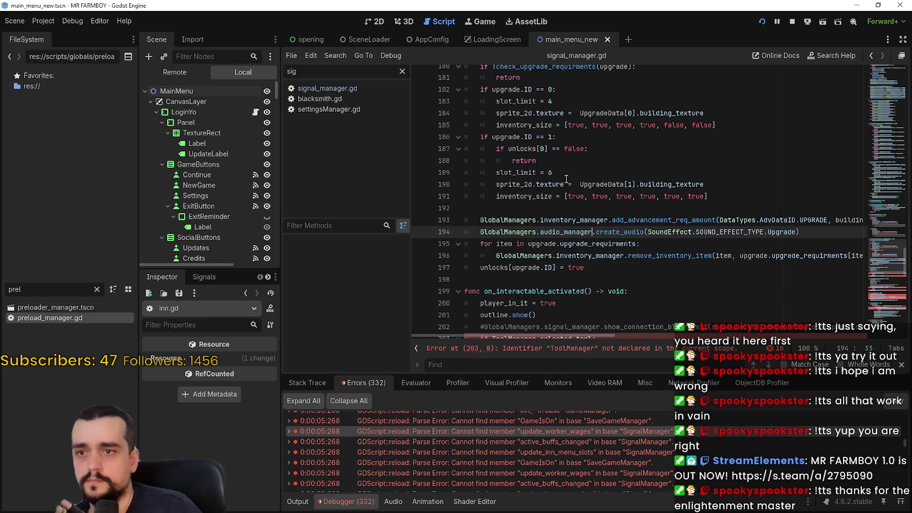
Route every ToolManager reference through GlobalManagers.tool_manager
{"action": "scroll", "coordinate": [603, 236], "scroll_direction": "down", "scroll_amount": 3}
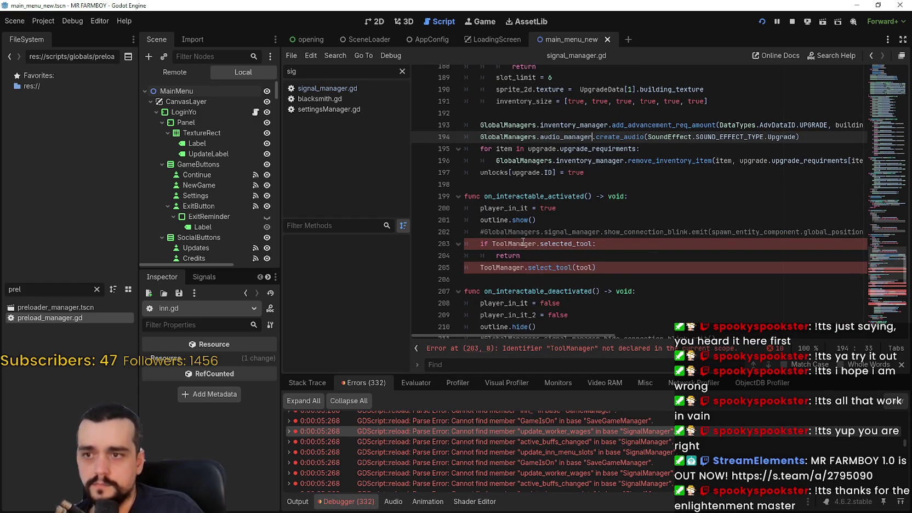
{"action": "double_click", "coordinate": [524, 241]}
{"action": "scroll", "coordinate": [603, 219], "scroll_direction": "down", "scroll_amount": 6}
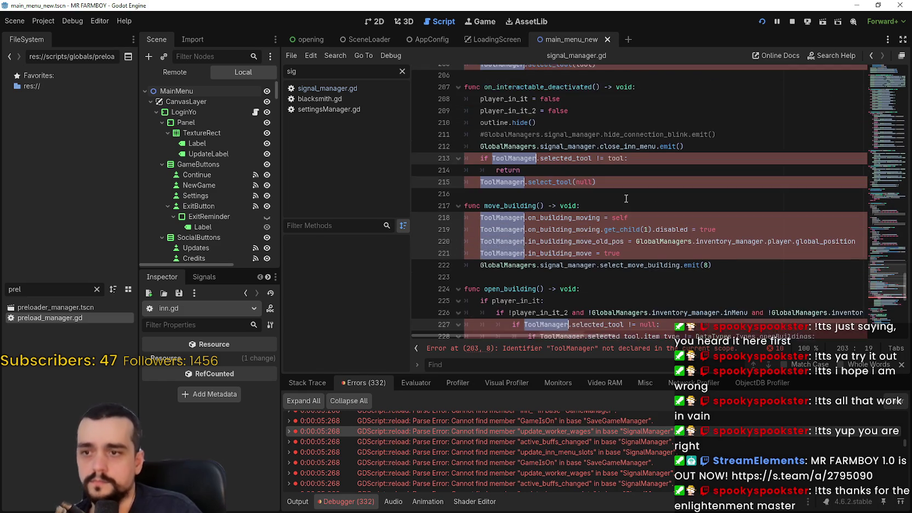
{"action": "scroll", "coordinate": [626, 198], "scroll_direction": "down", "scroll_amount": 1}
{"action": "type", "text": "Global.selected_tool:"}
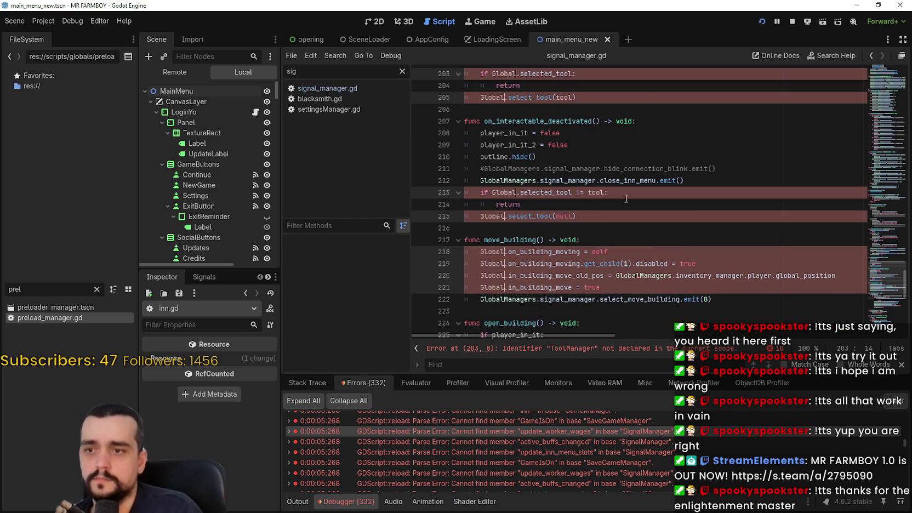
{"action": "key", "text": "Return"}
{"action": "type", "text": ".tool"}
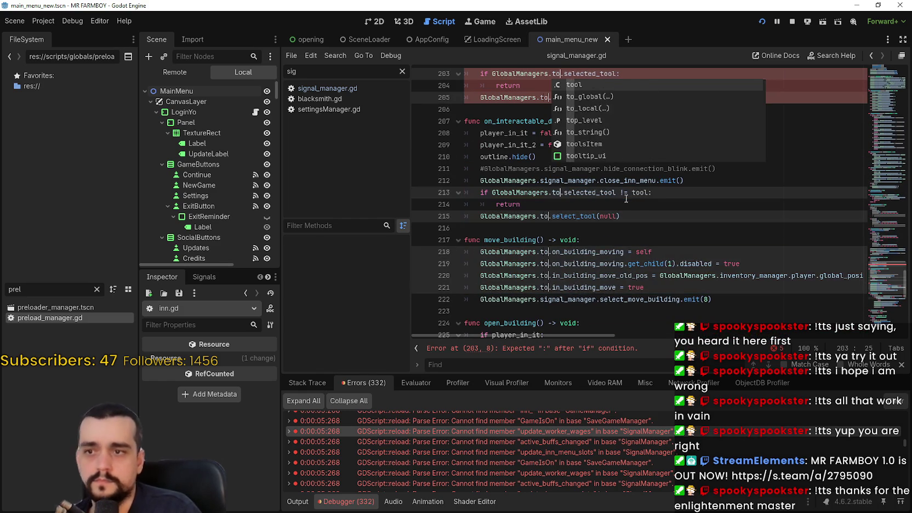
{"action": "key", "text": "Return"}
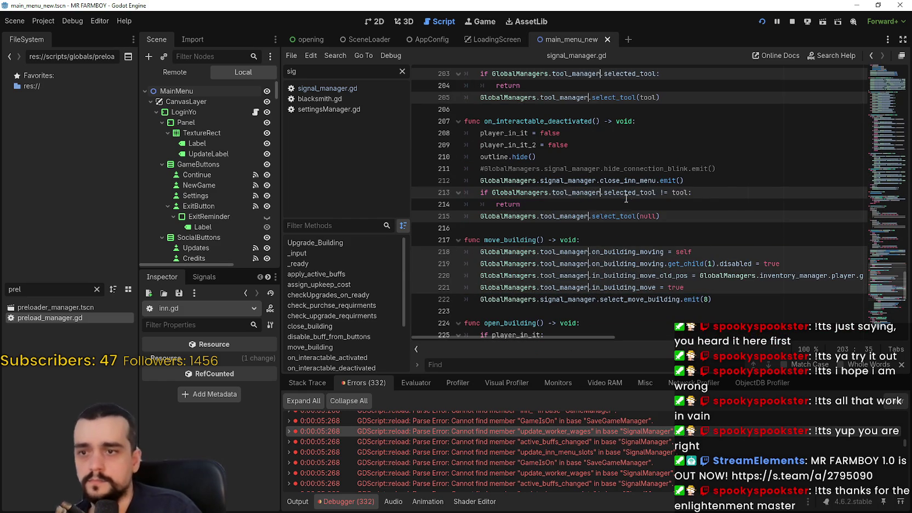
Save inn.gd and return to the edited tool_manager lines
{"action": "scroll", "coordinate": [862, 296], "scroll_direction": "down", "scroll_amount": 12}
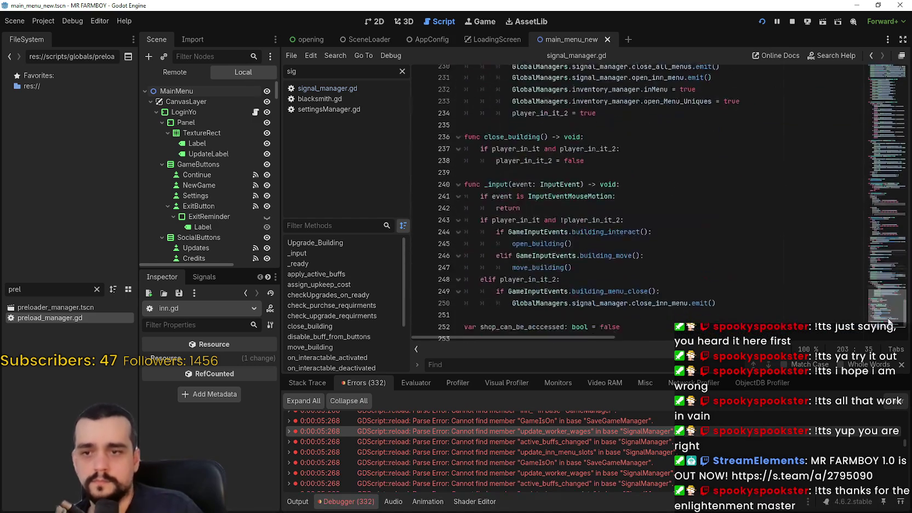
{"action": "left_click", "coordinate": [810, 297]}
{"action": "left_click", "coordinate": [781, 210]}
{"action": "left_click", "coordinate": [785, 219]}
{"action": "key", "text": "ctrl+s"}
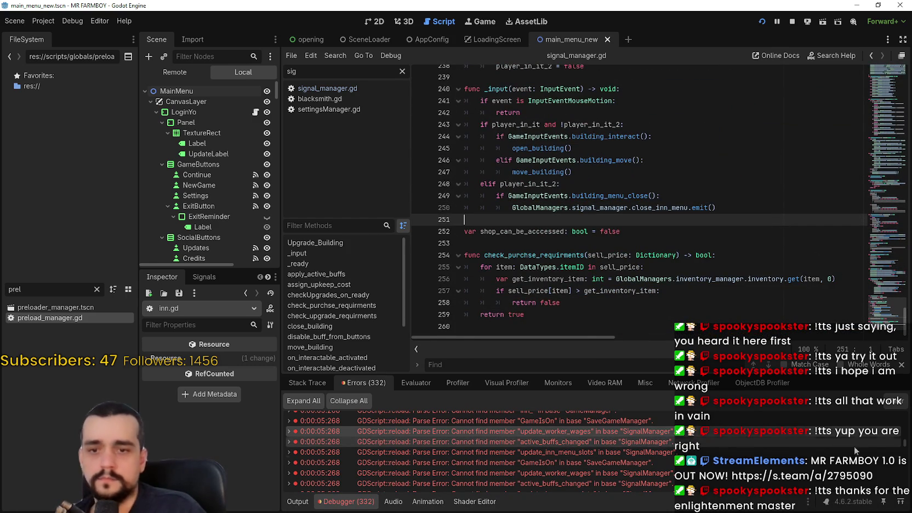
{"action": "key", "text": "ctrl+z"}
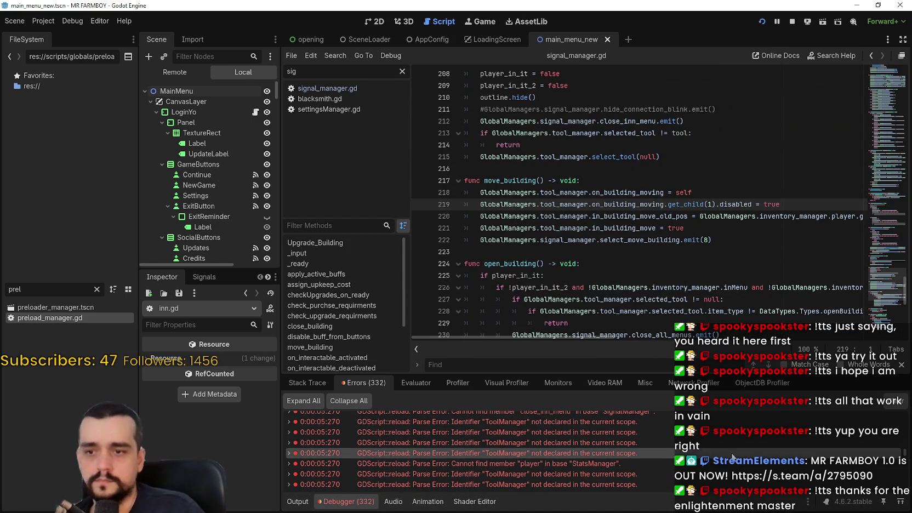
{"action": "scroll", "coordinate": [714, 475], "scroll_direction": "up", "scroll_amount": 5}
Open church.gd from the rock_prayer error and replace every SignalManager with GlobalManagers.signal_manager
{"action": "double_click", "coordinate": [725, 471]}
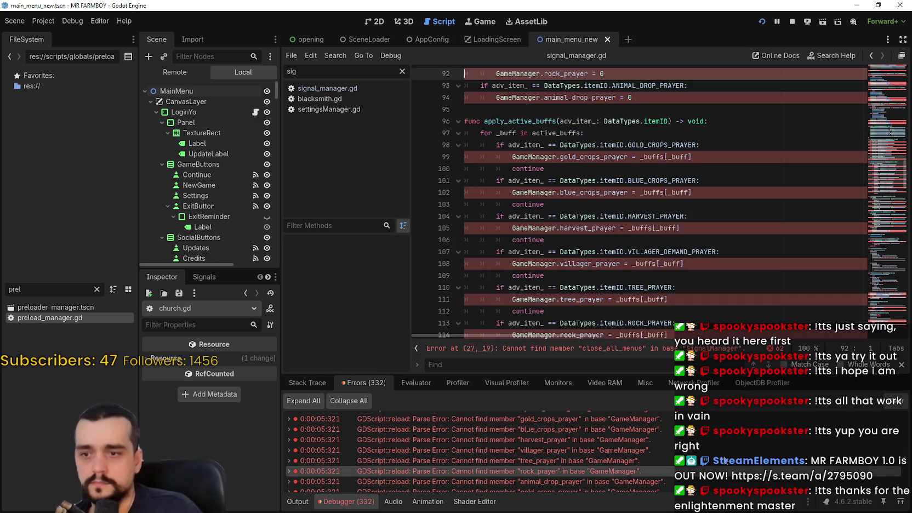
{"action": "mouse_move", "coordinate": [881, 74]}
{"action": "left_mouse_down"}
{"action": "mouse_move", "coordinate": [885, 104]}
{"action": "mouse_move", "coordinate": [881, 65]}
{"action": "mouse_move", "coordinate": [883, 105]}
{"action": "left_mouse_up"}
{"action": "double_click", "coordinate": [504, 193]}
{"action": "scroll", "coordinate": [625, 134], "scroll_direction": "down", "scroll_amount": 5}
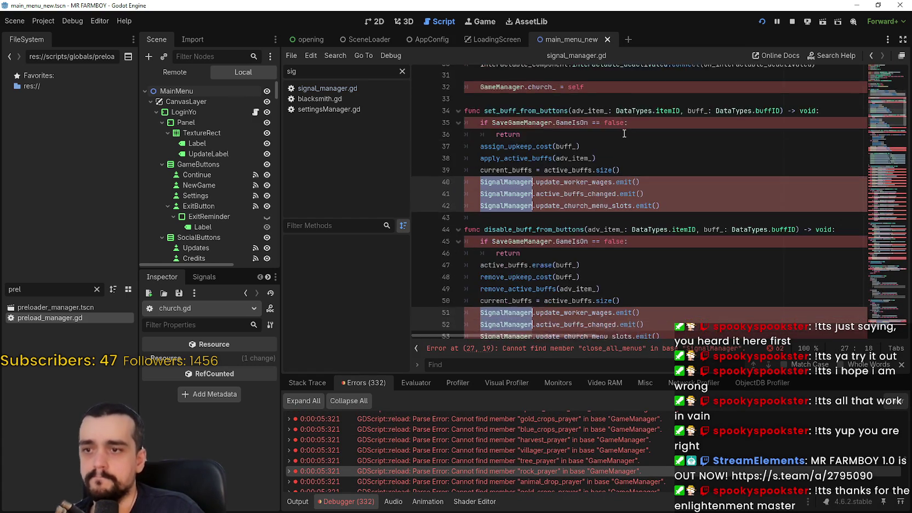
{"action": "scroll", "coordinate": [624, 133], "scroll_direction": "down", "scroll_amount": 20}
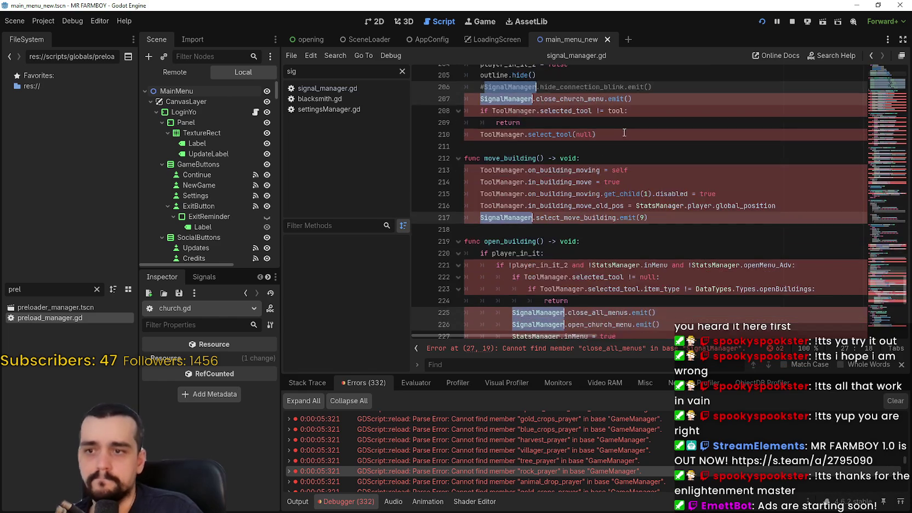
{"action": "scroll", "coordinate": [624, 133], "scroll_direction": "down", "scroll_amount": 6}
{"action": "type", "text": "GlobalManagers"}
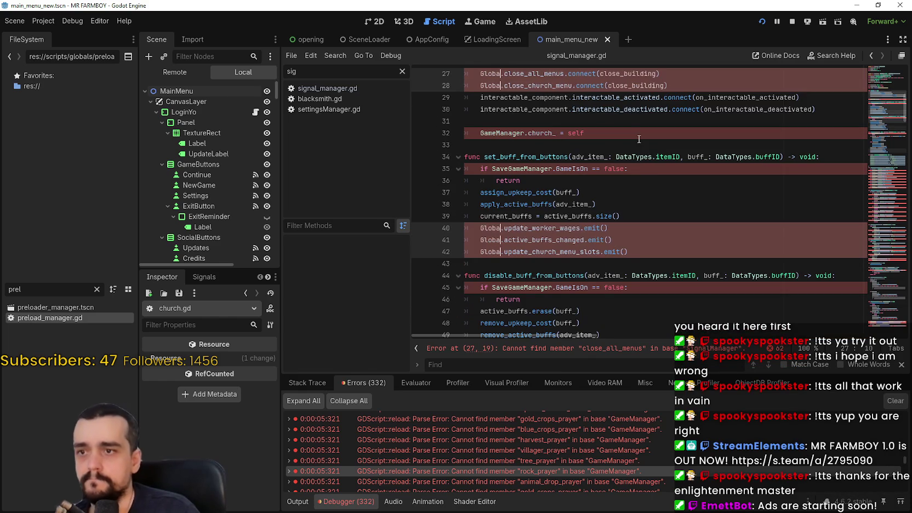
{"action": "type", "text": ".signal"}
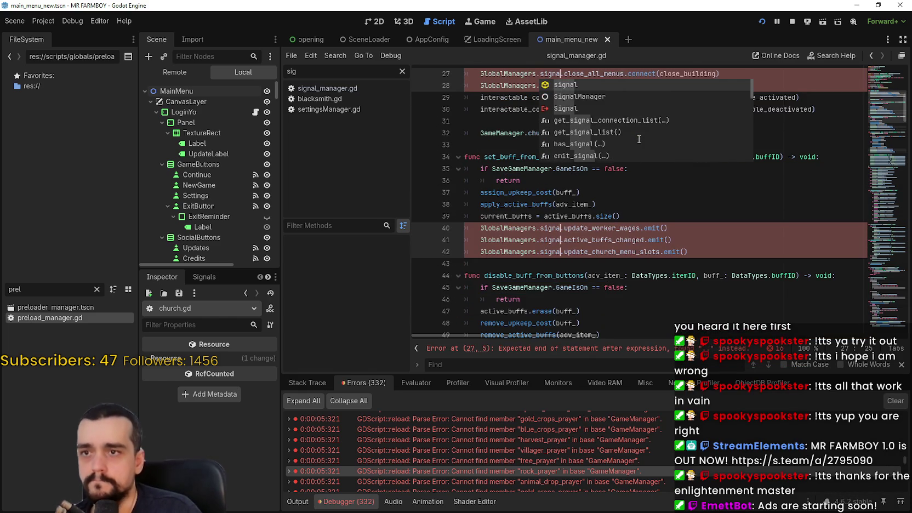
{"action": "key", "text": "Return"}
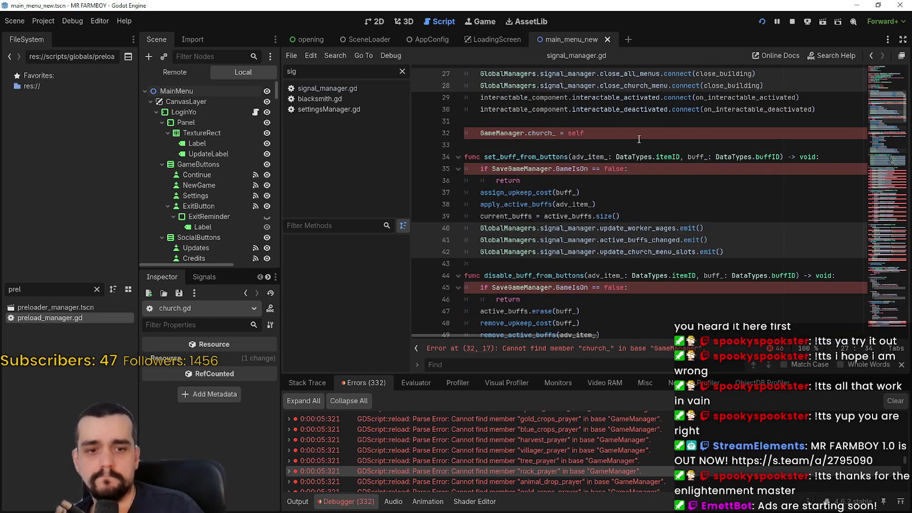
Replace SaveGameManager with GlobalManagers.save_manager on lines 35, 45 and 56
{"action": "scroll", "coordinate": [608, 164], "scroll_direction": "up", "scroll_amount": 1}
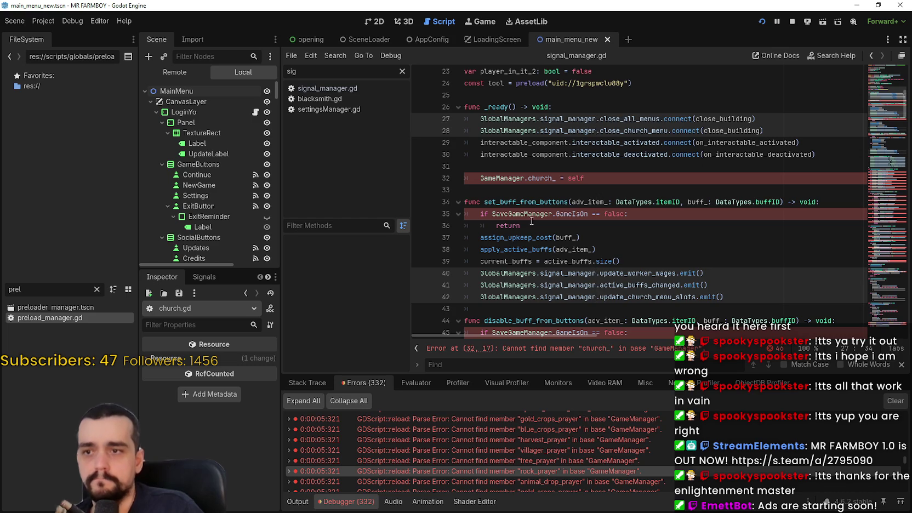
{"action": "double_click", "coordinate": [535, 215]}
{"action": "scroll", "coordinate": [566, 205], "scroll_direction": "down", "scroll_amount": 4}
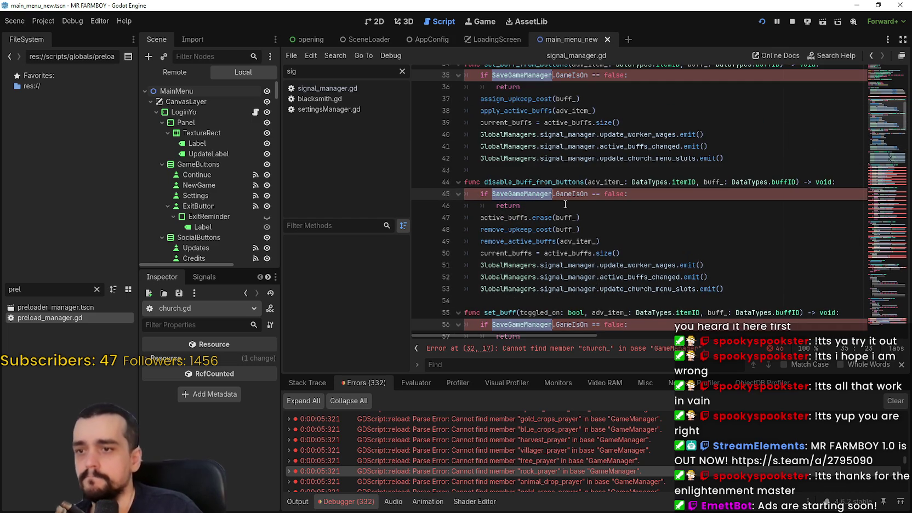
{"action": "type", "text": "Global"}
{"action": "key", "text": "Return"}
{"action": "type", "text": ".save"}
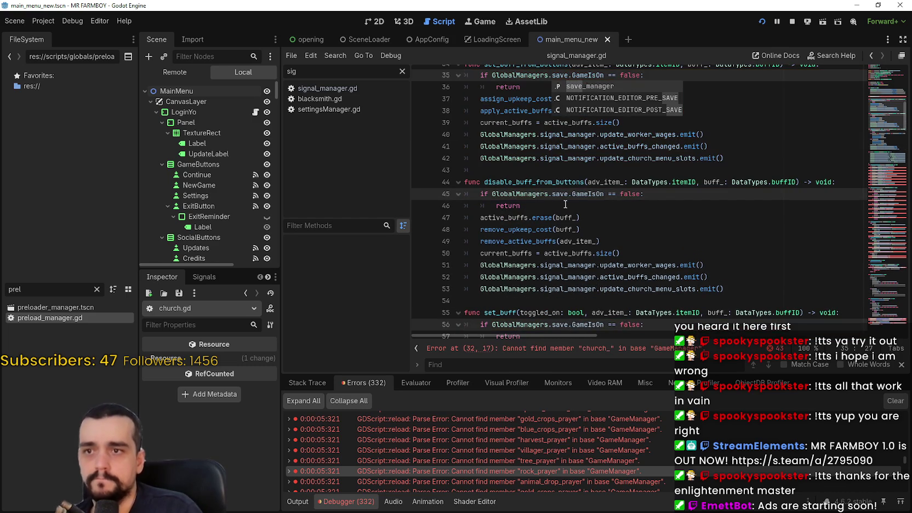
{"action": "key", "text": "Return"}
Save church.gd and return to the church_ assignment on line 32
{"action": "key", "text": "ctrl+s"}
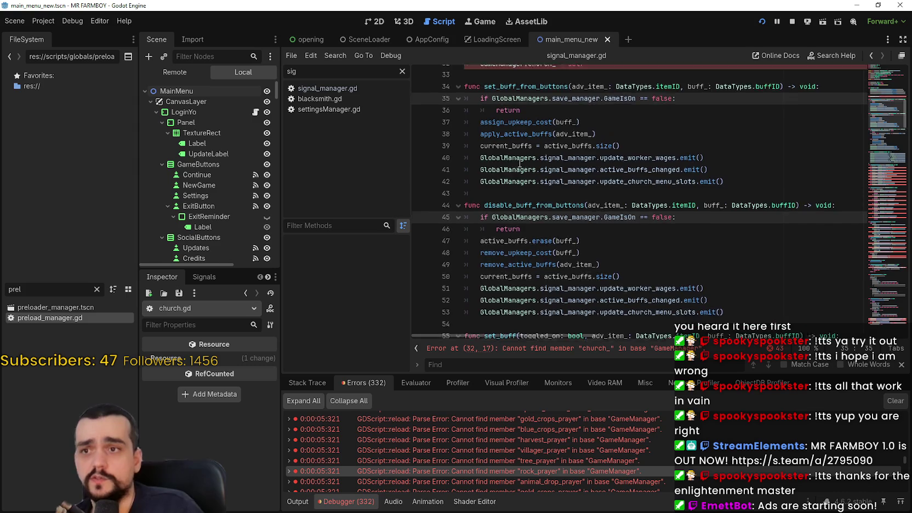
{"action": "scroll", "coordinate": [678, 195], "scroll_direction": "down", "scroll_amount": 10}
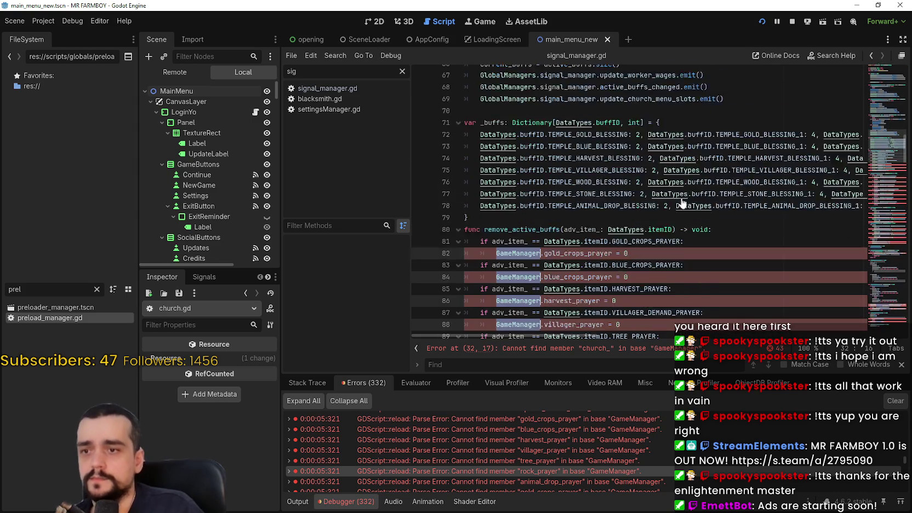
{"action": "scroll", "coordinate": [678, 195], "scroll_direction": "down", "scroll_amount": 10}
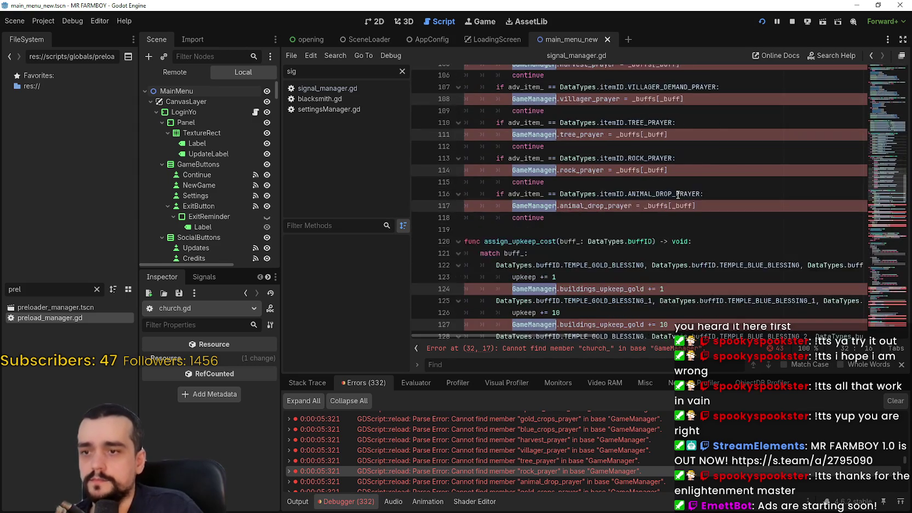
{"action": "key", "text": "ctrl+z"}
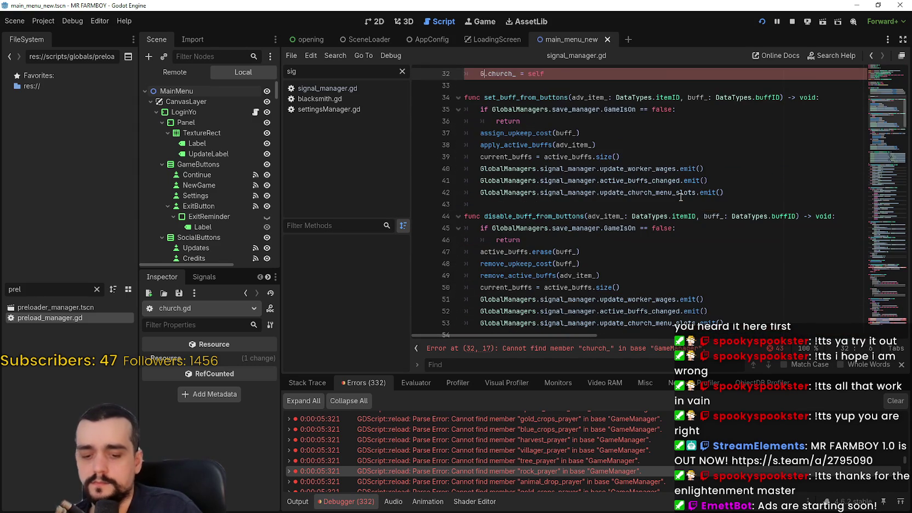
Make line 32's church_ assignment use GlobalManagers.game_manager
{"action": "type", "text": "lobal"}
{"action": "key", "text": "Return"}
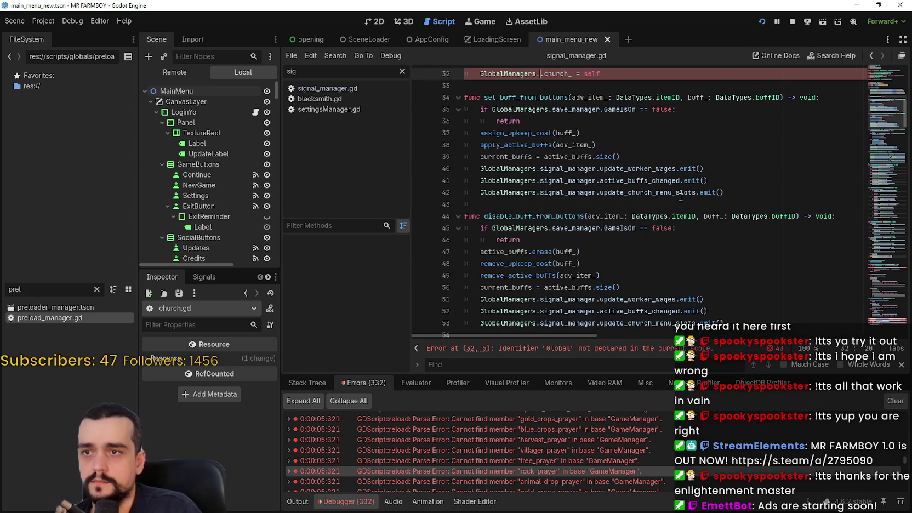
{"action": "type", "text": ".game"}
{"action": "key", "text": "Return"}
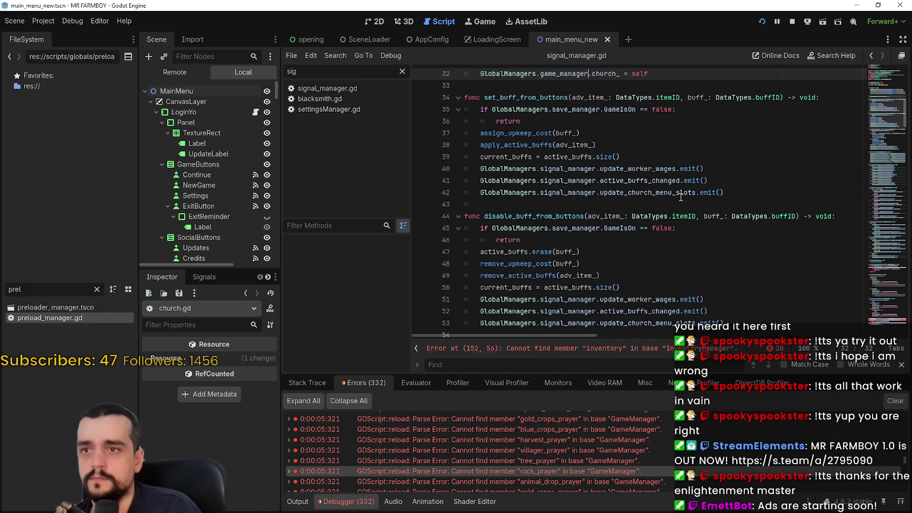
Replace the InventoryManager references on line 152 with GlobalManagers.inventory_manager
{"action": "left_click", "coordinate": [884, 263]}
{"action": "scroll", "coordinate": [848, 236], "scroll_direction": "down", "scroll_amount": 2}
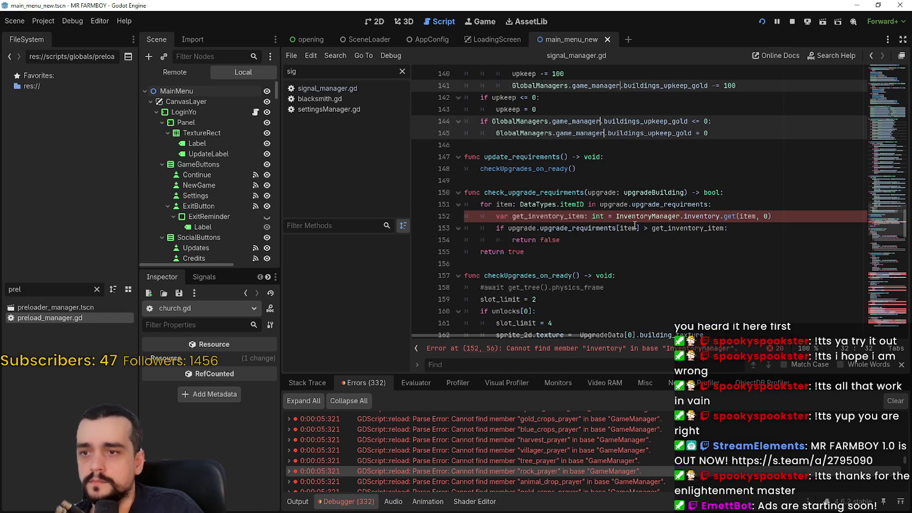
{"action": "left_click", "coordinate": [667, 216]}
{"action": "double_click", "coordinate": [668, 216]}
{"action": "key", "text": "ctrl+d"}
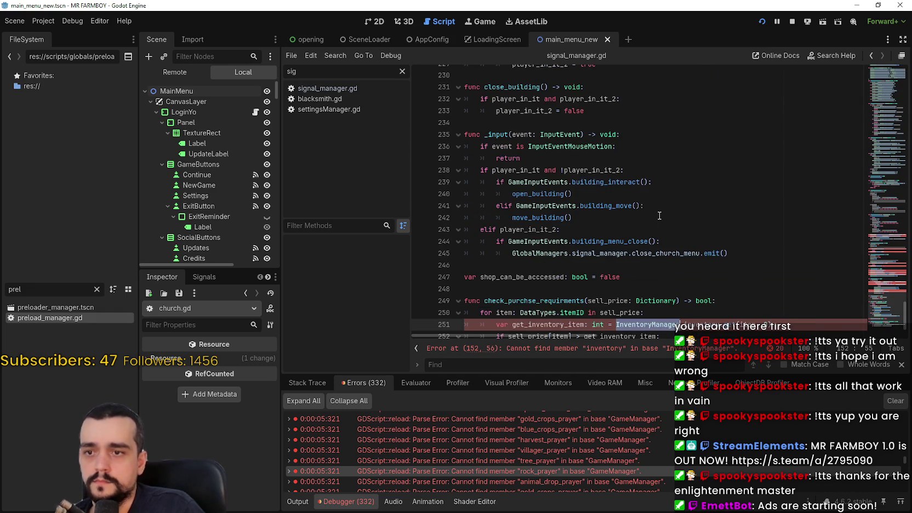
{"action": "type", "text": "GlobalManagers."}
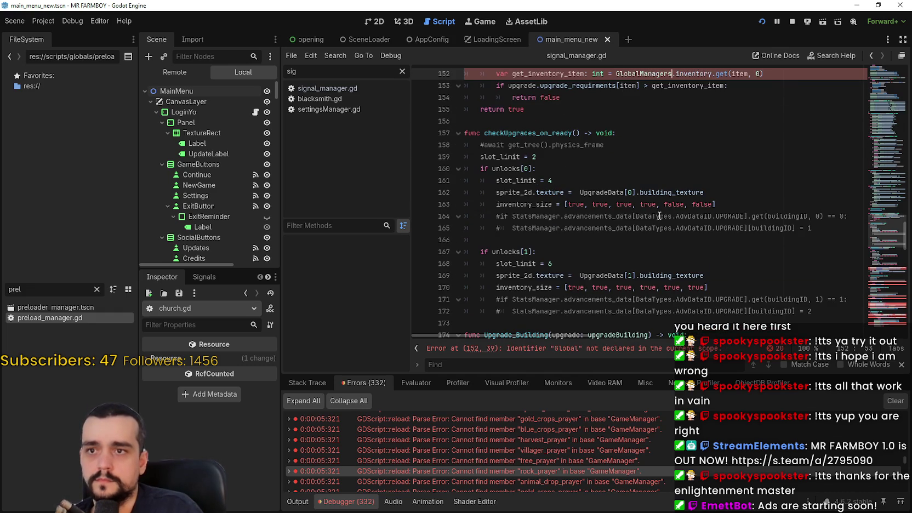
{"action": "type", "text": "inventory_manager.inventory"}
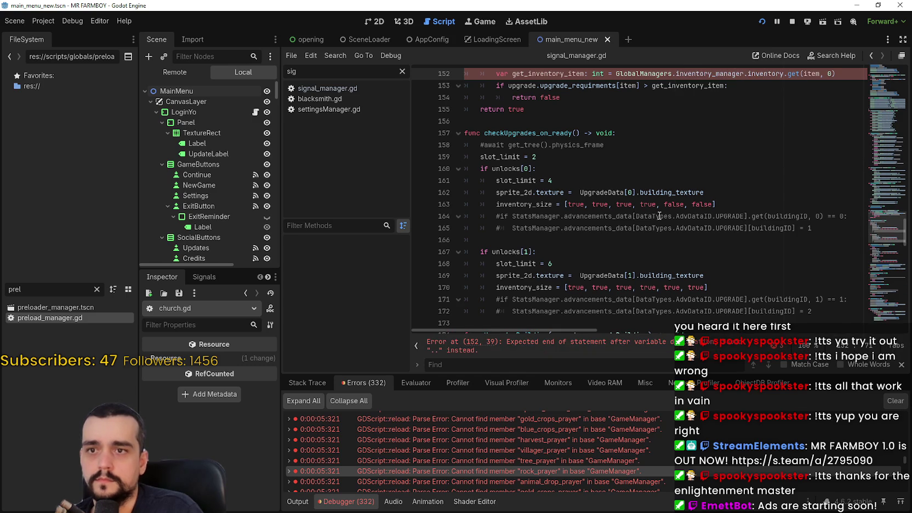
{"action": "scroll", "coordinate": [504, 192], "scroll_direction": "down", "scroll_amount": 7}
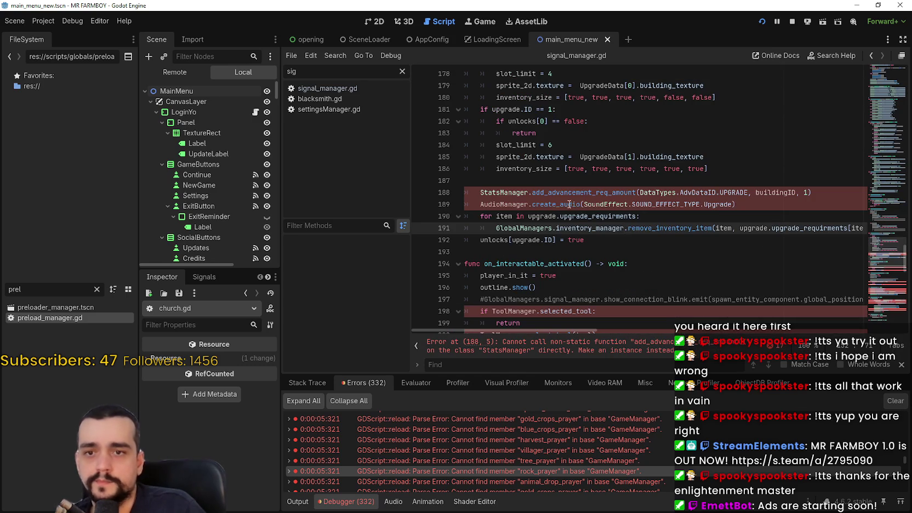
Replace StatsManager in Upgrade_Building with GlobalManagers.stats_manager
{"action": "double_click", "coordinate": [504, 192]}
{"action": "scroll", "coordinate": [503, 191], "scroll_direction": "down", "scroll_amount": 7}
{"action": "scroll", "coordinate": [605, 216], "scroll_direction": "up", "scroll_amount": 12}
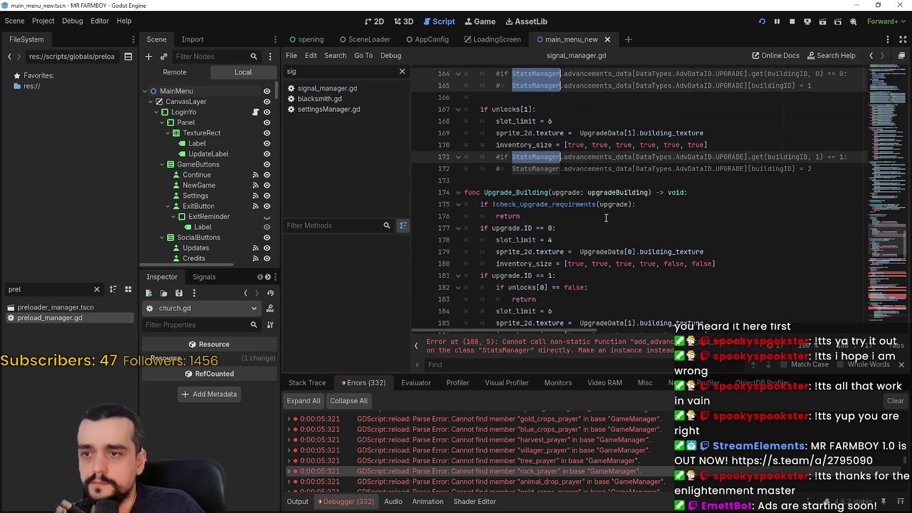
{"action": "type", "text": "Global"}
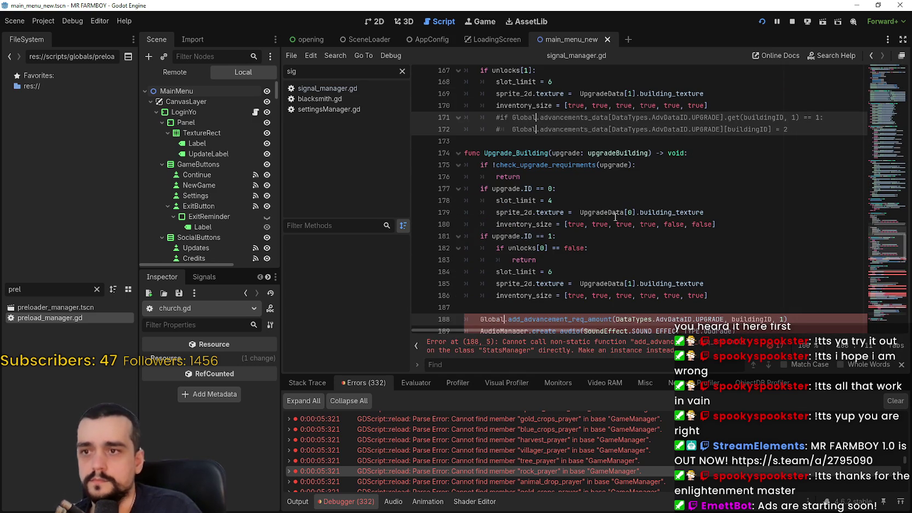
{"action": "key", "text": "Return"}
{"action": "type", "text": ".."}
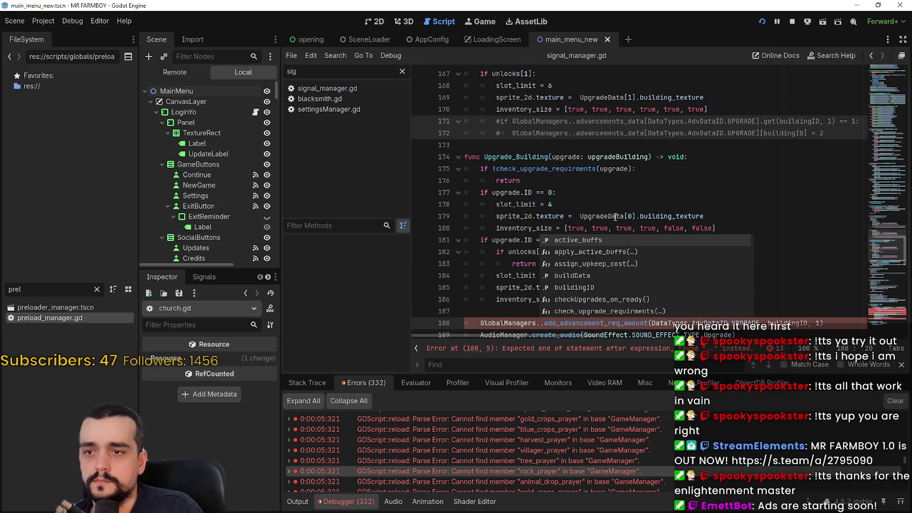
{"action": "type", "text": "stat"}
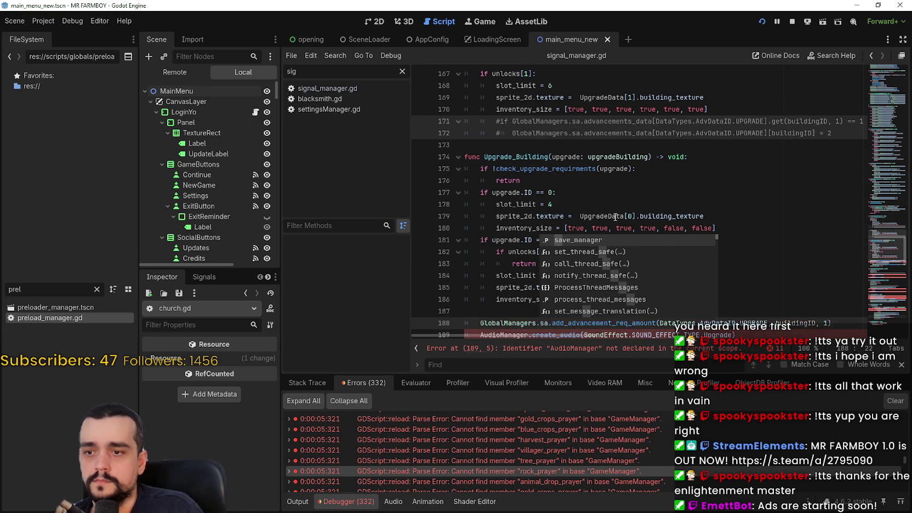
{"action": "type", "text": "s"}
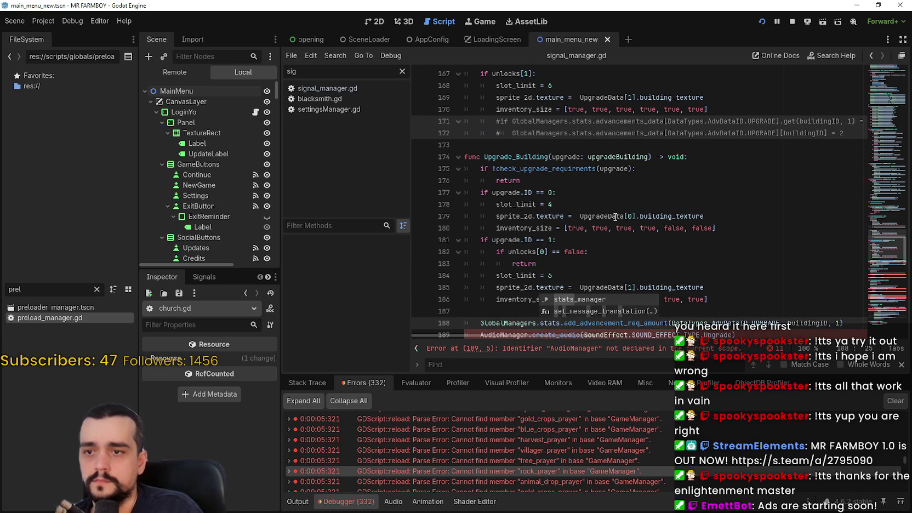
{"action": "key", "text": "Return"}
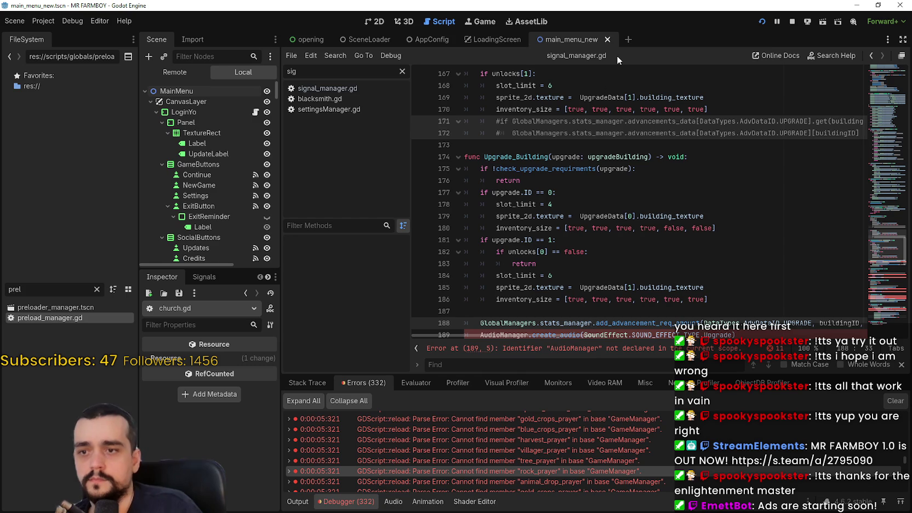
{"action": "scroll", "coordinate": [539, 206], "scroll_direction": "down", "scroll_amount": 3}
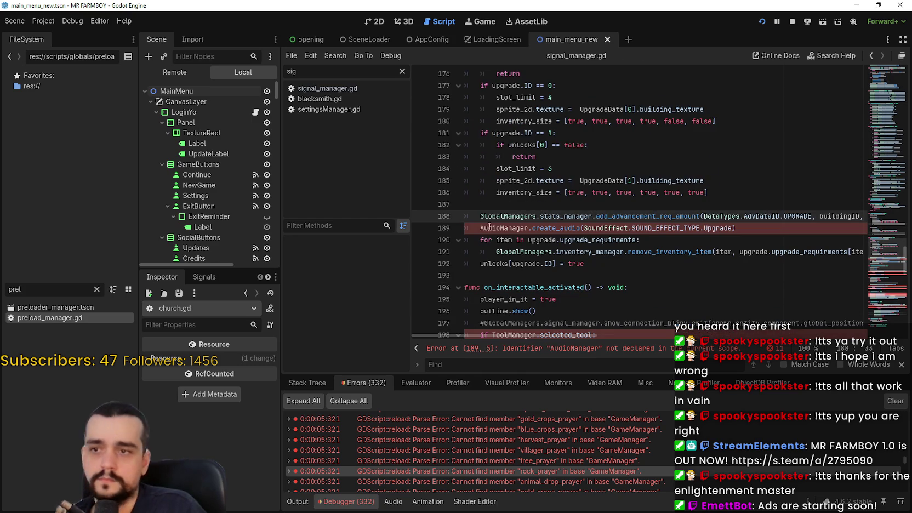
{"action": "double_click", "coordinate": [482, 229]}
Change line 189's AudioManager call to GlobalManagers.audio_manager.create_audio
{"action": "type", "text": "Global"}
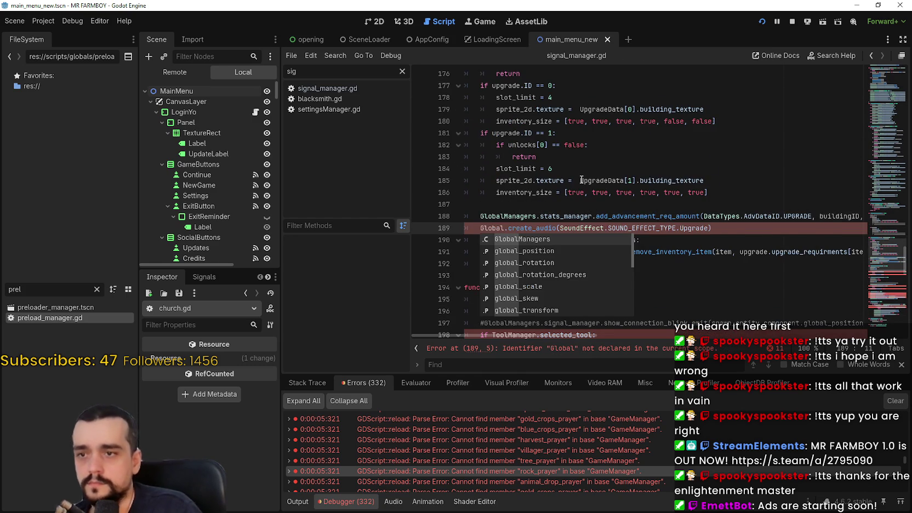
{"action": "key", "text": "Return"}
{"action": "type", "text": ".audio"}
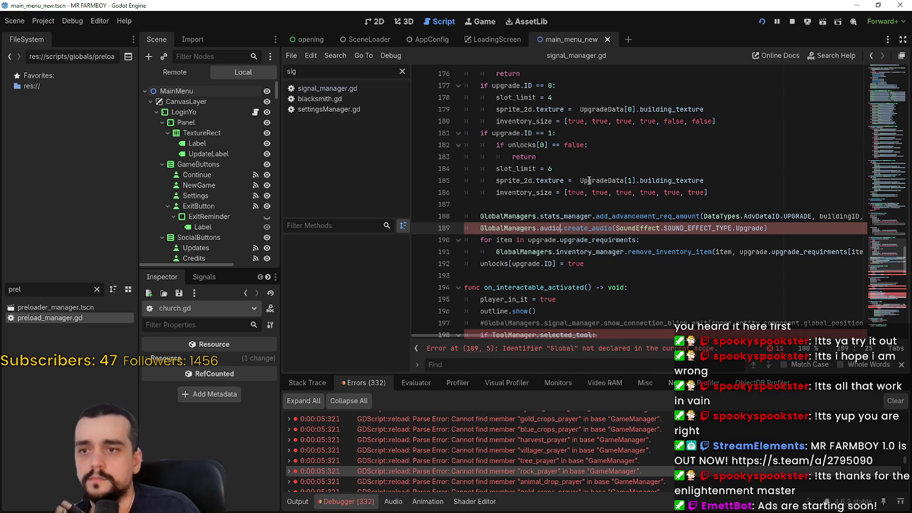
{"action": "key", "text": "Return"}
Replace every ToolManager occurrence on lines 198–216 with GlobalManagers.tool_manager
{"action": "scroll", "coordinate": [589, 180], "scroll_direction": "down", "scroll_amount": 4}
{"action": "double_click", "coordinate": [520, 192]}
{"action": "scroll", "coordinate": [607, 193], "scroll_direction": "down", "scroll_amount": 5}
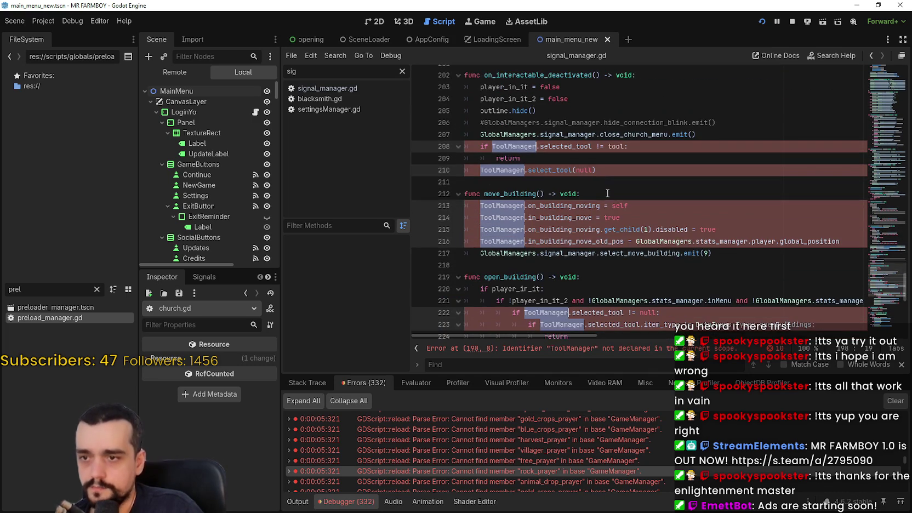
{"action": "type", "text": "Global"}
{"action": "key", "text": "Return"}
{"action": "type", "text": "."}
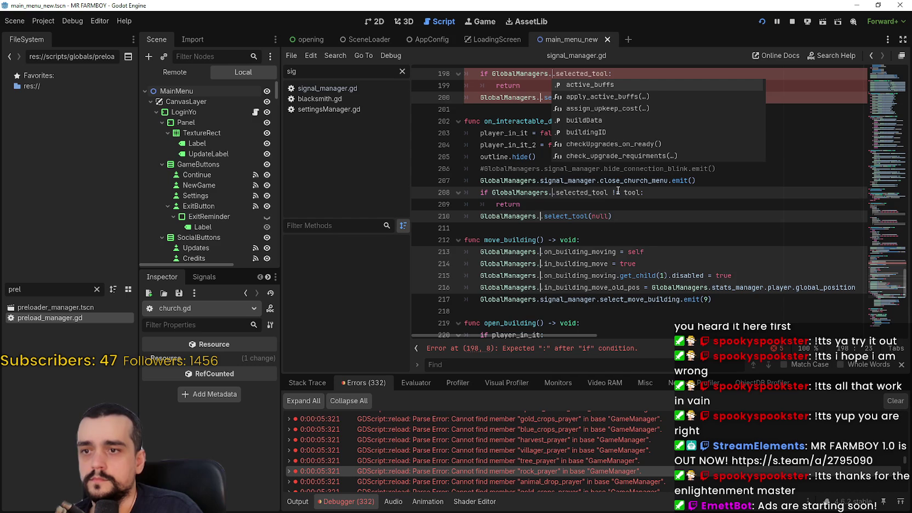
{"action": "type", "text": "tool_manager"}
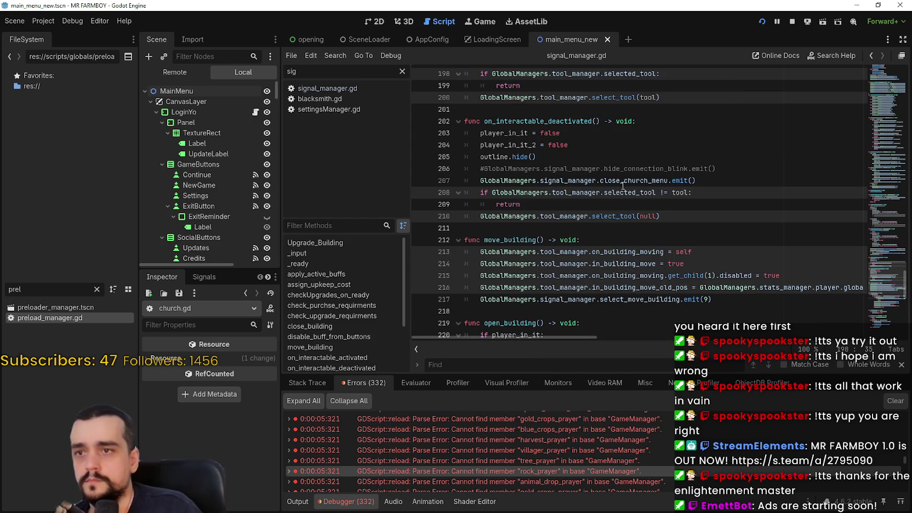
Save church.gd, clear the script filter, and run the project
{"action": "scroll", "coordinate": [590, 173], "scroll_direction": "down", "scroll_amount": 10}
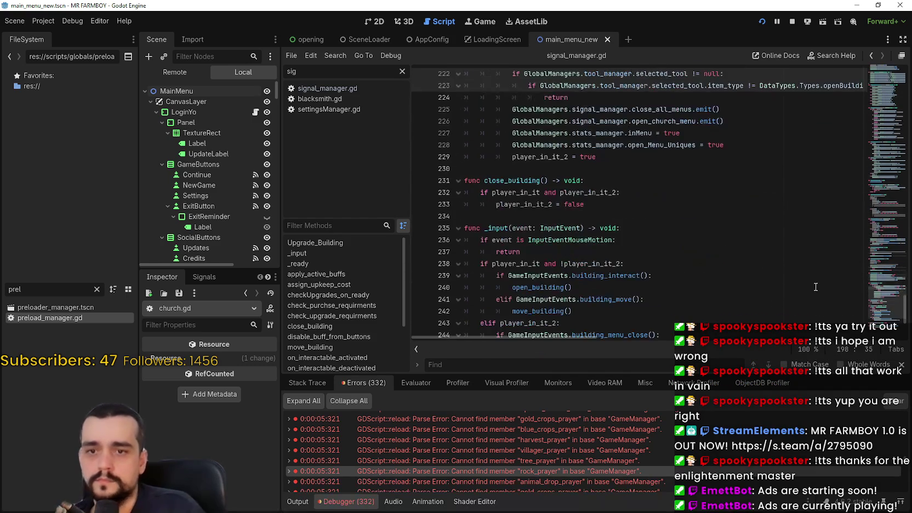
{"action": "left_click", "coordinate": [902, 364]}
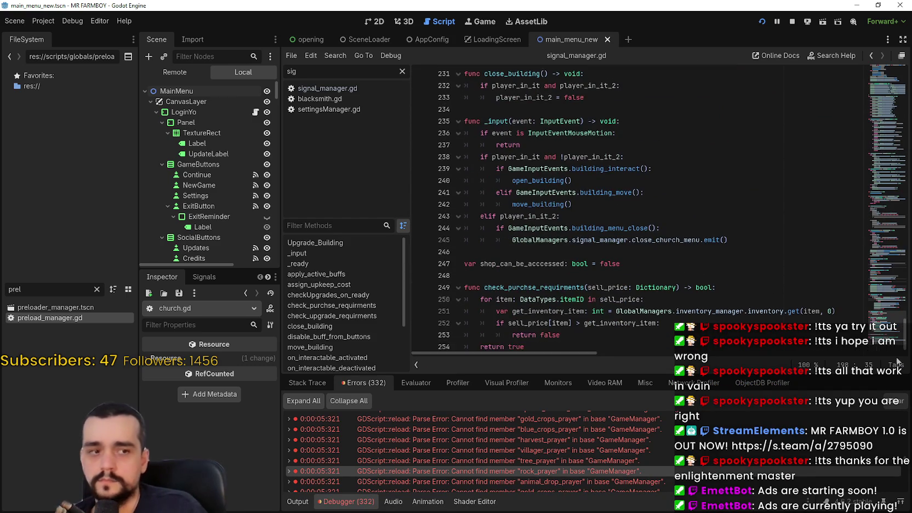
{"action": "scroll", "coordinate": [768, 274], "scroll_direction": "down", "scroll_amount": 1}
{"action": "left_click", "coordinate": [769, 296]}
{"action": "key", "text": "ctrl+s"}
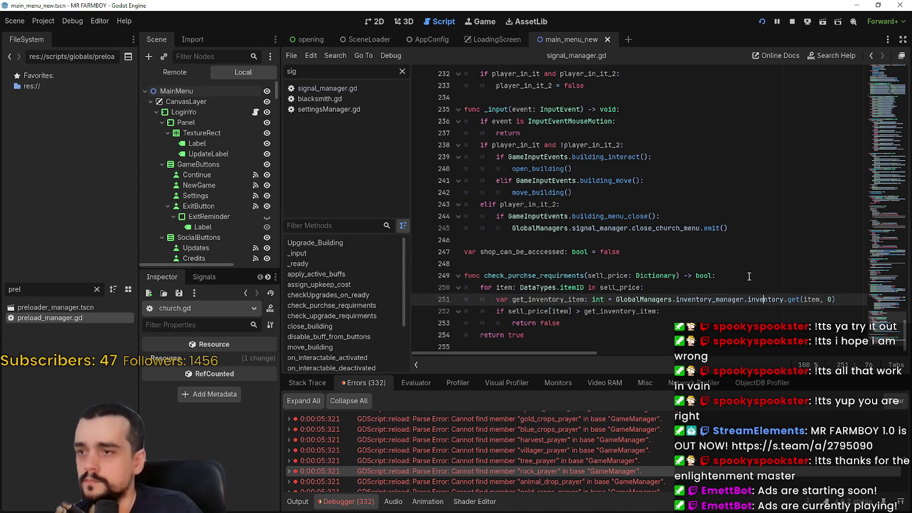
{"action": "left_click", "coordinate": [402, 72]}
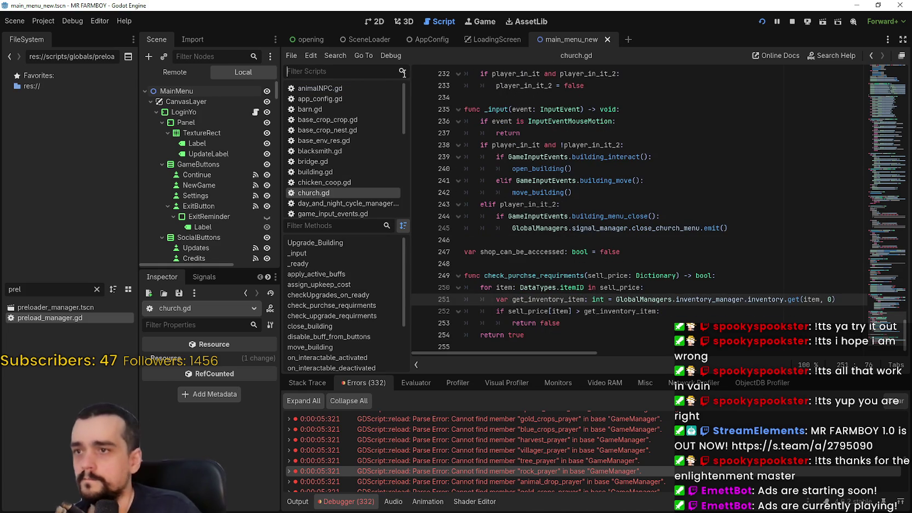
{"action": "left_click", "coordinate": [791, 23]}
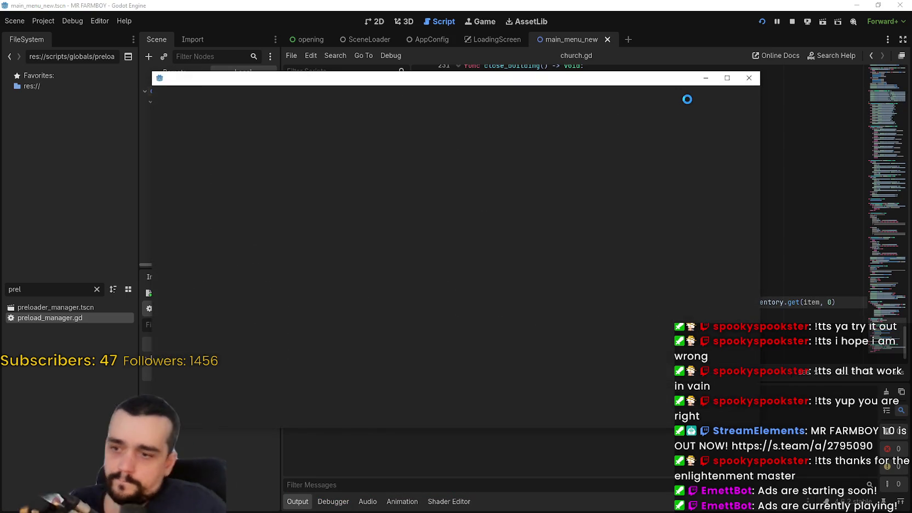
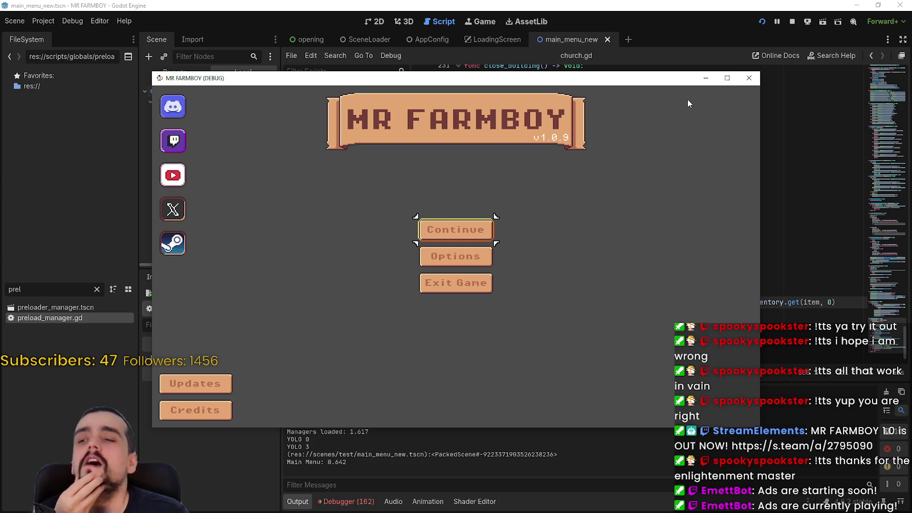
List the debugger's 162 script errors and open merchant_npc_2.gd at the hide_no_merchant_yet error
{"action": "left_click", "coordinate": [793, 137]}
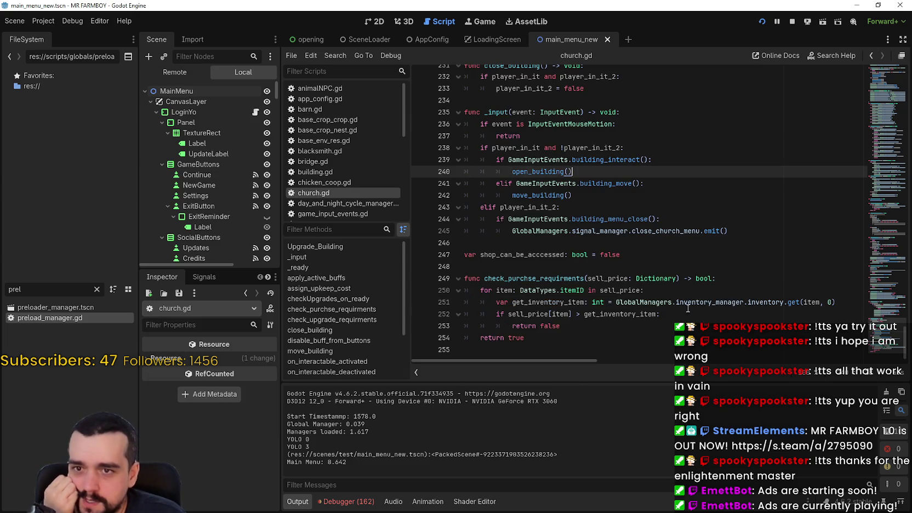
{"action": "left_click", "coordinate": [351, 501]}
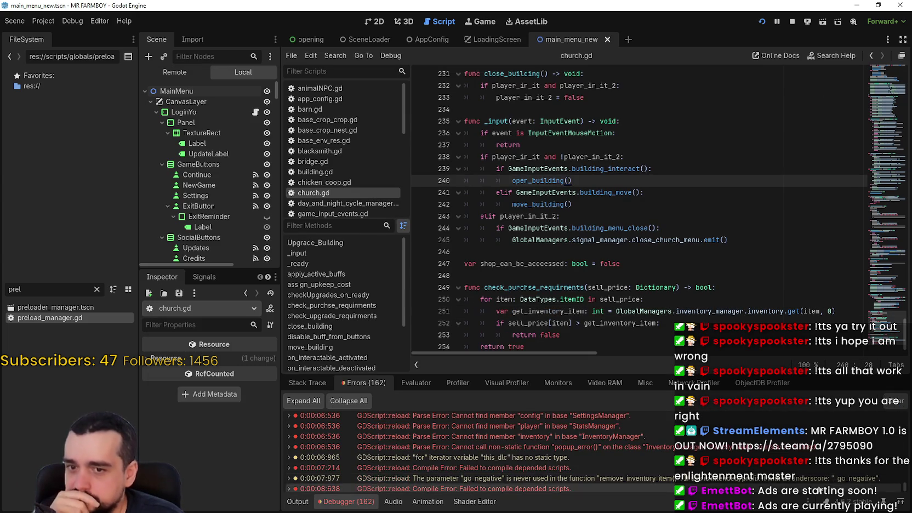
{"action": "scroll", "coordinate": [904, 489], "scroll_direction": "up", "scroll_amount": 15}
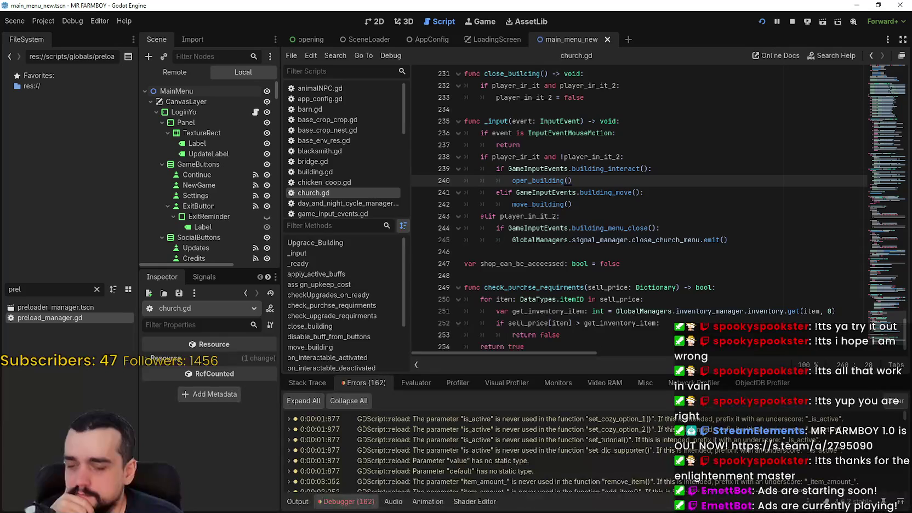
{"action": "scroll", "coordinate": [540, 442], "scroll_direction": "down", "scroll_amount": 5}
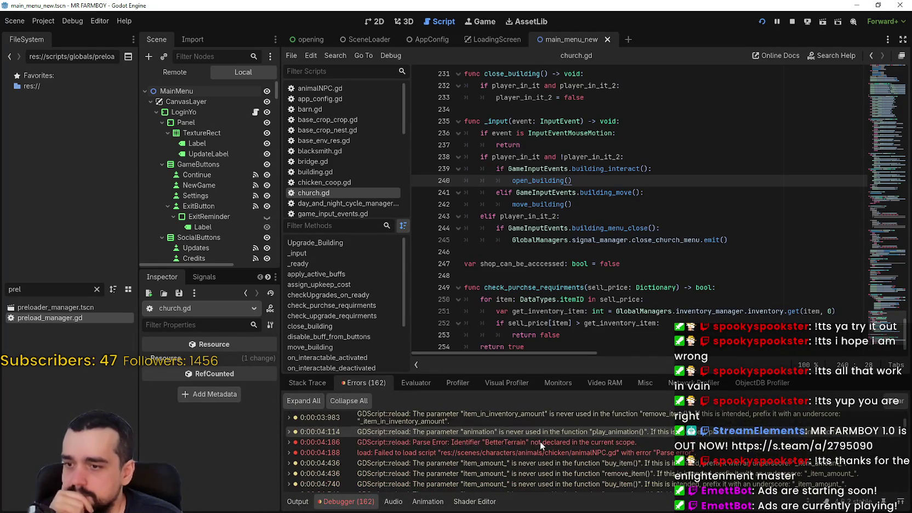
{"action": "scroll", "coordinate": [543, 438], "scroll_direction": "down", "scroll_amount": 1}
{"action": "scroll", "coordinate": [574, 442], "scroll_direction": "down", "scroll_amount": 5}
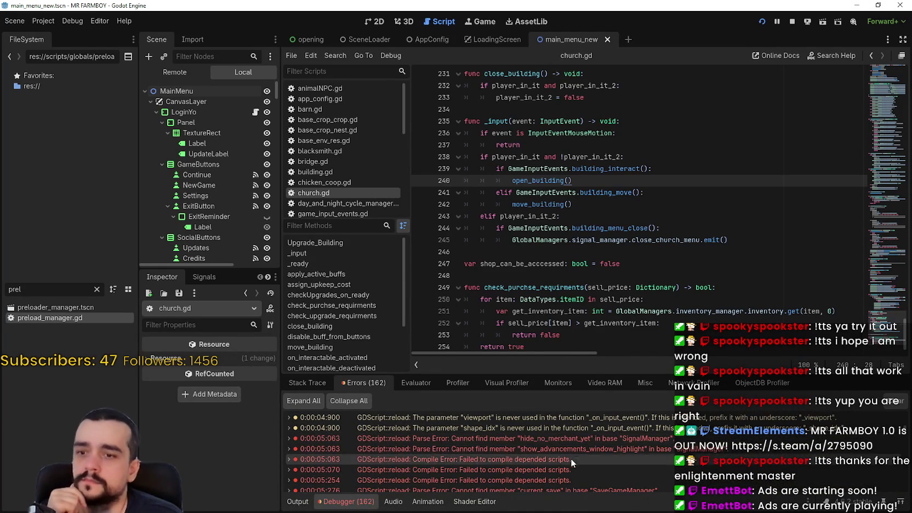
{"action": "double_click", "coordinate": [562, 438]}
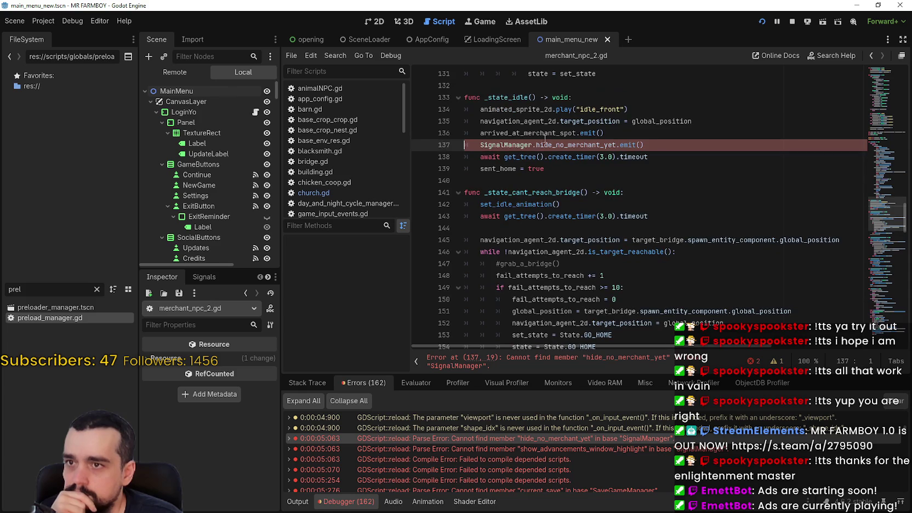
Replace both SignalManager references in merchant_npc_2.gd with GlobalManagers.signal_manager and save
{"action": "double_click", "coordinate": [513, 144]}
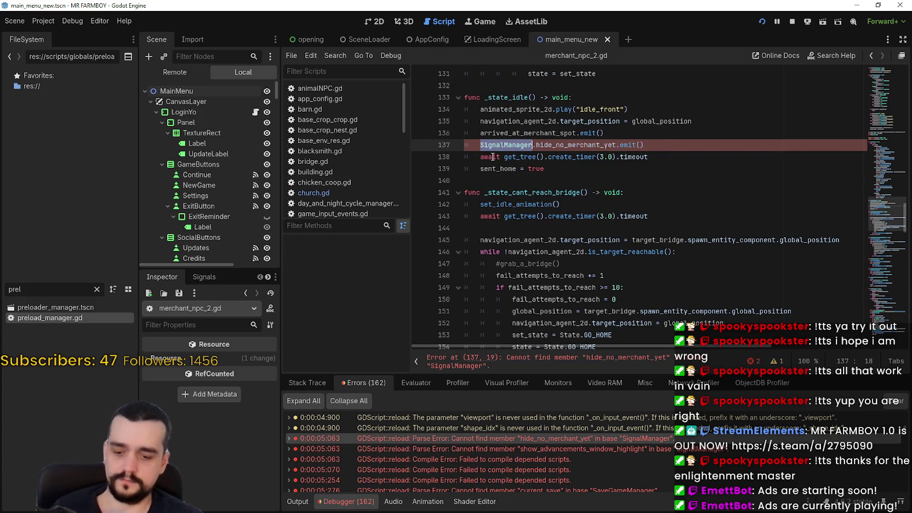
{"action": "key", "text": "ctrl+d"}
{"action": "type", "text": "Global"}
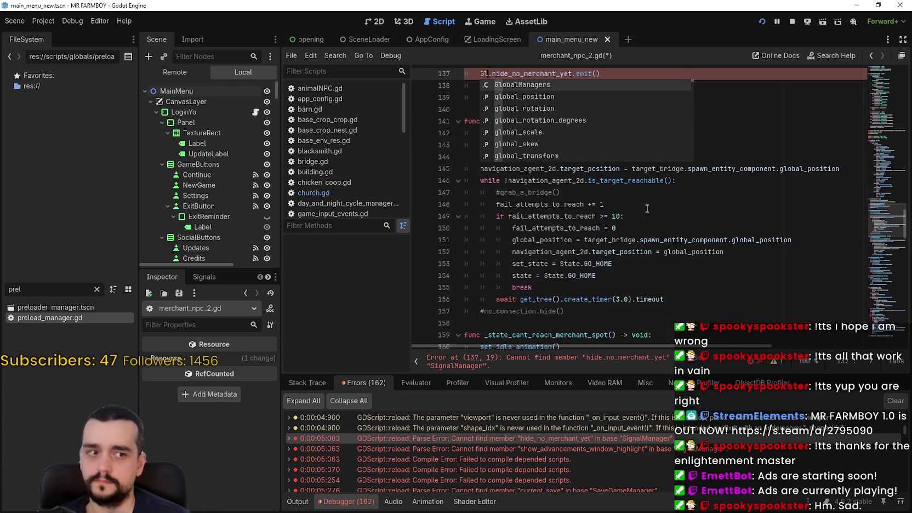
{"action": "key", "text": "Return"}
{"action": "type", "text": "signal_manager"}
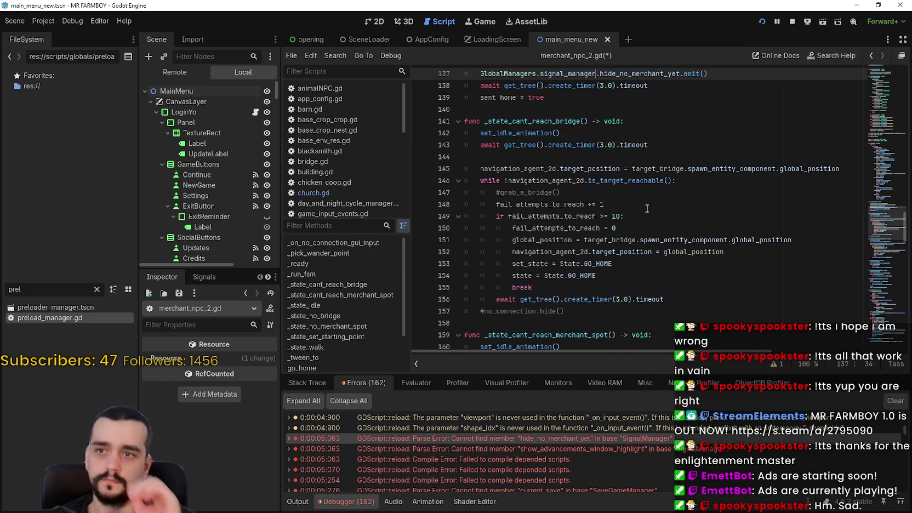
{"action": "key", "text": "ctrl+s"}
Open merchant_spot.gd from its failed-compile error and save it
{"action": "scroll", "coordinate": [653, 219], "scroll_direction": "down", "scroll_amount": 5}
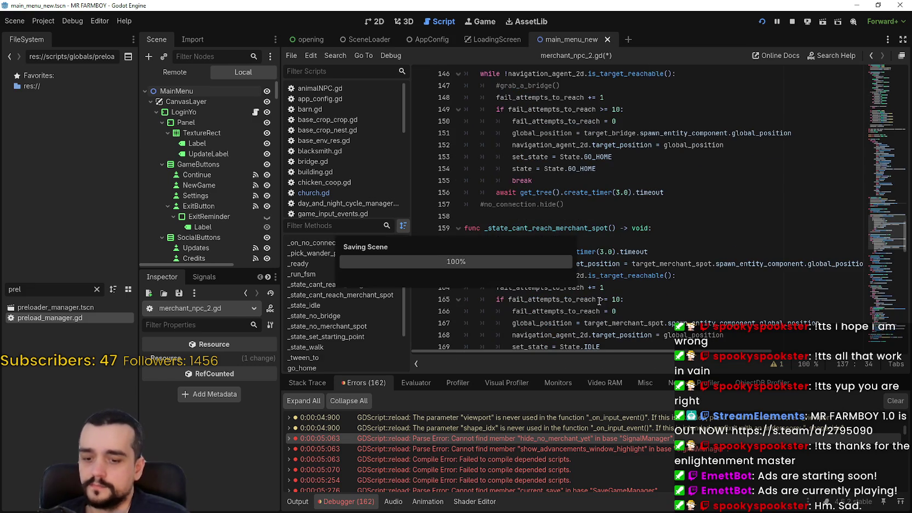
{"action": "left_click", "coordinate": [474, 453]}
{"action": "left_click", "coordinate": [480, 459]}
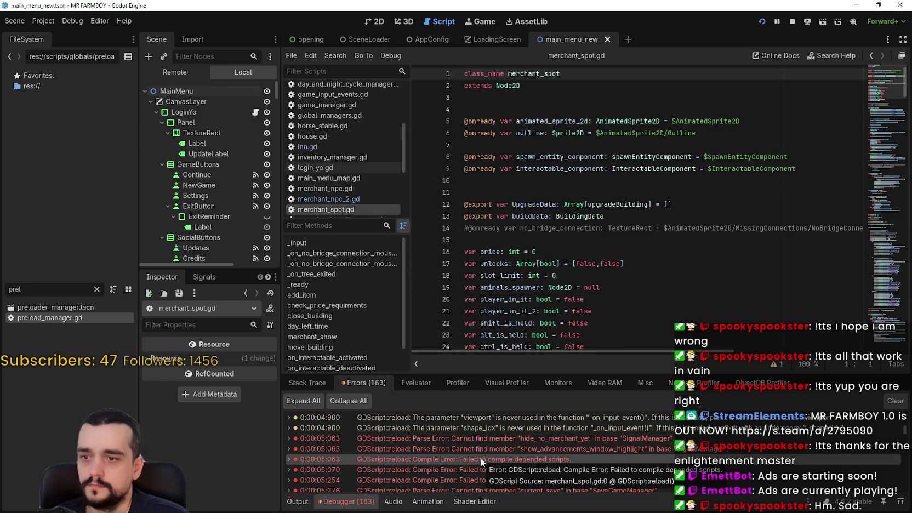
{"action": "scroll", "coordinate": [559, 238], "scroll_direction": "down", "scroll_amount": 1}
{"action": "left_click", "coordinate": [558, 238]}
{"action": "key", "text": "ctrl+s"}
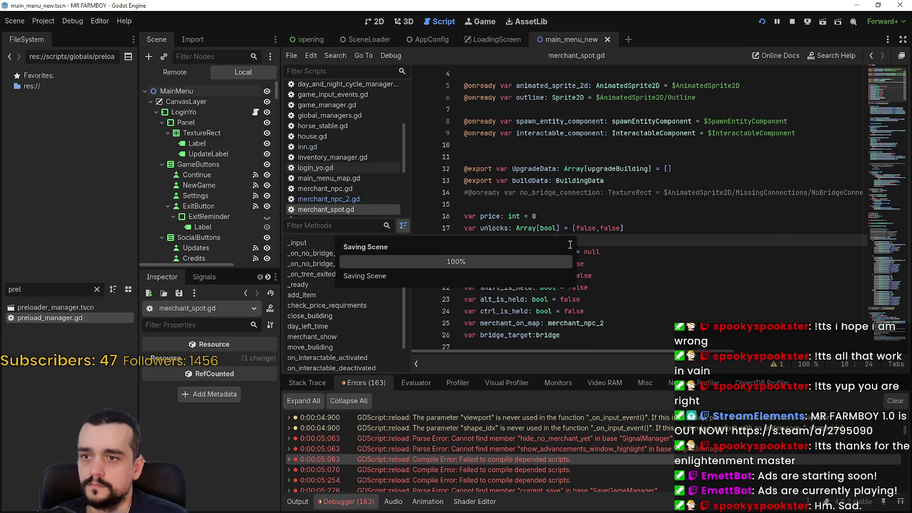
{"action": "scroll", "coordinate": [603, 293], "scroll_direction": "down", "scroll_amount": 6}
{"action": "scroll", "coordinate": [603, 292], "scroll_direction": "down", "scroll_amount": 2}
{"action": "scroll", "coordinate": [523, 458], "scroll_direction": "down", "scroll_amount": 1}
Open save_level_data_component.gd at its current_save error
{"action": "left_click", "coordinate": [530, 463]}
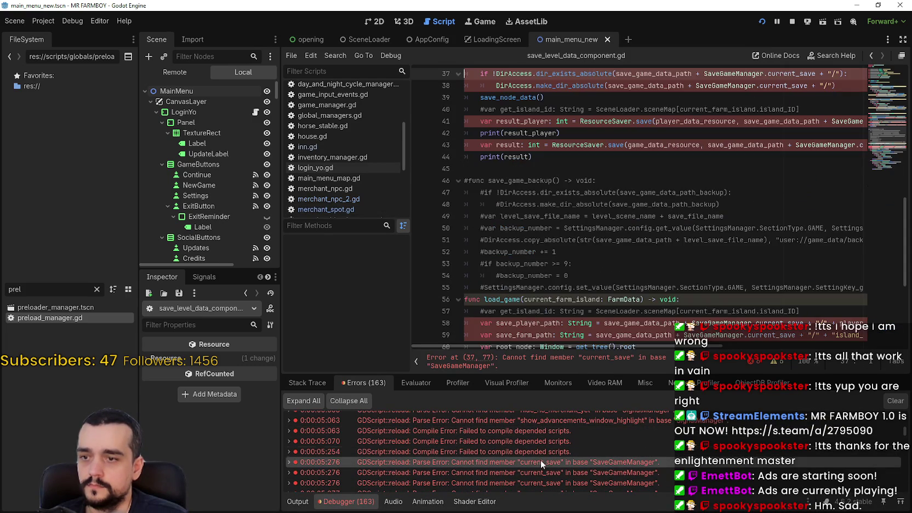
{"action": "left_click", "coordinate": [890, 69]}
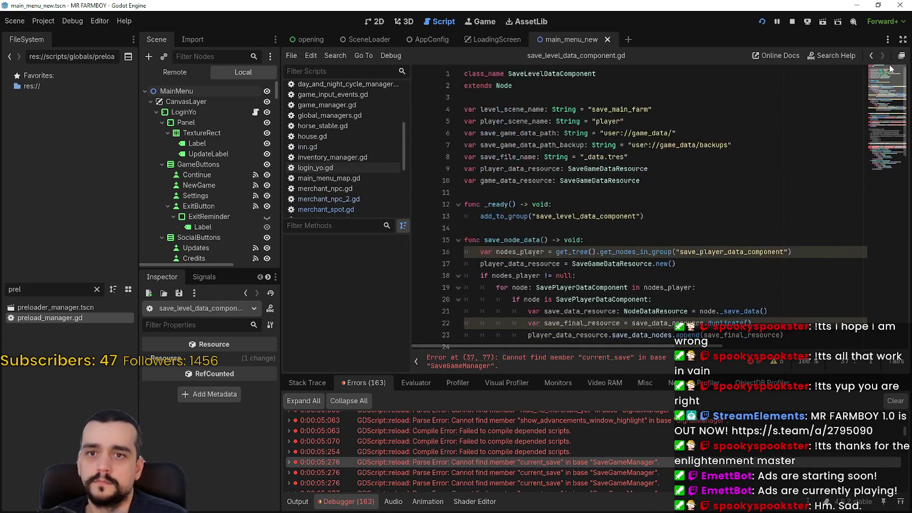
{"action": "scroll", "coordinate": [736, 185], "scroll_direction": "down", "scroll_amount": 9}
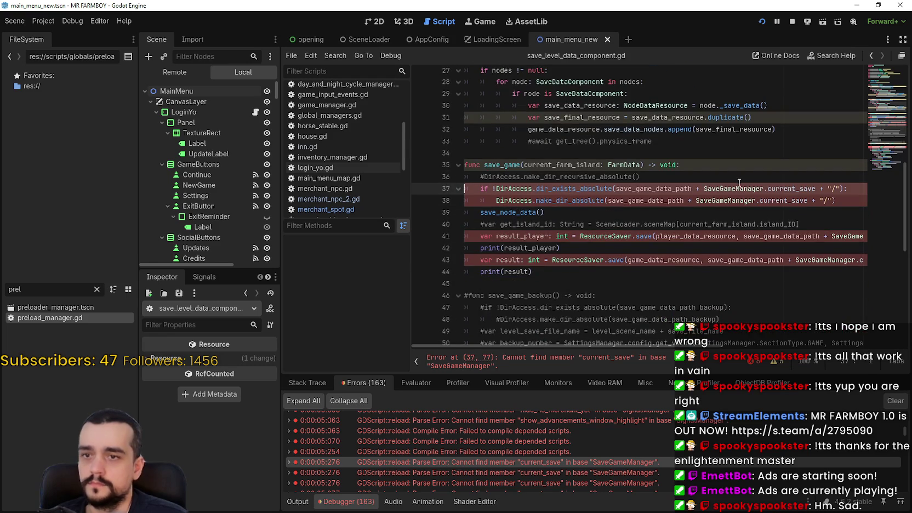
Replace every SaveGameManager with GlobalManagers.save_manager, save, and open save_game_manager.gd
{"action": "double_click", "coordinate": [736, 188]}
{"action": "scroll", "coordinate": [736, 185], "scroll_direction": "down", "scroll_amount": 3}
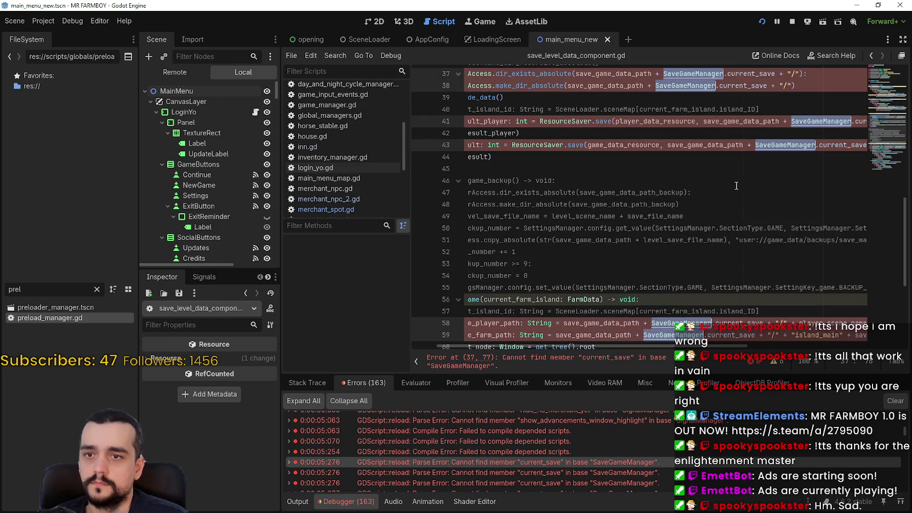
{"action": "type", "text": "GlobalManagers."}
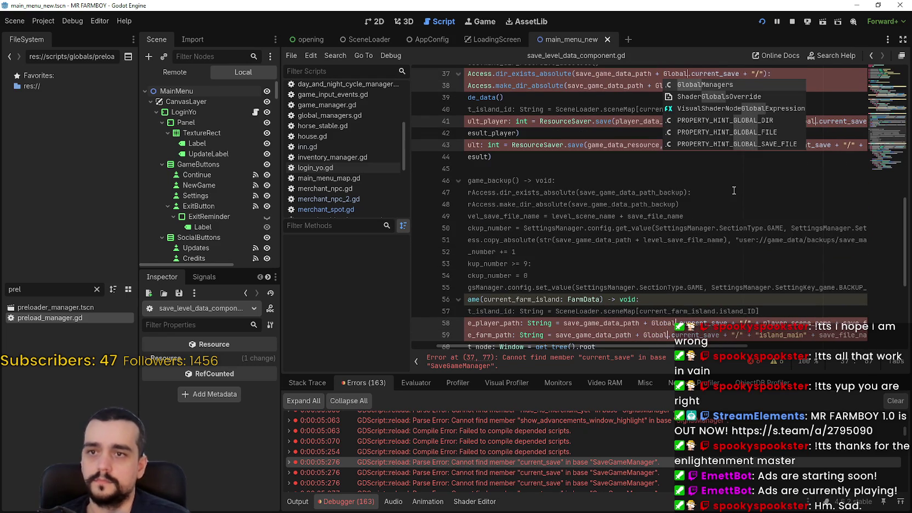
{"action": "type", "text": "save_manager"}
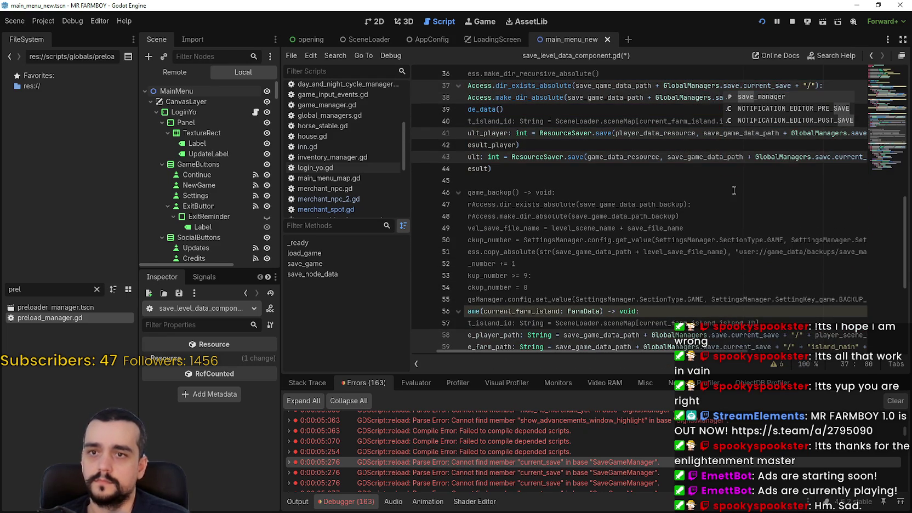
{"action": "scroll", "coordinate": [712, 179], "scroll_direction": "down", "scroll_amount": 5}
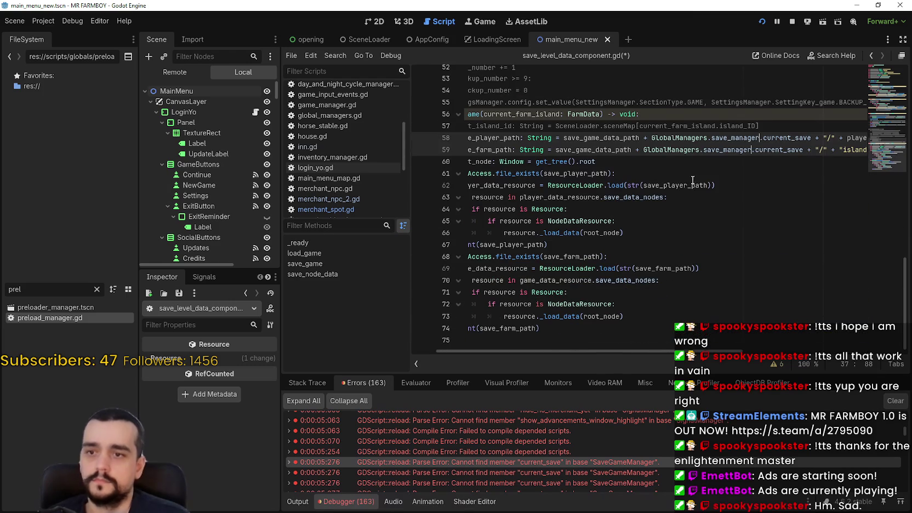
{"action": "left_click", "coordinate": [669, 307]}
{"action": "key", "text": "ctrl+s"}
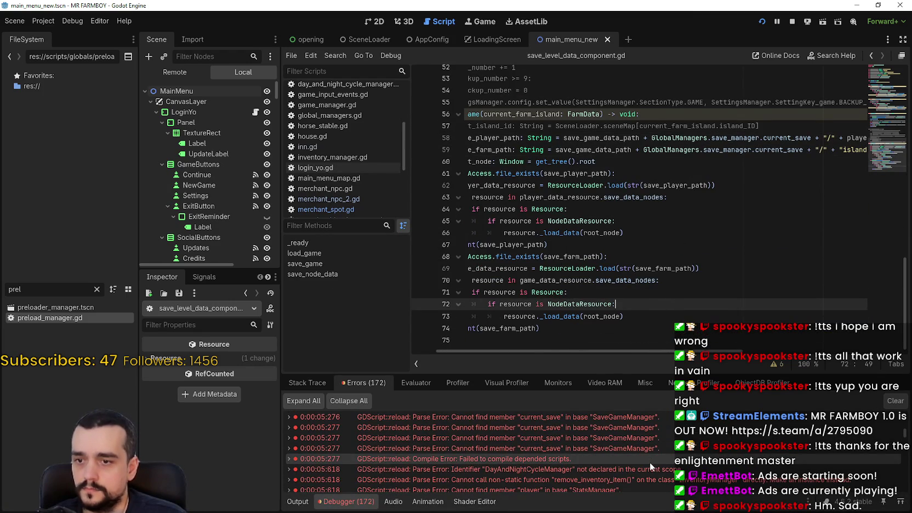
{"action": "left_click", "coordinate": [650, 462]}
{"action": "scroll", "coordinate": [611, 450], "scroll_direction": "down", "scroll_amount": 1}
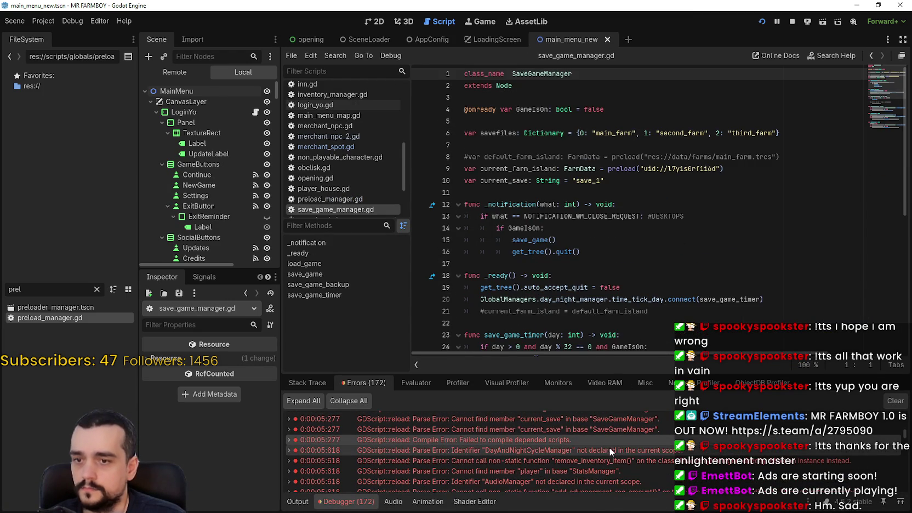
In base_crop_tree.gd, change DayAndNightCycleManager on line 12 to GlobalManagers.day_night_manager
{"action": "left_click", "coordinate": [611, 451]}
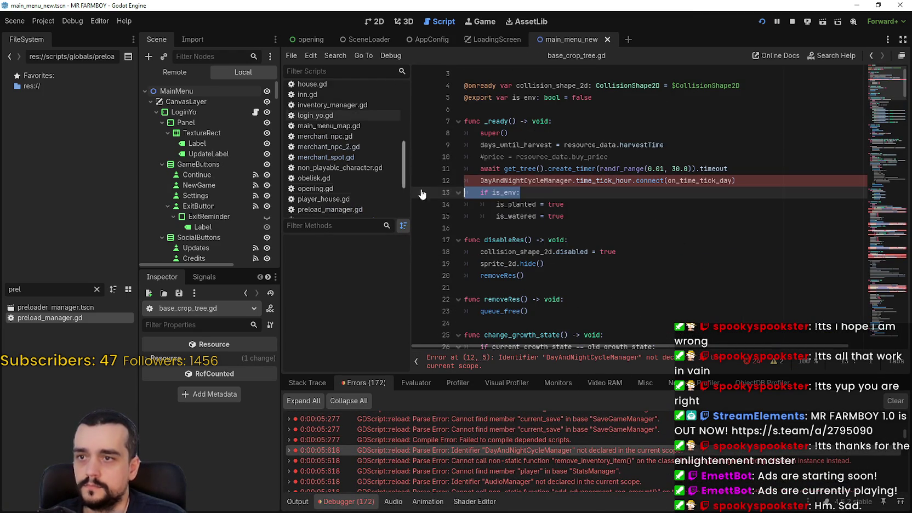
{"action": "double_click", "coordinate": [506, 180]}
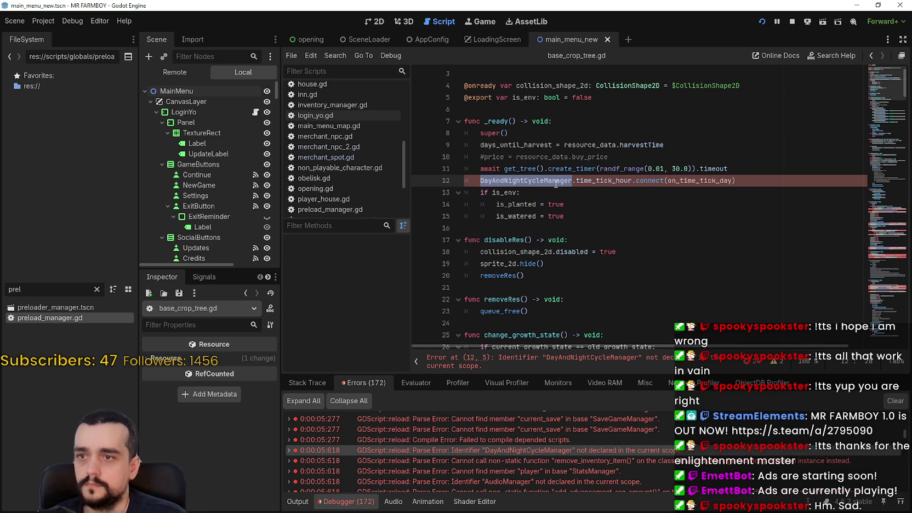
{"action": "type", "text": "globalM"}
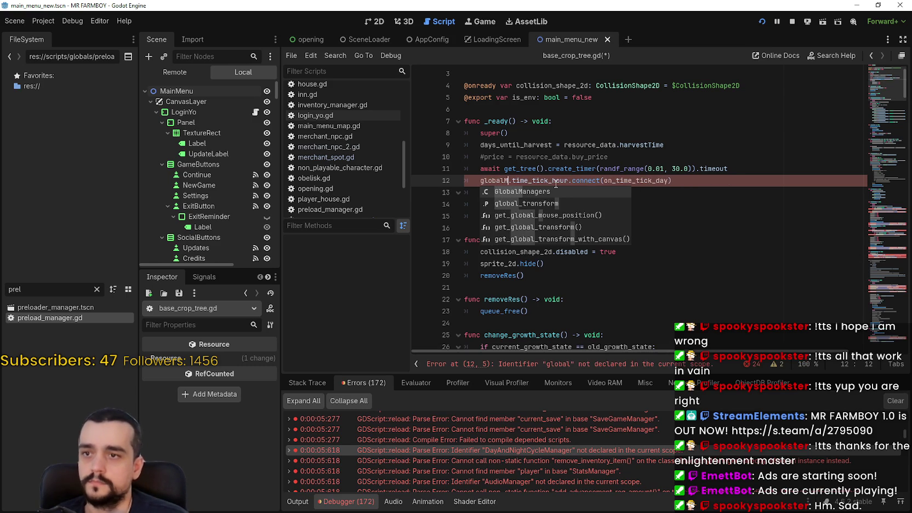
{"action": "key", "text": "Return"}
{"action": "key", "text": "BackSpace"}
{"action": "type", "text": "d"}
{"action": "key", "text": "Return"}
Replace the InventoryManager references with GlobalManagers.inventory_manager
{"action": "scroll", "coordinate": [556, 185], "scroll_direction": "down", "scroll_amount": 5}
{"action": "scroll", "coordinate": [570, 184], "scroll_direction": "up", "scroll_amount": 6}
{"action": "scroll", "coordinate": [567, 168], "scroll_direction": "down", "scroll_amount": 10}
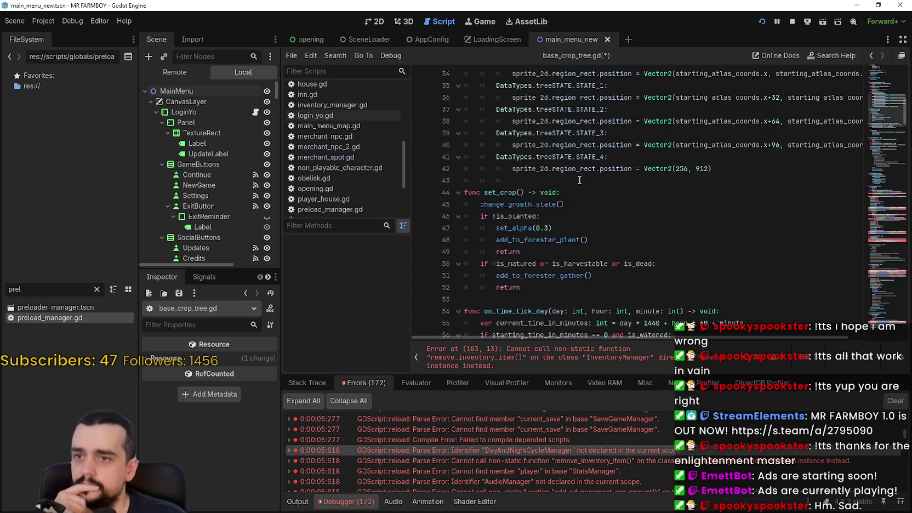
{"action": "scroll", "coordinate": [564, 165], "scroll_direction": "down", "scroll_amount": 7}
{"action": "scroll", "coordinate": [563, 169], "scroll_direction": "down", "scroll_amount": 11}
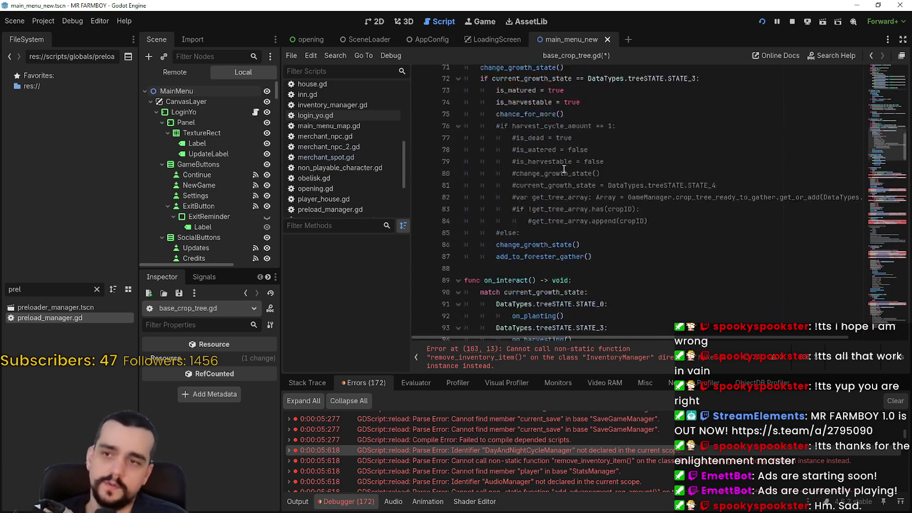
{"action": "double_click", "coordinate": [536, 154]}
{"action": "scroll", "coordinate": [645, 232], "scroll_direction": "down", "scroll_amount": 20}
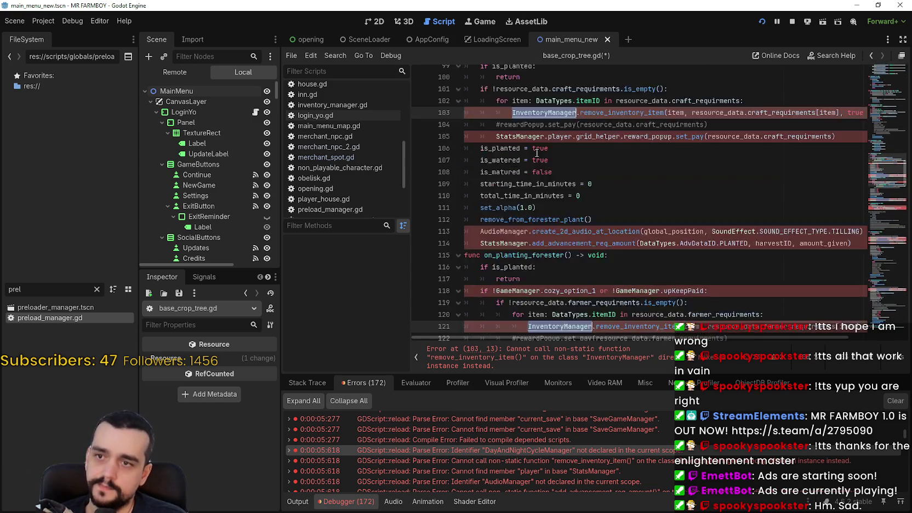
{"action": "type", "text": "GlobalManagers."}
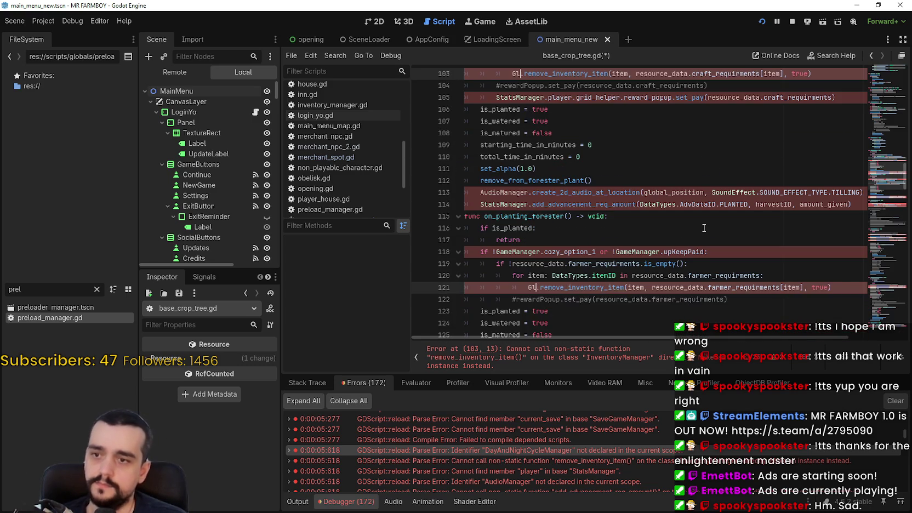
{"action": "type", "text": "in"}
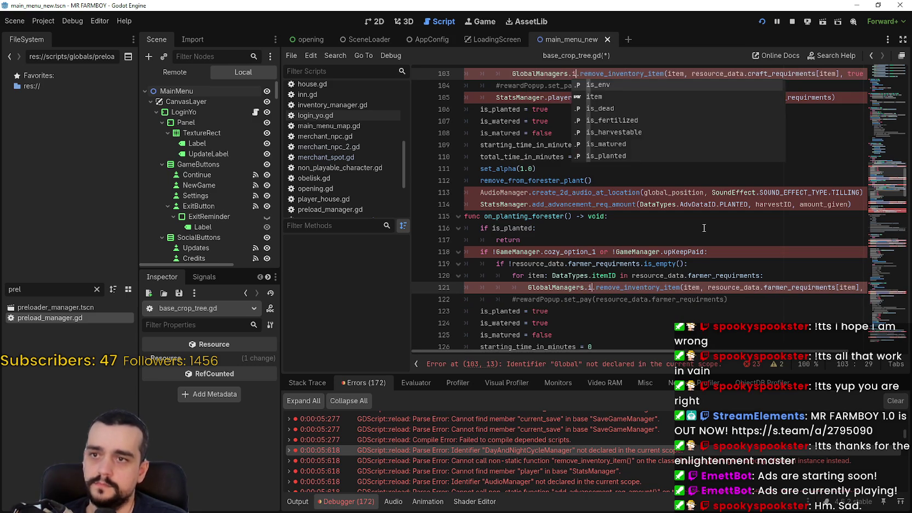
{"action": "key", "text": "Return"}
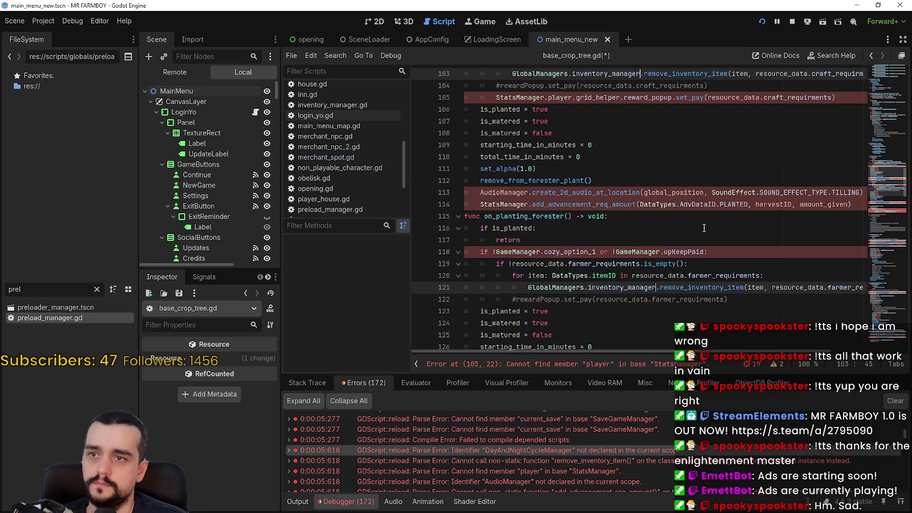
Change StatsManager on line 105 to GlobalManagers.stats_manager
{"action": "double_click", "coordinate": [499, 97]}
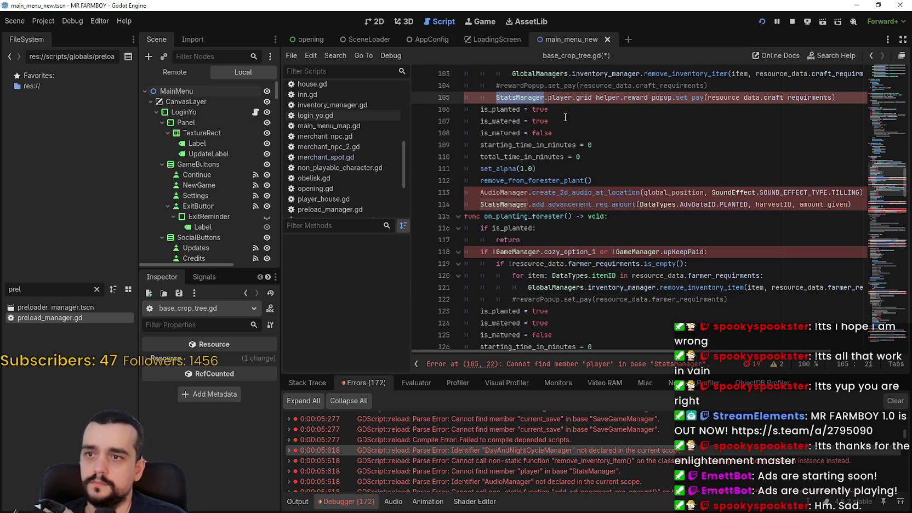
{"action": "scroll", "coordinate": [556, 113], "scroll_direction": "down", "scroll_amount": 20}
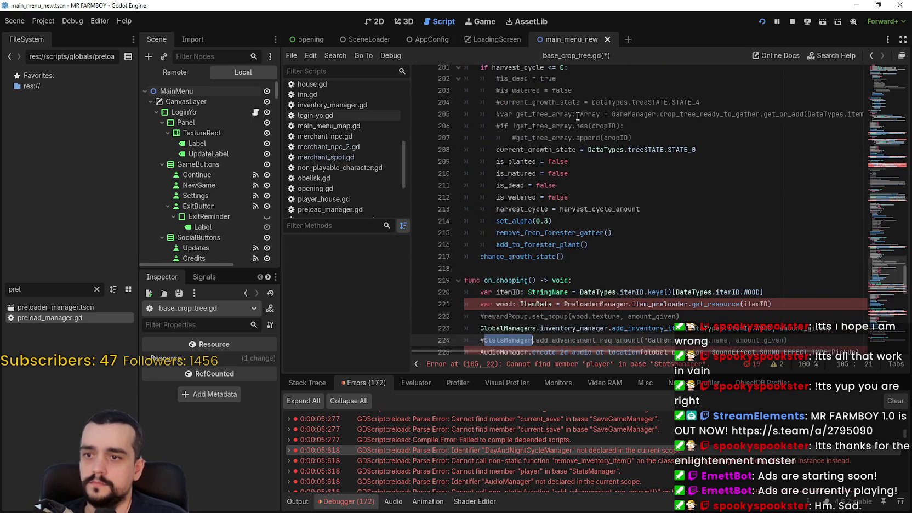
{"action": "type", "text": "Global"}
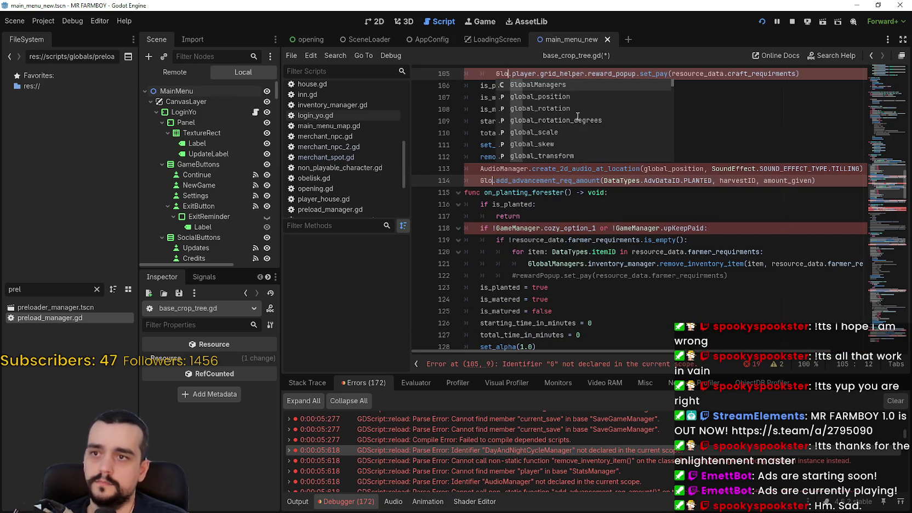
{"action": "key", "text": "Return"}
{"action": "type", "text": ".stats_manager"}
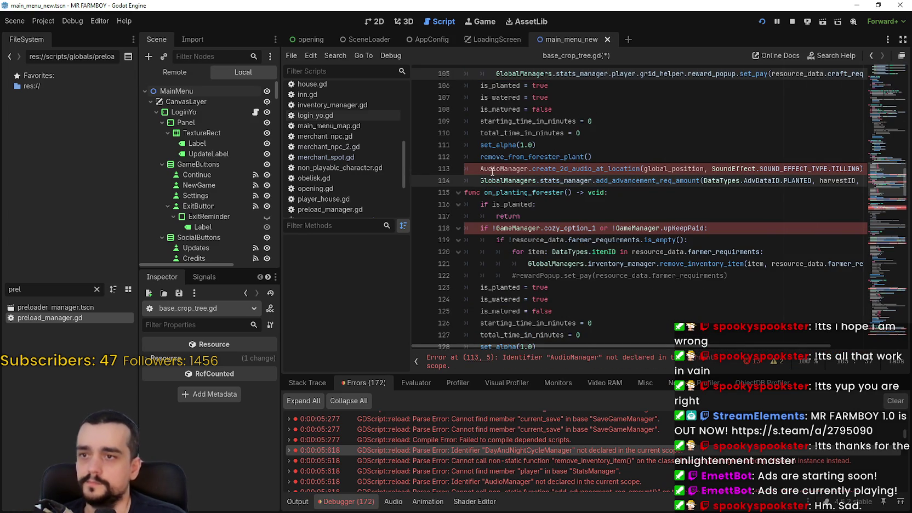
Replace the AudioManager occurrences with GlobalManagers.audio_manager
{"action": "double_click", "coordinate": [492, 171]}
{"action": "key", "text": "ctrl+d"}
{"action": "key", "text": "ctrl+d"}
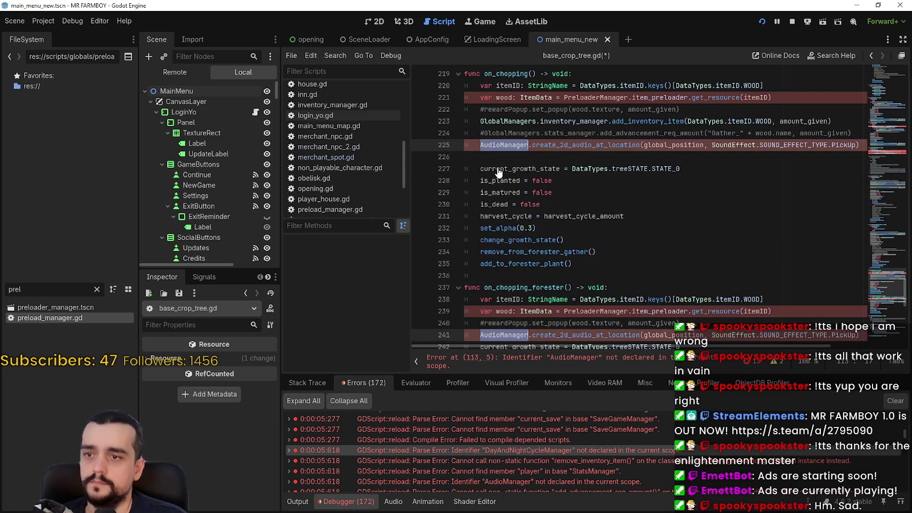
{"action": "type", "text": "Global"}
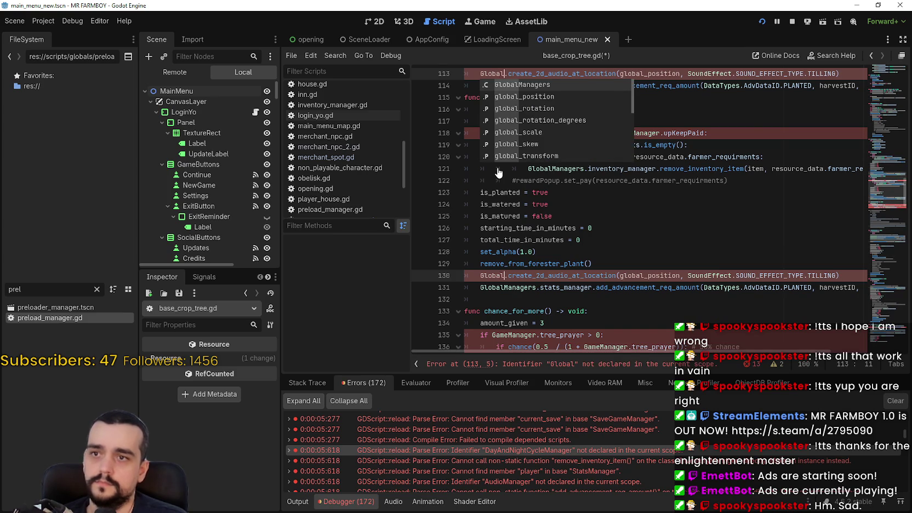
{"action": "type", "text": "Managers.audio"}
{"action": "key", "text": "Return"}
Change GameManager on line 118 to GlobalManagers.game_manager
{"action": "double_click", "coordinate": [539, 133]}
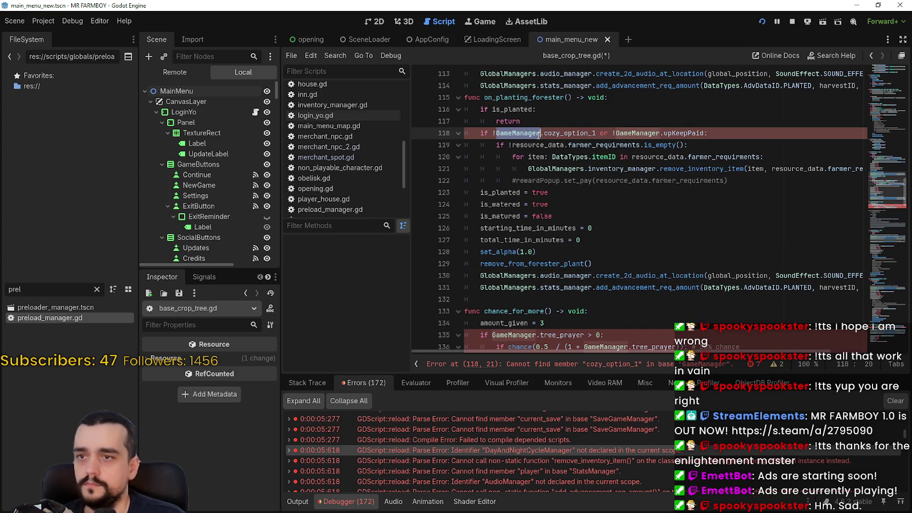
{"action": "scroll", "coordinate": [676, 268], "scroll_direction": "up", "scroll_amount": 10}
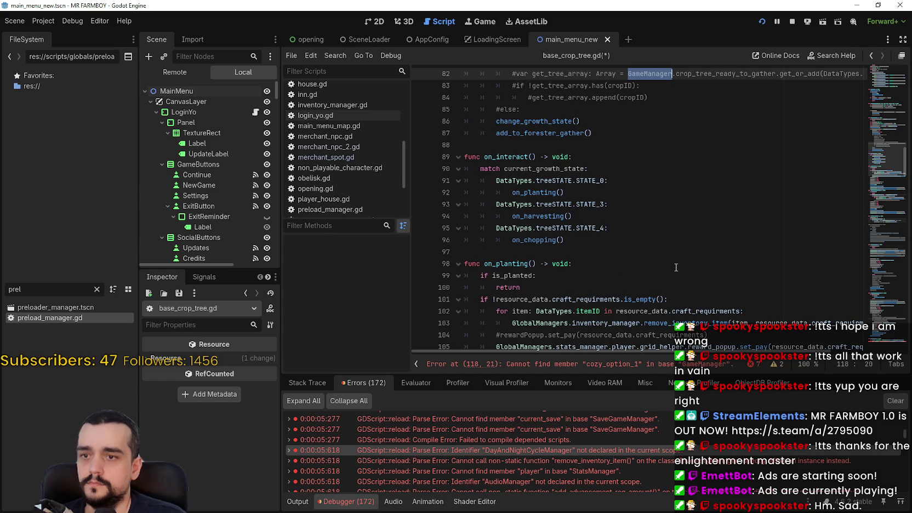
{"action": "type", "text": "Global"}
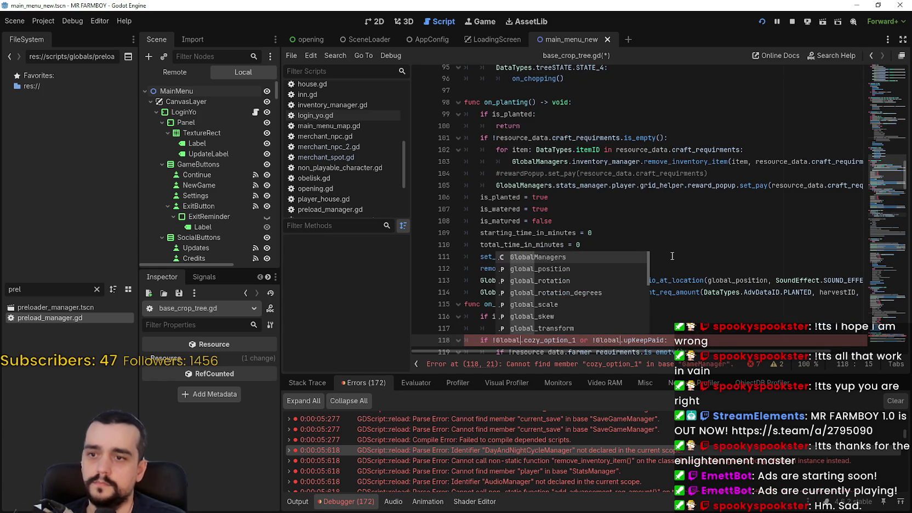
{"action": "key", "text": "Return"}
{"action": "type", "text": ".game_manager"}
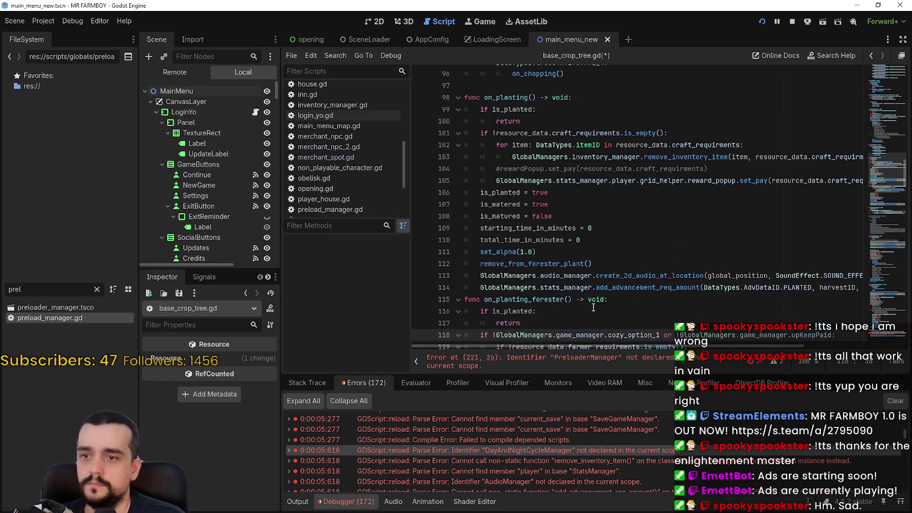
Change PreloaderManager on line 221 to GlobalManagers.preload_manager and save the script
{"action": "scroll", "coordinate": [614, 267], "scroll_direction": "down", "scroll_amount": 4}
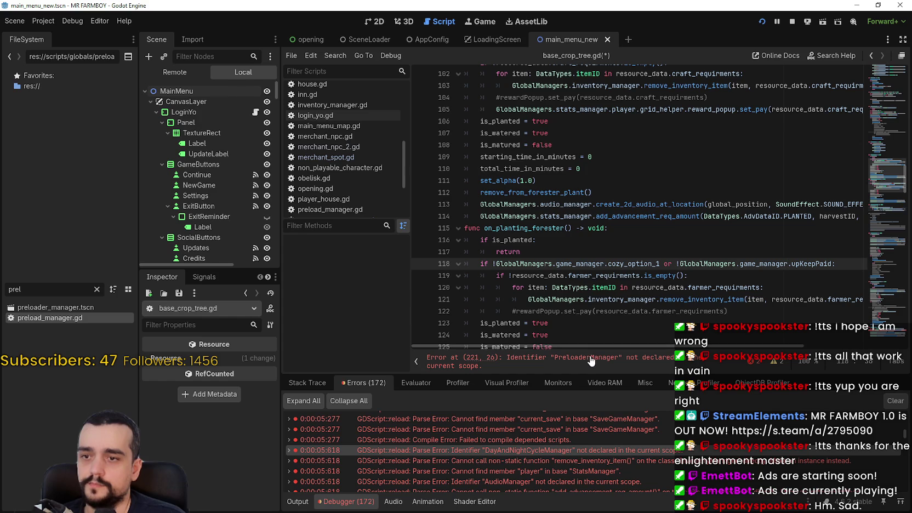
{"action": "left_click", "coordinate": [591, 360]}
{"action": "double_click", "coordinate": [596, 209]}
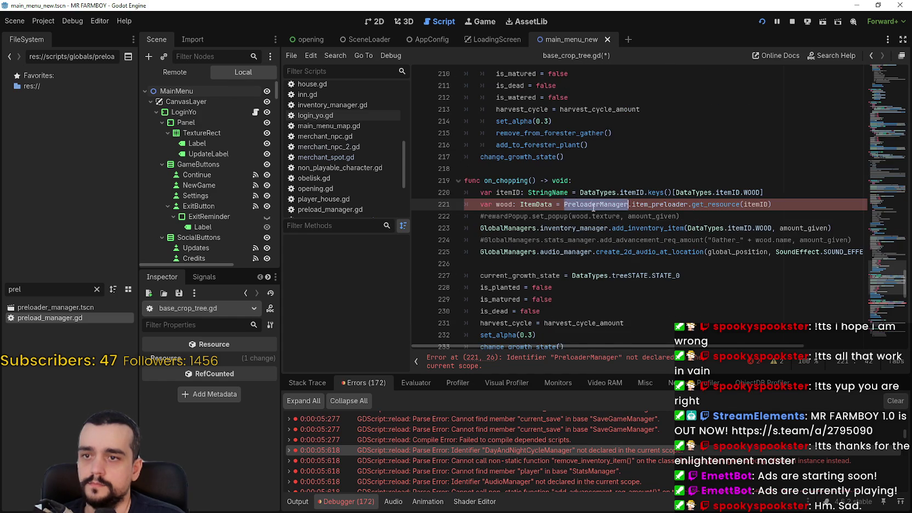
{"action": "scroll", "coordinate": [593, 206], "scroll_direction": "down", "scroll_amount": 2}
{"action": "type", "text": "GlobalManagers."}
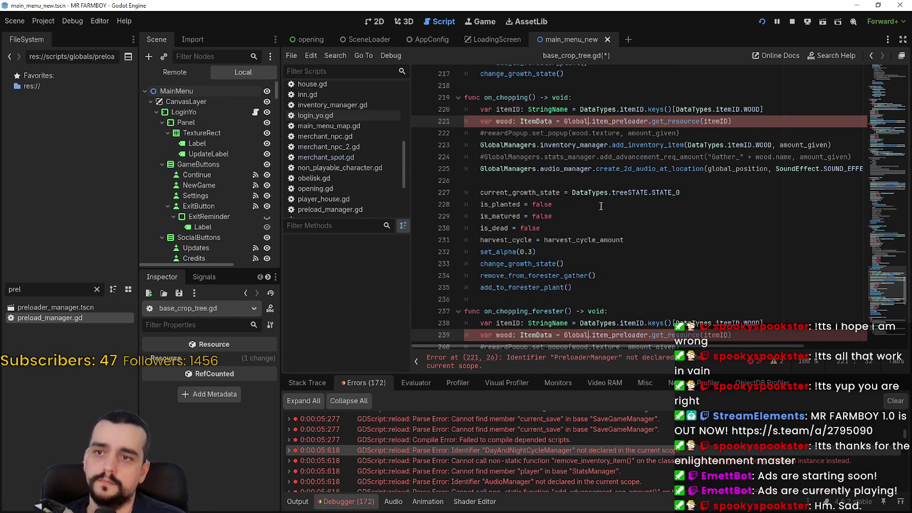
{"action": "type", "text": "preload_manager"}
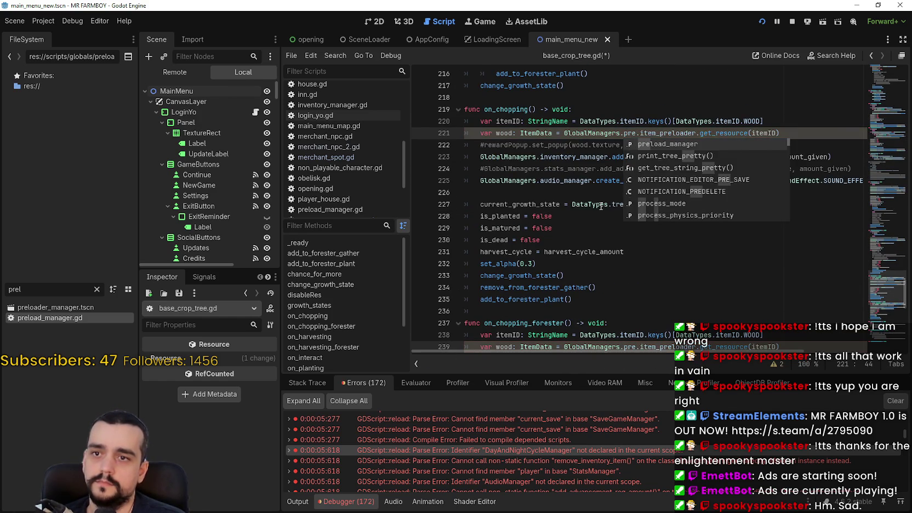
{"action": "key", "text": "ctrl+s"}
{"action": "scroll", "coordinate": [601, 229], "scroll_direction": "down", "scroll_amount": 2}
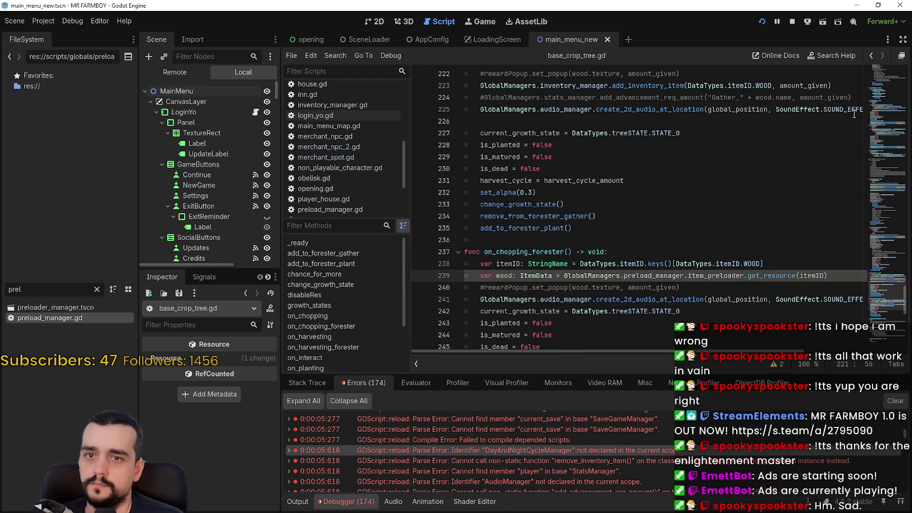
{"action": "scroll", "coordinate": [852, 115], "scroll_direction": "down", "scroll_amount": 5}
{"action": "left_click", "coordinate": [883, 278]}
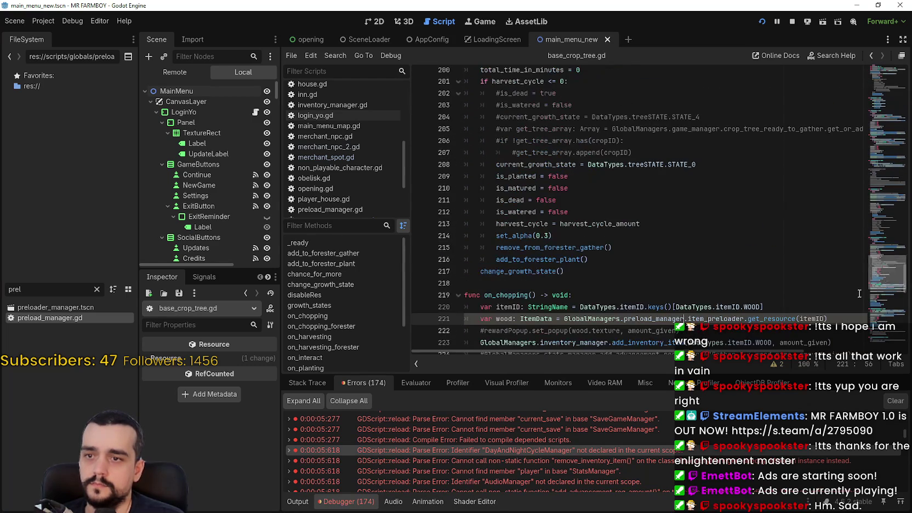
{"action": "scroll", "coordinate": [586, 439], "scroll_direction": "down", "scroll_amount": 5}
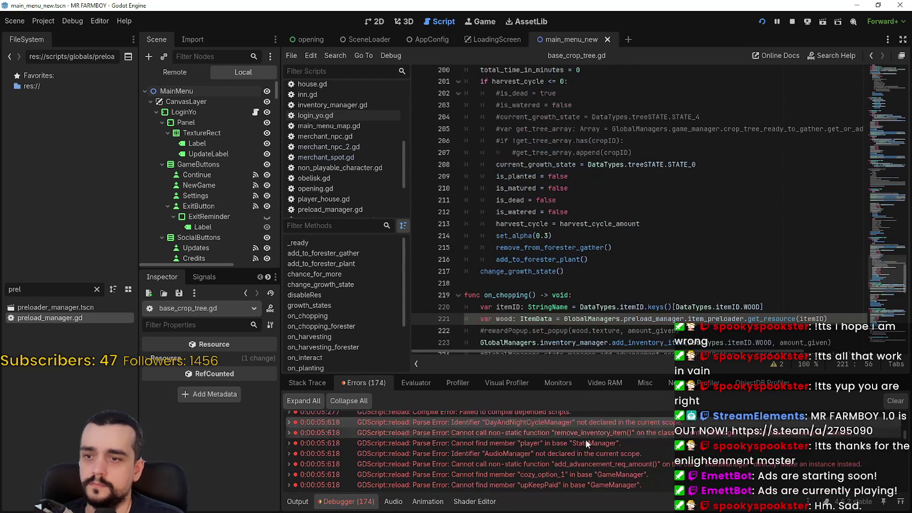
Restart the game until the MR FARMBOY main menu appears, then stop it and return to base_crop_tree.gd
{"action": "left_click", "coordinate": [792, 22]}
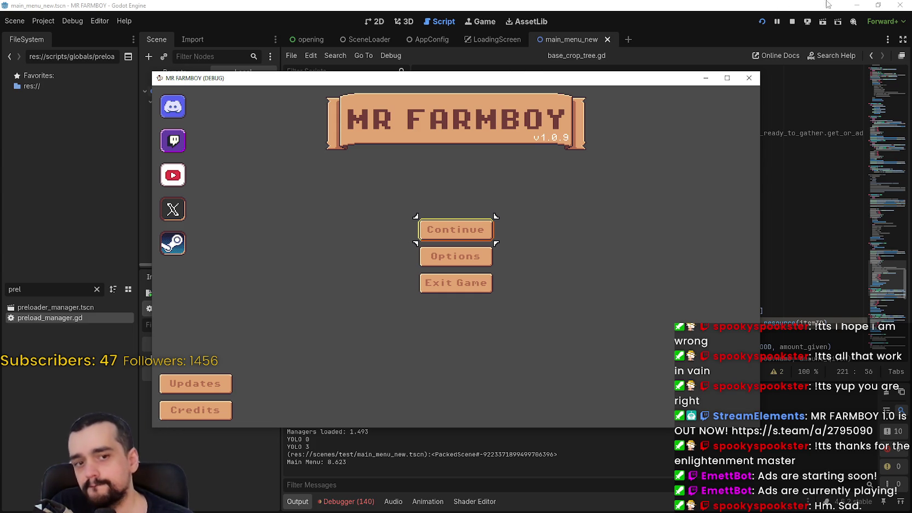
{"action": "left_click", "coordinate": [793, 22]}
{"action": "scroll", "coordinate": [631, 241], "scroll_direction": "down", "scroll_amount": 1}
{"action": "left_click", "coordinate": [634, 252]}
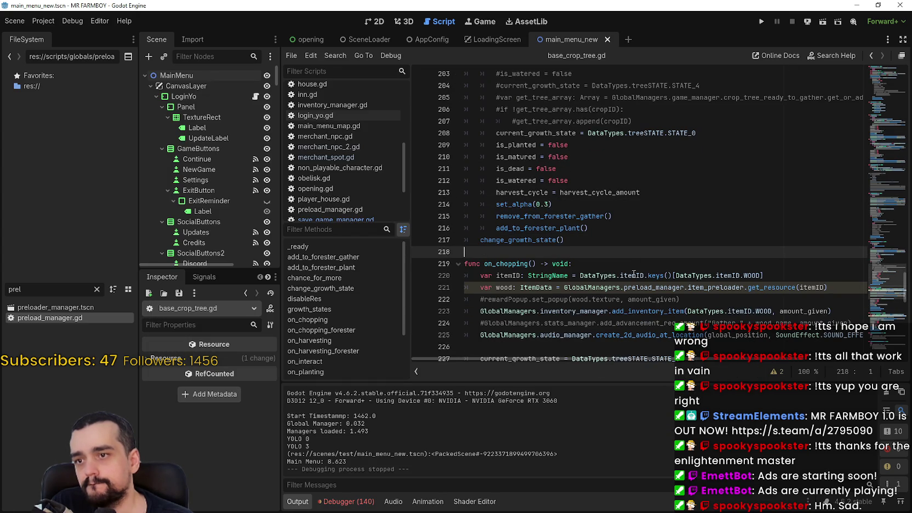
In base_crop_stone.gd, replace DayAndNightCycleManager with GlobalManagers.day_night_manager
{"action": "left_click", "coordinate": [348, 501]}
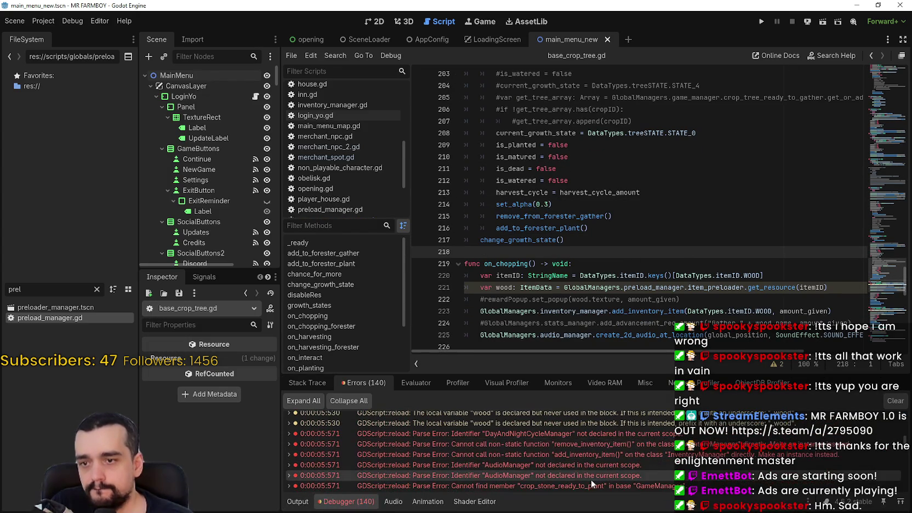
{"action": "left_click", "coordinate": [549, 430]}
{"action": "scroll", "coordinate": [731, 231], "scroll_direction": "up", "scroll_amount": 3}
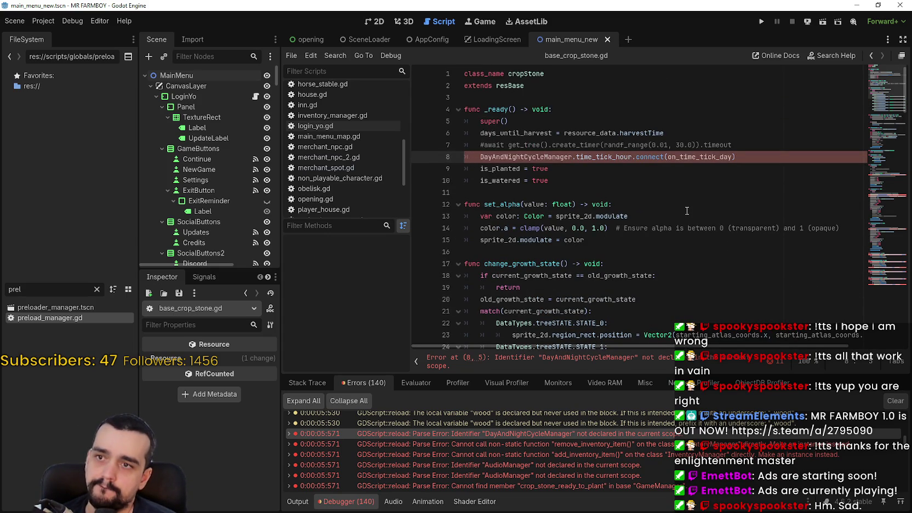
{"action": "left_click_drag", "start_coordinate": [879, 88], "coordinate": [884, 285]}
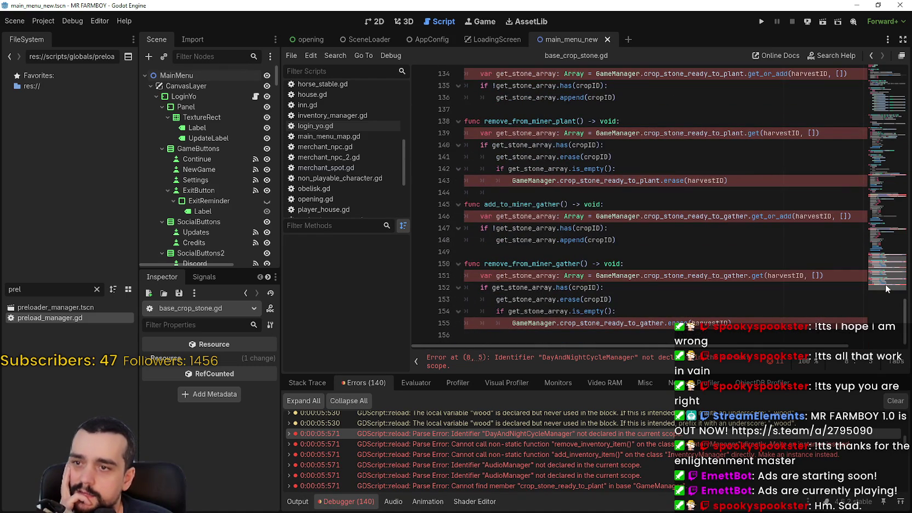
{"action": "mouse_move", "coordinate": [887, 289]}
{"action": "left_mouse_down"}
{"action": "mouse_move", "coordinate": [875, 243]}
{"action": "mouse_move", "coordinate": [903, 177]}
{"action": "mouse_move", "coordinate": [902, 72]}
{"action": "mouse_move", "coordinate": [894, 164]}
{"action": "mouse_move", "coordinate": [894, 66]}
{"action": "left_mouse_up"}
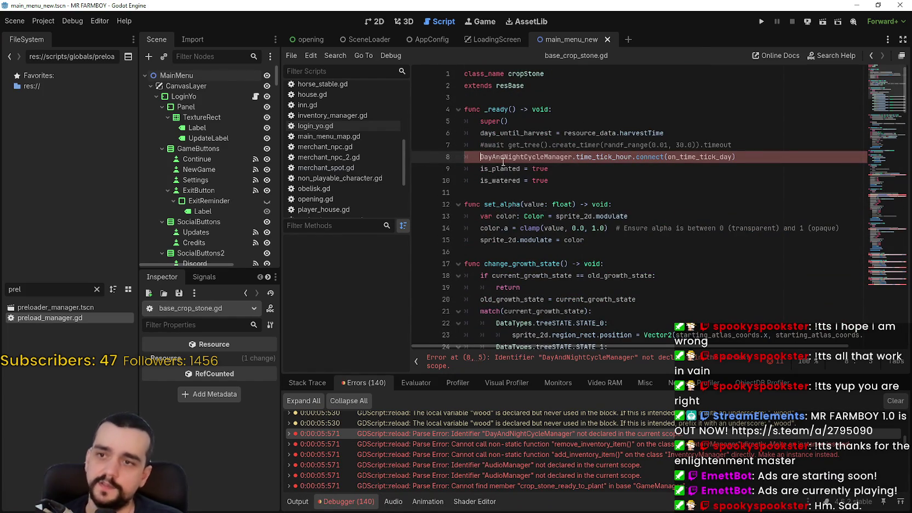
{"action": "type", "text": "GlobalManagers."}
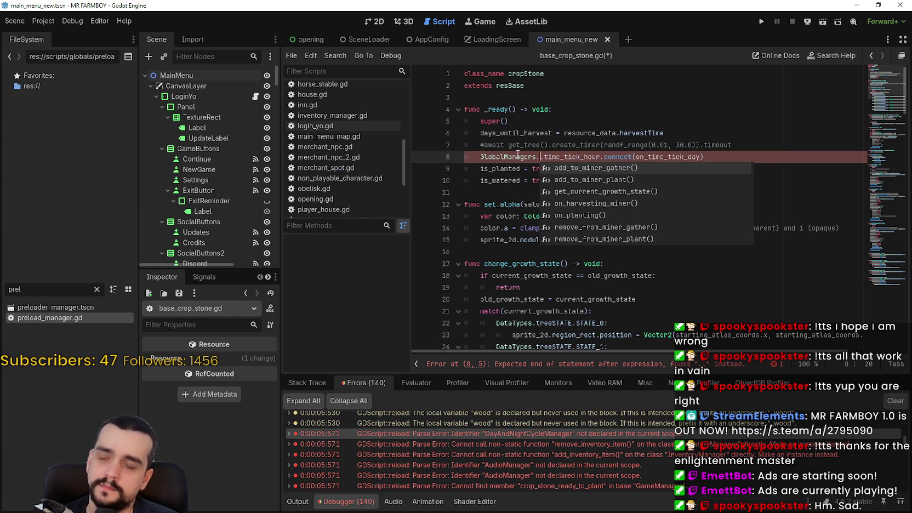
{"action": "type", "text": "day_night_manager"}
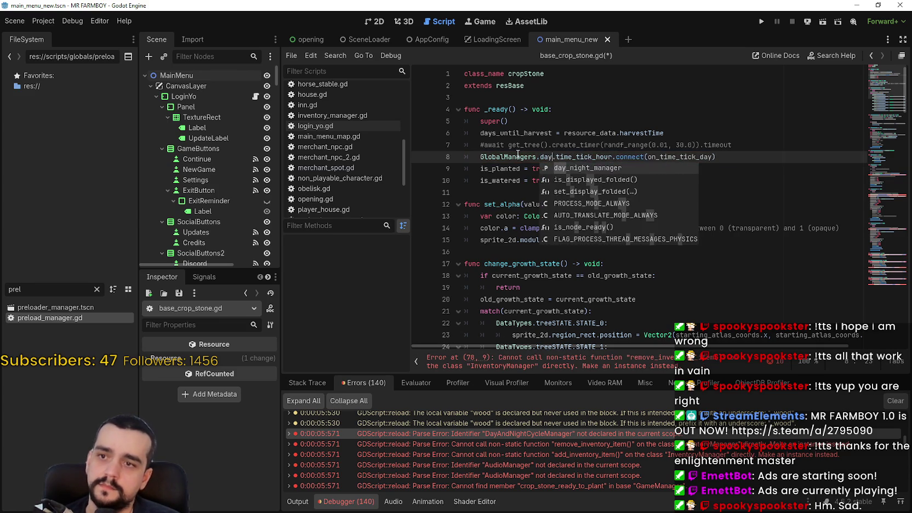
Change InventoryManager on line 78 to GlobalManagers.inventory_manager
{"action": "scroll", "coordinate": [517, 154], "scroll_direction": "down", "scroll_amount": 15}
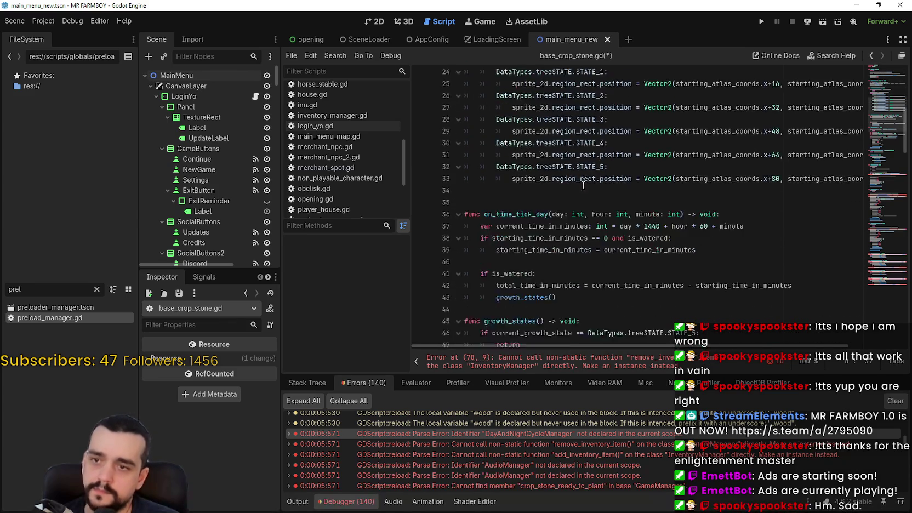
{"action": "scroll", "coordinate": [574, 195], "scroll_direction": "down", "scroll_amount": 9}
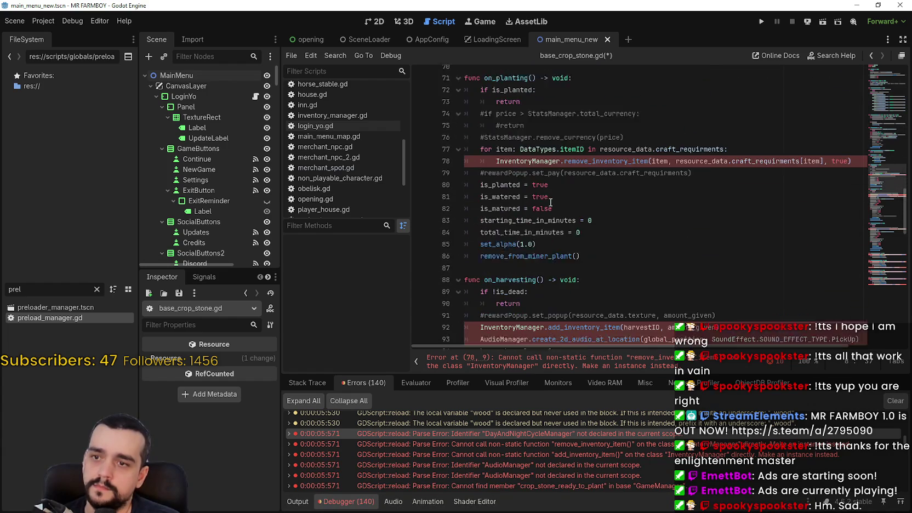
{"action": "double_click", "coordinate": [525, 147]}
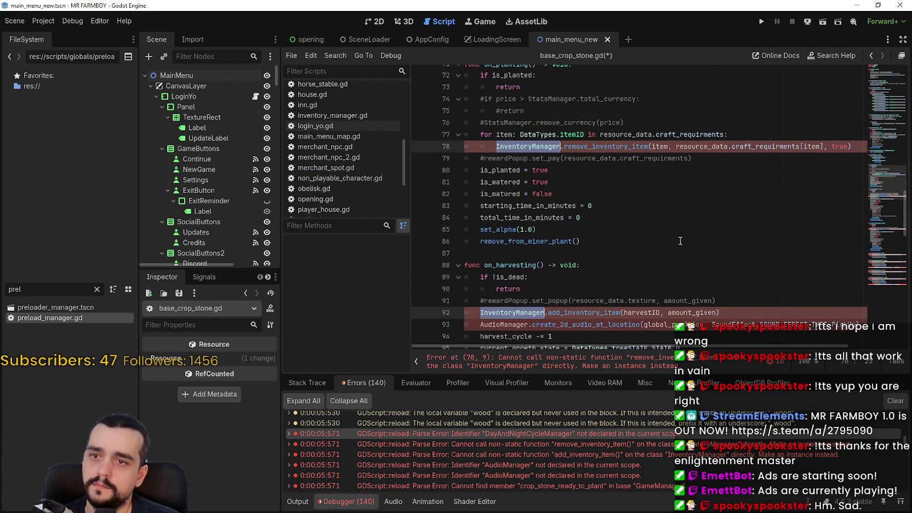
{"action": "type", "text": "GlobalManagers."}
{"action": "key", "text": "Escape"}
{"action": "type", "text": "inventory_manager"}
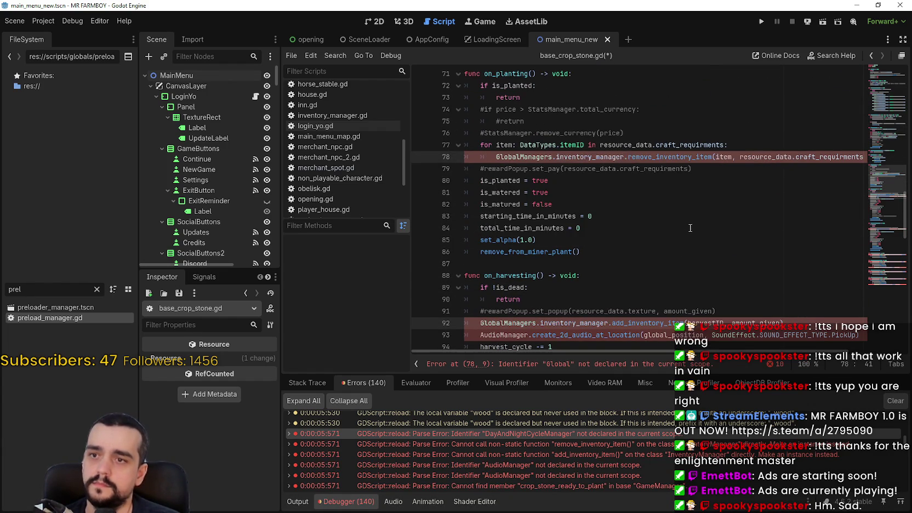
Replace AudioManager on lines 93 and 116 with GlobalManagers.audio_manager
{"action": "scroll", "coordinate": [690, 228], "scroll_direction": "down", "scroll_amount": 2}
{"action": "double_click", "coordinate": [505, 263]}
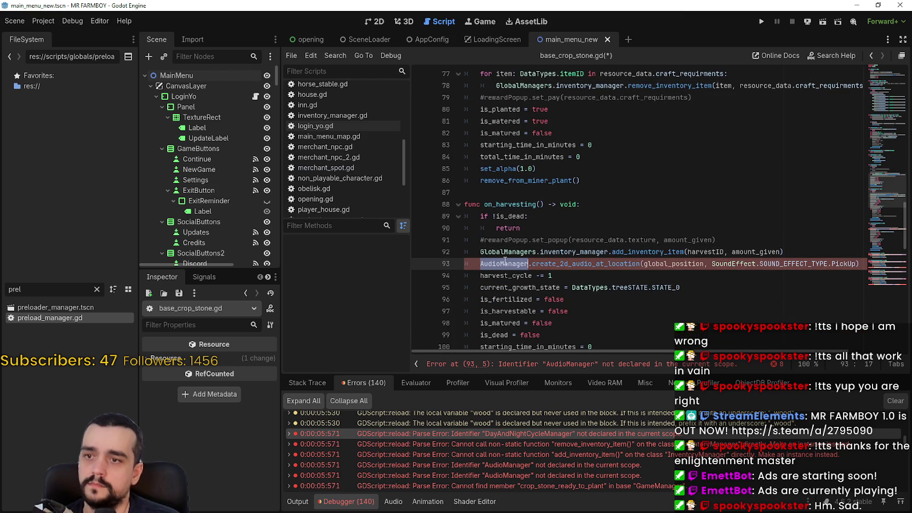
{"action": "key", "text": "ctrl+d"}
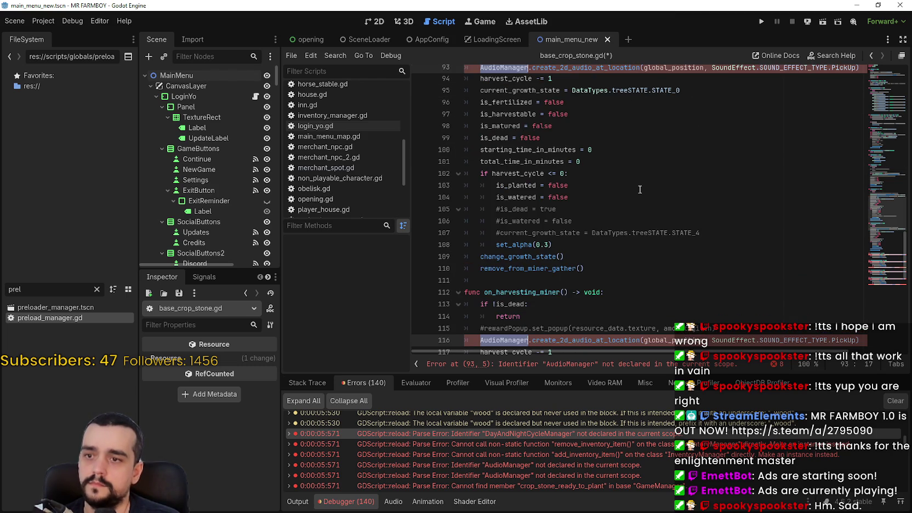
{"action": "type", "text": "GlobalManagers.audio_manager"}
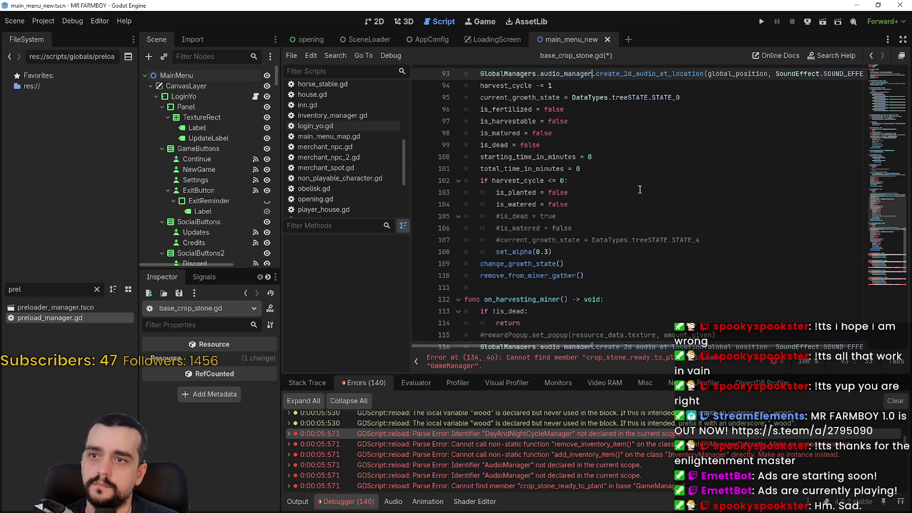
Change GameManager on line 134 to GlobalManagers.game_manager and save the script
{"action": "scroll", "coordinate": [624, 206], "scroll_direction": "down", "scroll_amount": 7}
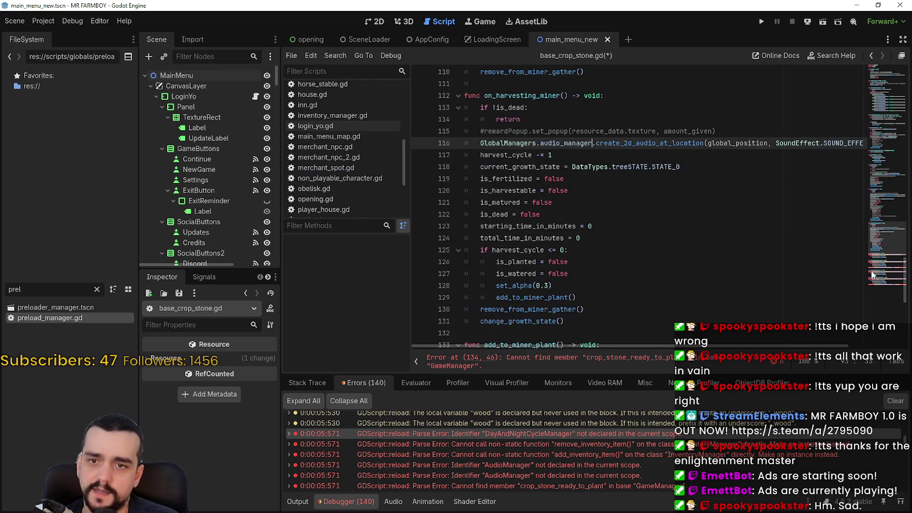
{"action": "scroll", "coordinate": [635, 223], "scroll_direction": "down", "scroll_amount": 3}
{"action": "double_click", "coordinate": [521, 215]}
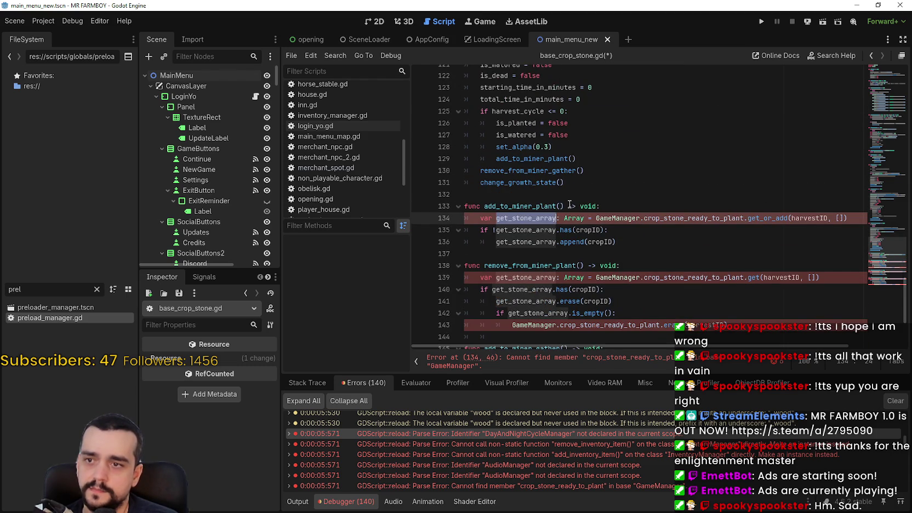
{"action": "double_click", "coordinate": [631, 218]}
{"action": "scroll", "coordinate": [642, 186], "scroll_direction": "down", "scroll_amount": 4}
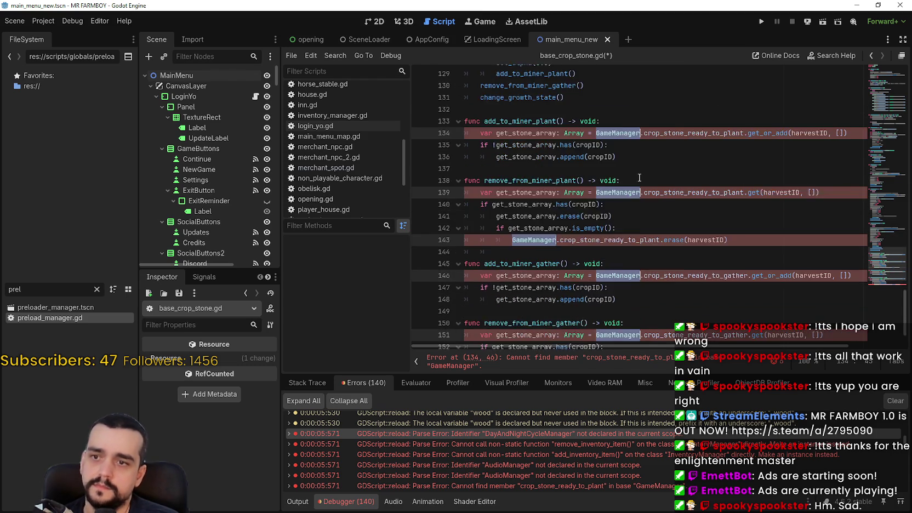
{"action": "type", "text": "GlobalManagers."}
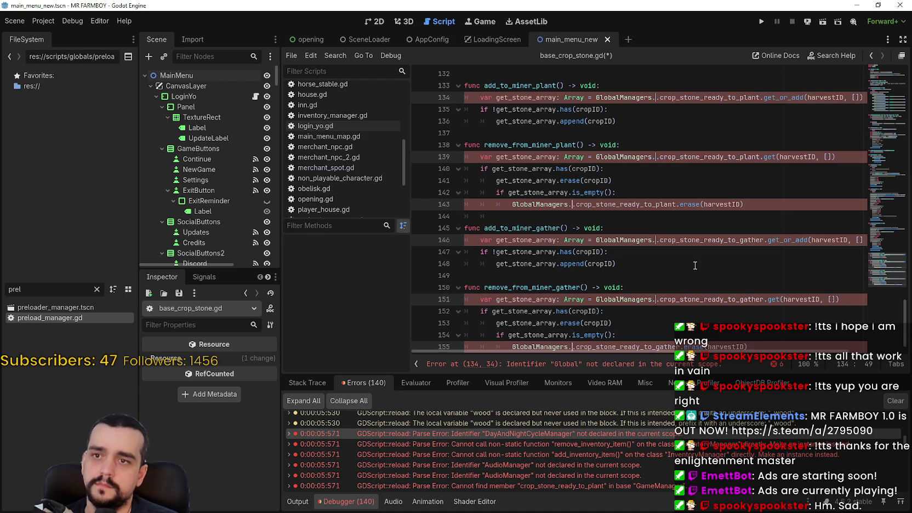
{"action": "type", "text": "game_manager"}
{"action": "key", "text": "ctrl+s"}
{"action": "scroll", "coordinate": [577, 462], "scroll_direction": "down", "scroll_amount": 3}
Open horse_stable.gd at its parse error and change line 30's SignalManager to GlobalManagers.signal_manager
{"action": "double_click", "coordinate": [578, 460]}
{"action": "scroll", "coordinate": [625, 220], "scroll_direction": "up", "scroll_amount": 6}
{"action": "scroll", "coordinate": [501, 129], "scroll_direction": "down", "scroll_amount": 9}
{"action": "double_click", "coordinate": [492, 99]}
{"action": "scroll", "coordinate": [709, 177], "scroll_direction": "down", "scroll_amount": 20}
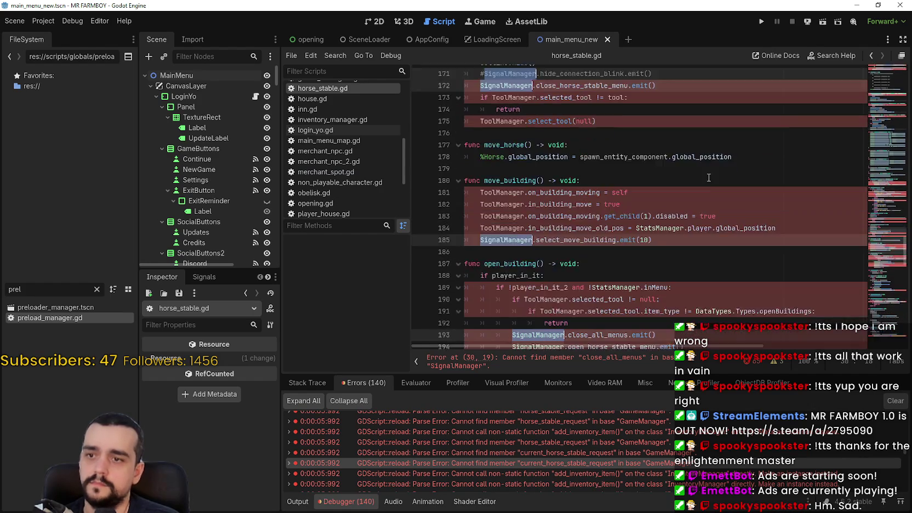
{"action": "scroll", "coordinate": [709, 178], "scroll_direction": "down", "scroll_amount": 7}
{"action": "type", "text": "GlobalManagers"}
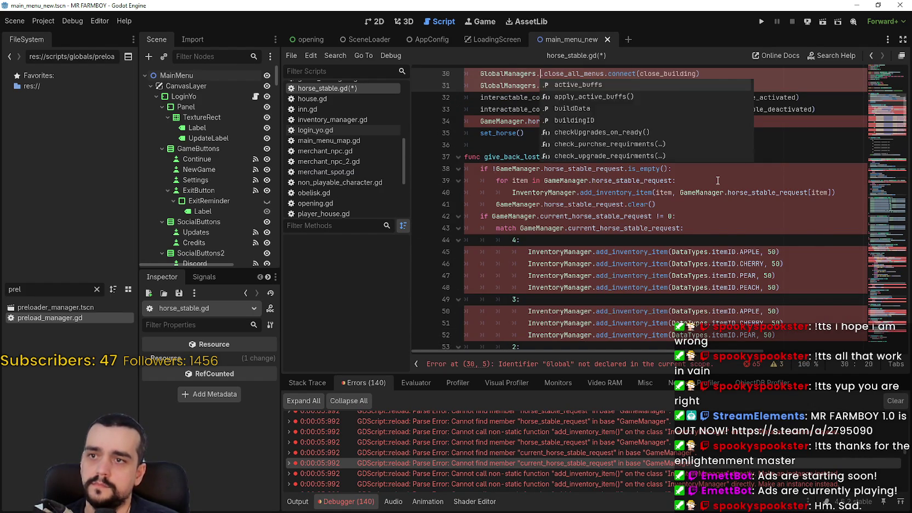
{"action": "type", "text": ".signal"}
{"action": "key", "text": "Return"}
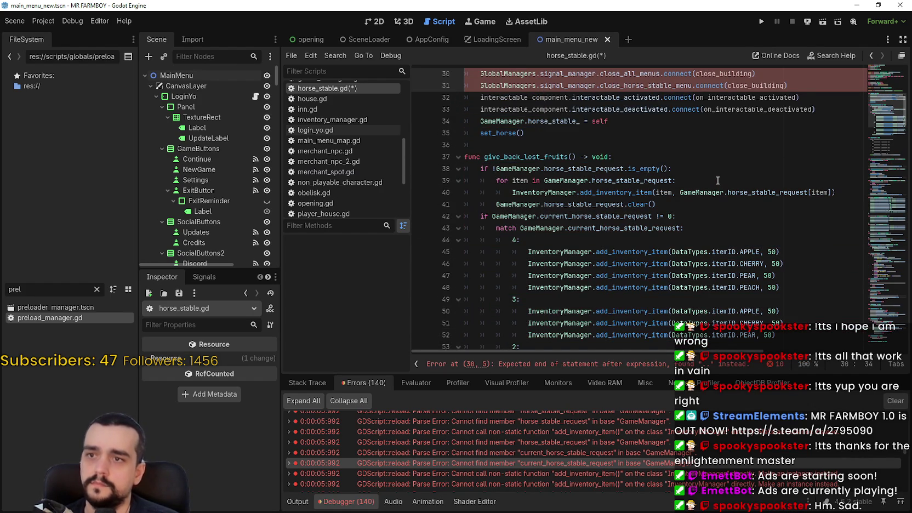
Replace every InventoryManager reference from line 45 onward with GlobalManagers.inventory_manager
{"action": "double_click", "coordinate": [530, 170]}
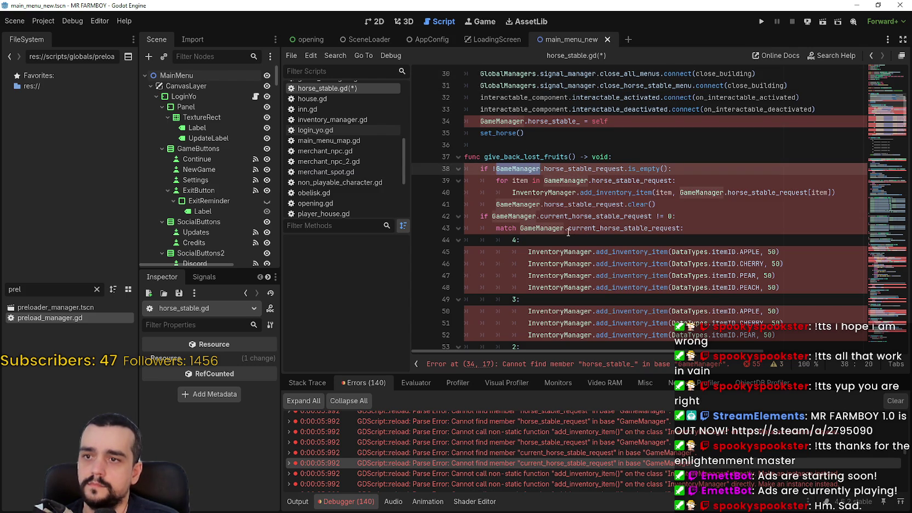
{"action": "scroll", "coordinate": [568, 235], "scroll_direction": "down", "scroll_amount": 6}
{"action": "scroll", "coordinate": [569, 235], "scroll_direction": "up", "scroll_amount": 5}
{"action": "double_click", "coordinate": [570, 216]}
{"action": "key", "text": "ctrl+d"}
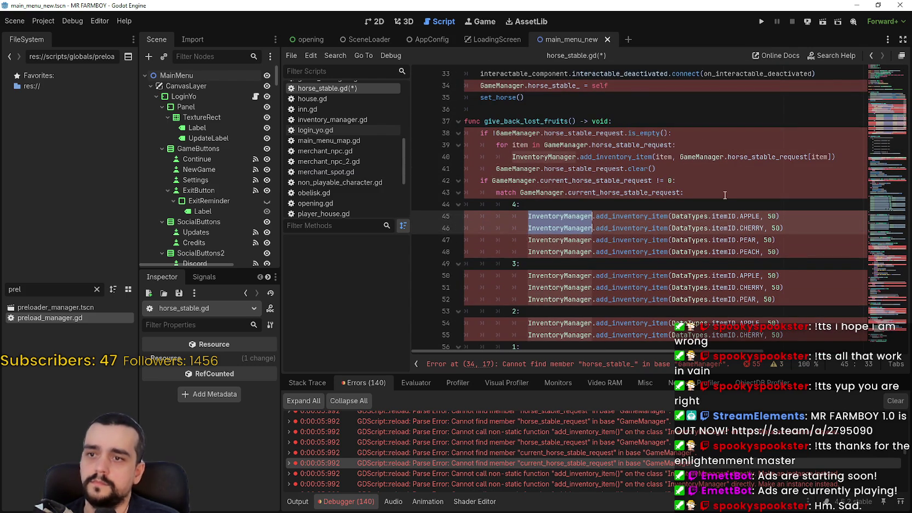
{"action": "key", "text": "ctrl+d"}
{"action": "key", "text": "ctrl+d"}
{"action": "key", "text": "ctrl+d"}
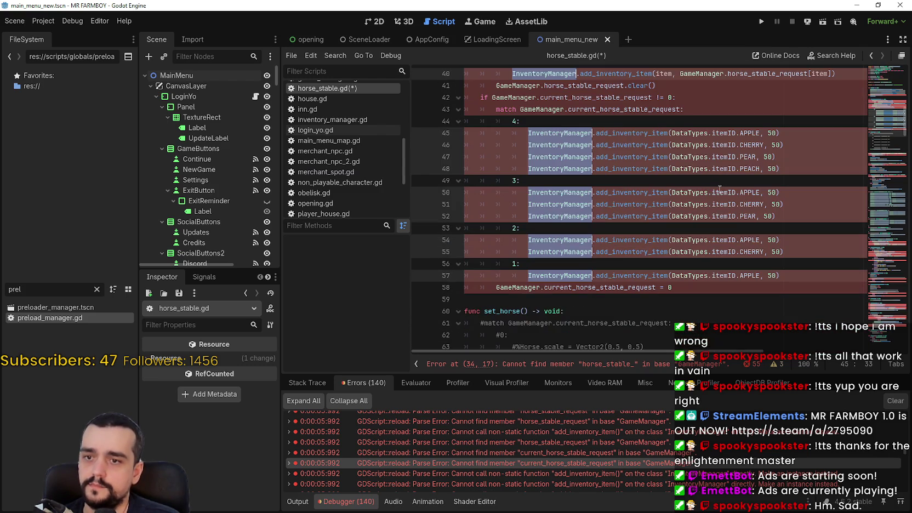
{"action": "type", "text": "GlobalManagers"}
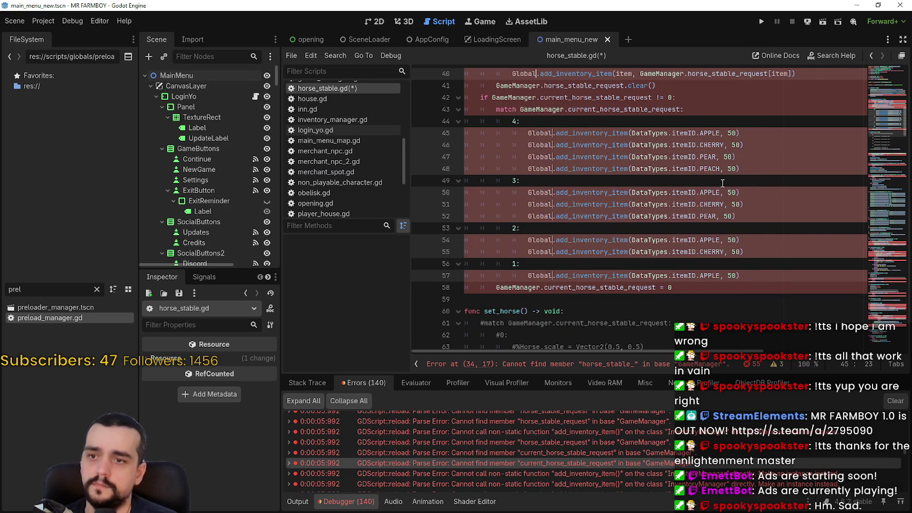
{"action": "type", "text": ".inventor"}
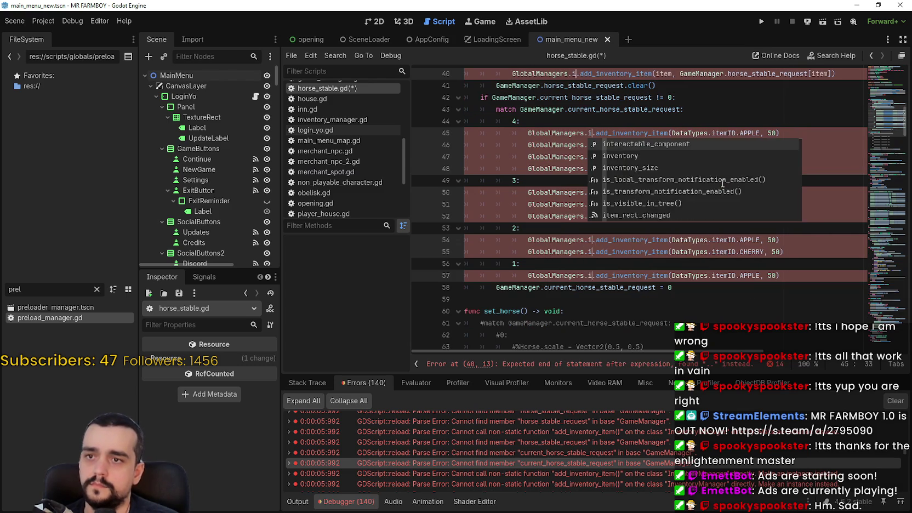
{"action": "type", "text": "y_manager"}
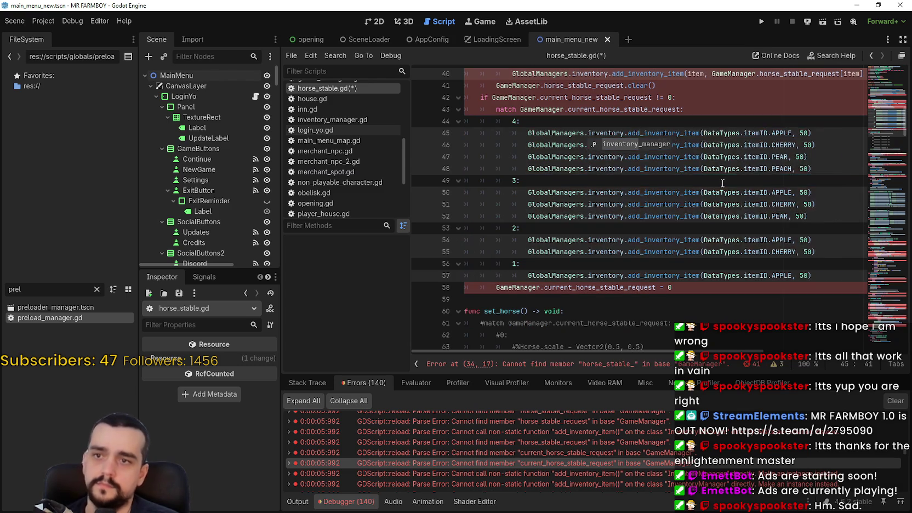
Change the SaveGameManager reference on line 76 to GlobalManagers.save_manager
{"action": "scroll", "coordinate": [736, 167], "scroll_direction": "up", "scroll_amount": 2}
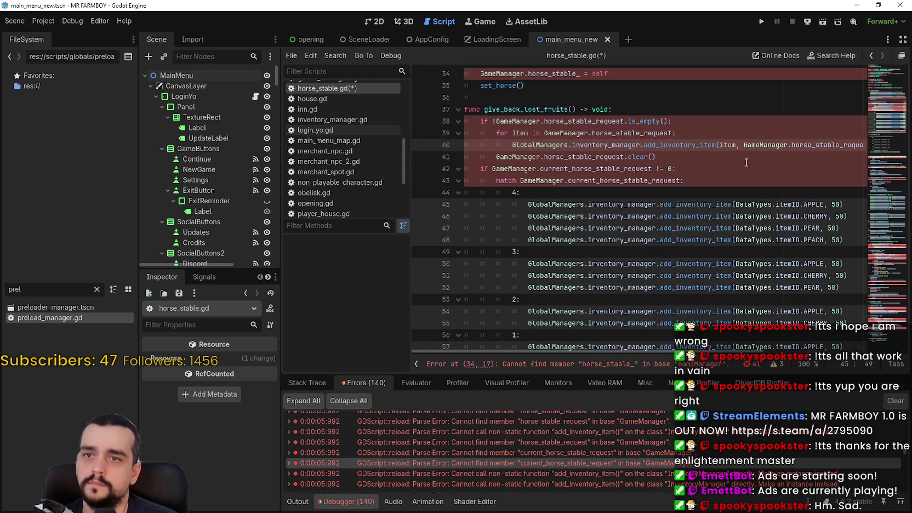
{"action": "double_click", "coordinate": [766, 145]}
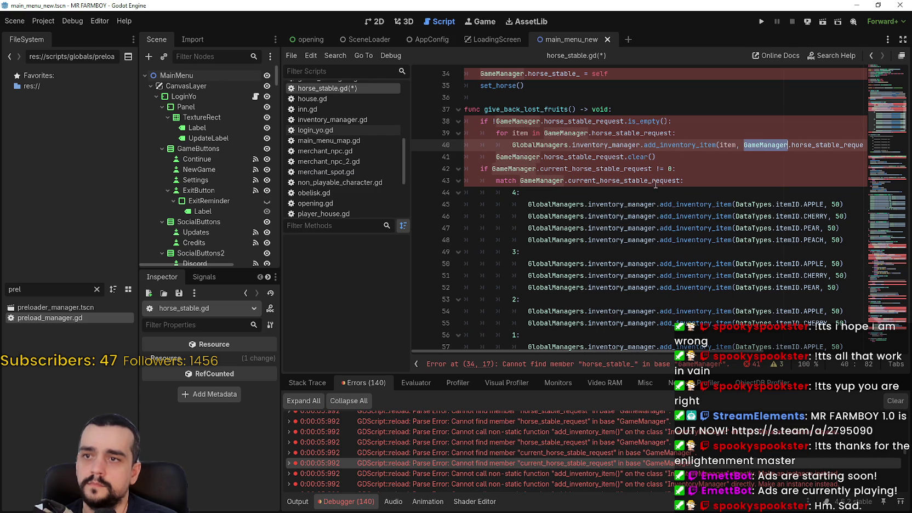
{"action": "scroll", "coordinate": [640, 169], "scroll_direction": "down", "scroll_amount": 7}
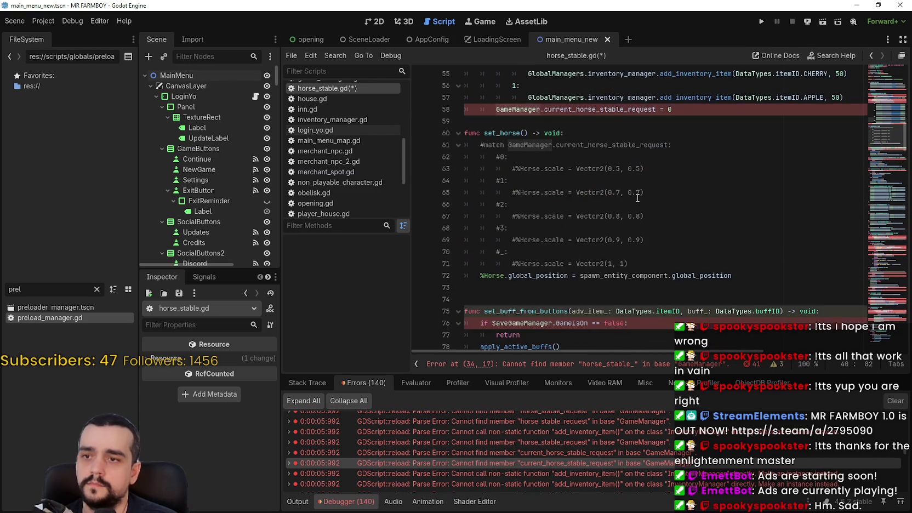
{"action": "scroll", "coordinate": [636, 197], "scroll_direction": "down", "scroll_amount": 1}
{"action": "double_click", "coordinate": [521, 274]}
{"action": "scroll", "coordinate": [661, 203], "scroll_direction": "down", "scroll_amount": 3}
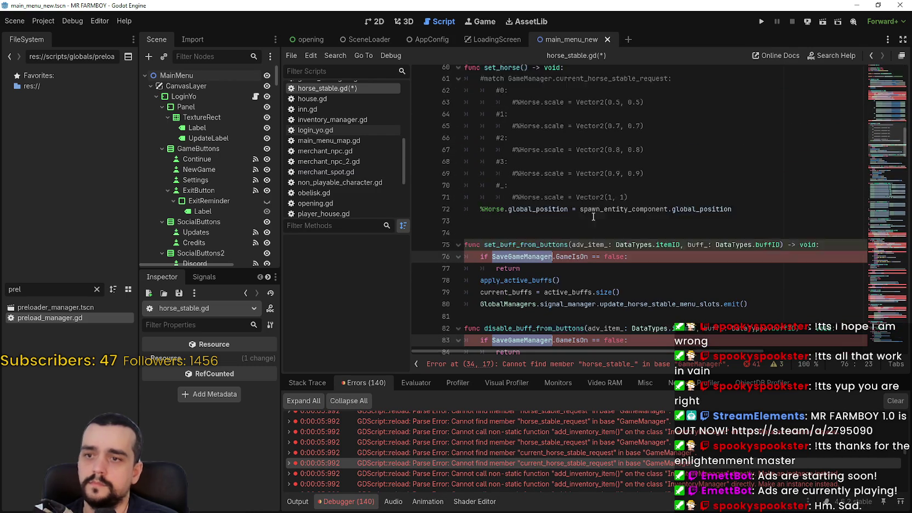
{"action": "type", "text": "GlobalManagers."}
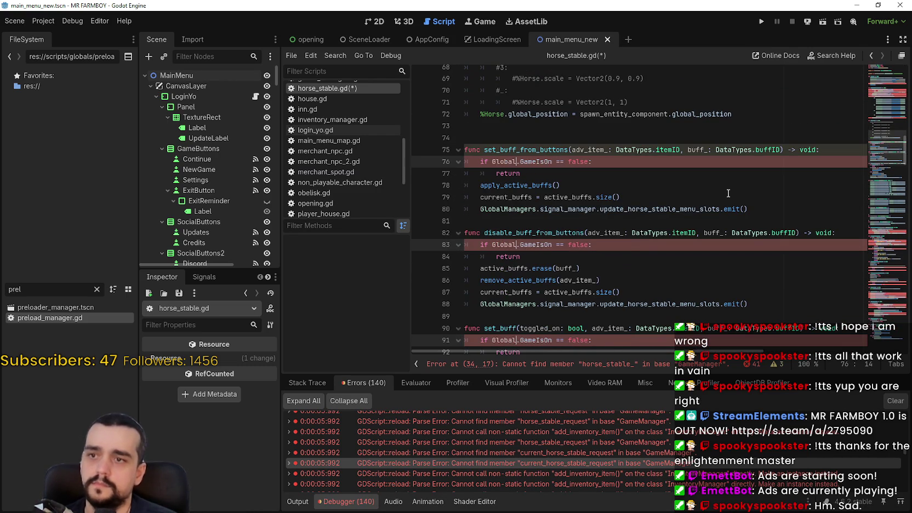
{"action": "type", "text": "save_manager"}
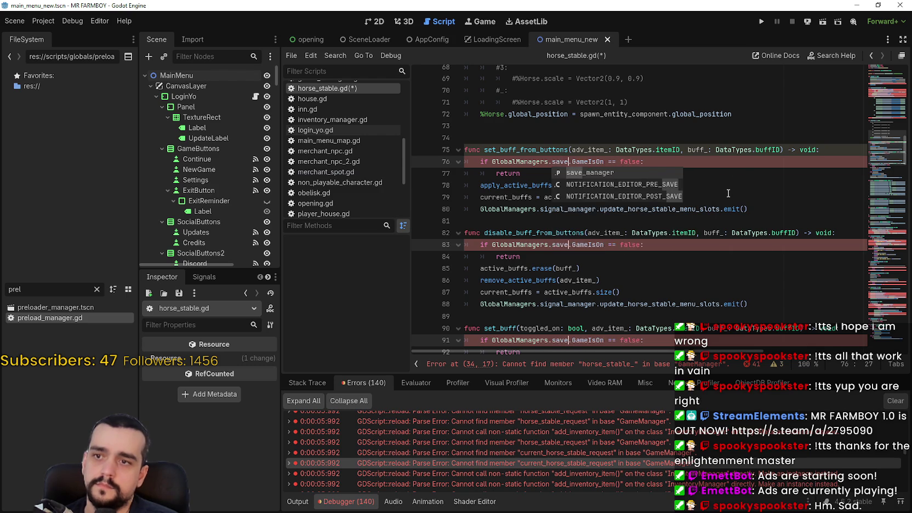
Change the GameManager reference on line 58 to GlobalManagers.game_manager
{"action": "scroll", "coordinate": [593, 264], "scroll_direction": "up", "scroll_amount": 9}
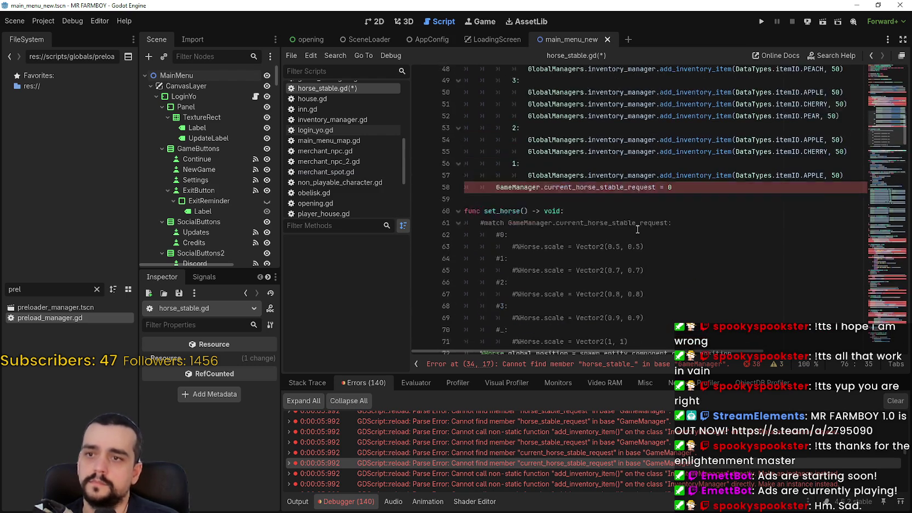
{"action": "left_click", "coordinate": [525, 267]}
{"action": "scroll", "coordinate": [731, 218], "scroll_direction": "up", "scroll_amount": 3}
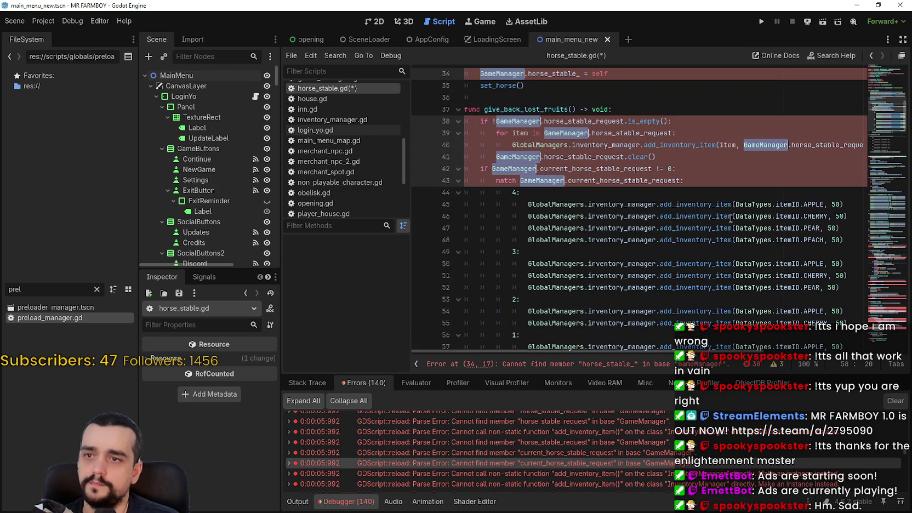
{"action": "type", "text": "Global.current_horse_stable_request = 0"}
{"action": "key", "text": "Return"}
{"action": "type", "text": ".game_manager"}
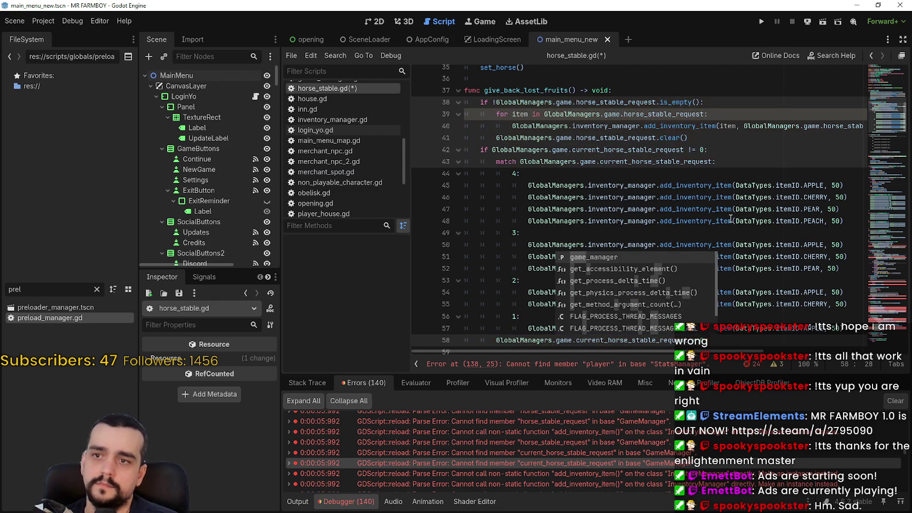
Jump to the errors near line 138 and change line 163's ToolManager to GlobalManagers.tool_manager
{"action": "left_click", "coordinate": [887, 249]}
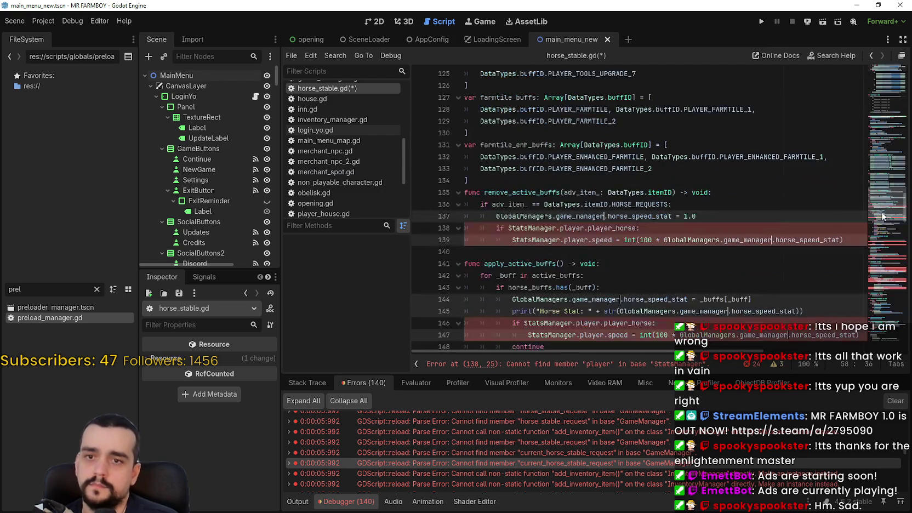
{"action": "double_click", "coordinate": [539, 227]}
{"action": "scroll", "coordinate": [753, 115], "scroll_direction": "down", "scroll_amount": 20}
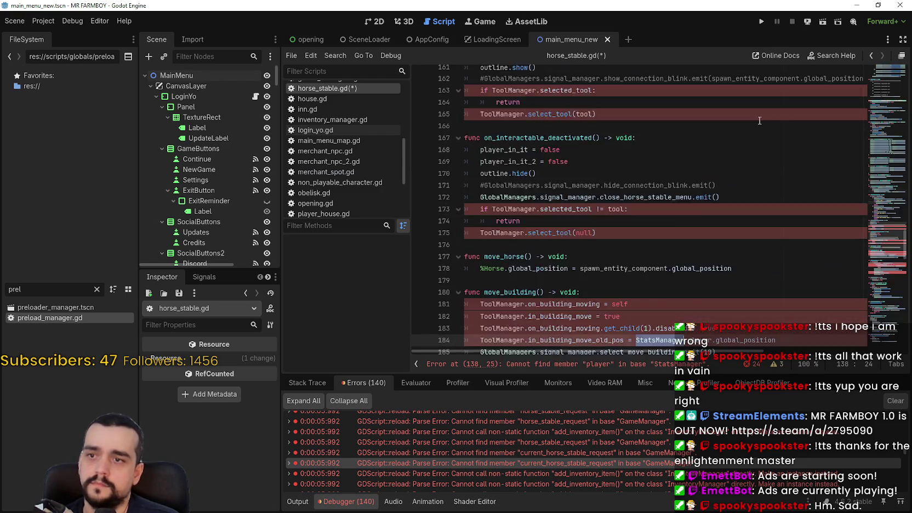
{"action": "scroll", "coordinate": [537, 236], "scroll_direction": "up", "scroll_amount": 20}
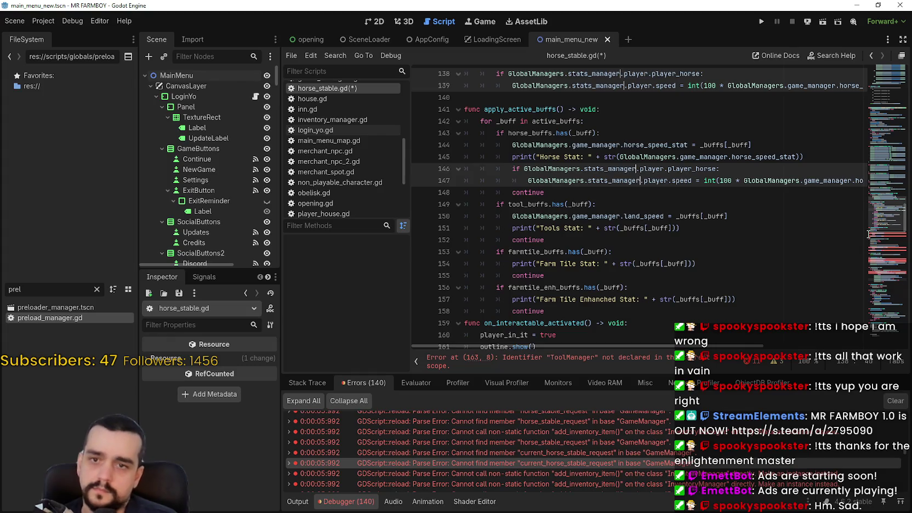
{"action": "double_click", "coordinate": [520, 204]}
{"action": "scroll", "coordinate": [677, 204], "scroll_direction": "down", "scroll_amount": 6}
{"action": "type", "text": "GlobalManagers..selected_tool:"}
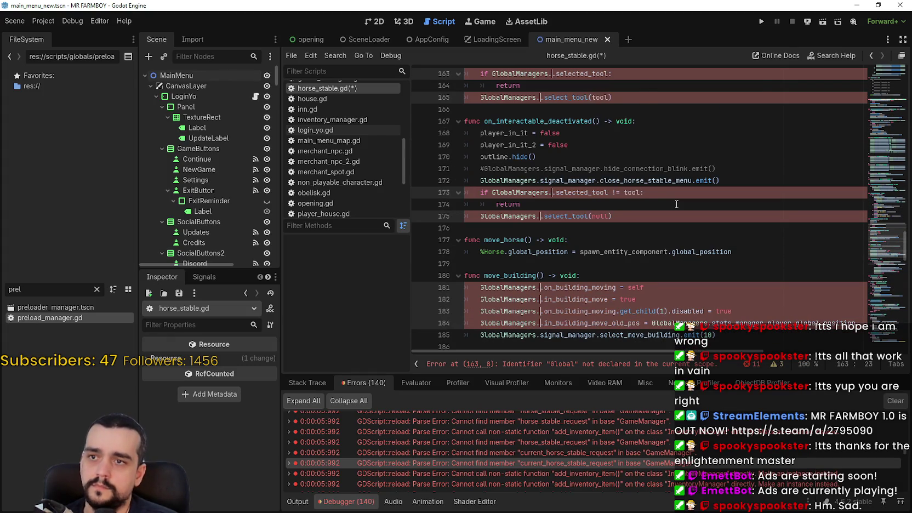
{"action": "type", "text": "tool_manager"}
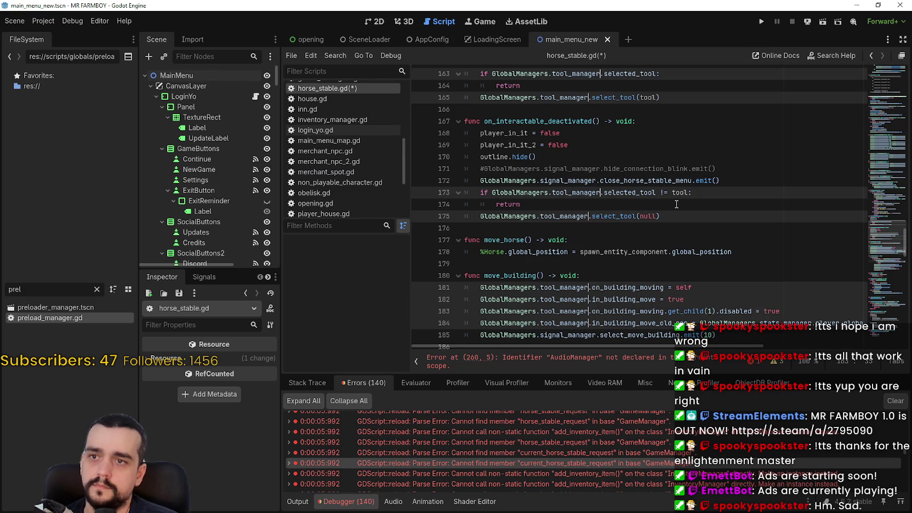
Play the upgrade sound through GlobalManagers.audio_manager on line 260 and save horse_stable.gd
{"action": "scroll", "coordinate": [670, 205], "scroll_direction": "down", "scroll_amount": 5}
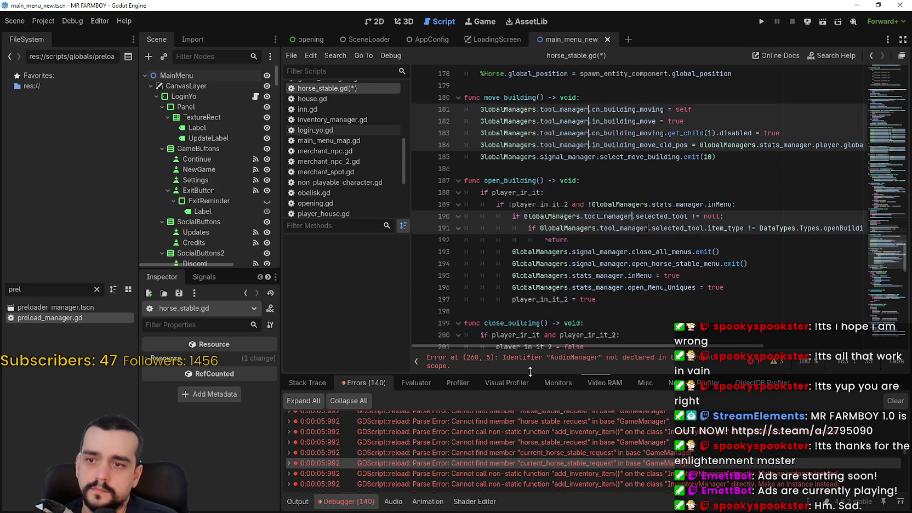
{"action": "left_click", "coordinate": [521, 362]}
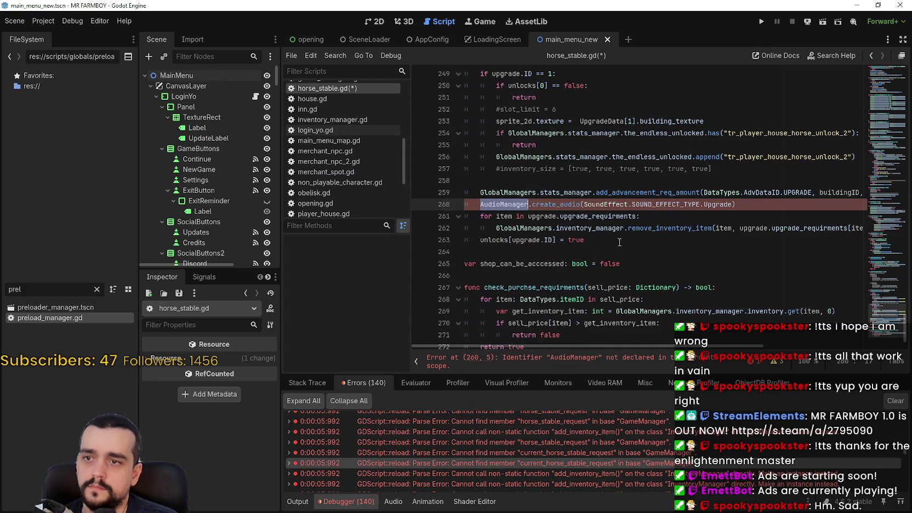
{"action": "type", "text": "GlobalManagers."}
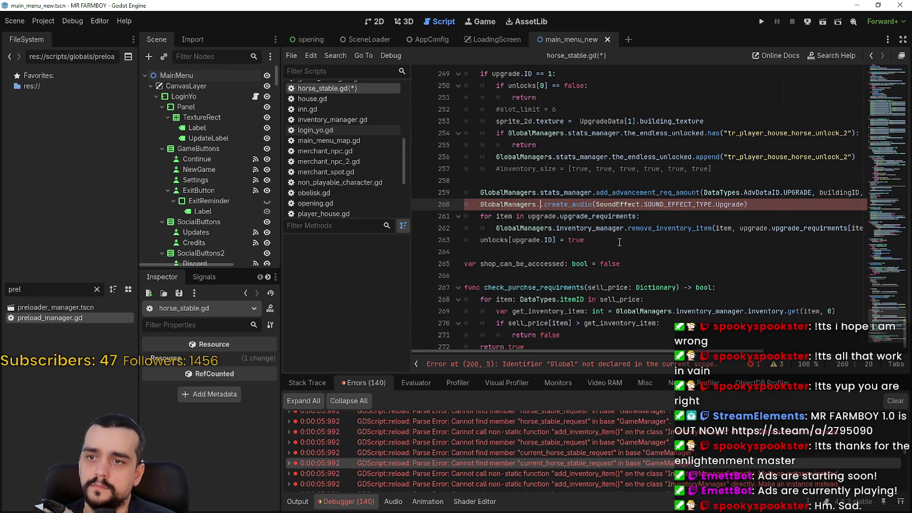
{"action": "key", "text": "Return"}
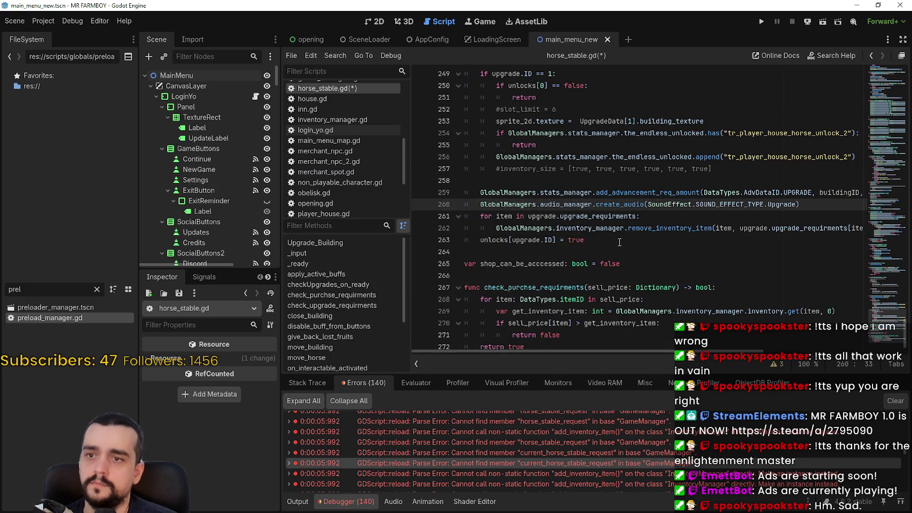
{"action": "key", "text": "ctrl+s"}
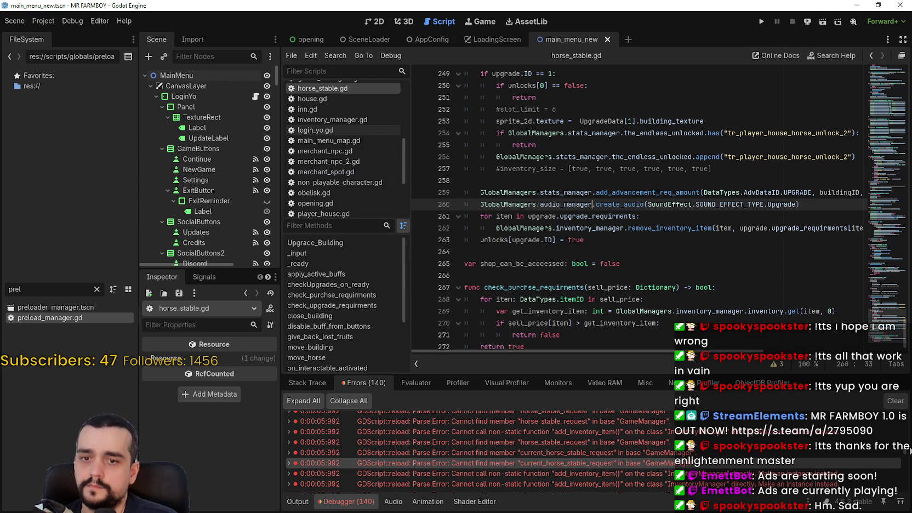
Step through the remaining errors: line 181, undeclared AudioManager, then the missing inventory member
{"action": "scroll", "coordinate": [692, 449], "scroll_direction": "down", "scroll_amount": 5}
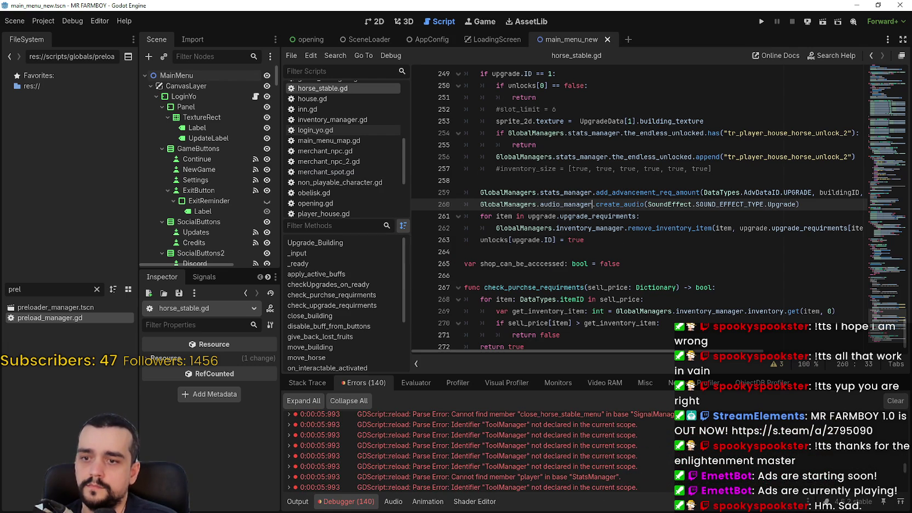
{"action": "left_click", "coordinate": [692, 448]}
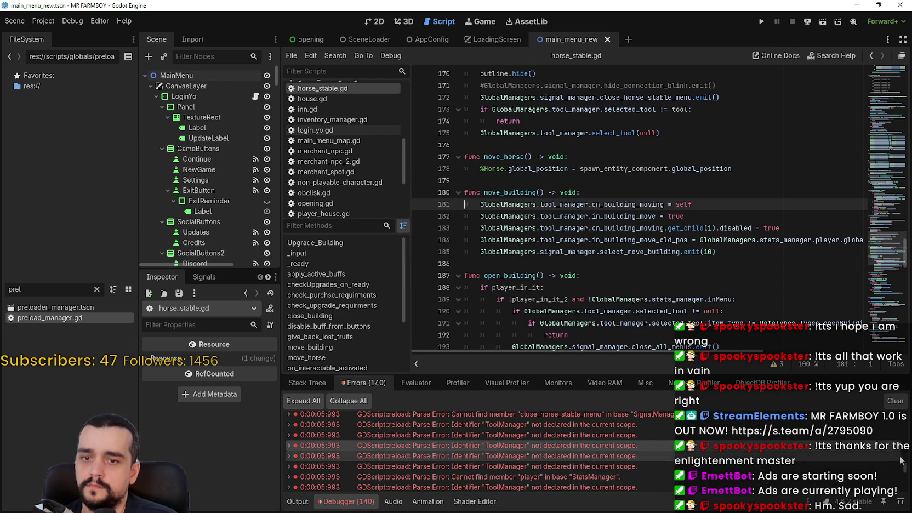
{"action": "scroll", "coordinate": [636, 424], "scroll_direction": "down", "scroll_amount": 10}
{"action": "left_click", "coordinate": [636, 424]}
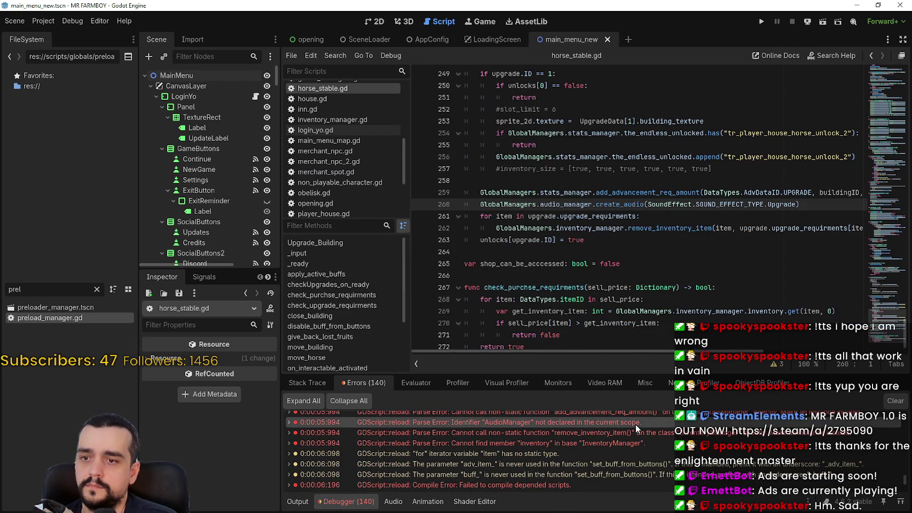
{"action": "left_click", "coordinate": [576, 439]}
{"action": "scroll", "coordinate": [565, 441], "scroll_direction": "down", "scroll_amount": 2}
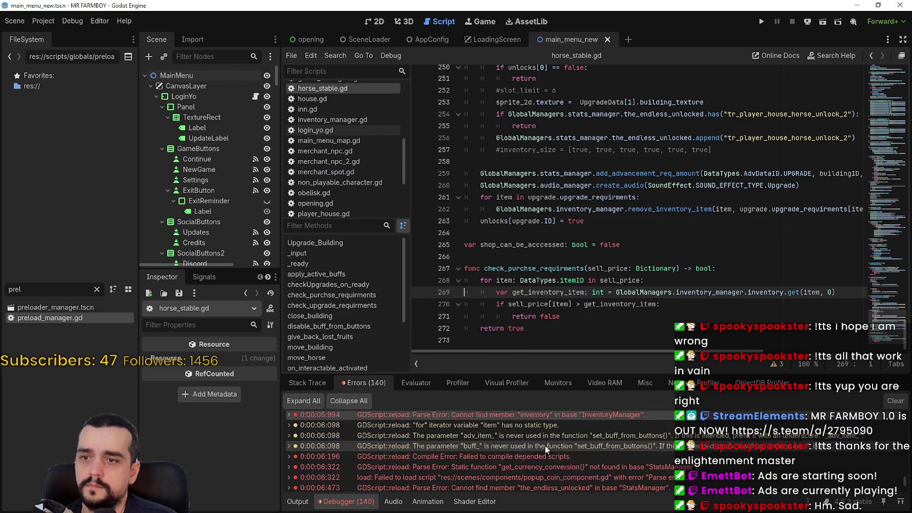
Open popup_coin_component.gd at the error and call GlobalManagers.stats_manager.get_currency_conversion on line 16
{"action": "left_click", "coordinate": [520, 454]}
{"action": "scroll", "coordinate": [565, 149], "scroll_direction": "up", "scroll_amount": 1}
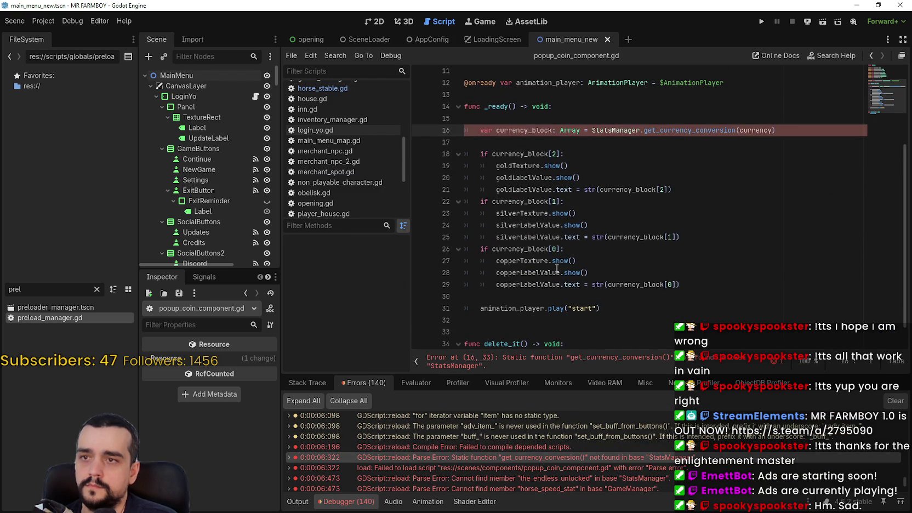
{"action": "scroll", "coordinate": [606, 137], "scroll_direction": "up", "scroll_amount": 4}
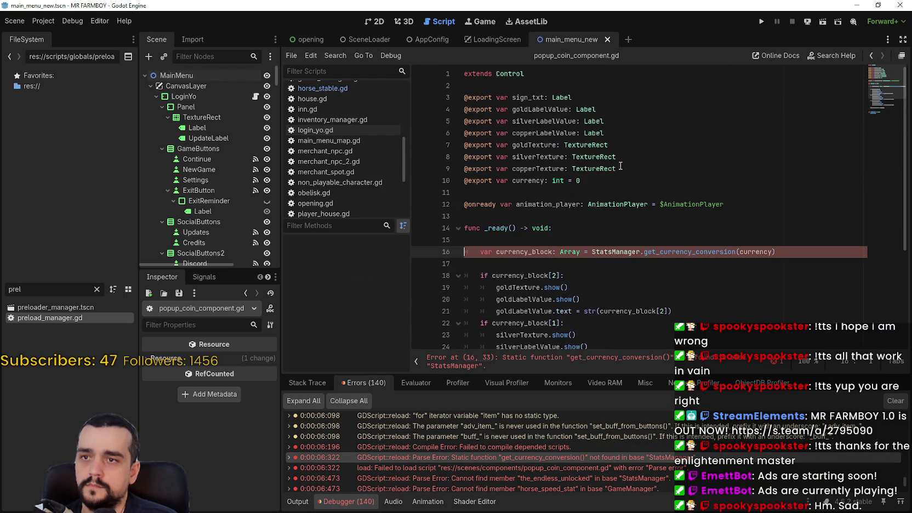
{"action": "scroll", "coordinate": [629, 176], "scroll_direction": "down", "scroll_amount": 2}
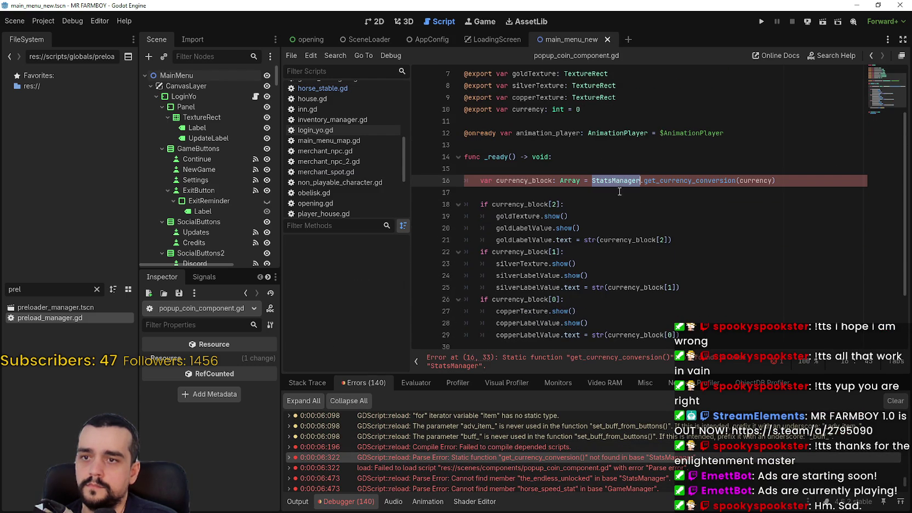
{"action": "type", "text": "GlobalManagers."}
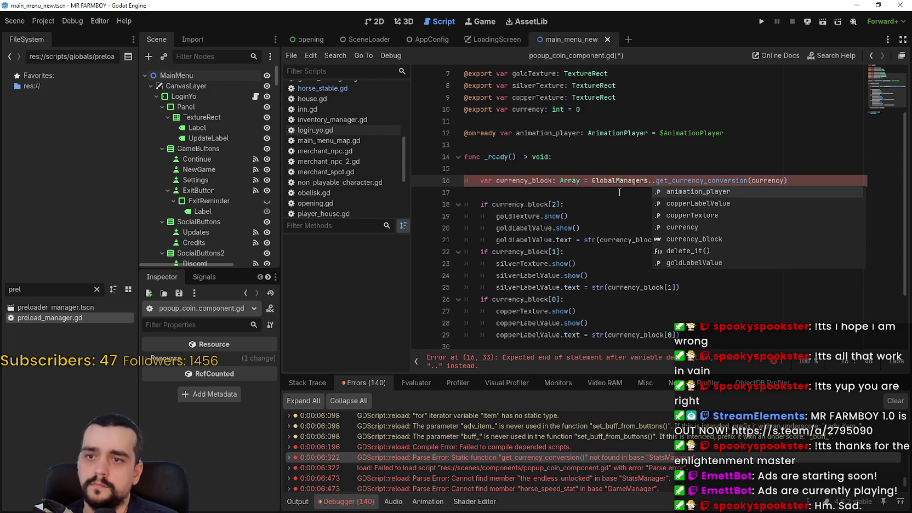
{"action": "type", "text": "stats"}
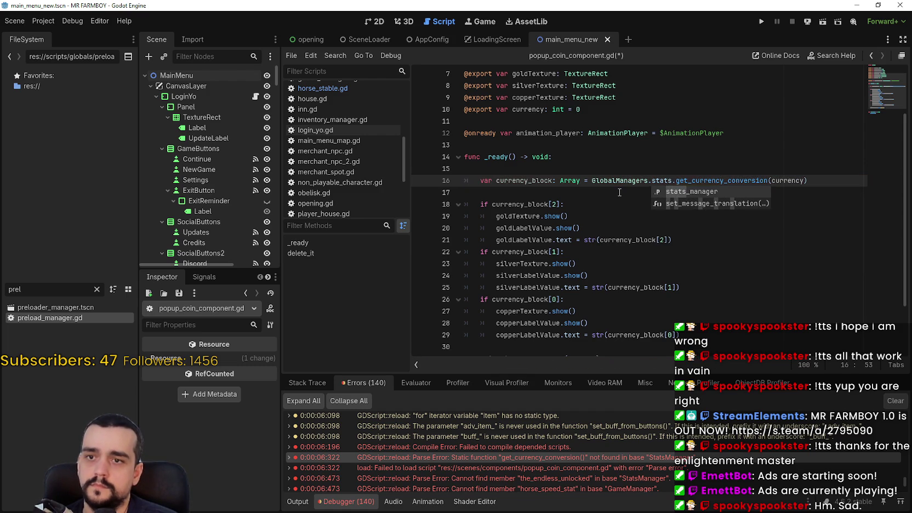
{"action": "key", "text": "Return"}
{"action": "left_click", "coordinate": [620, 193]}
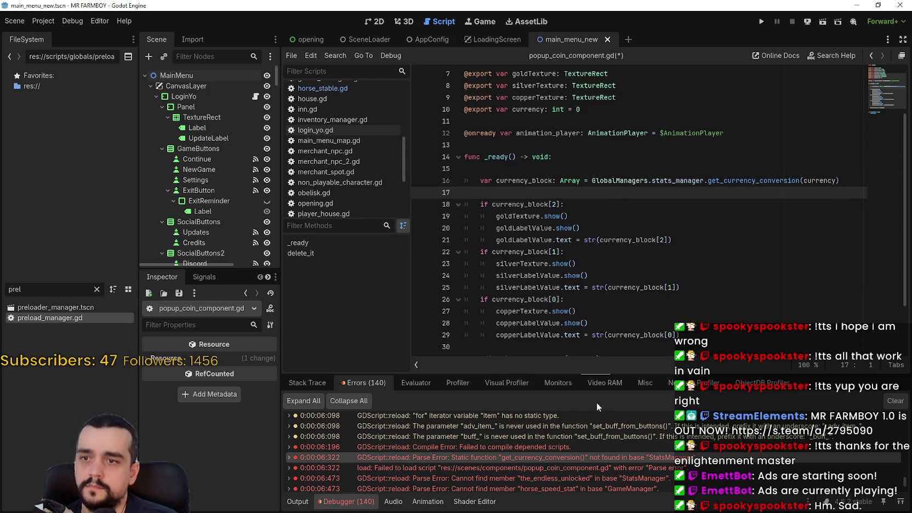
{"action": "scroll", "coordinate": [599, 451], "scroll_direction": "down", "scroll_amount": 2}
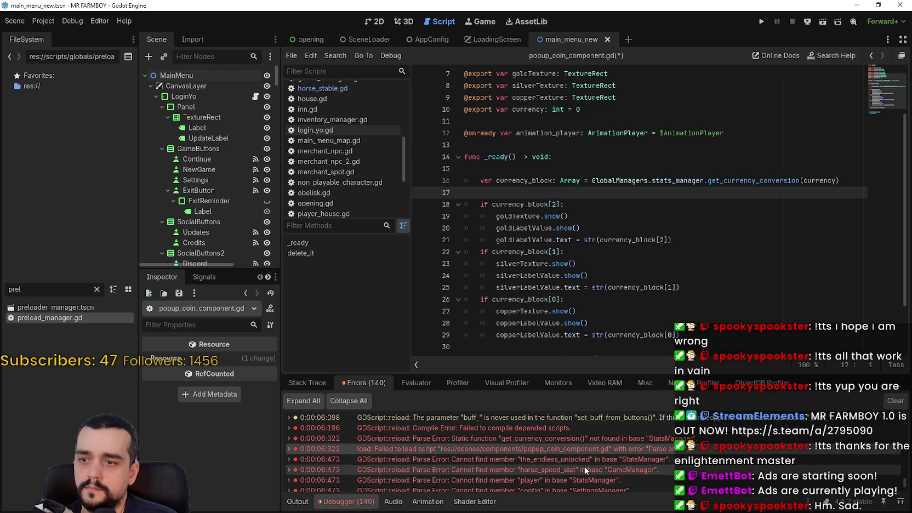
Open player.gd and point lines 23 and 37 at GlobalManagers.stats_manager and GlobalManagers.game_manager
{"action": "left_click", "coordinate": [583, 459]}
{"action": "scroll", "coordinate": [620, 203], "scroll_direction": "up", "scroll_amount": 3}
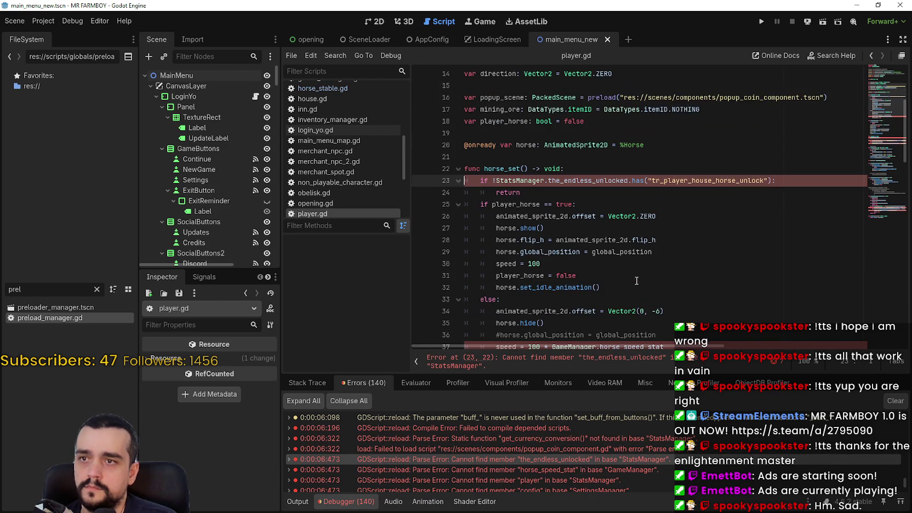
{"action": "double_click", "coordinate": [521, 181]}
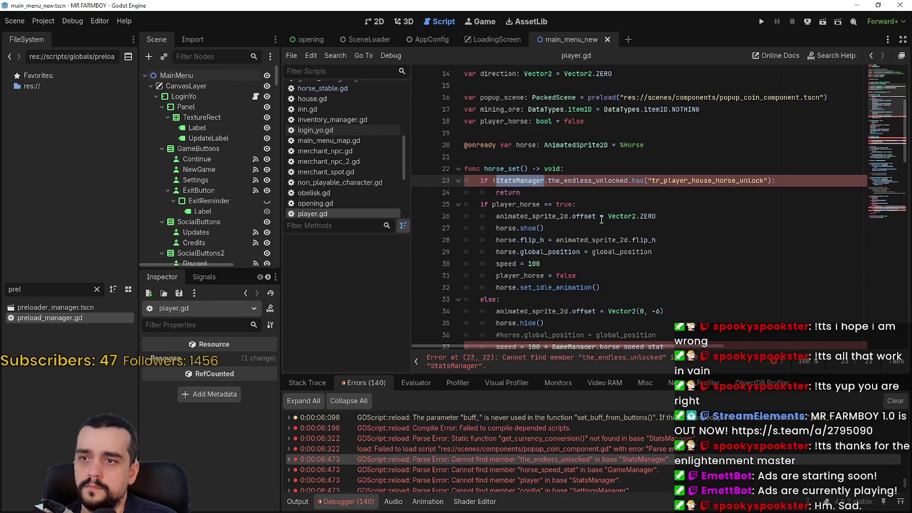
{"action": "scroll", "coordinate": [602, 219], "scroll_direction": "down", "scroll_amount": 7}
{"action": "type", "text": "GlobalManagers."}
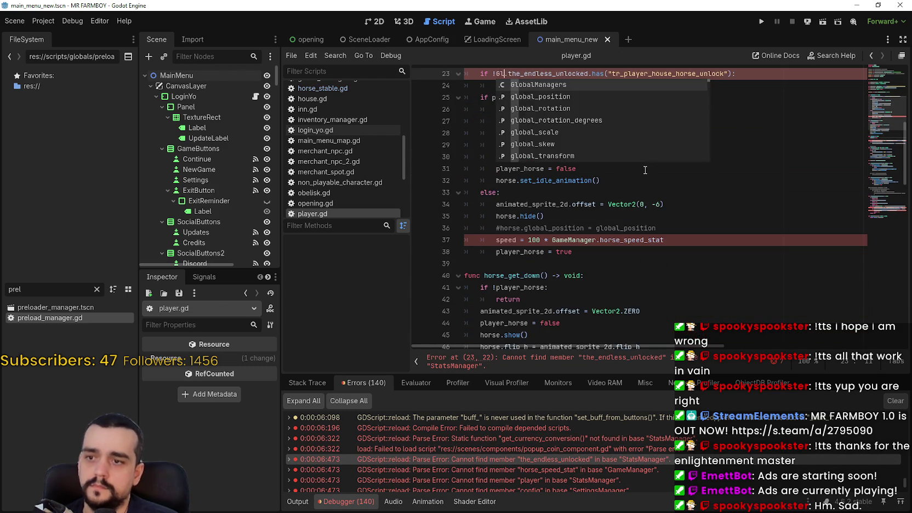
{"action": "type", "text": "stats_manager"}
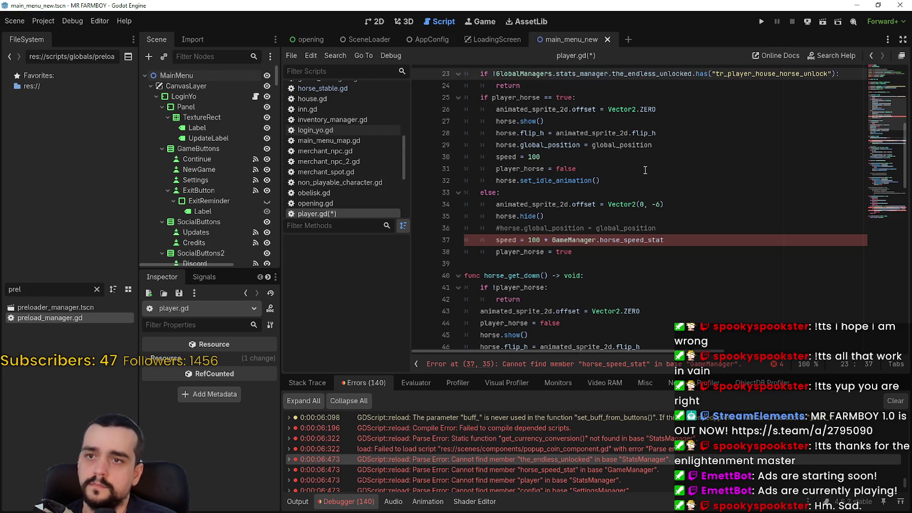
{"action": "double_click", "coordinate": [566, 241]}
{"action": "key", "text": "ctrl+f"}
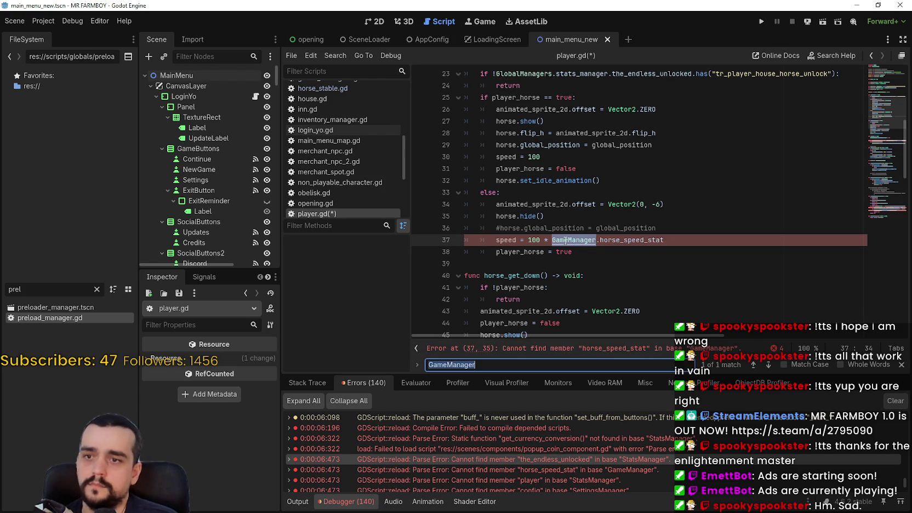
{"action": "key", "text": "Escape"}
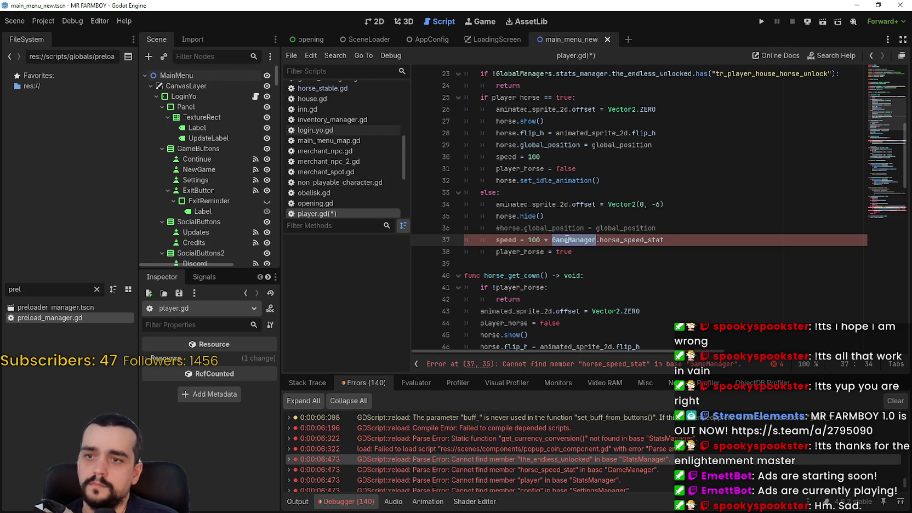
{"action": "type", "text": "GlobalManagers.game"}
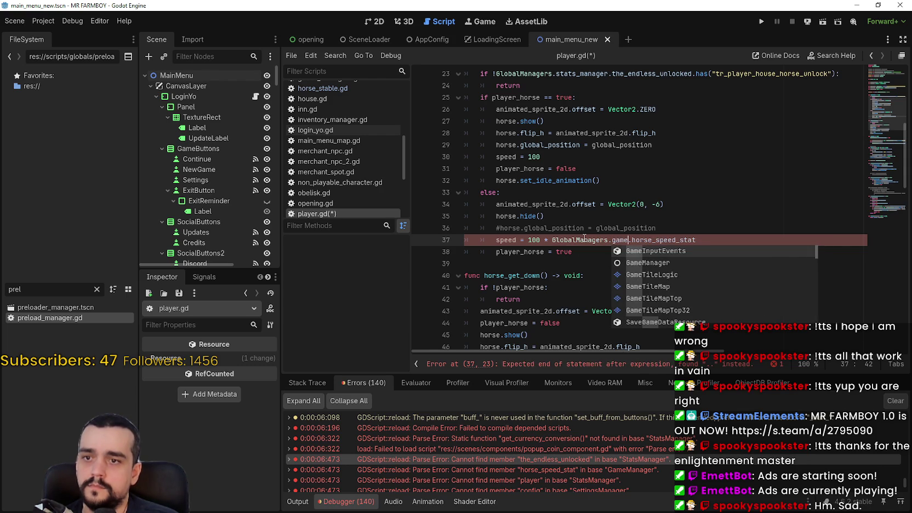
{"action": "type", "text": "_manager"}
{"action": "scroll", "coordinate": [572, 218], "scroll_direction": "down", "scroll_amount": 7}
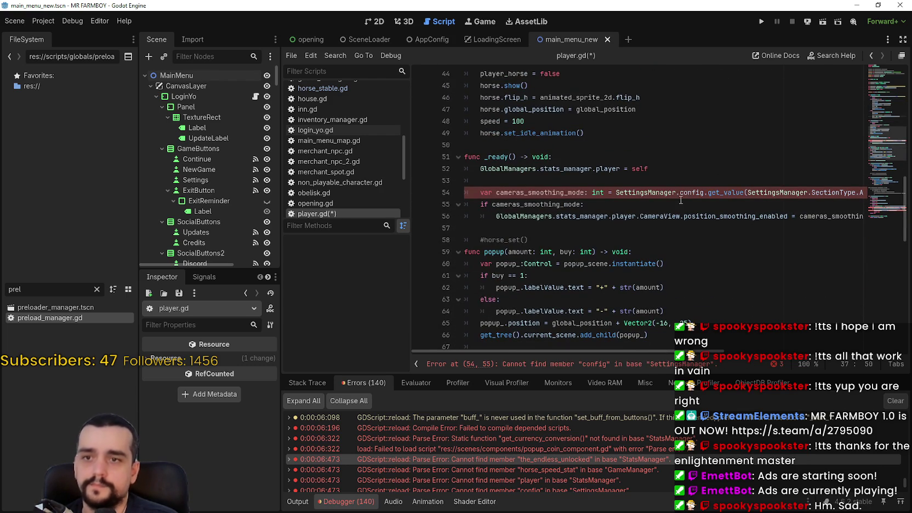
Change the SettingsManager reference on line 54 to GlobalManagers.settings_manager
{"action": "double_click", "coordinate": [644, 192]}
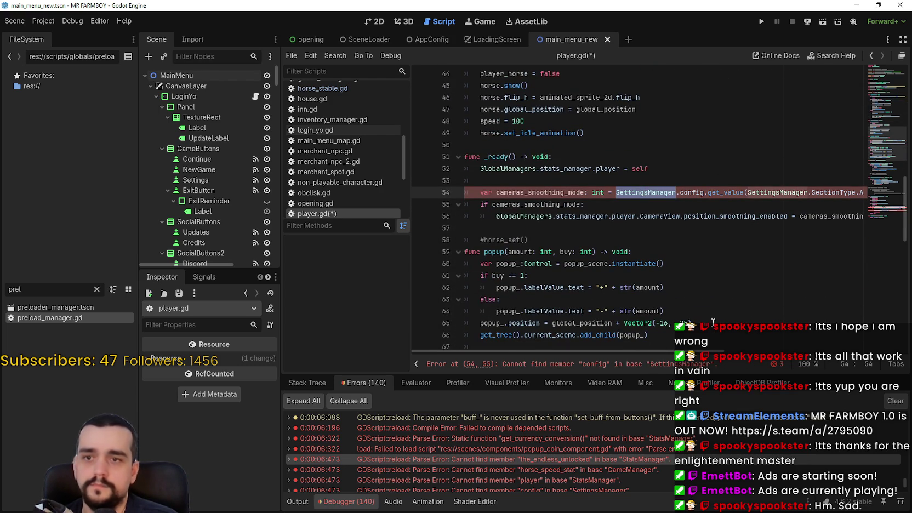
{"action": "scroll", "coordinate": [712, 319], "scroll_direction": "right", "scroll_amount": 3}
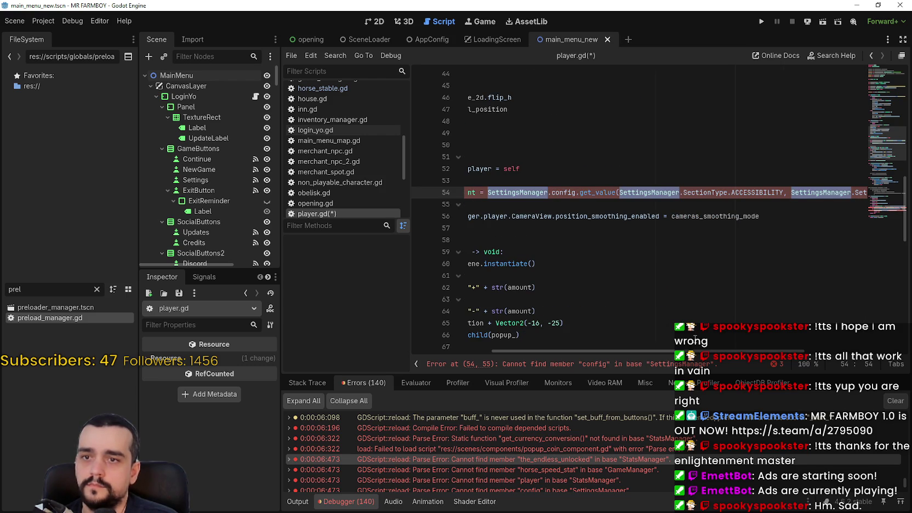
{"action": "mouse_move", "coordinate": [765, 351]}
{"action": "left_mouse_down"}
{"action": "mouse_move", "coordinate": [862, 351]}
{"action": "mouse_move", "coordinate": [620, 335]}
{"action": "left_mouse_up"}
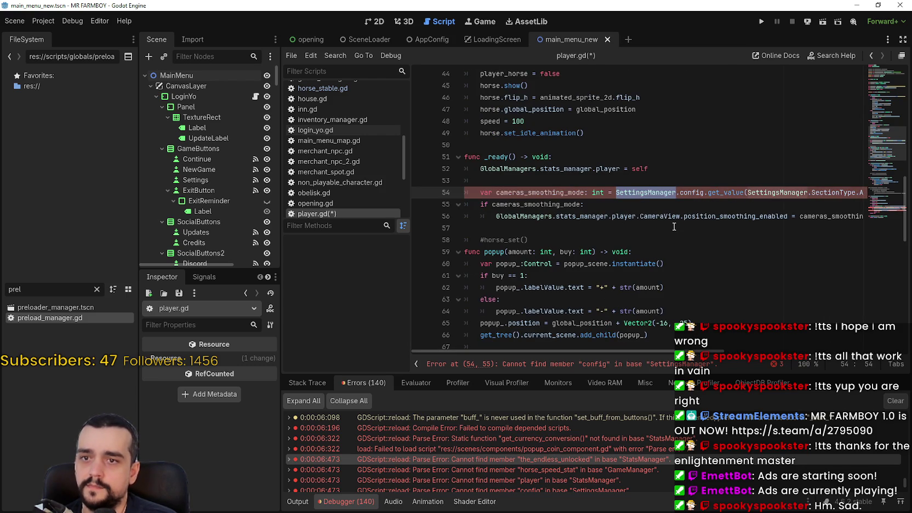
{"action": "type", "text": "Global"}
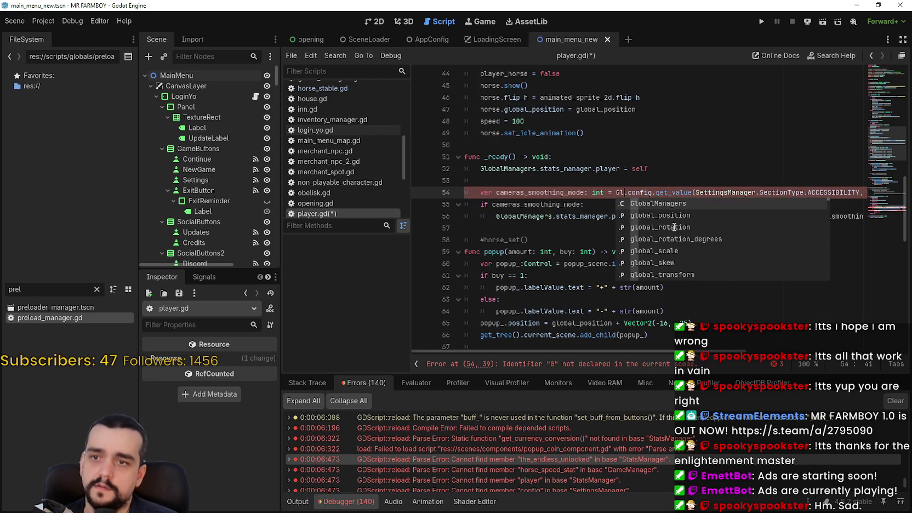
{"action": "key", "text": "Return"}
{"action": "type", "text": ".settings_manager"}
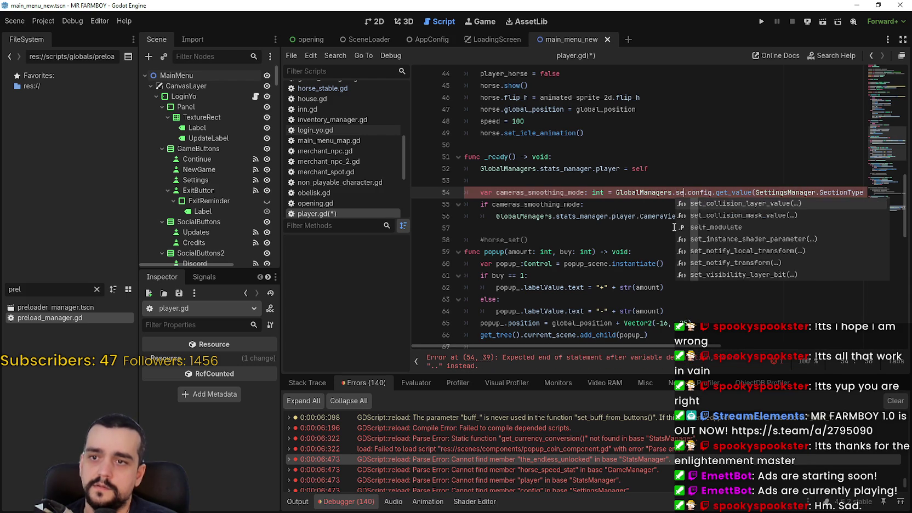
Replace InventoryManager on lines 101 and 103 with GlobalManagers.inventory_manager and save player.gd
{"action": "scroll", "coordinate": [674, 227], "scroll_direction": "down", "scroll_amount": 14}
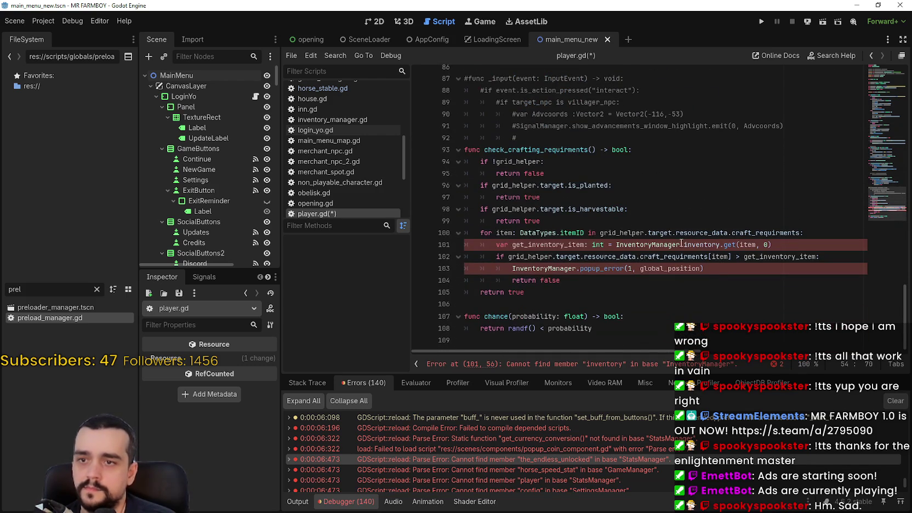
{"action": "scroll", "coordinate": [681, 245], "scroll_direction": "up", "scroll_amount": 15}
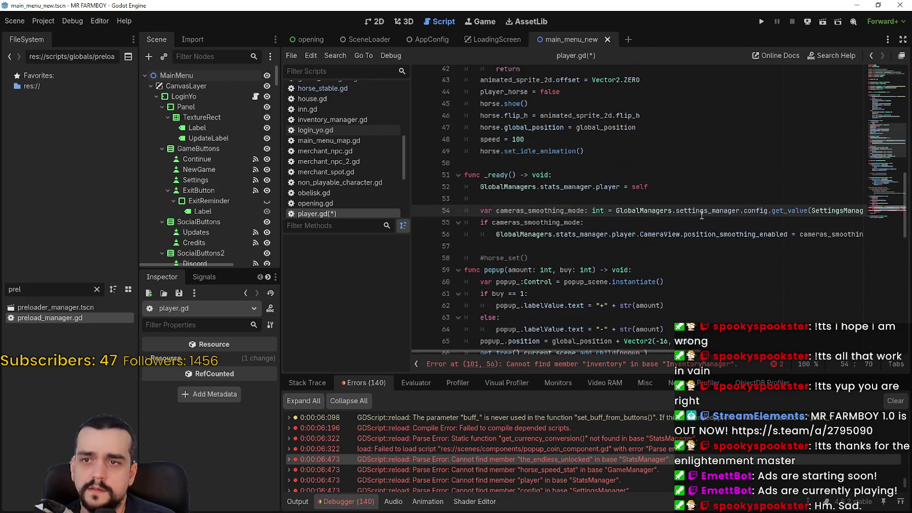
{"action": "scroll", "coordinate": [622, 214], "scroll_direction": "down", "scroll_amount": 15}
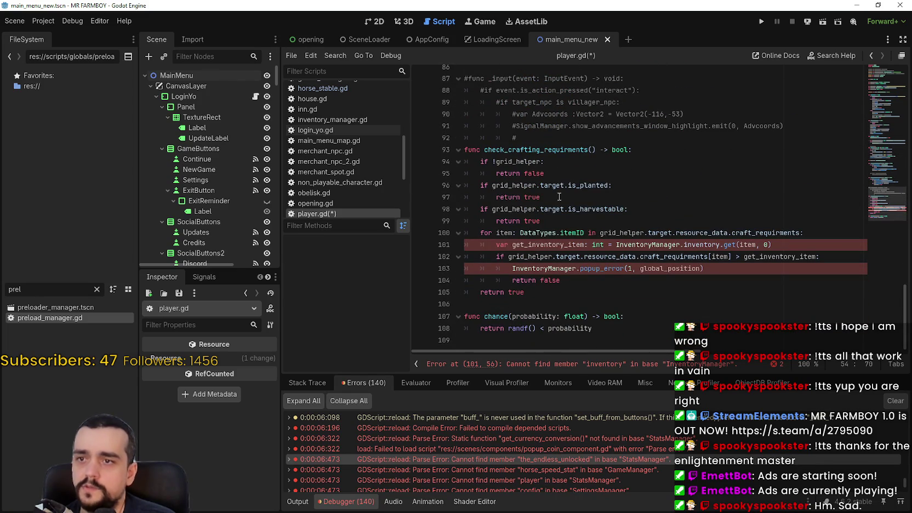
{"action": "double_click", "coordinate": [646, 245]}
{"action": "key", "text": "ctrl+d"}
{"action": "type", "text": "GlobalManagers.inventory_manager"}
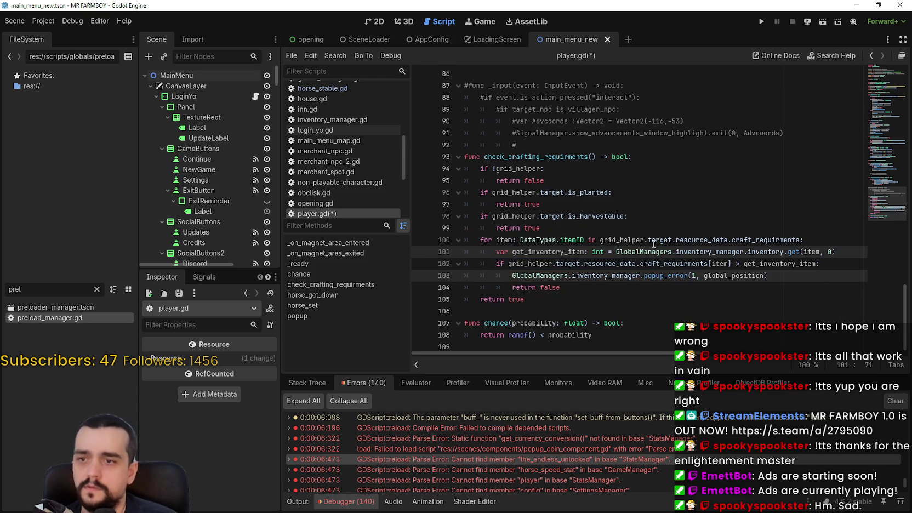
{"action": "left_click", "coordinate": [648, 264]}
{"action": "key", "text": "ctrl+s"}
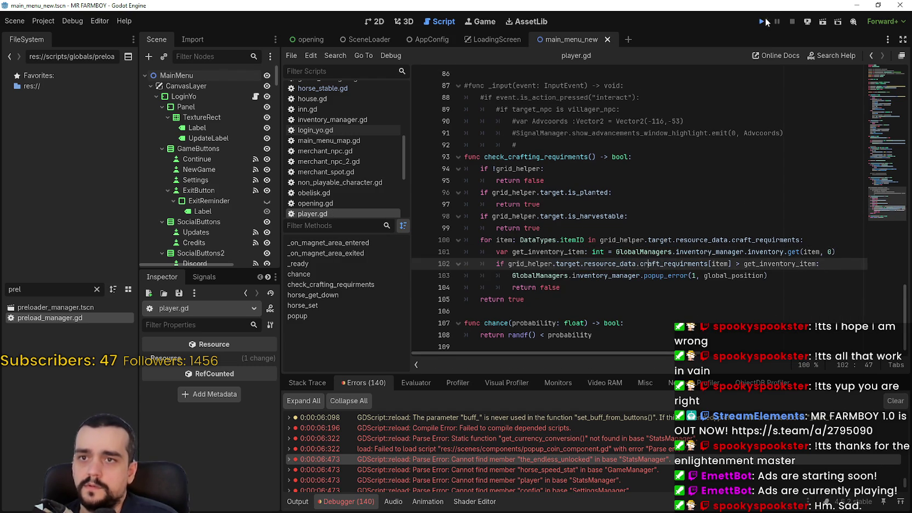
Run the game to the MR FARMBOY main menu, stop it, and show the Debugger's error list
{"action": "left_click", "coordinate": [764, 19]}
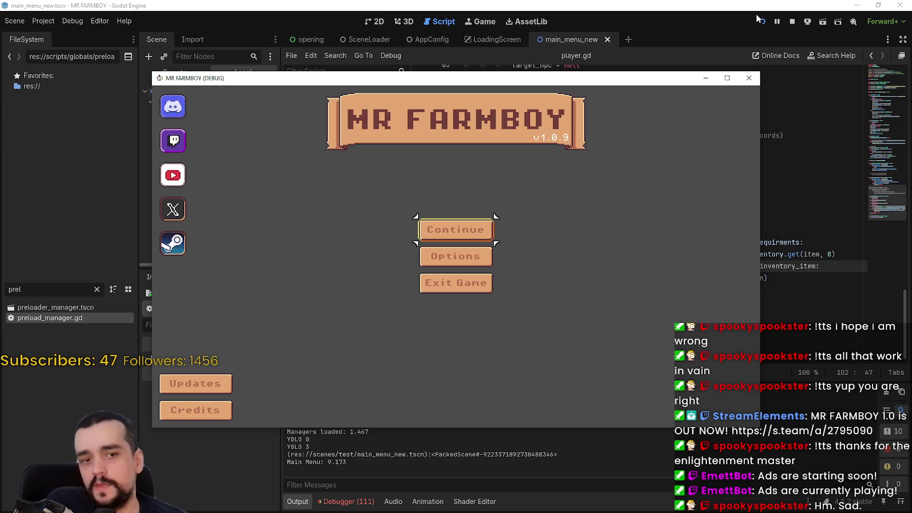
{"action": "left_click", "coordinate": [793, 21]}
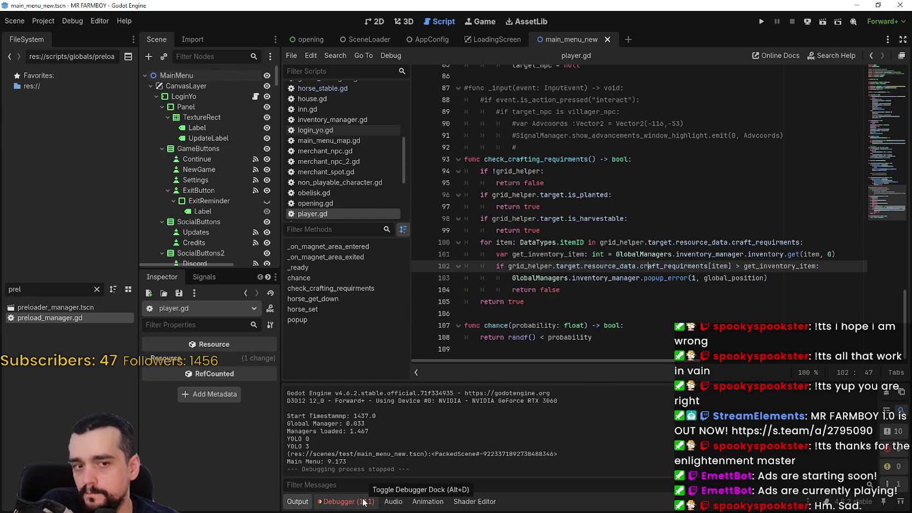
{"action": "left_click", "coordinate": [364, 502]}
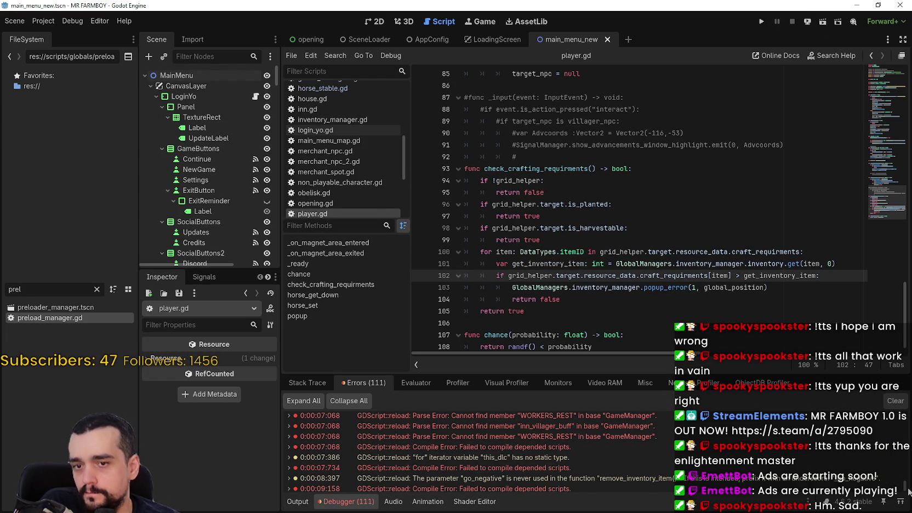
Open grid_helper.gd from the undeclared ToolManager error and bring line 38 into view
{"action": "mouse_move", "coordinate": [905, 488]}
{"action": "left_mouse_down"}
{"action": "mouse_move", "coordinate": [905, 419]}
{"action": "mouse_move", "coordinate": [905, 453]}
{"action": "left_mouse_up"}
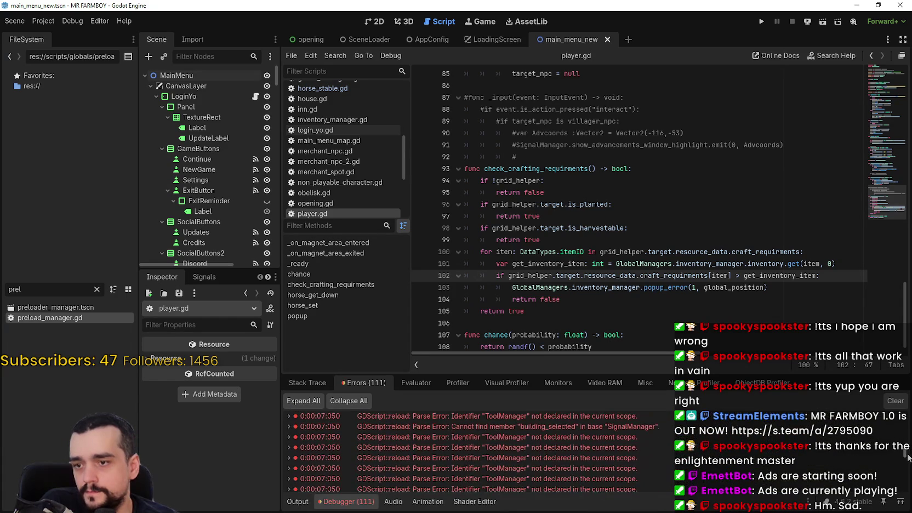
{"action": "scroll", "coordinate": [656, 472], "scroll_direction": "up", "scroll_amount": 2}
{"action": "left_click", "coordinate": [610, 437]}
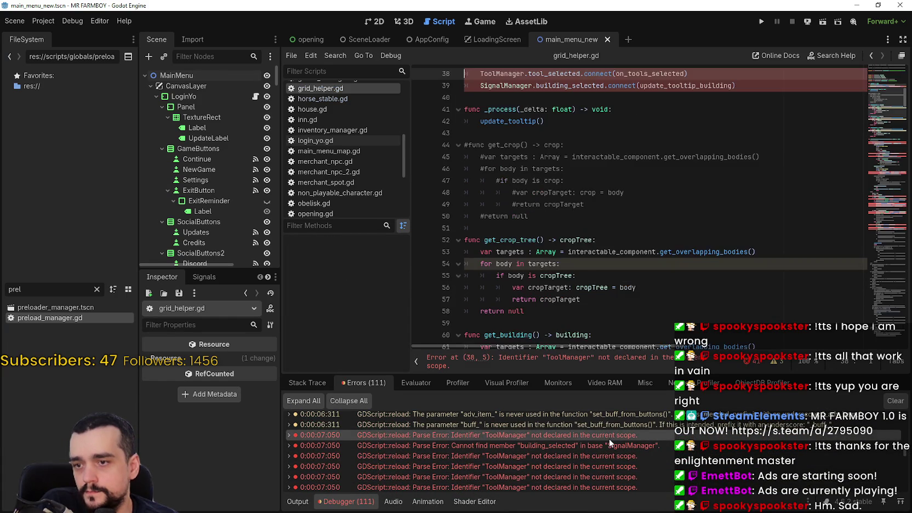
{"action": "scroll", "coordinate": [610, 279], "scroll_direction": "up", "scroll_amount": 10}
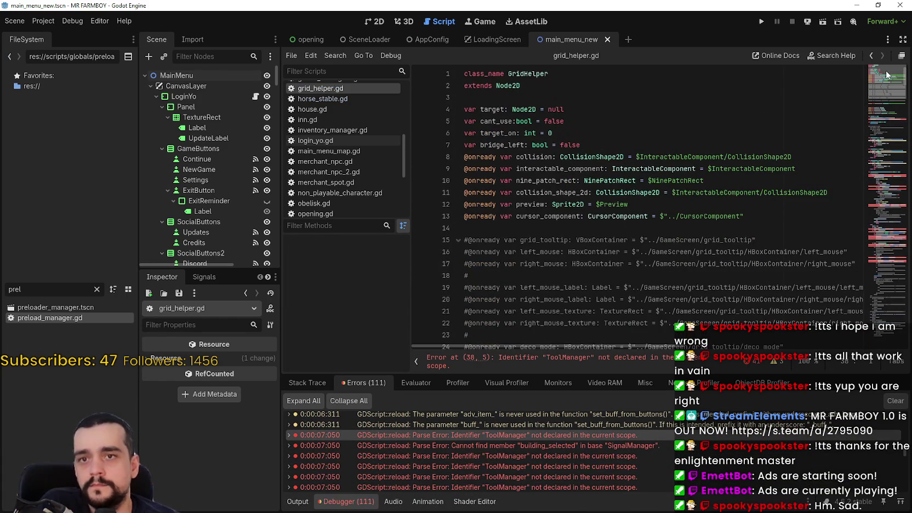
{"action": "mouse_move", "coordinate": [888, 74]}
{"action": "left_mouse_down"}
{"action": "mouse_move", "coordinate": [894, 107]}
{"action": "mouse_move", "coordinate": [897, 97]}
{"action": "left_mouse_up"}
Highlight ToolManager on line 38 and scroll through all its flagged uses in the script
{"action": "double_click", "coordinate": [513, 195]}
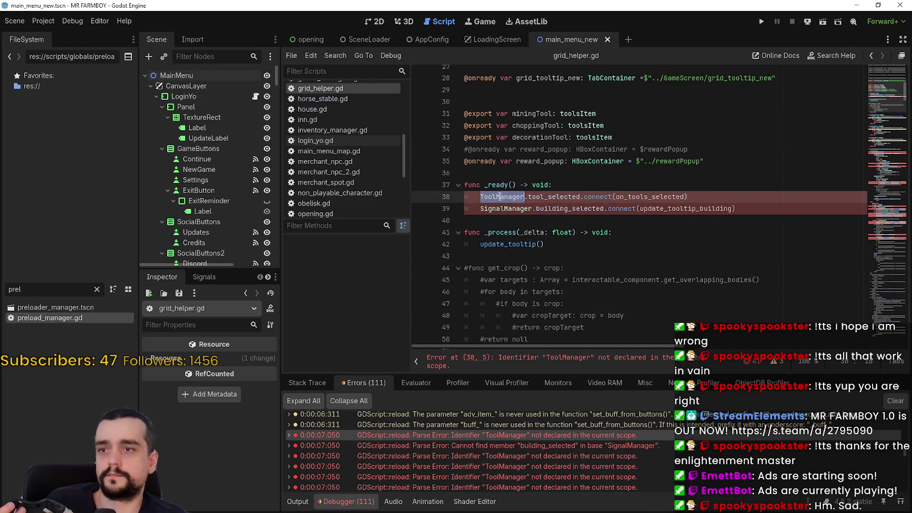
{"action": "scroll", "coordinate": [513, 194], "scroll_direction": "down", "scroll_amount": 20}
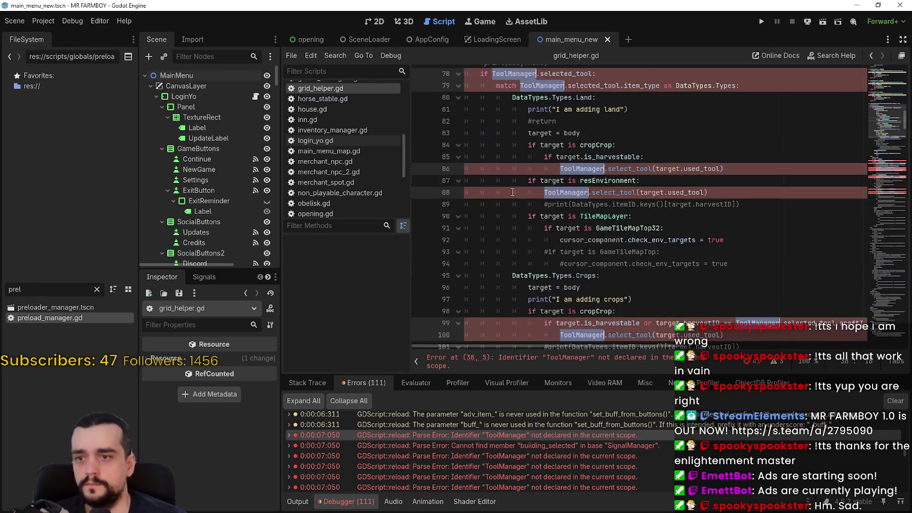
{"action": "scroll", "coordinate": [513, 192], "scroll_direction": "down", "scroll_amount": 13}
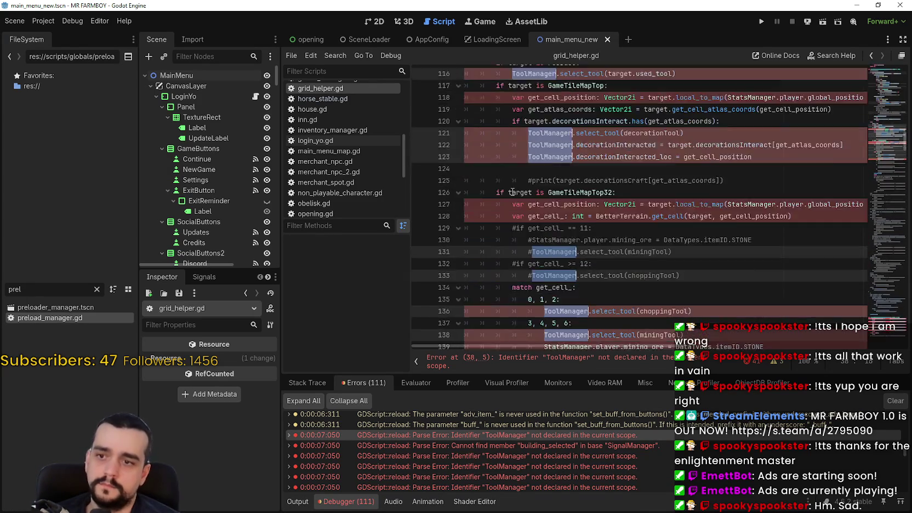
{"action": "scroll", "coordinate": [513, 191], "scroll_direction": "down", "scroll_amount": 13}
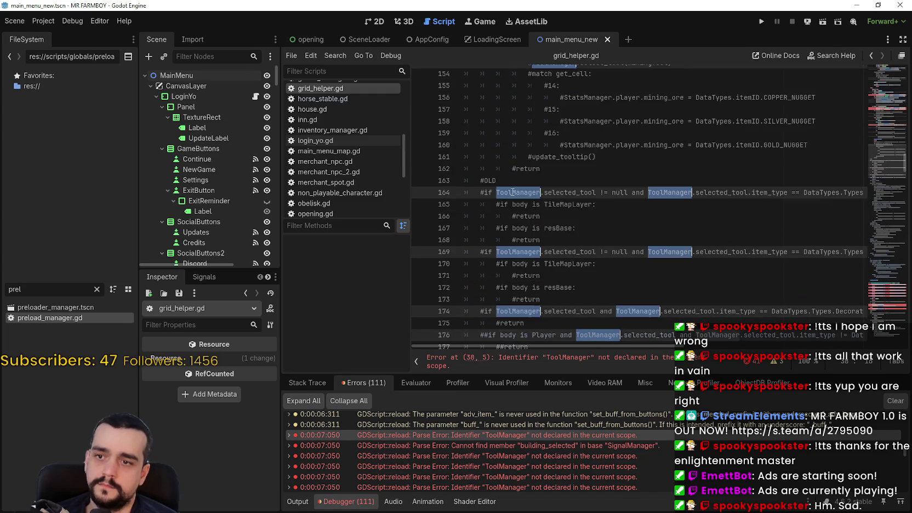
{"action": "scroll", "coordinate": [512, 192], "scroll_direction": "down", "scroll_amount": 9}
{"action": "scroll", "coordinate": [513, 192], "scroll_direction": "right", "scroll_amount": 5}
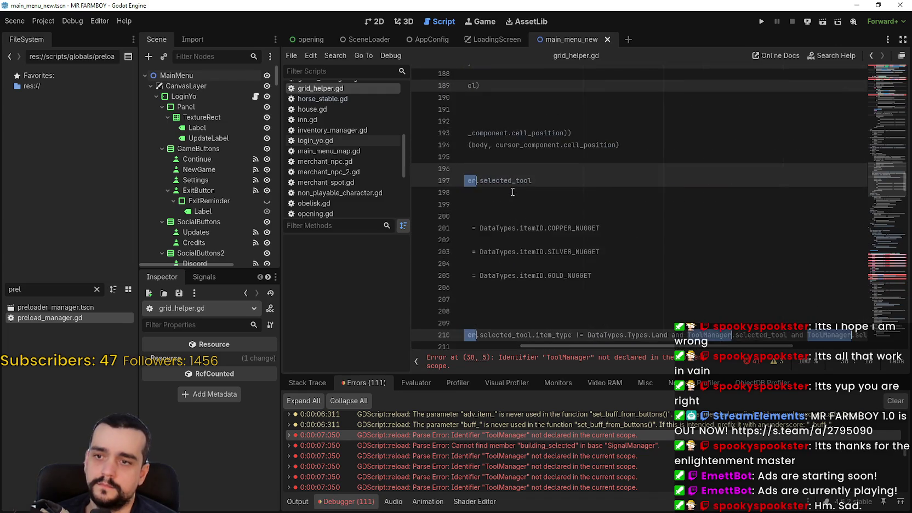
{"action": "scroll", "coordinate": [513, 192], "scroll_direction": "down", "scroll_amount": 4}
{"action": "scroll", "coordinate": [513, 192], "scroll_direction": "left", "scroll_amount": 1}
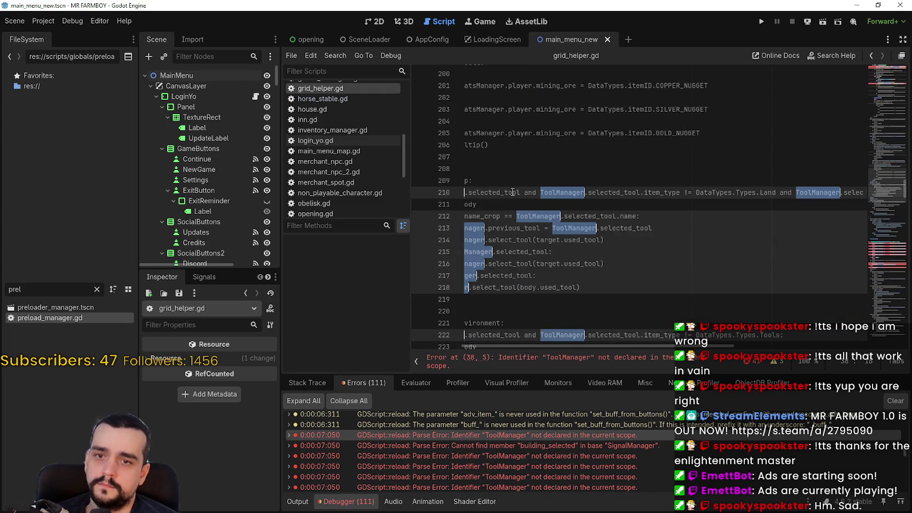
{"action": "scroll", "coordinate": [512, 191], "scroll_direction": "down", "scroll_amount": 14}
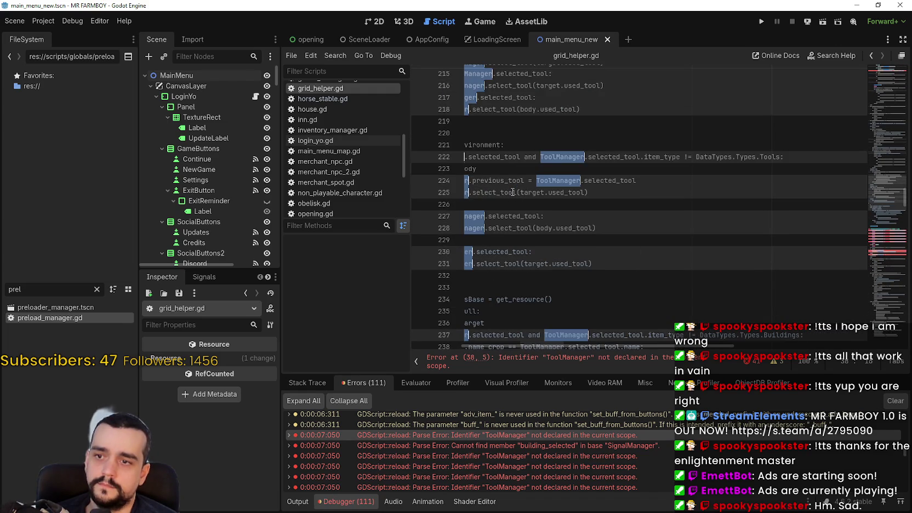
{"action": "scroll", "coordinate": [513, 192], "scroll_direction": "down", "scroll_amount": 20}
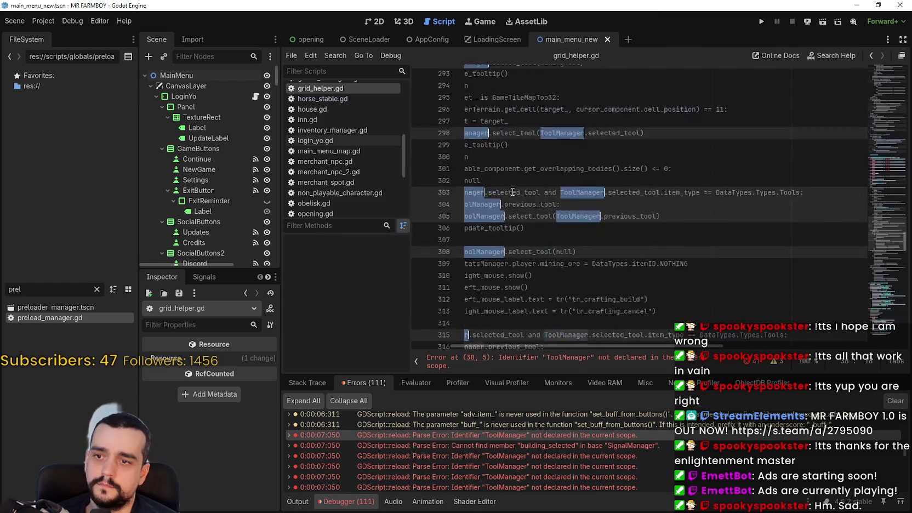
{"action": "scroll", "coordinate": [513, 192], "scroll_direction": "down", "scroll_amount": 18}
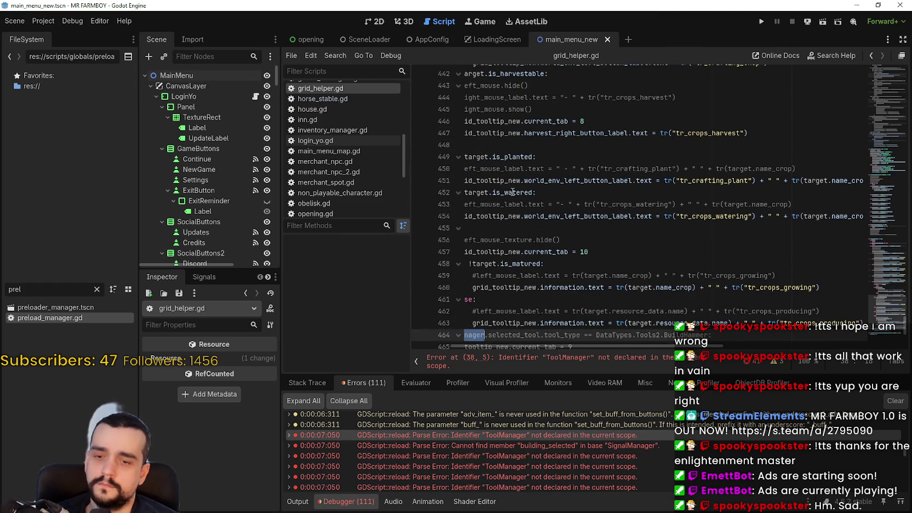
Change line 38's ToolManager to GlobalManagers.tool_manager
{"action": "key", "text": "F3"}
{"action": "type", "text": "GlobalM"}
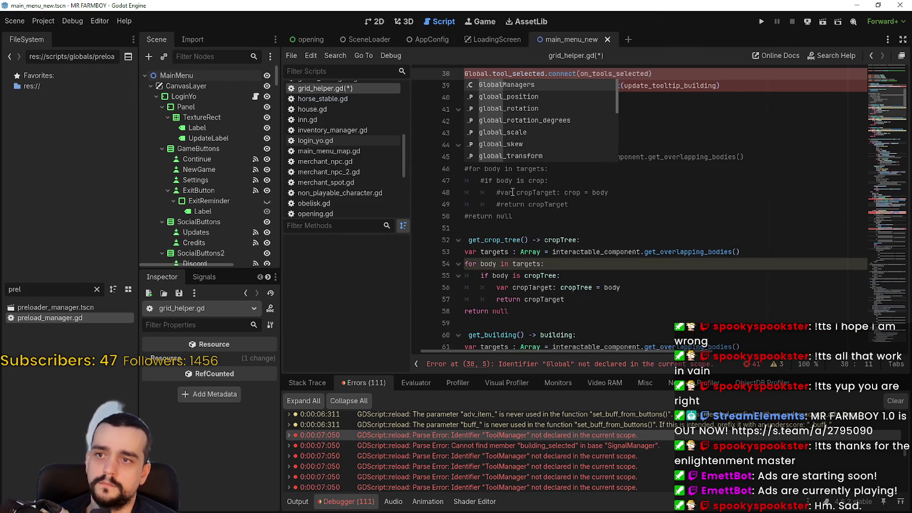
{"action": "key", "text": "Return"}
{"action": "type", "text": ".tool_"}
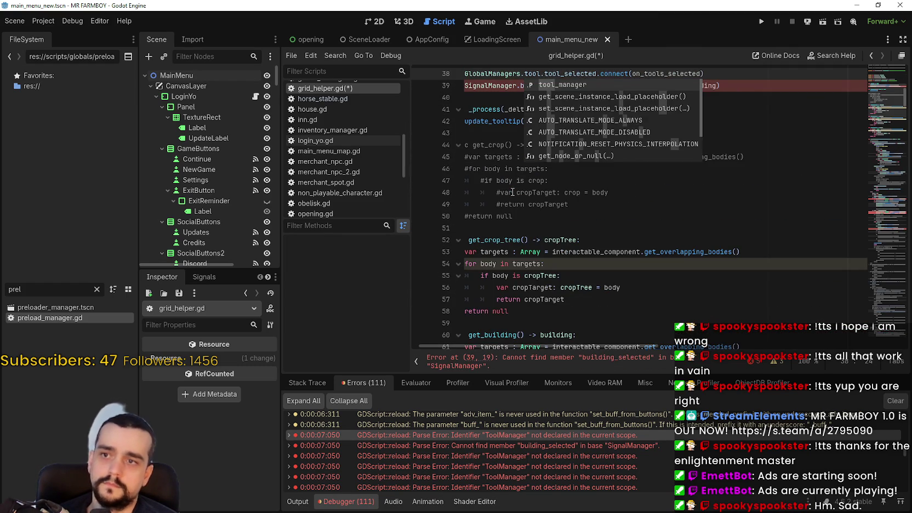
{"action": "key", "text": "Return"}
Change the SignalManager connection on line 39 to GlobalManagers.signal_manager
{"action": "left_click_drag", "start_coordinate": [532, 115], "coordinate": [390, 88]}
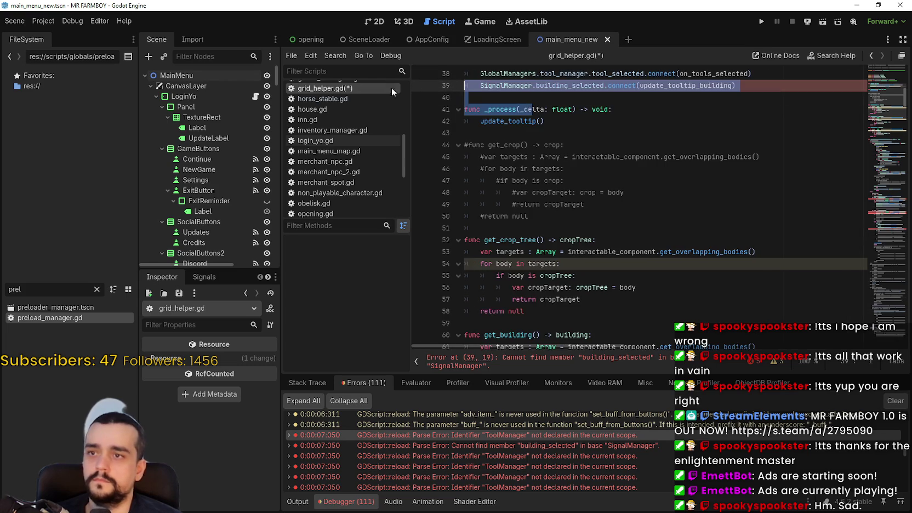
{"action": "double_click", "coordinate": [505, 85]}
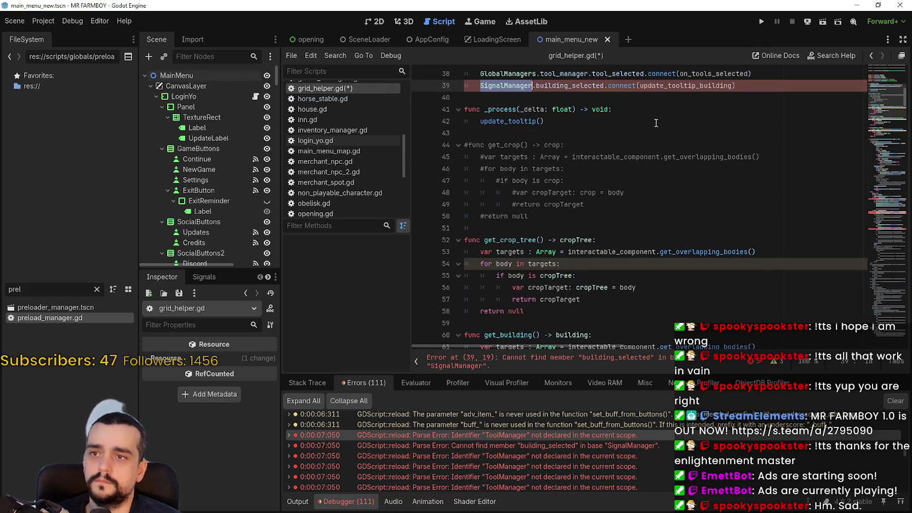
{"action": "scroll", "coordinate": [653, 126], "scroll_direction": "up", "scroll_amount": 2}
{"action": "type", "text": "Global"}
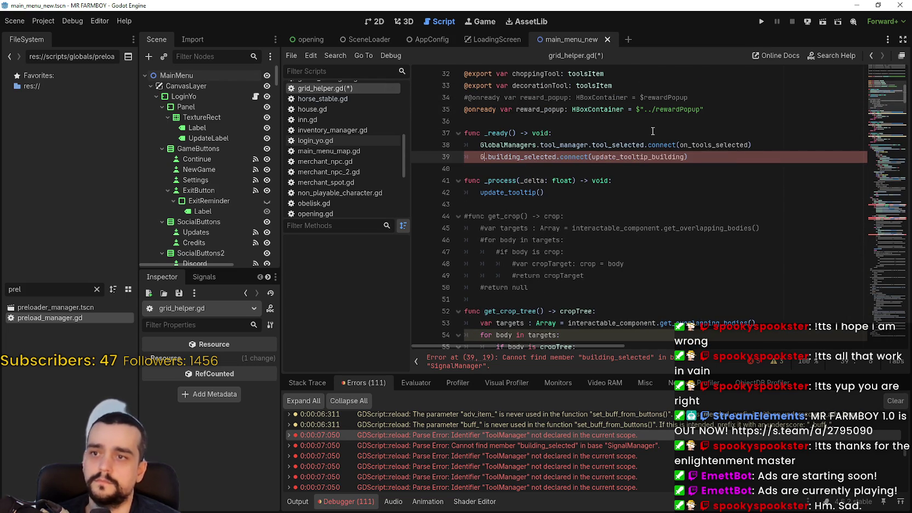
{"action": "key", "text": "Return"}
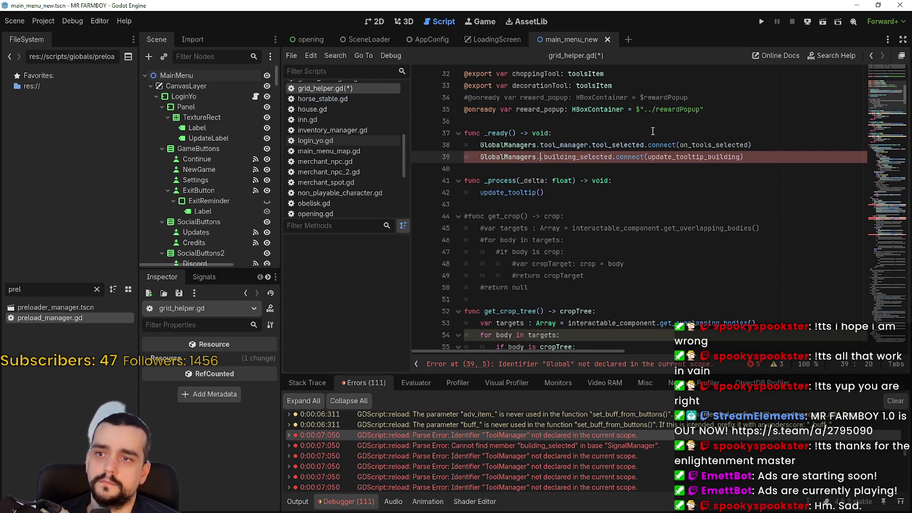
{"action": "type", "text": ".signal"}
{"action": "key", "text": "Return"}
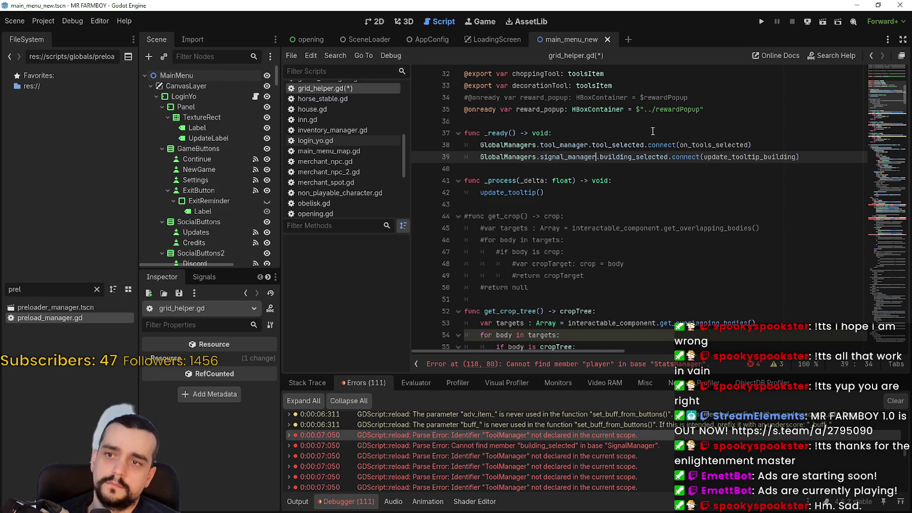
Replace every StatsManager reference with GlobalManagers.stats_manager
{"action": "scroll", "coordinate": [652, 131], "scroll_direction": "down", "scroll_amount": 20}
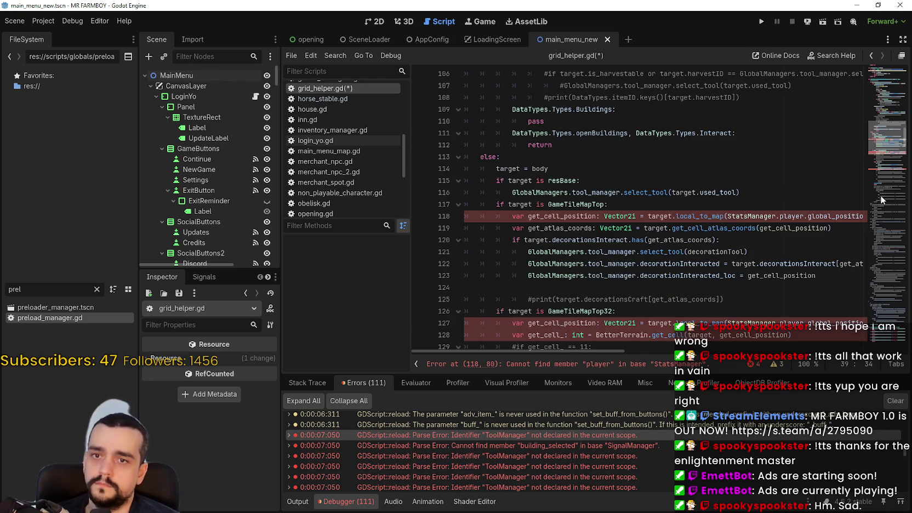
{"action": "double_click", "coordinate": [740, 215]}
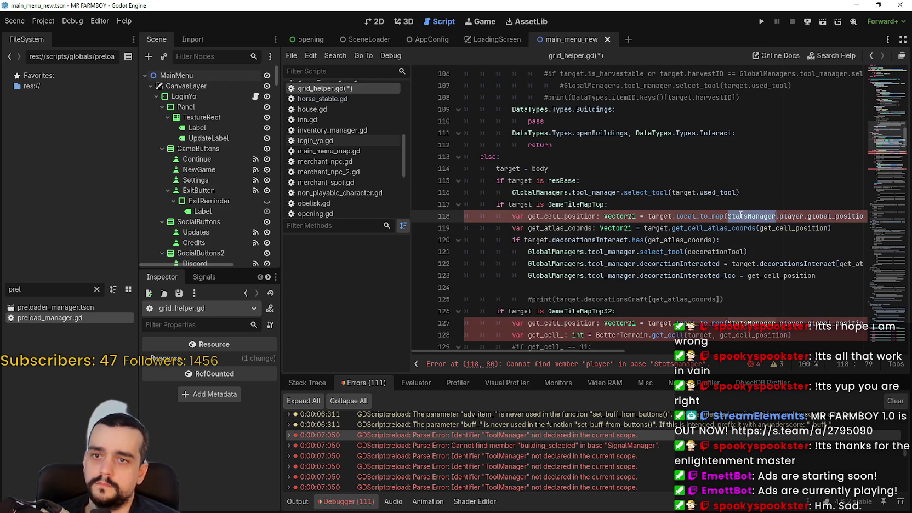
{"action": "scroll", "coordinate": [751, 165], "scroll_direction": "down", "scroll_amount": 20}
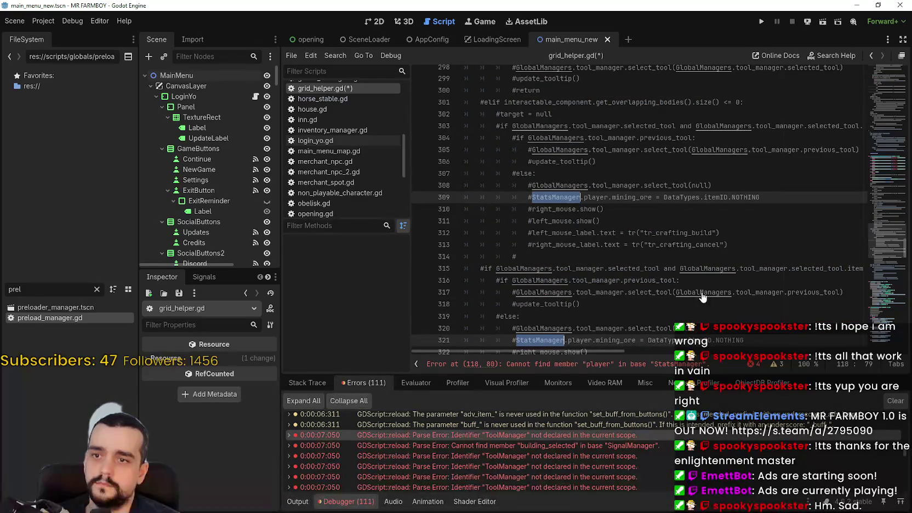
{"action": "type", "text": "GlobalManagers.stats.player.global"}
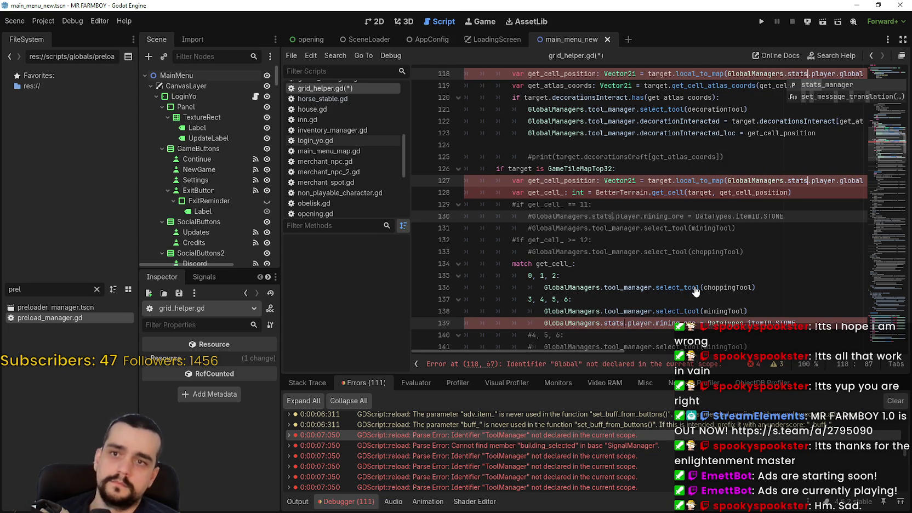
{"action": "key", "text": "Return"}
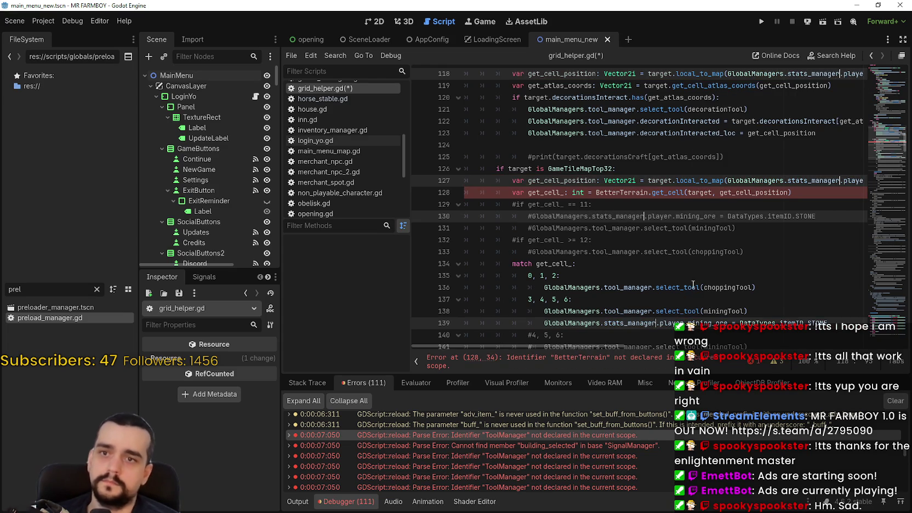
Check the BetterTerrain reference on line 128 and save grid_helper.gd
{"action": "double_click", "coordinate": [630, 194]}
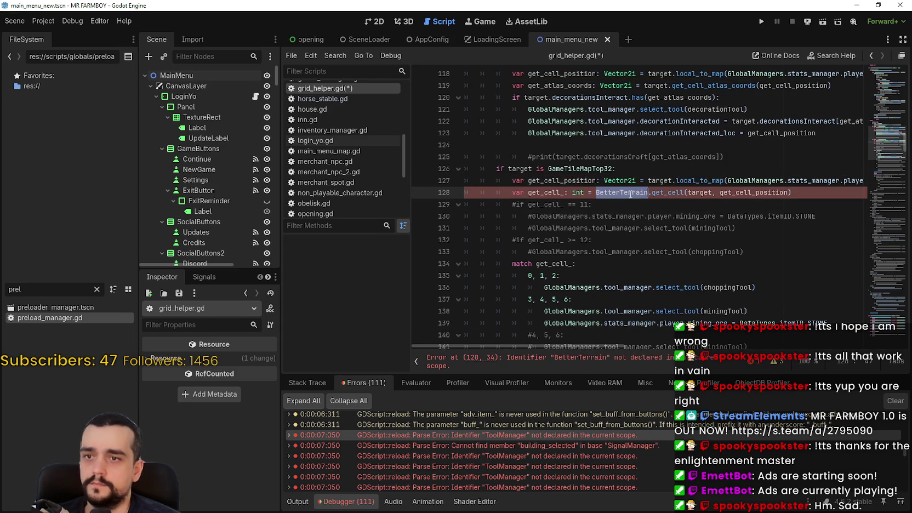
{"action": "scroll", "coordinate": [828, 223], "scroll_direction": "down", "scroll_amount": 15}
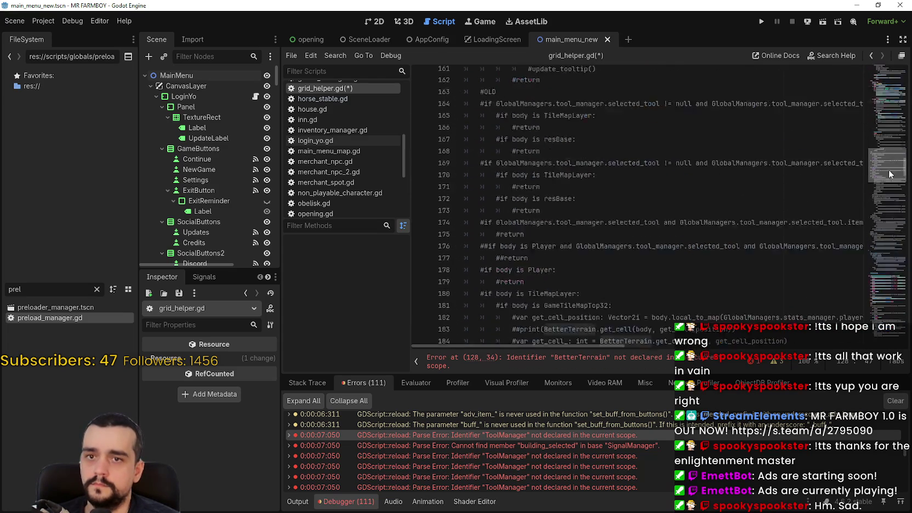
{"action": "left_click_drag", "start_coordinate": [882, 213], "coordinate": [887, 353]}
{"action": "left_click", "coordinate": [700, 275]}
{"action": "key", "text": "ctrl+s"}
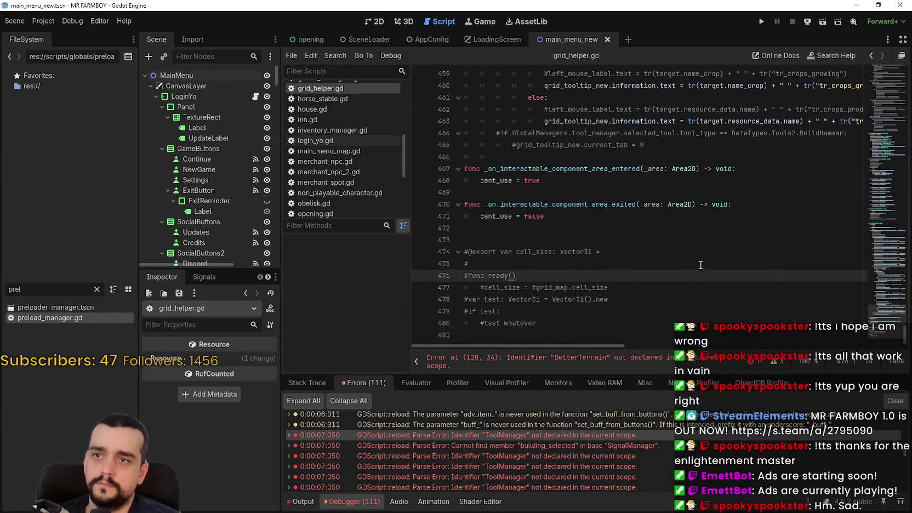
Follow the remaining ToolManager error, then open villager_npc.gd at the GameManager.markets errors
{"action": "scroll", "coordinate": [897, 455], "scroll_direction": "down", "scroll_amount": 1}
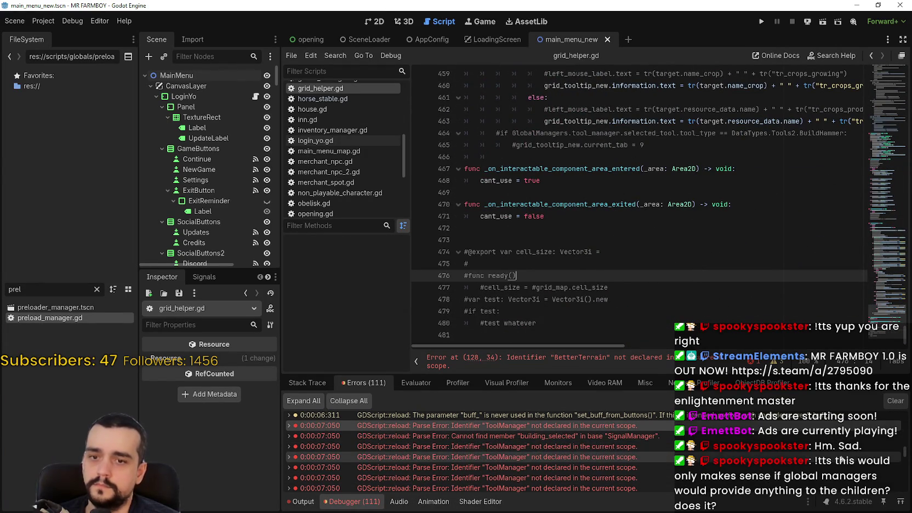
{"action": "scroll", "coordinate": [908, 455], "scroll_direction": "down", "scroll_amount": 3}
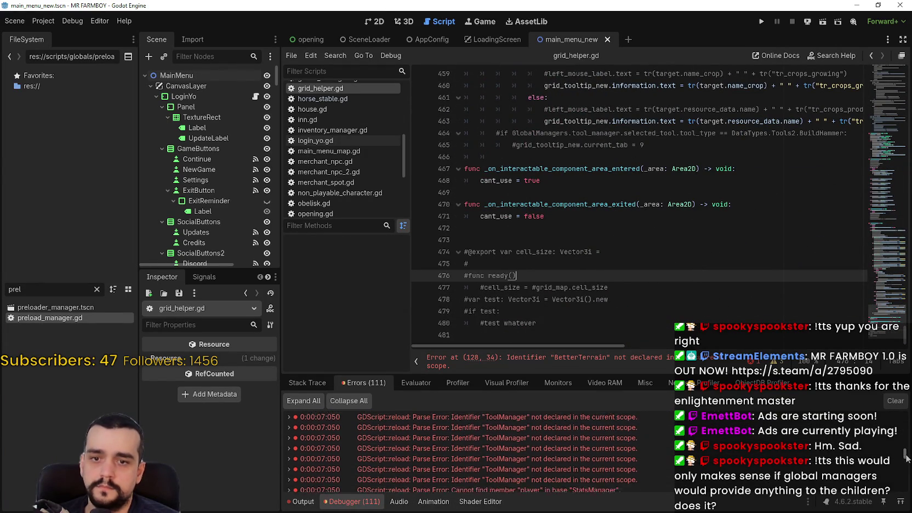
{"action": "left_click", "coordinate": [728, 444]}
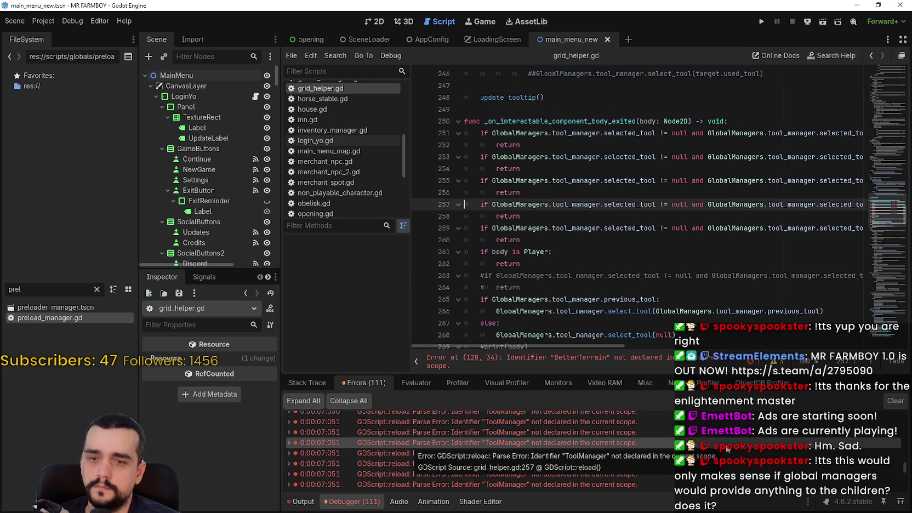
{"action": "scroll", "coordinate": [728, 448], "scroll_direction": "down", "scroll_amount": 1}
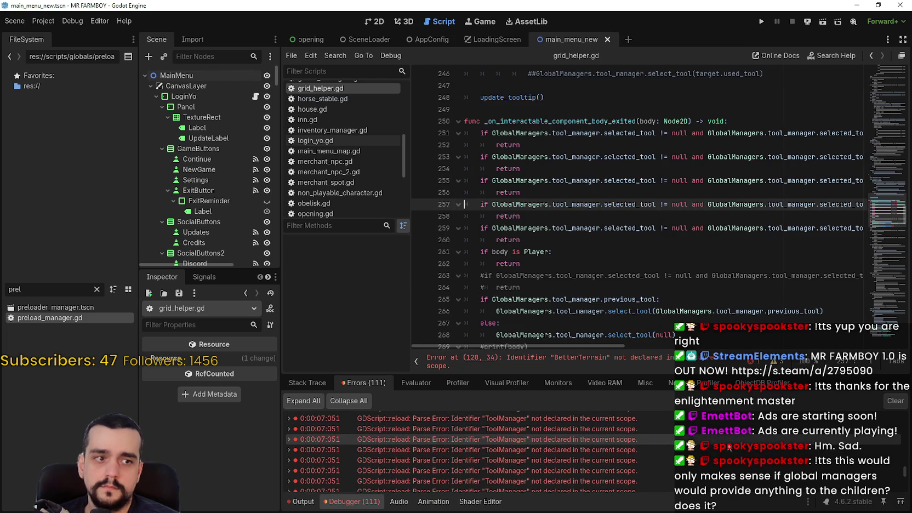
{"action": "scroll", "coordinate": [729, 447], "scroll_direction": "down", "scroll_amount": 5}
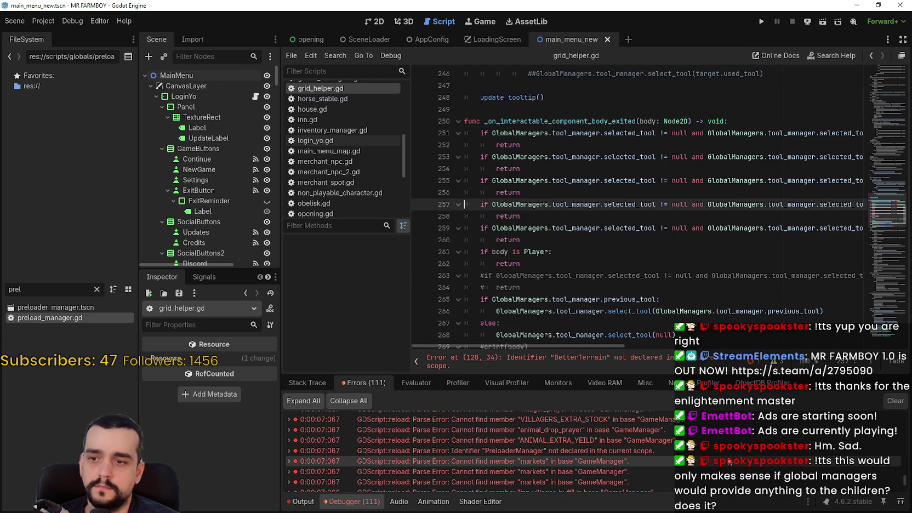
{"action": "left_click", "coordinate": [729, 459]}
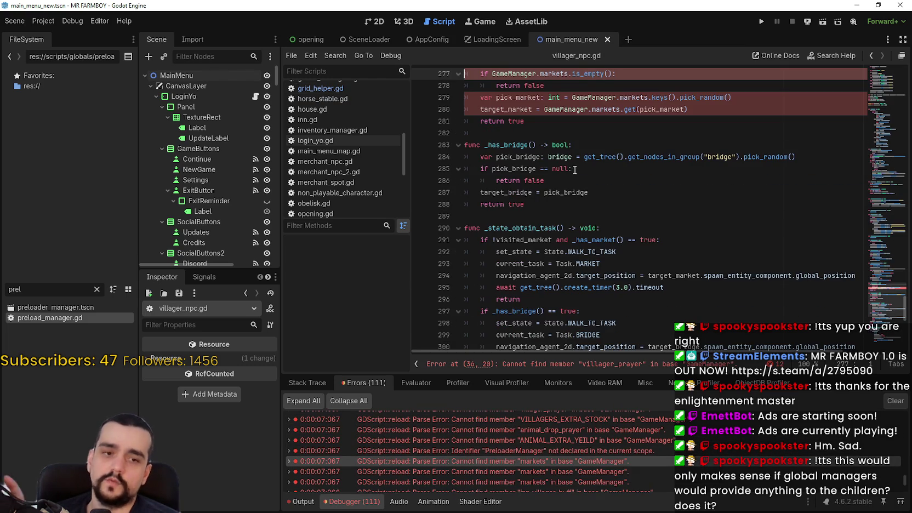
Leave villager_npc.gd at line 278 and open main_menu_map.gd from the Scripts list
{"action": "left_click", "coordinate": [730, 461]}
{"action": "left_click", "coordinate": [576, 189]}
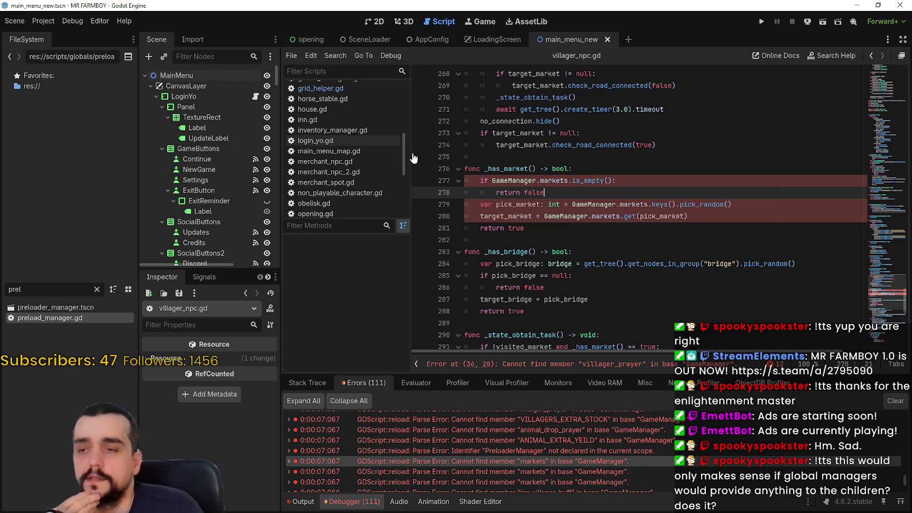
{"action": "left_click", "coordinate": [354, 153]}
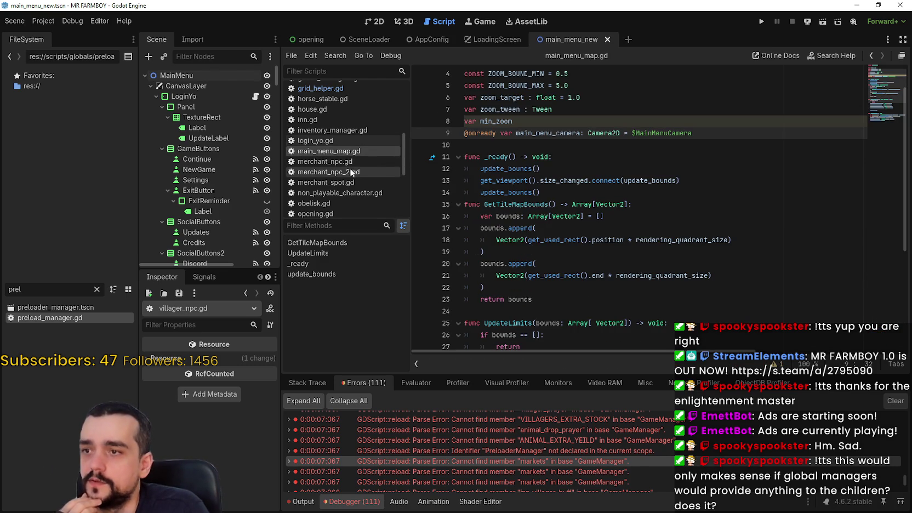
Open login_yo.gd and select lines 8–16 of _init, where each GlobalManagers sub-manager is created
{"action": "scroll", "coordinate": [351, 142], "scroll_direction": "up", "scroll_amount": 10}
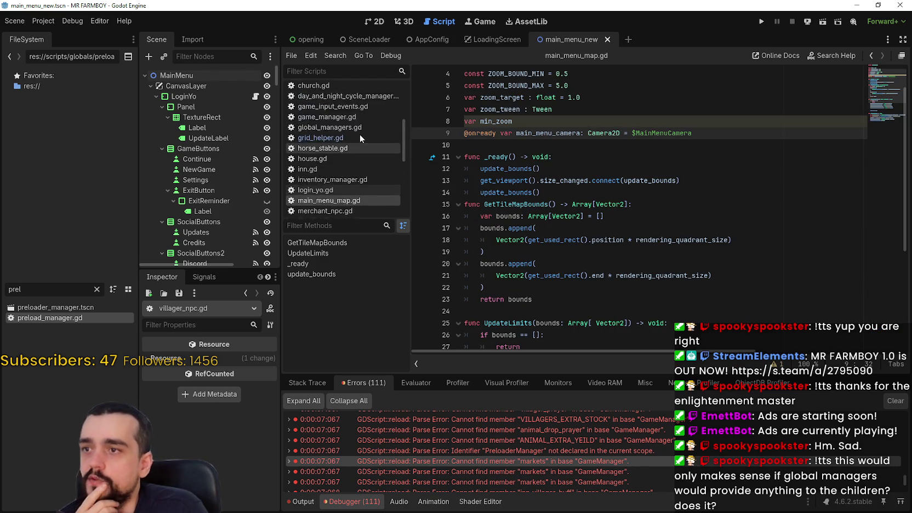
{"action": "scroll", "coordinate": [365, 147], "scroll_direction": "down", "scroll_amount": 10}
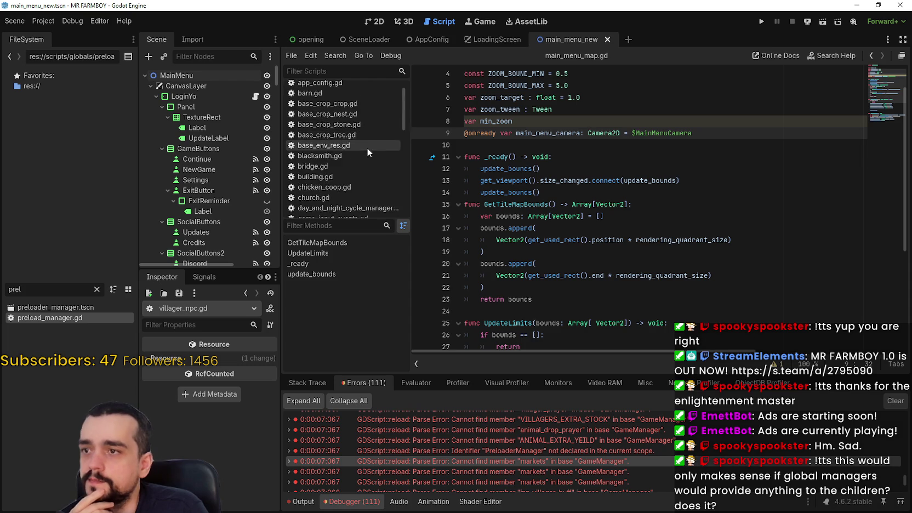
{"action": "scroll", "coordinate": [362, 148], "scroll_direction": "down", "scroll_amount": 2}
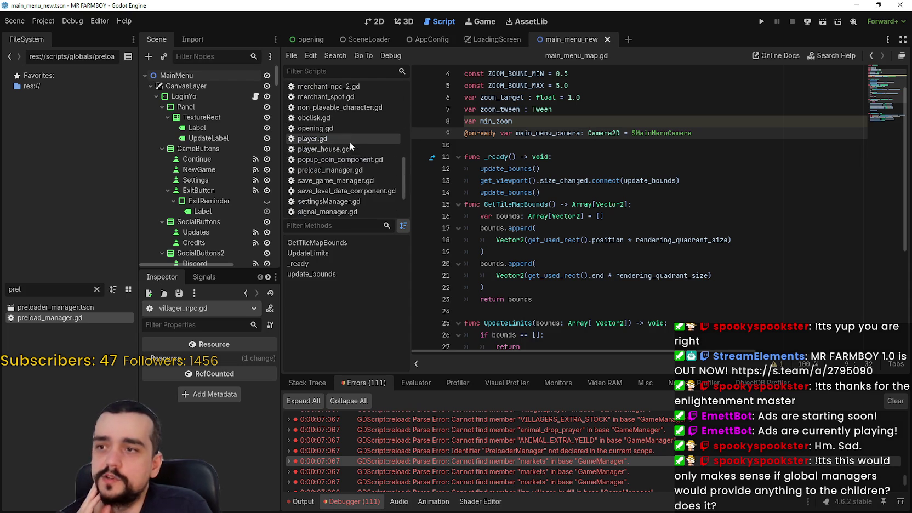
{"action": "scroll", "coordinate": [351, 153], "scroll_direction": "down", "scroll_amount": 3}
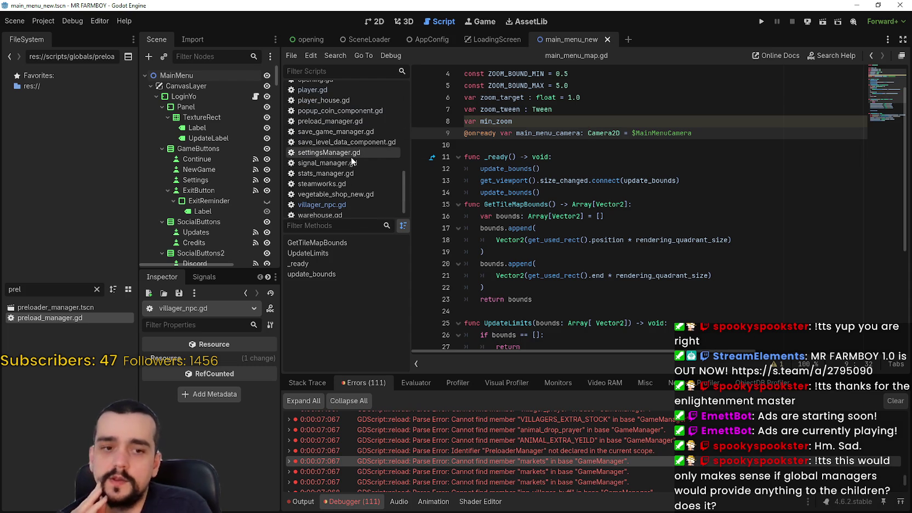
{"action": "scroll", "coordinate": [351, 161], "scroll_direction": "up", "scroll_amount": 2}
{"action": "scroll", "coordinate": [356, 190], "scroll_direction": "up", "scroll_amount": 3}
{"action": "scroll", "coordinate": [352, 191], "scroll_direction": "up", "scroll_amount": 3}
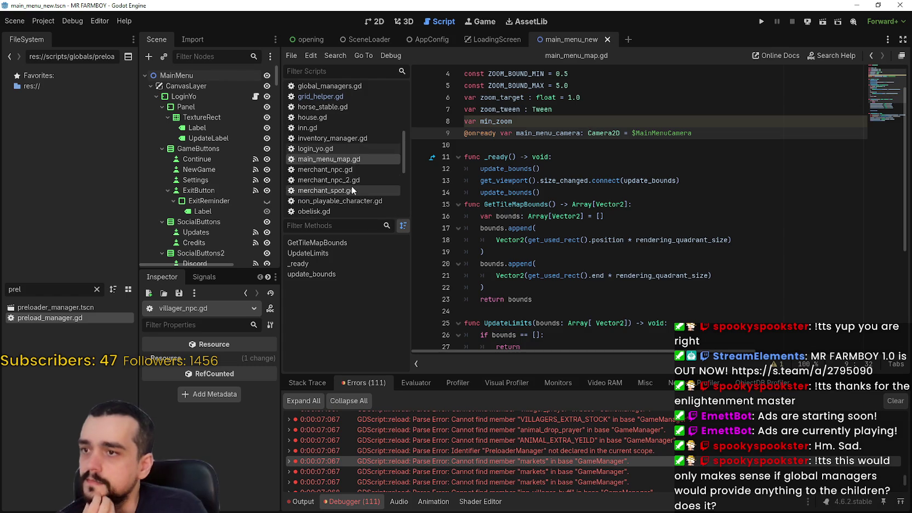
{"action": "left_click", "coordinate": [339, 150]}
{"action": "mouse_move", "coordinate": [686, 252]}
{"action": "left_mouse_down"}
{"action": "mouse_move", "coordinate": [549, 181]}
{"action": "mouse_move", "coordinate": [465, 157]}
{"action": "left_mouse_up"}
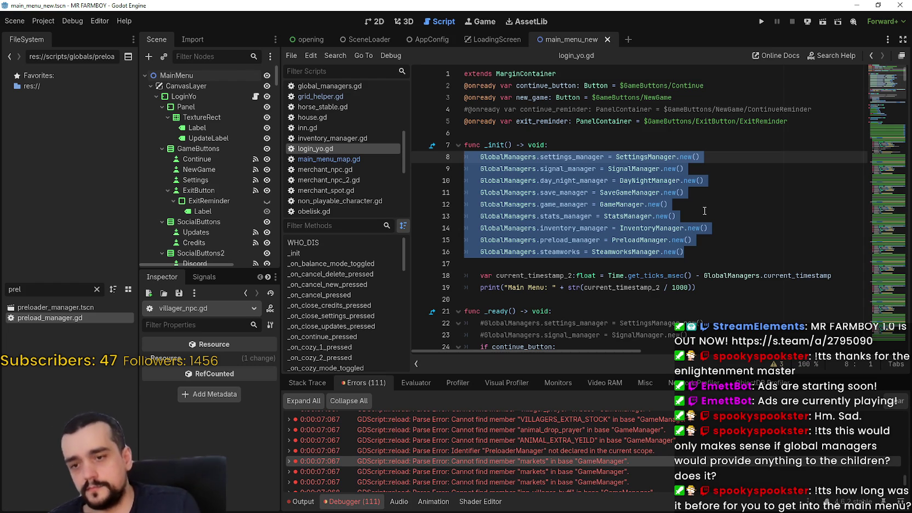
{"action": "scroll", "coordinate": [580, 458], "scroll_direction": "down", "scroll_amount": 2}
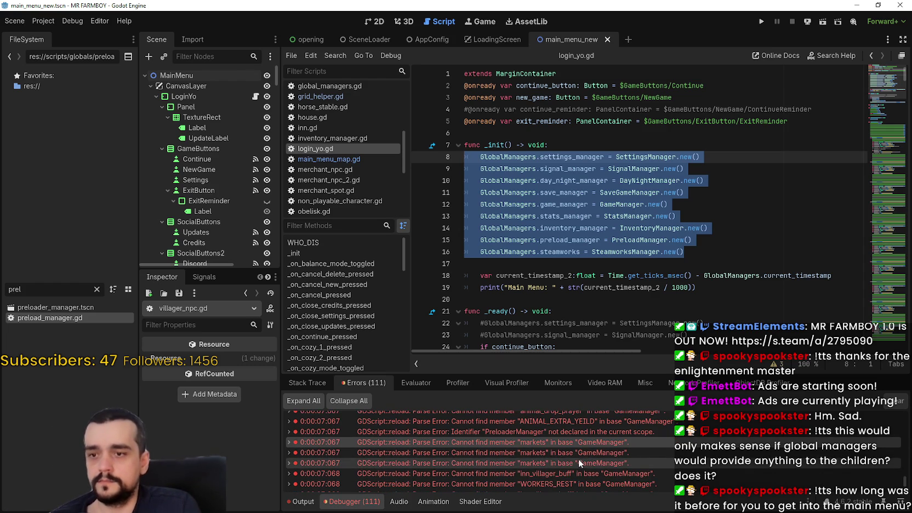
Jump to the markets parse error in villager_npc.gd and select GameManager on line 277
{"action": "scroll", "coordinate": [661, 480], "scroll_direction": "up", "scroll_amount": 2}
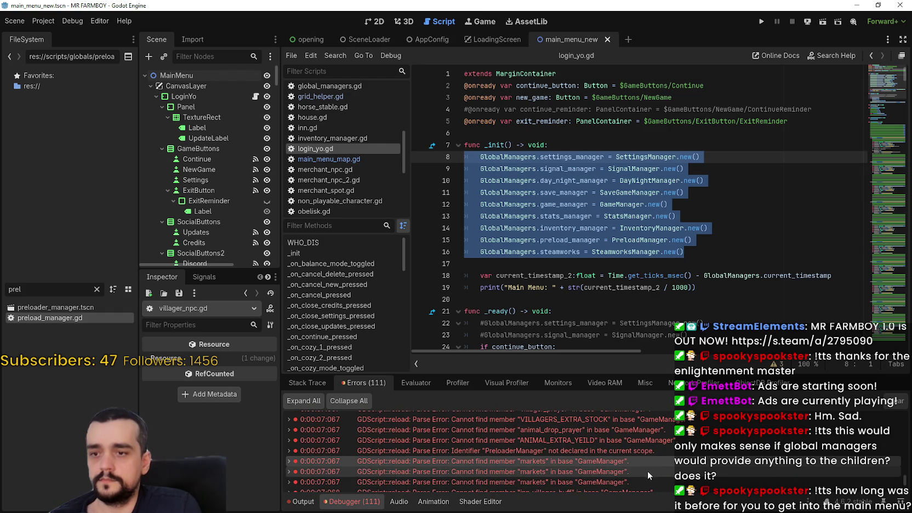
{"action": "left_click", "coordinate": [640, 461]}
{"action": "double_click", "coordinate": [535, 203]}
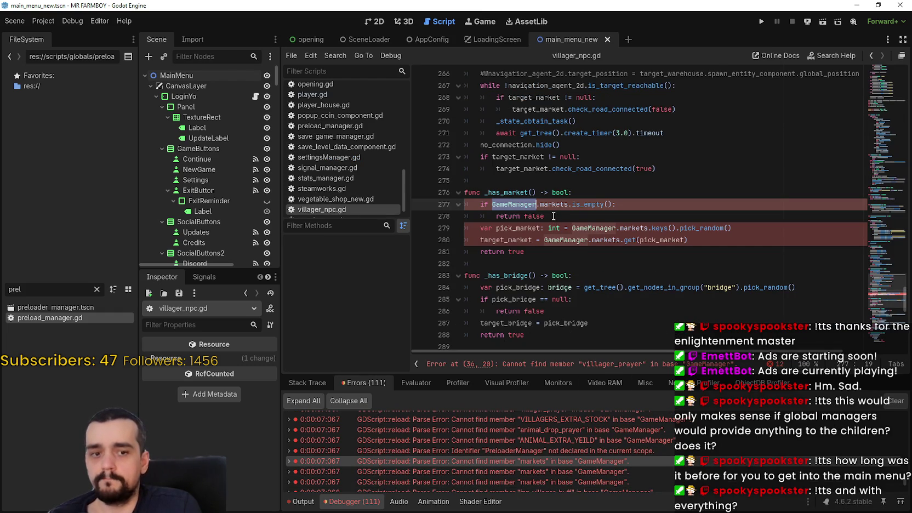
Select the Main Menu load time 9.173 in the output log
{"action": "left_click", "coordinate": [307, 383]}
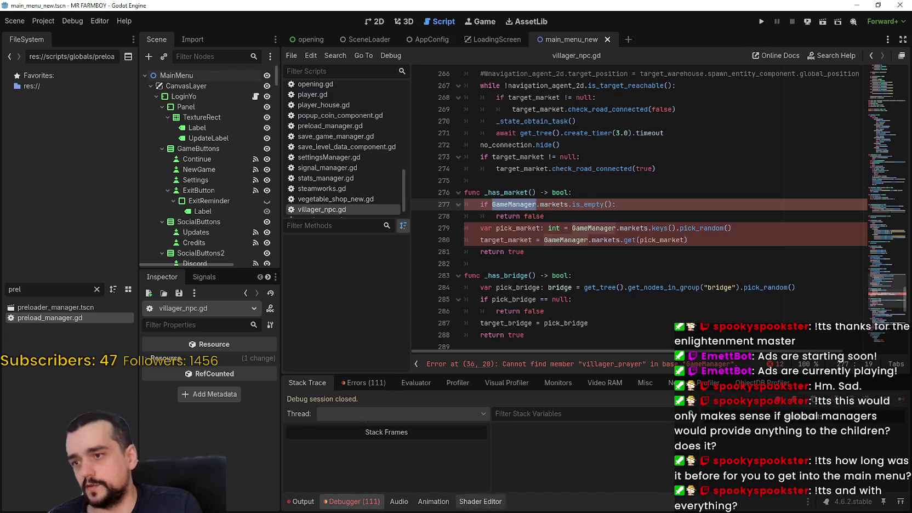
{"action": "left_click", "coordinate": [300, 501]}
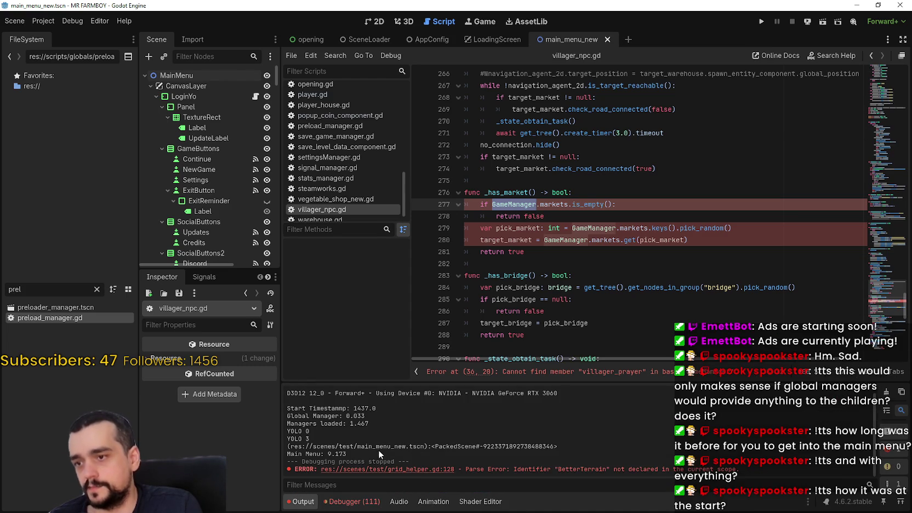
{"action": "left_click_drag", "start_coordinate": [346, 454], "coordinate": [327, 454]}
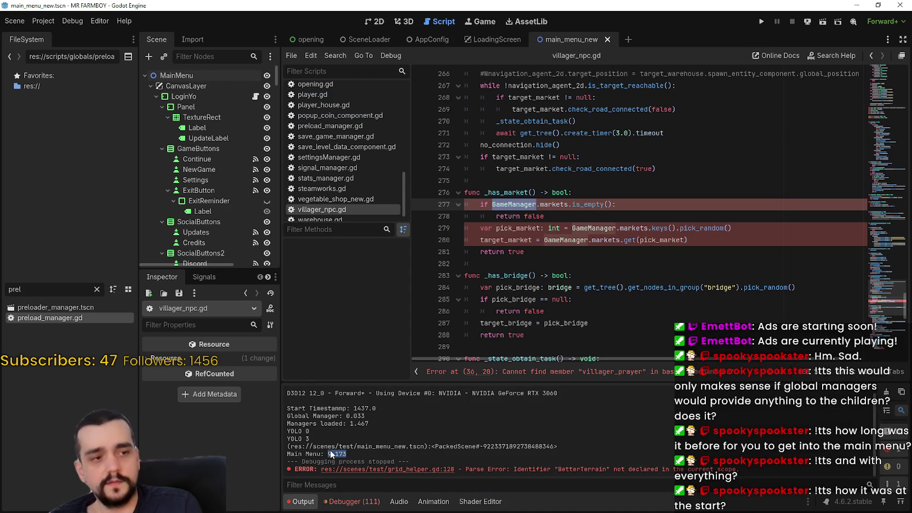
{"action": "left_click", "coordinate": [357, 501]}
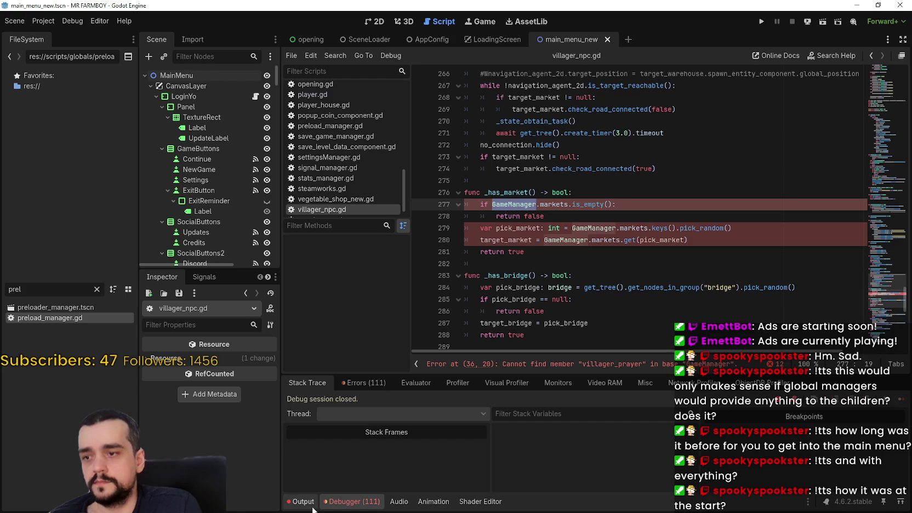
{"action": "left_click", "coordinate": [301, 501]}
{"action": "left_click_drag", "start_coordinate": [335, 454], "coordinate": [327, 455]}
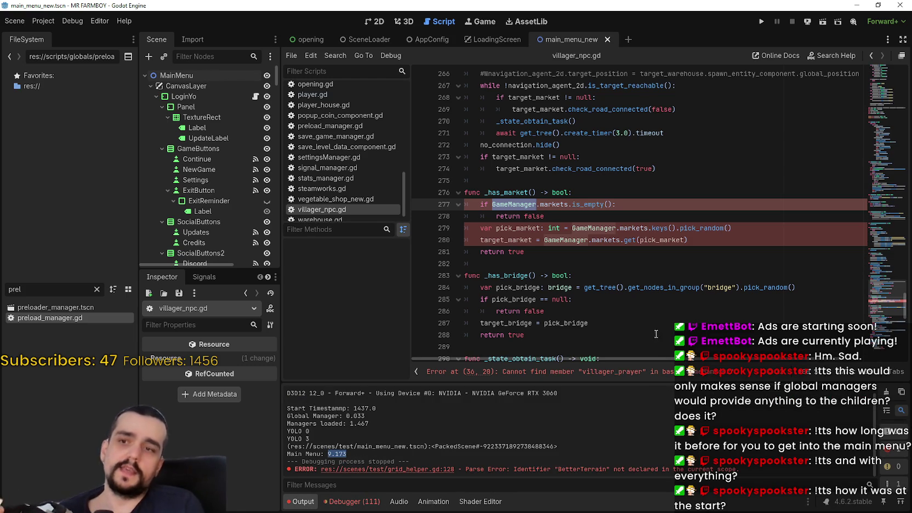
Inspect the GameManager references on lines 278–279, then go to login_yo.gd
{"action": "left_click", "coordinate": [608, 239]}
{"action": "double_click", "coordinate": [593, 221]}
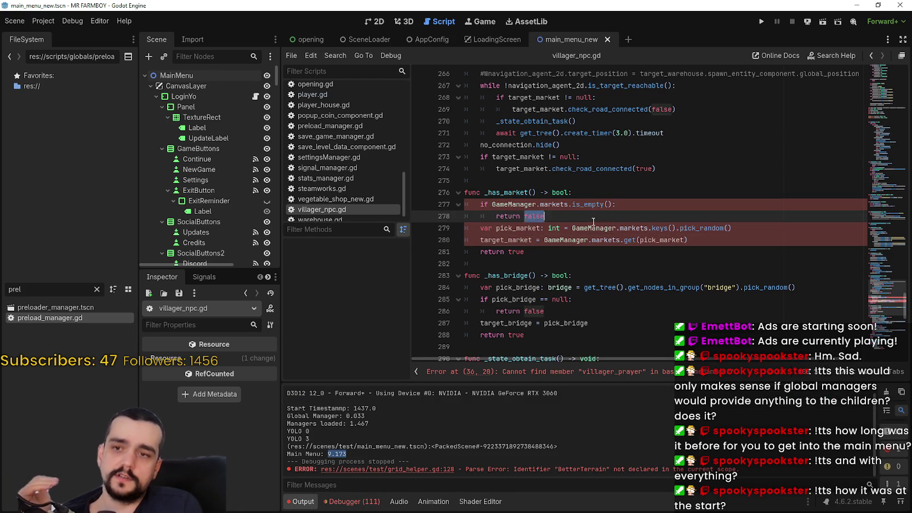
{"action": "left_click", "coordinate": [595, 222]}
{"action": "left_click", "coordinate": [589, 228]}
{"action": "mouse_move", "coordinate": [589, 228]}
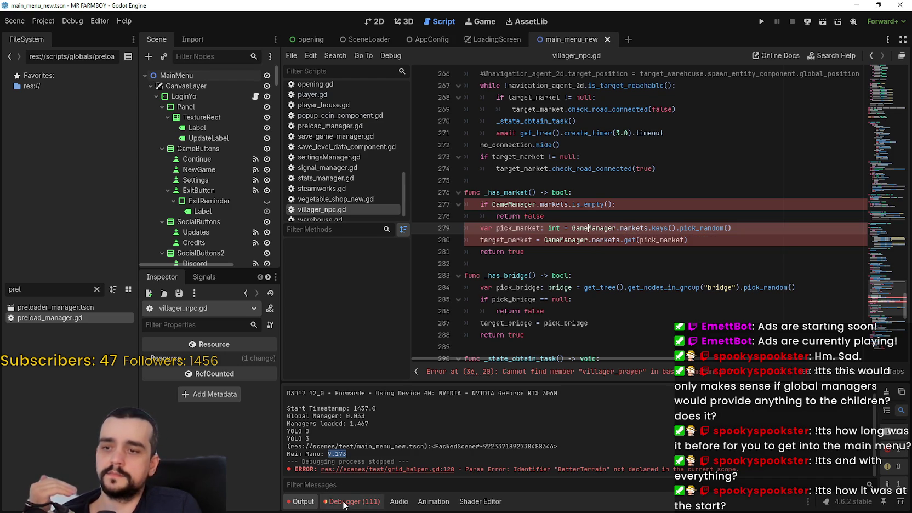
{"action": "scroll", "coordinate": [394, 166], "scroll_direction": "up", "scroll_amount": 5}
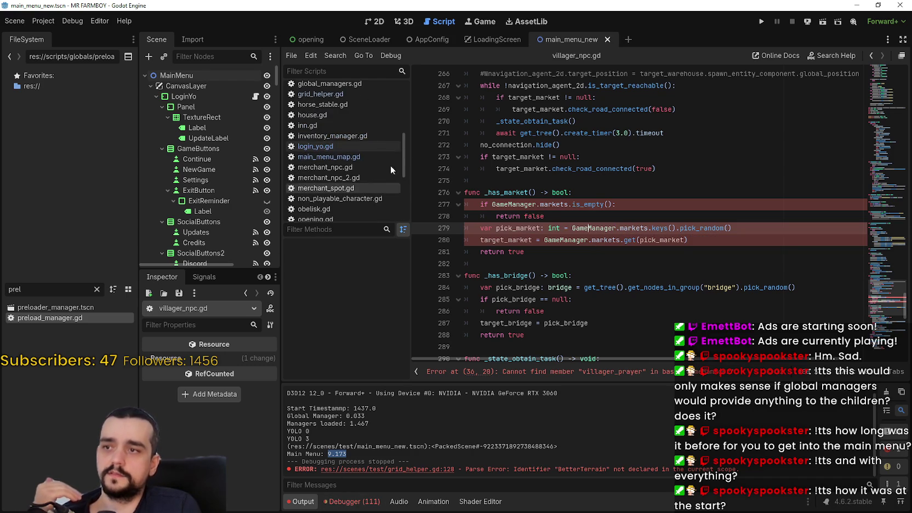
{"action": "left_click", "coordinate": [330, 146]}
Select lines 8–16 of login_yo.gd's _init, the nine GlobalManagers sub-manager assignments
{"action": "left_click", "coordinate": [699, 157]}
{"action": "left_click_drag", "start_coordinate": [699, 157], "coordinate": [481, 157]}
{"action": "mouse_move", "coordinate": [682, 169]}
{"action": "left_mouse_down"}
{"action": "mouse_move", "coordinate": [481, 168]}
{"action": "mouse_move", "coordinate": [480, 157]}
{"action": "mouse_move", "coordinate": [463, 171]}
{"action": "mouse_move", "coordinate": [426, 173]}
{"action": "mouse_move", "coordinate": [489, 171]}
{"action": "left_mouse_up"}
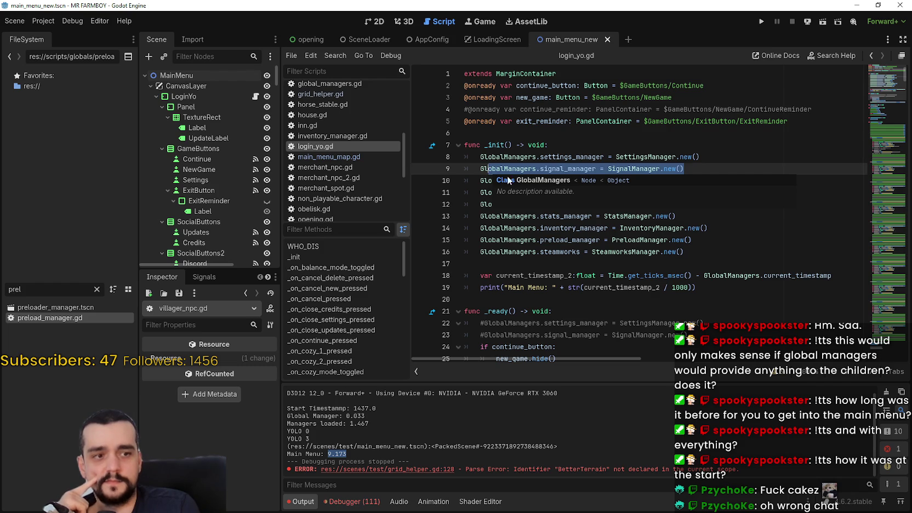
{"action": "left_click", "coordinate": [723, 158]}
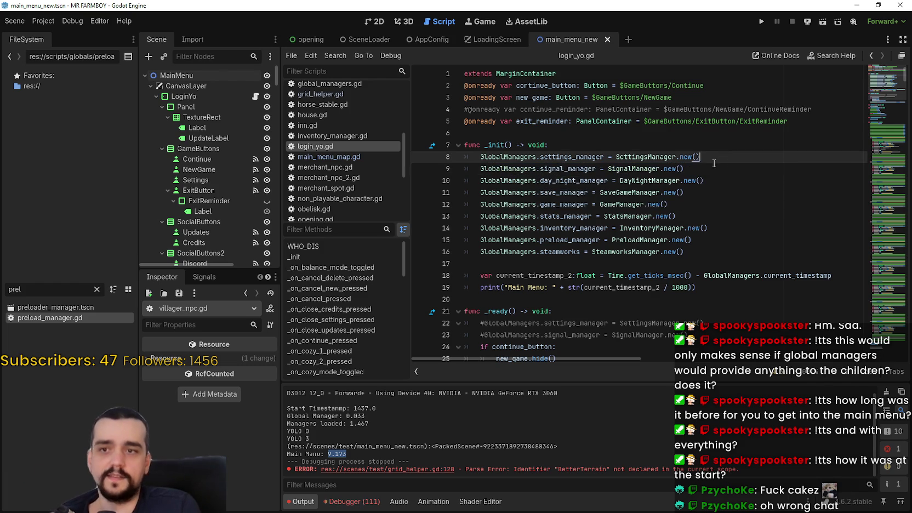
{"action": "mouse_move", "coordinate": [702, 252]}
{"action": "left_mouse_down"}
{"action": "mouse_move", "coordinate": [603, 213]}
{"action": "mouse_move", "coordinate": [520, 165]}
{"action": "mouse_move", "coordinate": [466, 157]}
{"action": "left_mouse_up"}
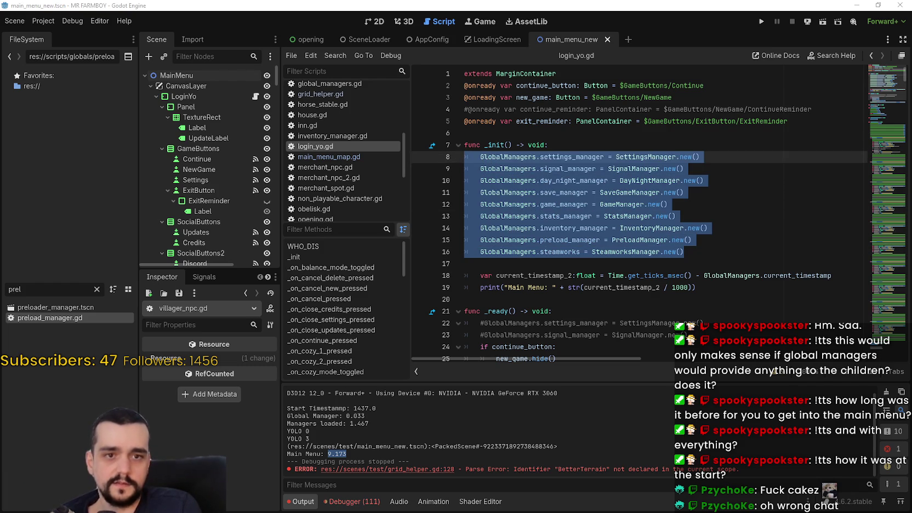
Multiply 1.2 by 9 in Calculator to get 10.8 and move the window aside
{"action": "type", "text": "1"}
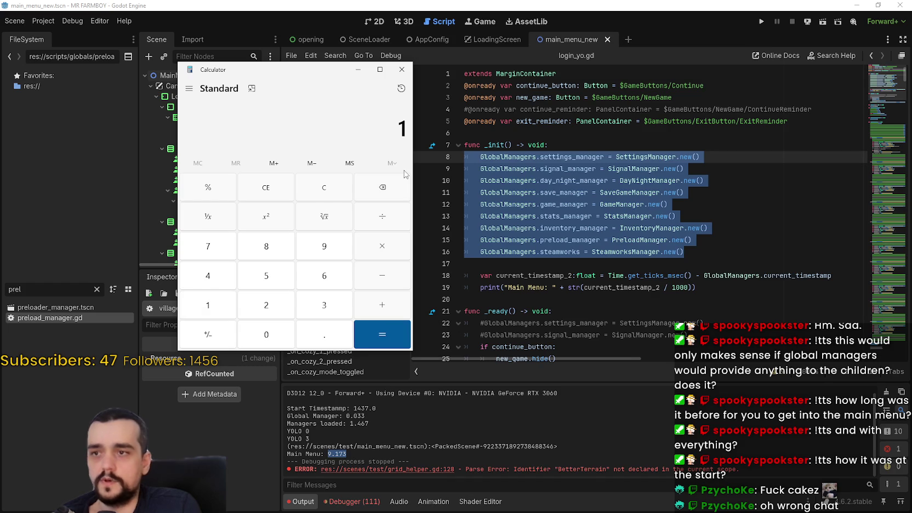
{"action": "type", "text": ".2"}
{"action": "left_click", "coordinate": [386, 254]}
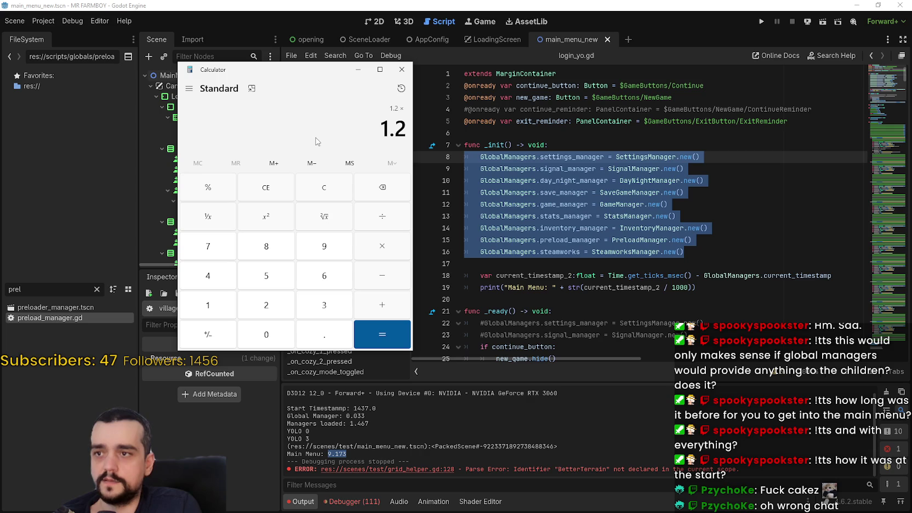
{"action": "type", "text": "9"}
{"action": "left_click", "coordinate": [372, 334]}
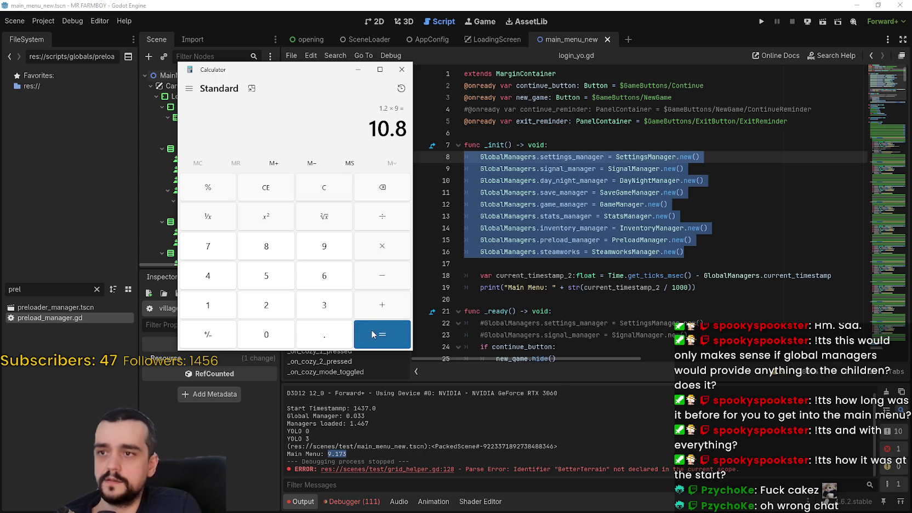
{"action": "mouse_move", "coordinate": [301, 71]}
{"action": "left_mouse_down"}
{"action": "mouse_move", "coordinate": [578, 52]}
{"action": "mouse_move", "coordinate": [230, 322]}
{"action": "mouse_move", "coordinate": [200, 404]}
{"action": "left_mouse_up"}
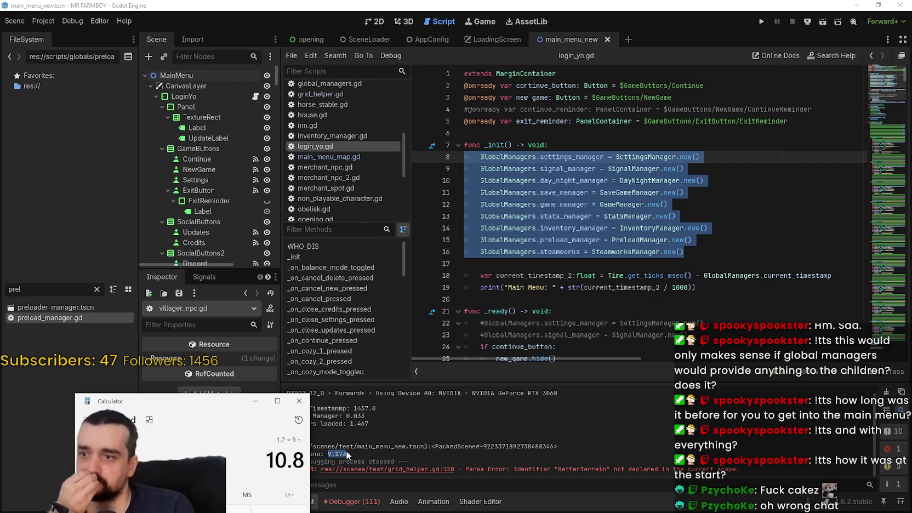
Back in login_yo.gd, select the settings manager assignment on line 8
{"action": "left_click", "coordinate": [582, 173]}
{"action": "left_click", "coordinate": [434, 166]}
{"action": "left_click_drag", "start_coordinate": [435, 167], "coordinate": [433, 156]}
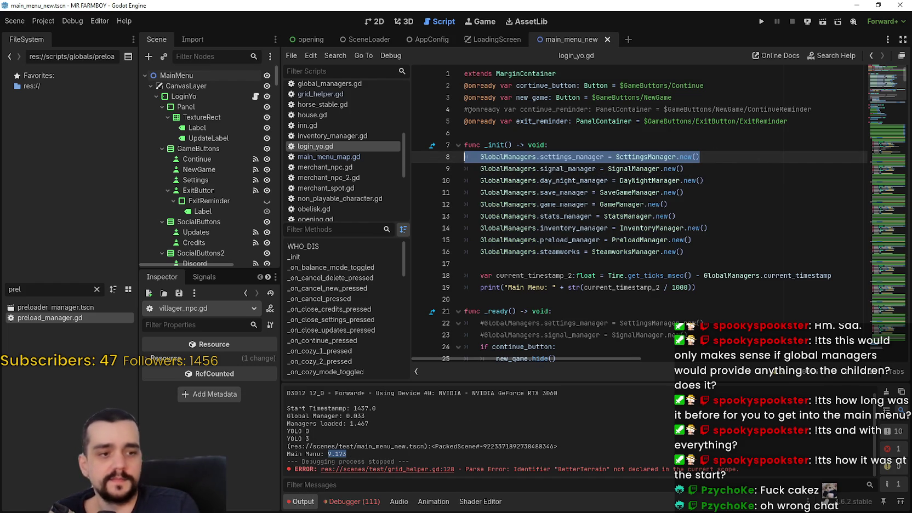
Glance at the calculator result, then place the caret on line 17 of login_yo.gd
{"action": "key", "text": "alt+Tab"}
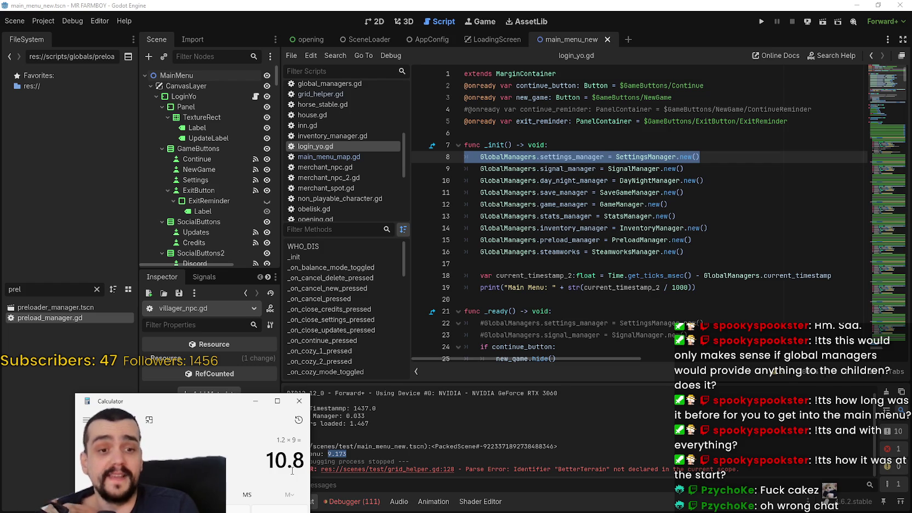
{"action": "key", "text": "alt+Tab"}
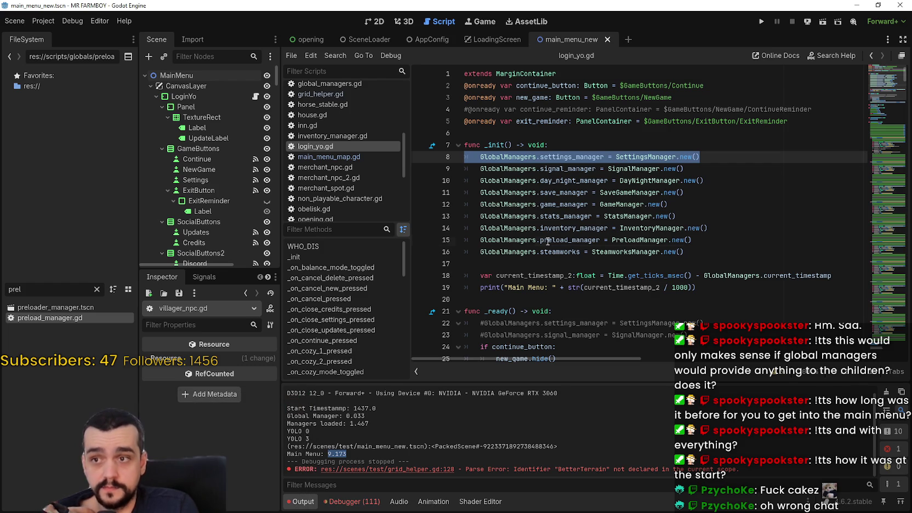
{"action": "left_click", "coordinate": [549, 239]}
{"action": "left_click", "coordinate": [547, 261]}
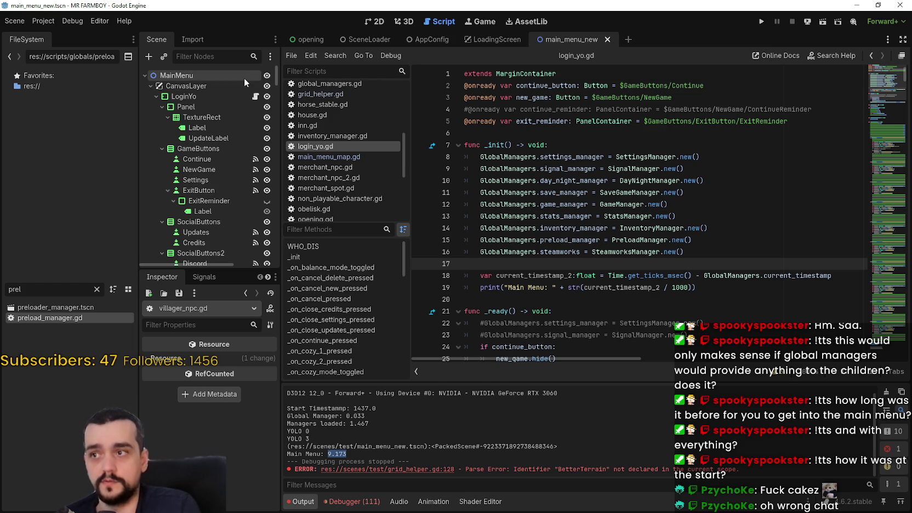
{"action": "scroll", "coordinate": [345, 148], "scroll_direction": "down", "scroll_amount": 2}
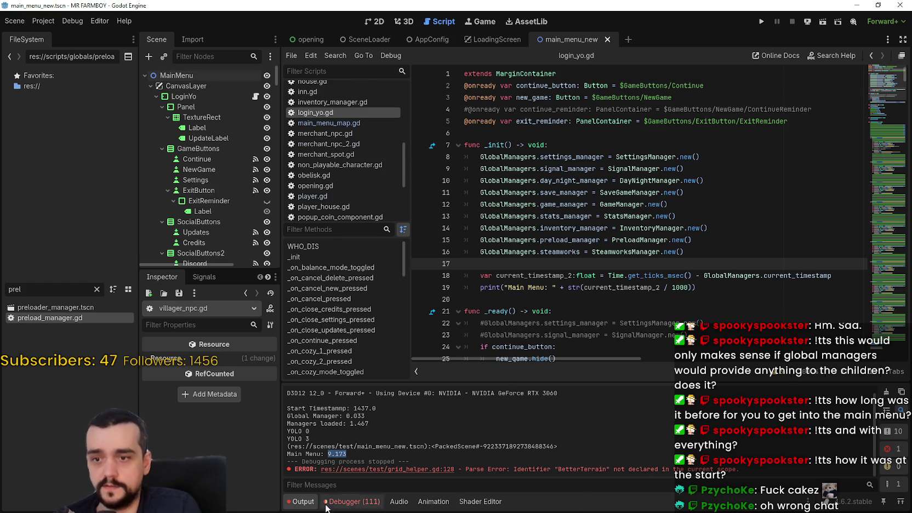
Reopen the parse errors and jump to the GameManager reference on line 277 of villager_npc.gd
{"action": "left_click", "coordinate": [353, 501]}
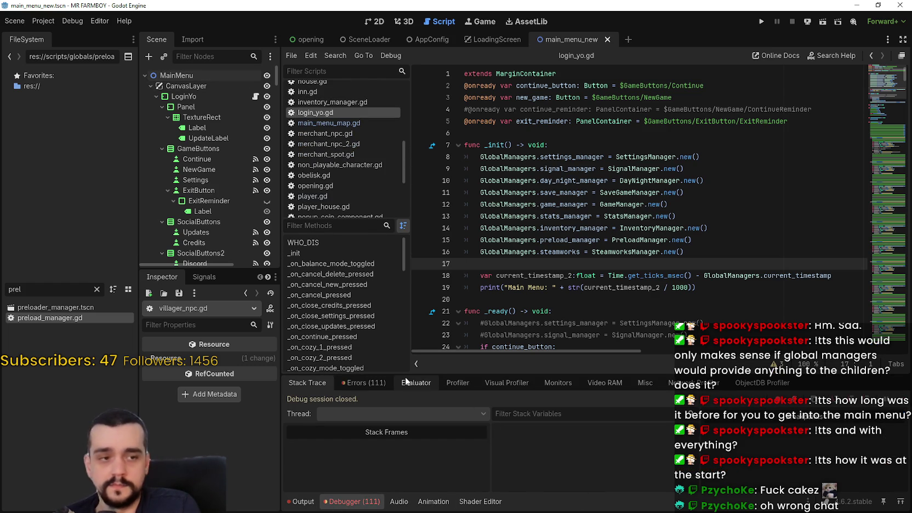
{"action": "left_click", "coordinate": [384, 383]}
{"action": "double_click", "coordinate": [577, 462]}
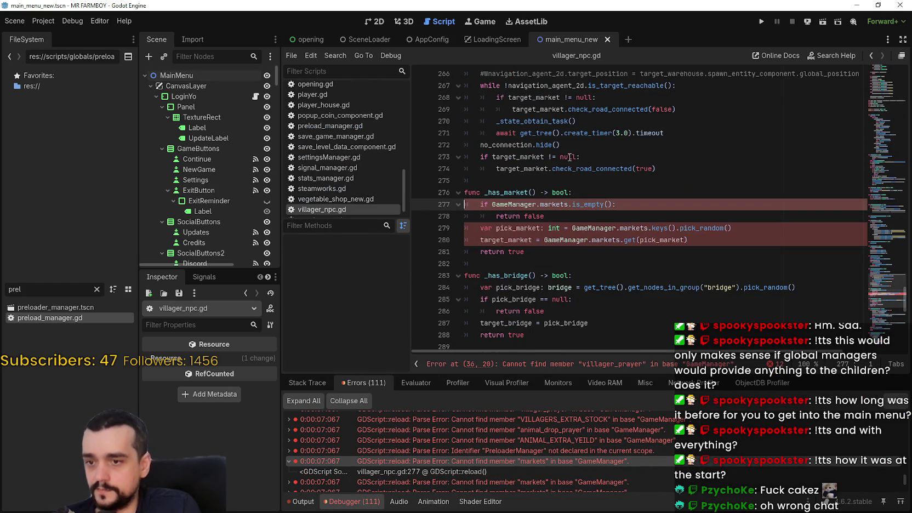
{"action": "double_click", "coordinate": [510, 205]}
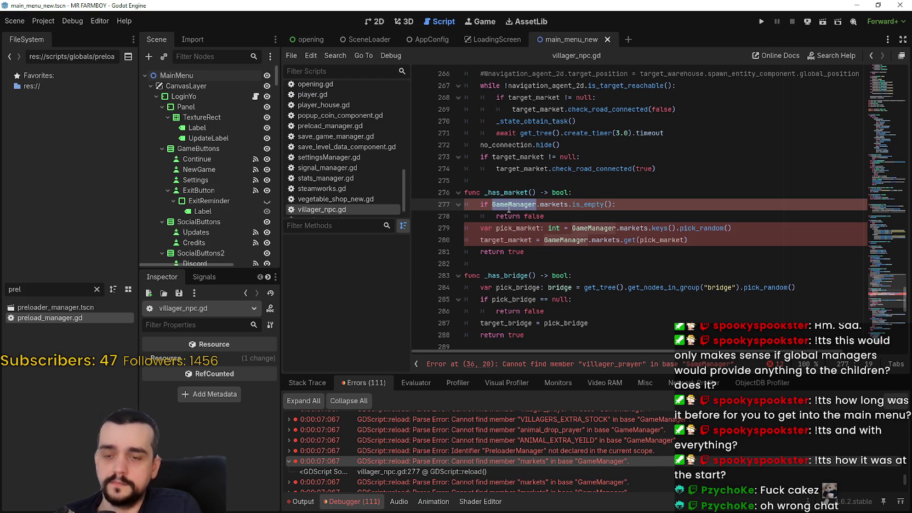
{"action": "scroll", "coordinate": [602, 219], "scroll_direction": "down", "scroll_amount": 5}
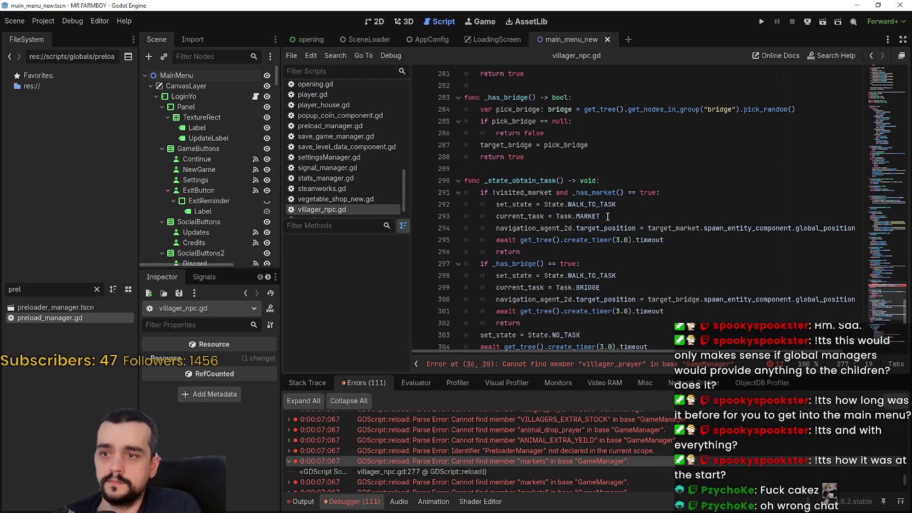
{"action": "left_click_drag", "start_coordinate": [884, 261], "coordinate": [888, 345]}
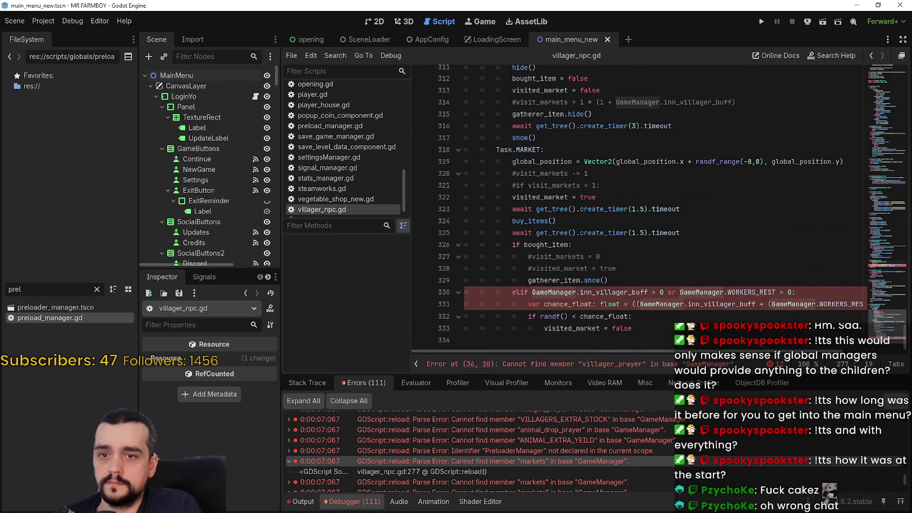
{"action": "scroll", "coordinate": [587, 235], "scroll_direction": "up", "scroll_amount": 15}
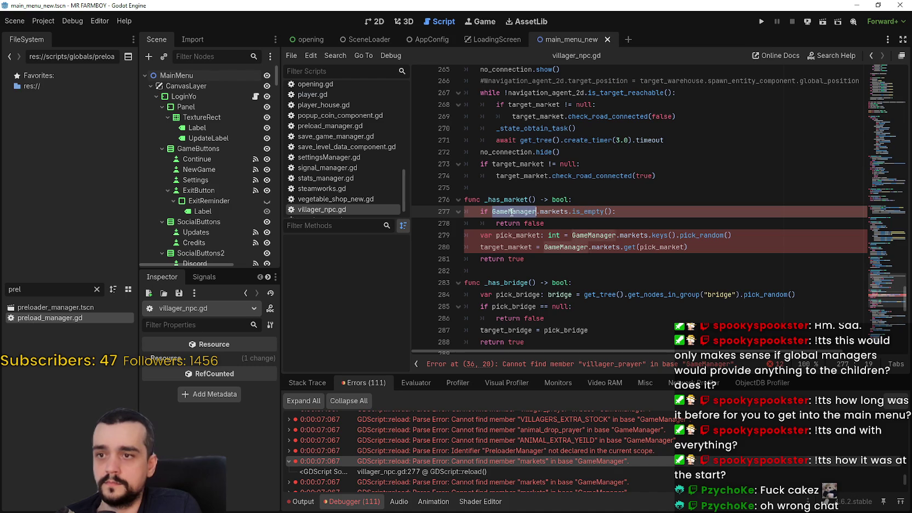
Replace the selected GameManager occurrences with GlobalManagers.game_manager
{"action": "double_click", "coordinate": [586, 235]}
{"action": "key", "text": "ctrl+d"}
{"action": "key", "text": "ctrl+d"}
{"action": "key", "text": "ctrl+d"}
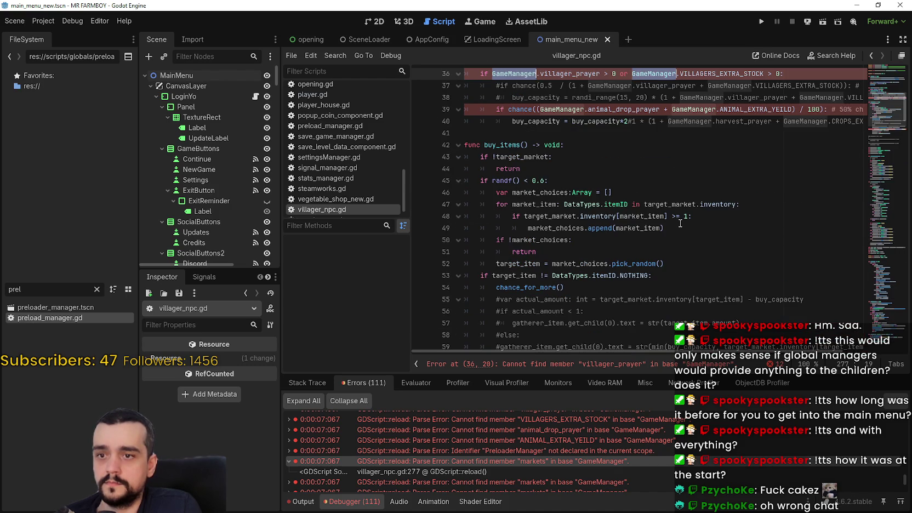
{"action": "key", "text": "ctrl+d"}
{"action": "key", "text": "ctrl+d"}
{"action": "key", "text": "ctrl+d"}
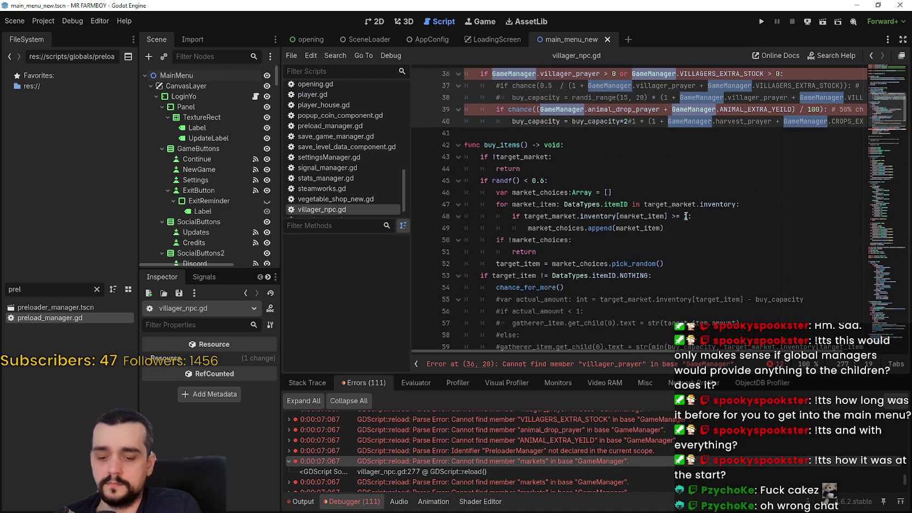
{"action": "type", "text": "Global.markets.is_empty():"}
{"action": "key", "text": "Return"}
{"action": "type", "text": ".game_manager.markets.is_empty("}
{"action": "key", "text": "Return"}
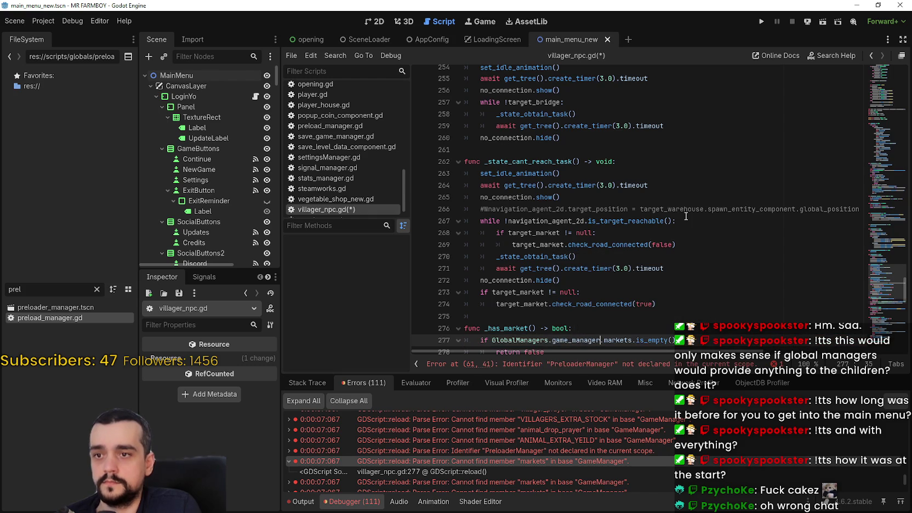
Change PreloaderManager on line 61 to GlobalManagers.preload_manager and save the script
{"action": "left_click", "coordinate": [543, 363]}
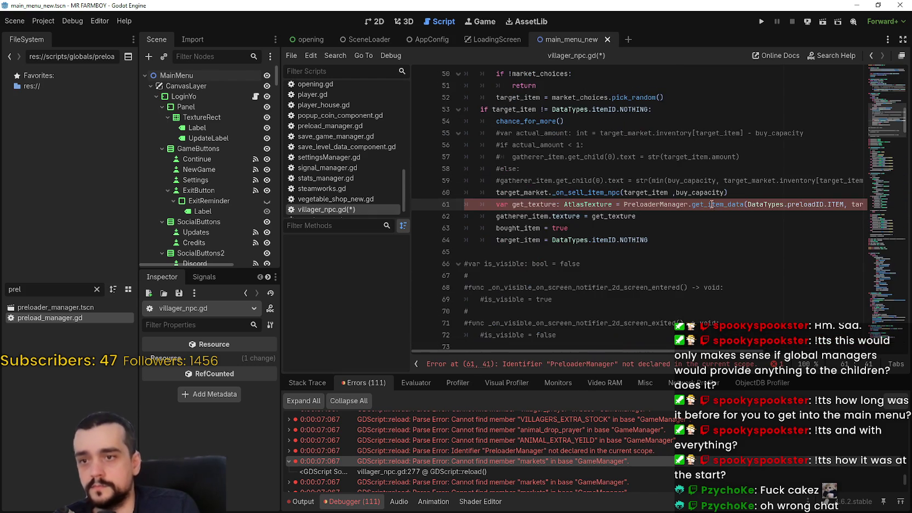
{"action": "double_click", "coordinate": [679, 204]}
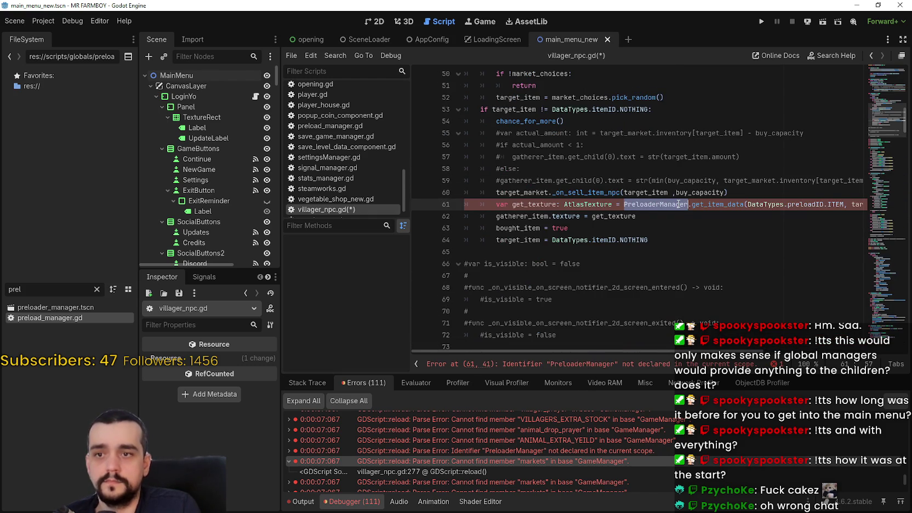
{"action": "type", "text": "GlobalManagers"}
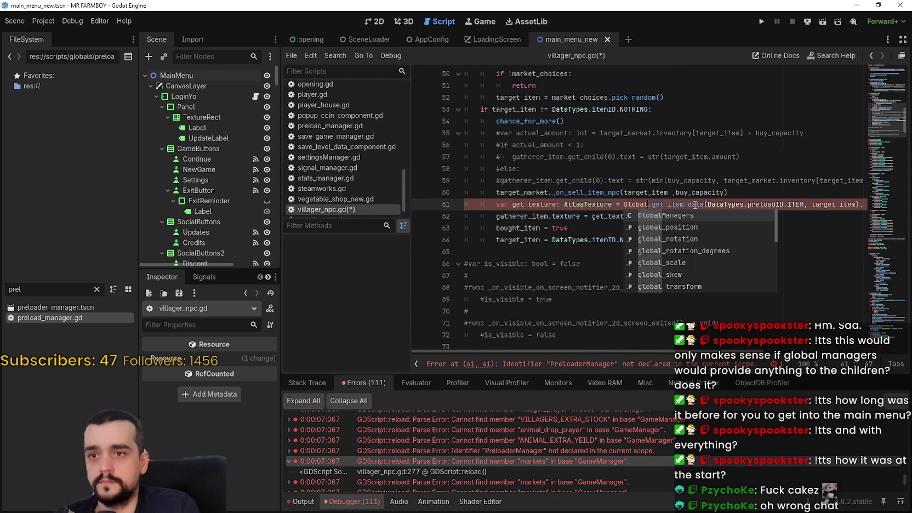
{"action": "type", "text": ".preload_manager"}
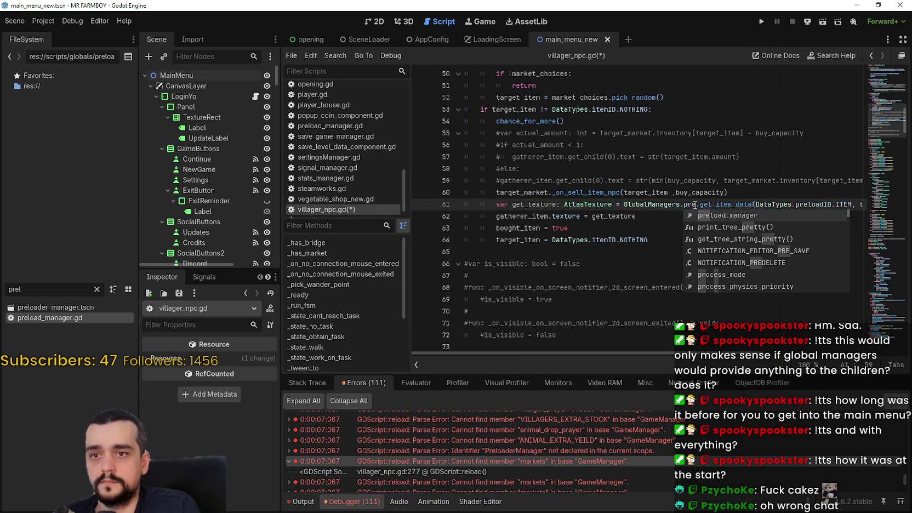
{"action": "key", "text": "ctrl+s"}
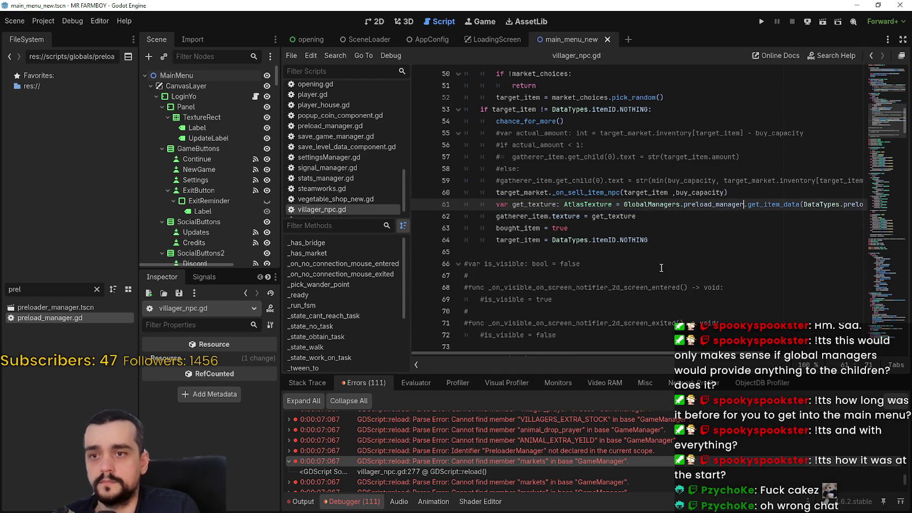
Save villager_npc.gd again and jump to the WORKERS_REST error at line 330
{"action": "scroll", "coordinate": [629, 194], "scroll_direction": "down", "scroll_amount": 4}
{"action": "mouse_move", "coordinate": [884, 129]}
{"action": "left_mouse_down"}
{"action": "mouse_move", "coordinate": [884, 247]}
{"action": "mouse_move", "coordinate": [854, 36]}
{"action": "left_mouse_up"}
{"action": "left_click", "coordinate": [647, 145]}
{"action": "key", "text": "ctrl+s"}
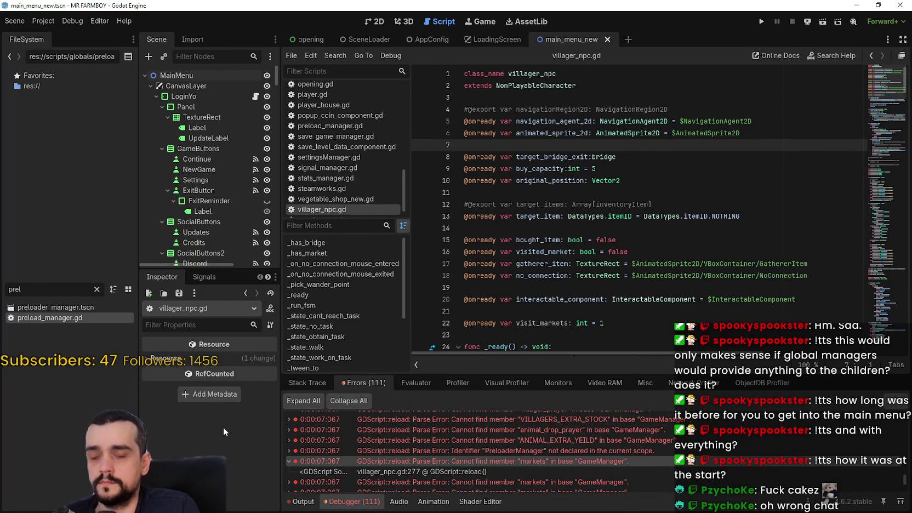
{"action": "scroll", "coordinate": [461, 489], "scroll_direction": "down", "scroll_amount": 5}
{"action": "double_click", "coordinate": [488, 428]}
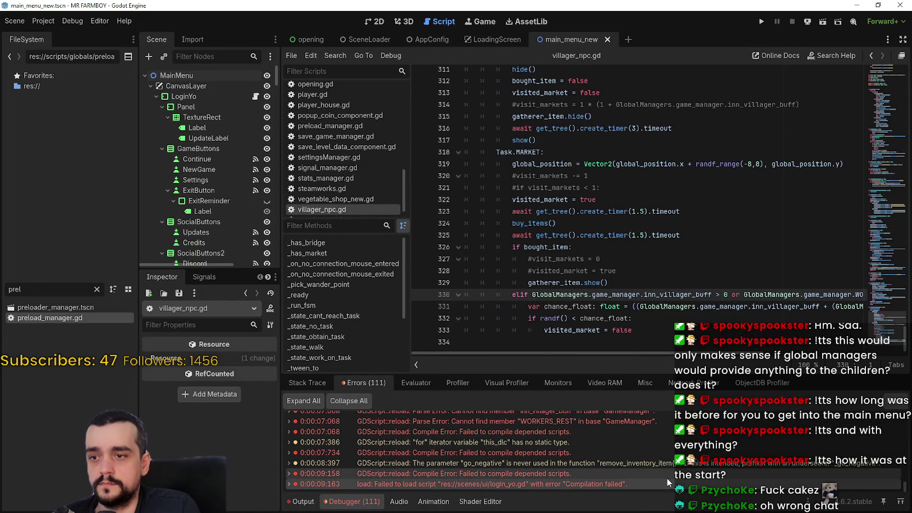
Open login_yo.gd, run the game to the MR FARMBOY main menu (9.025), then stop it
{"action": "double_click", "coordinate": [569, 476]}
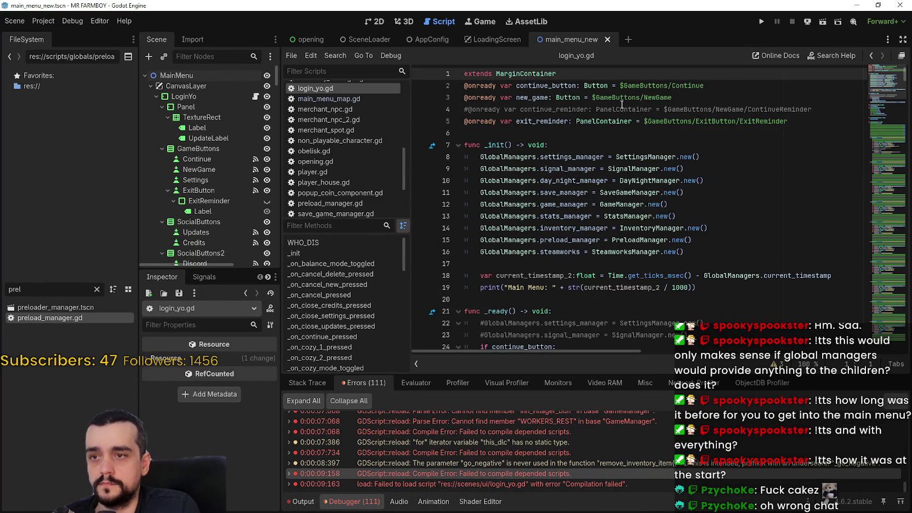
{"action": "left_click", "coordinate": [765, 23]}
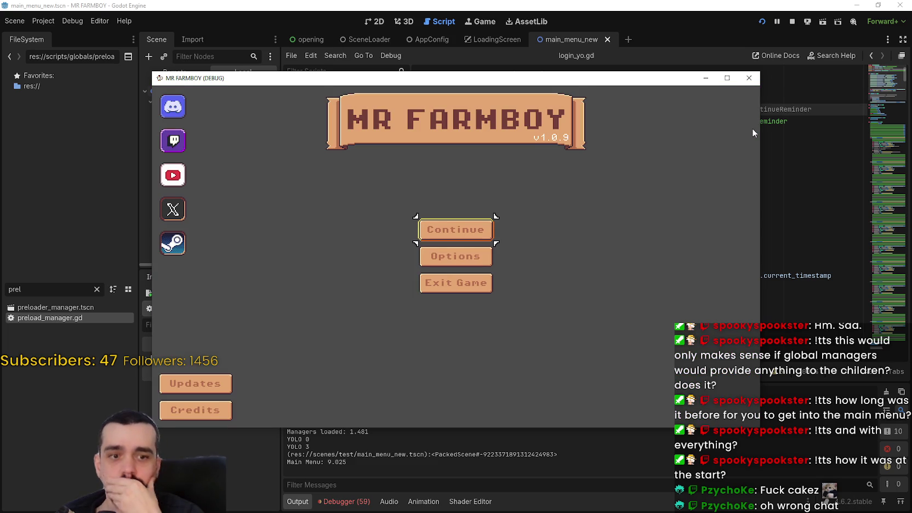
{"action": "left_click", "coordinate": [792, 22]}
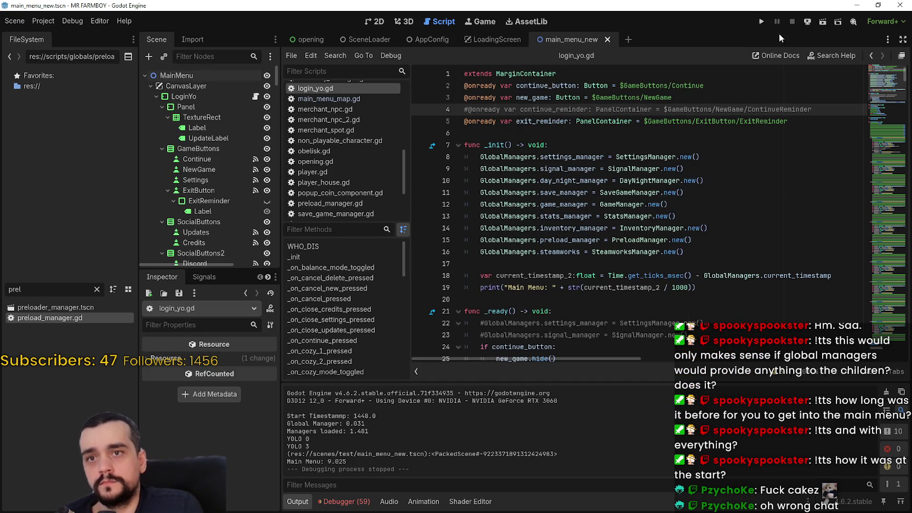
{"action": "left_click", "coordinate": [552, 263]}
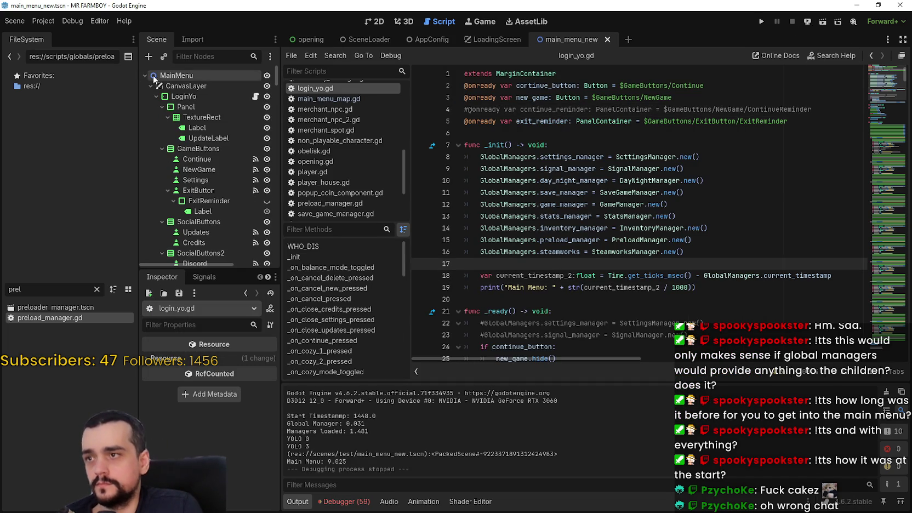
Switch to the LoadingScreen scene and open player.gd from its compile error
{"action": "left_click", "coordinate": [493, 40]}
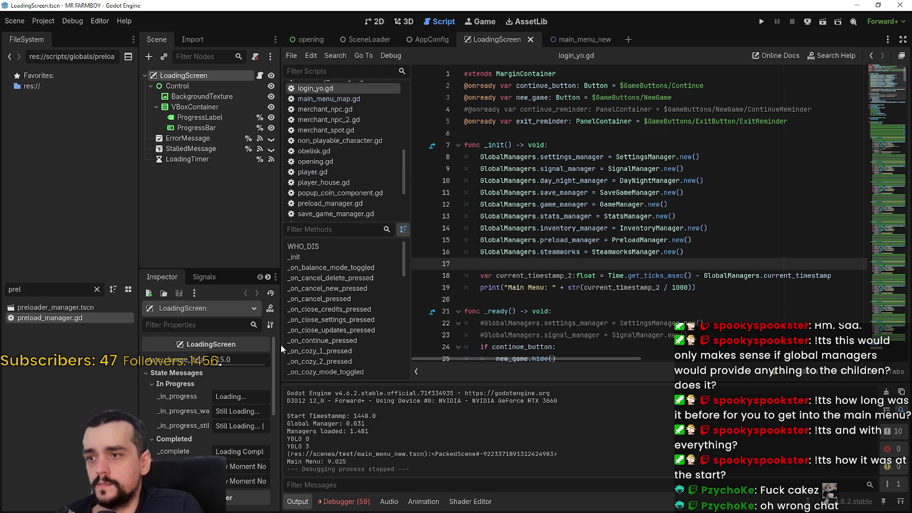
{"action": "left_click", "coordinate": [600, 315]}
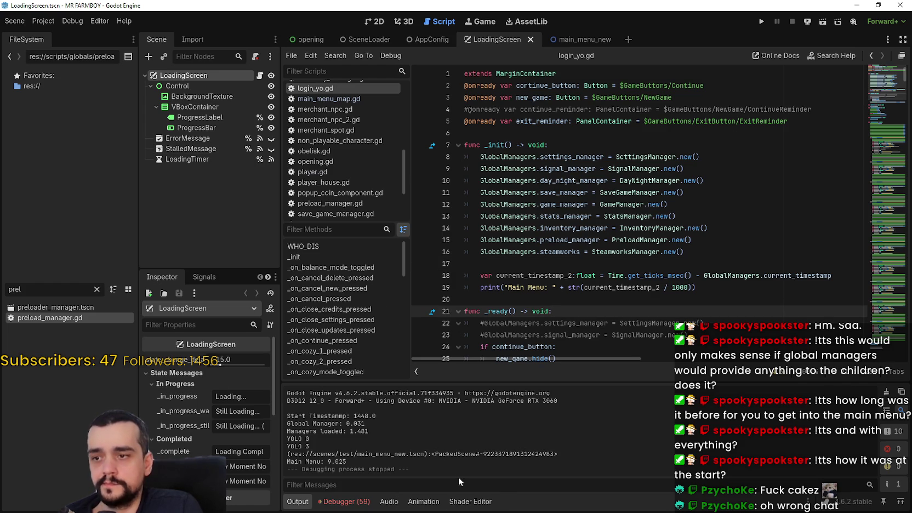
{"action": "left_click", "coordinate": [583, 301]}
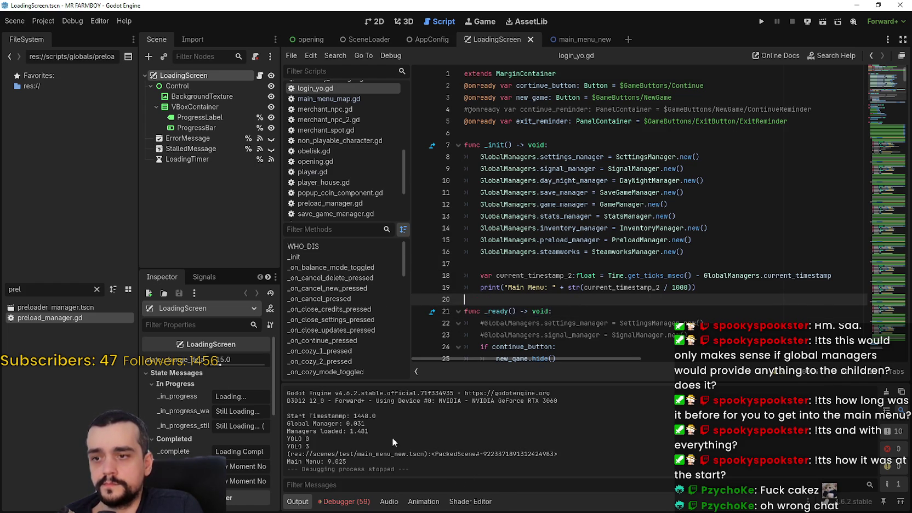
{"action": "left_click", "coordinate": [345, 501]}
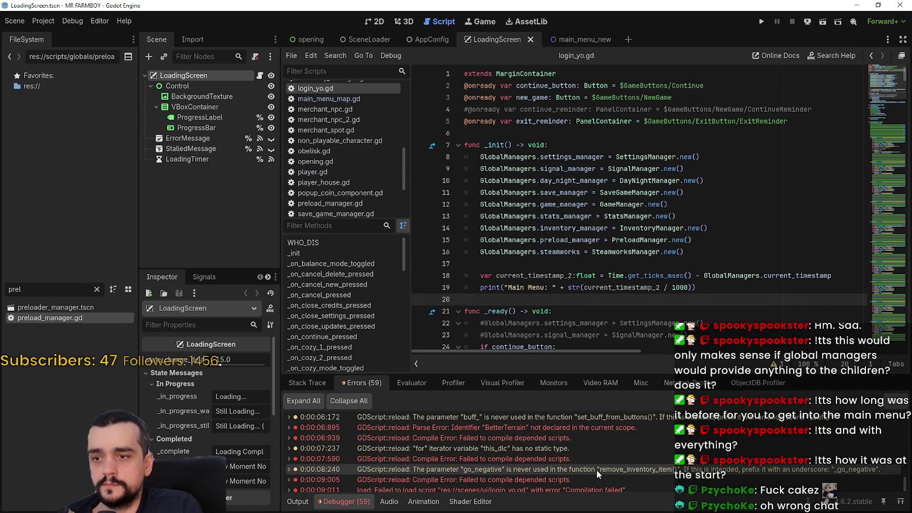
{"action": "left_click", "coordinate": [581, 438]}
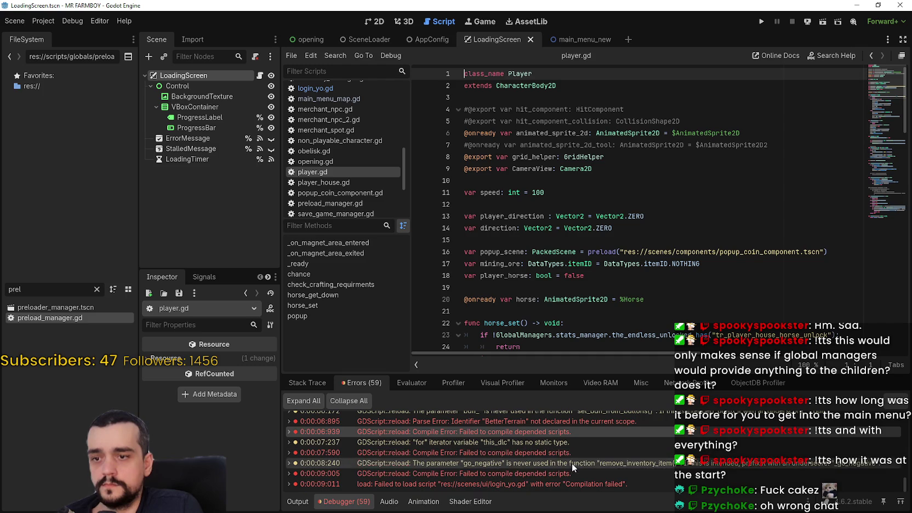
{"action": "scroll", "coordinate": [591, 474], "scroll_direction": "up", "scroll_amount": 3}
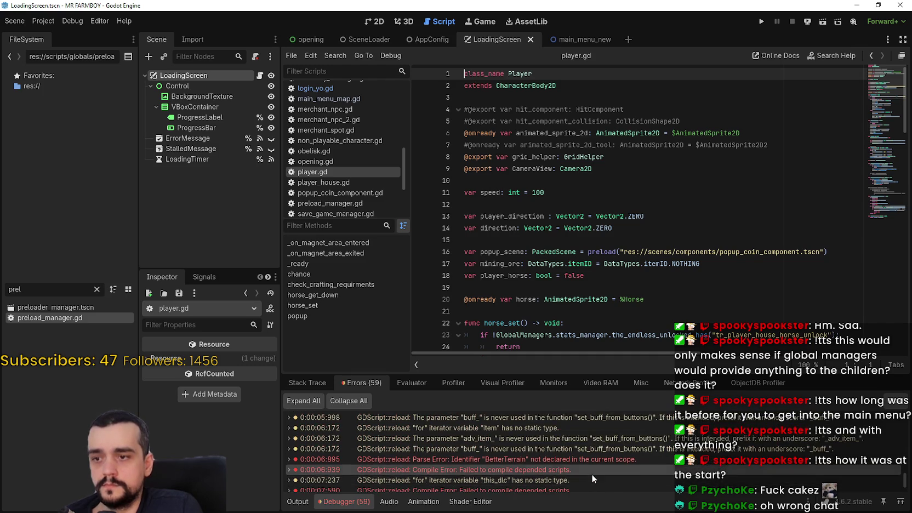
{"action": "scroll", "coordinate": [591, 472], "scroll_direction": "down", "scroll_amount": 5}
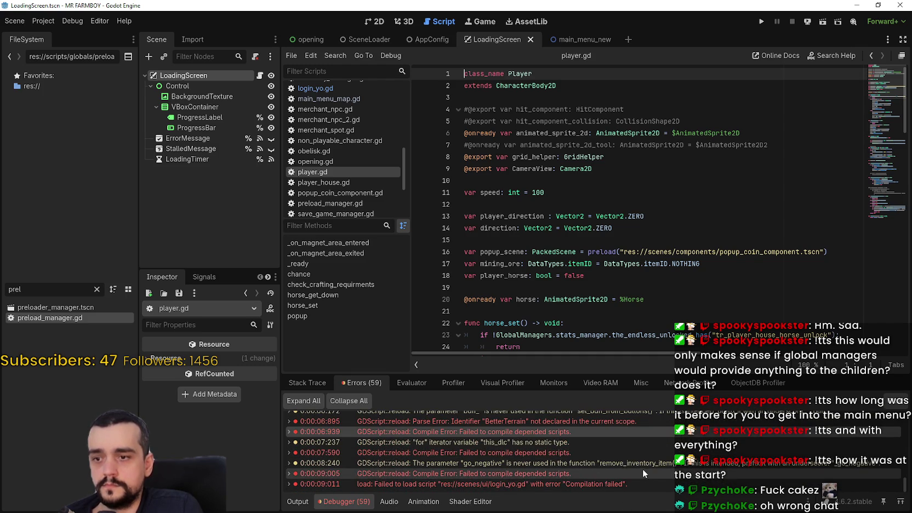
Open login_yo.gd from its failed-load error, then reload the current project
{"action": "left_click", "coordinate": [636, 484]}
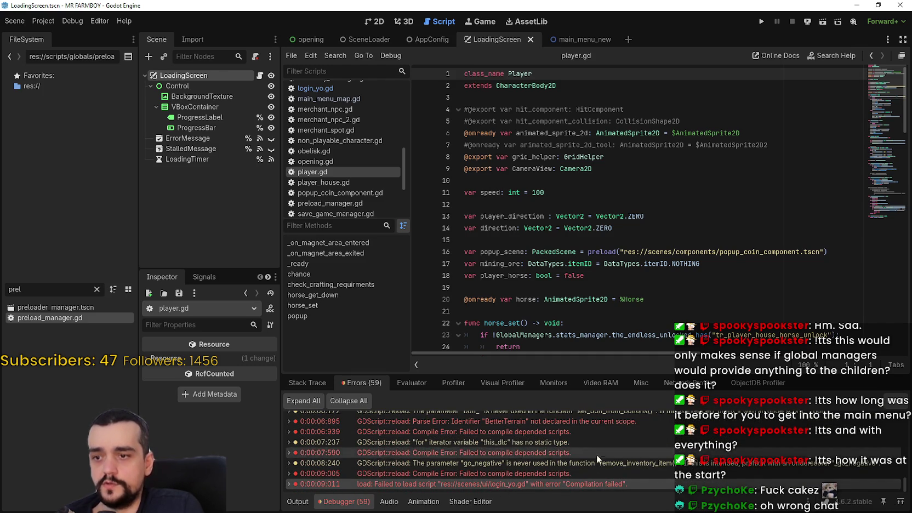
{"action": "left_click", "coordinate": [533, 473]}
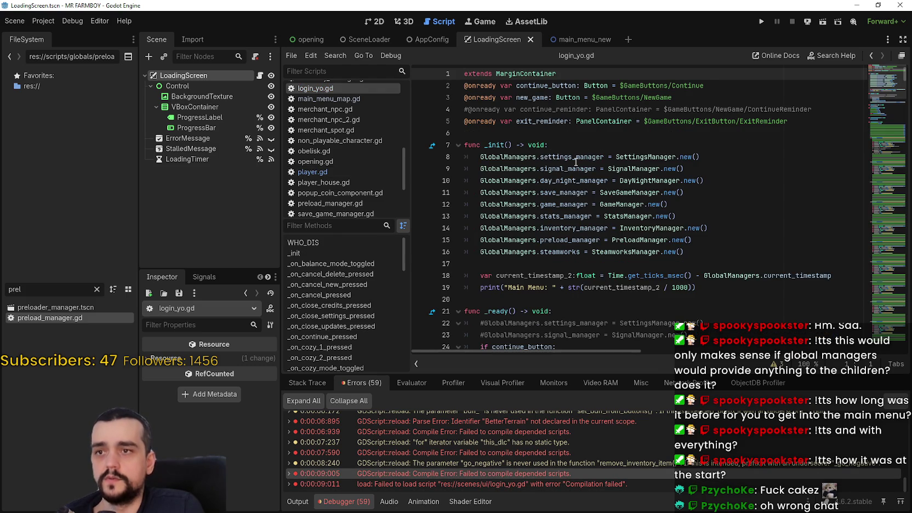
{"action": "left_click", "coordinate": [650, 228]}
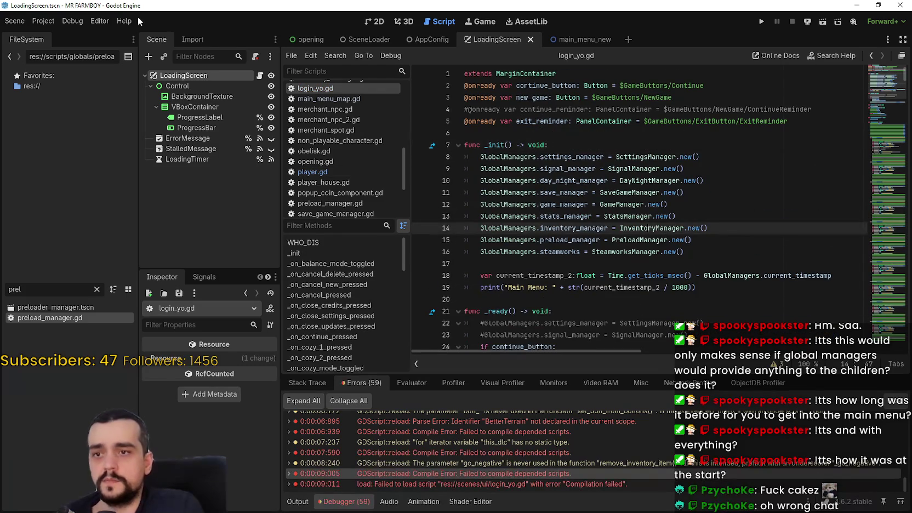
{"action": "left_click", "coordinate": [44, 21]}
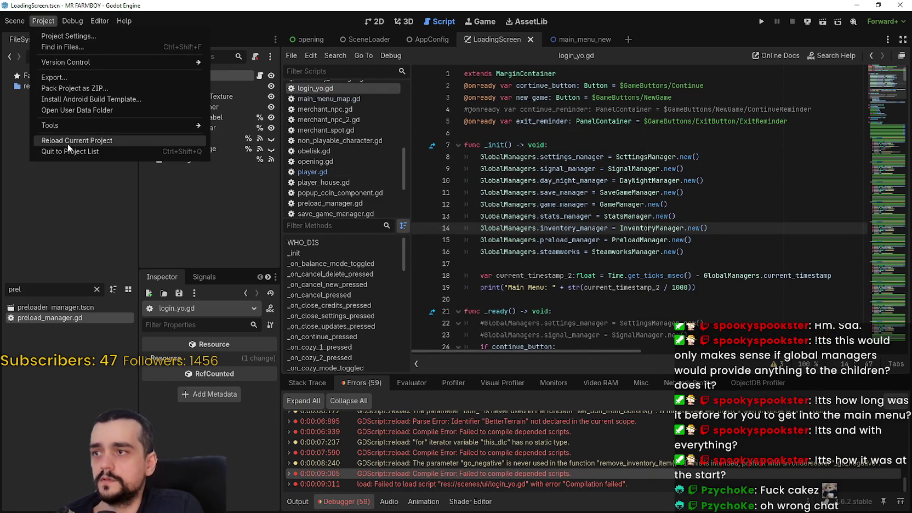
{"action": "left_click", "coordinate": [88, 143]}
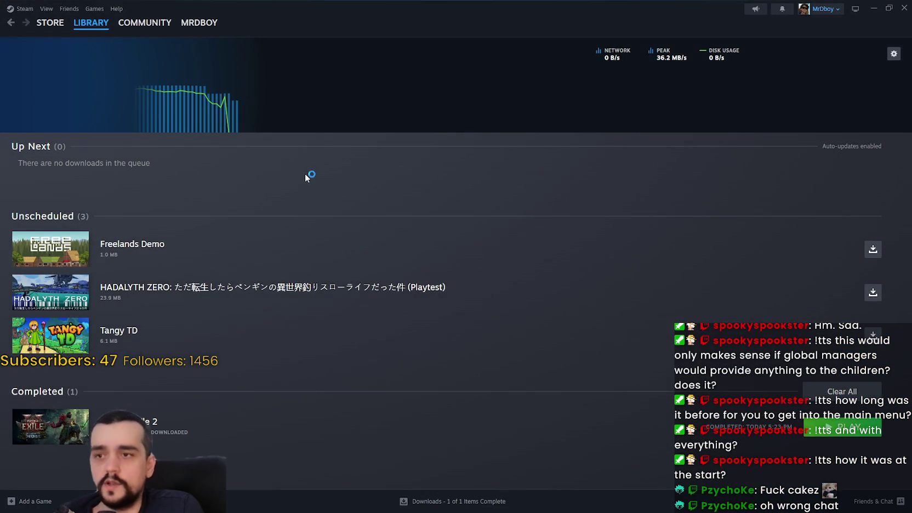
Clear the completed downloads and return to the Steam library home
{"action": "left_click", "coordinate": [836, 392]}
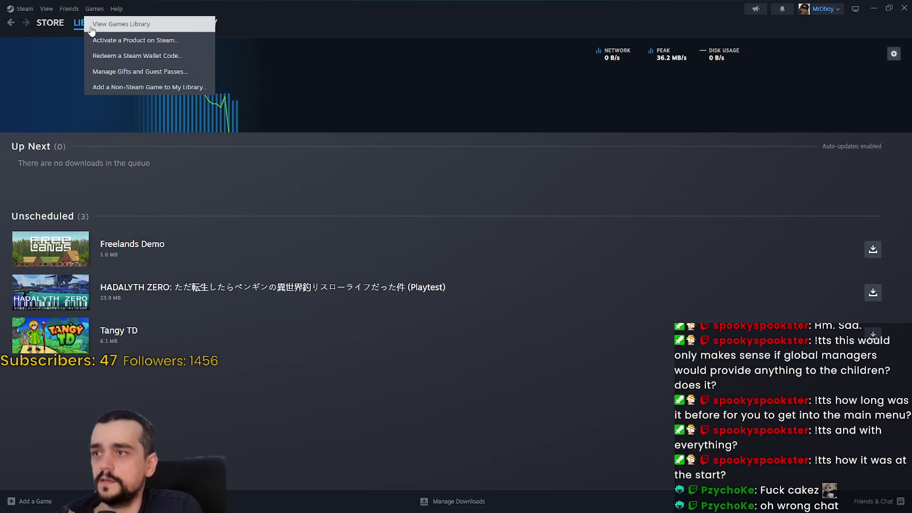
{"action": "left_click", "coordinate": [84, 31]}
{"action": "left_click", "coordinate": [104, 116]}
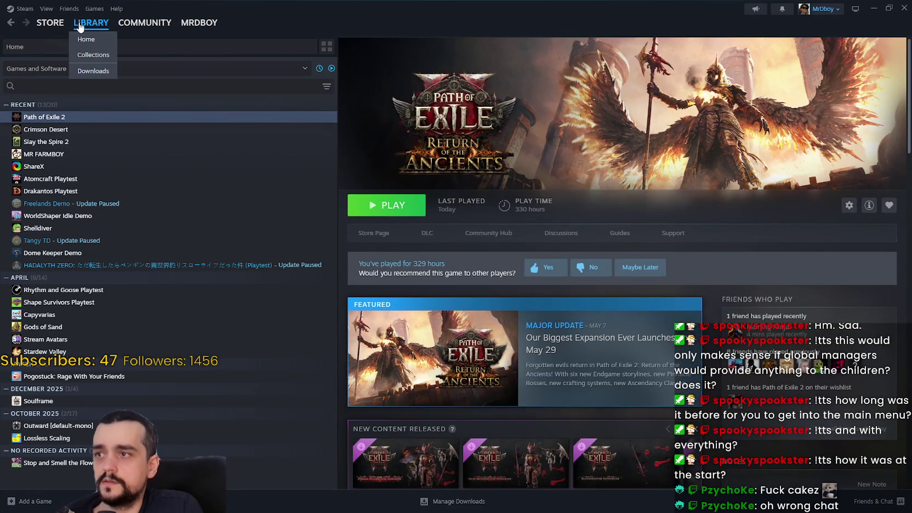
{"action": "left_click", "coordinate": [85, 39]}
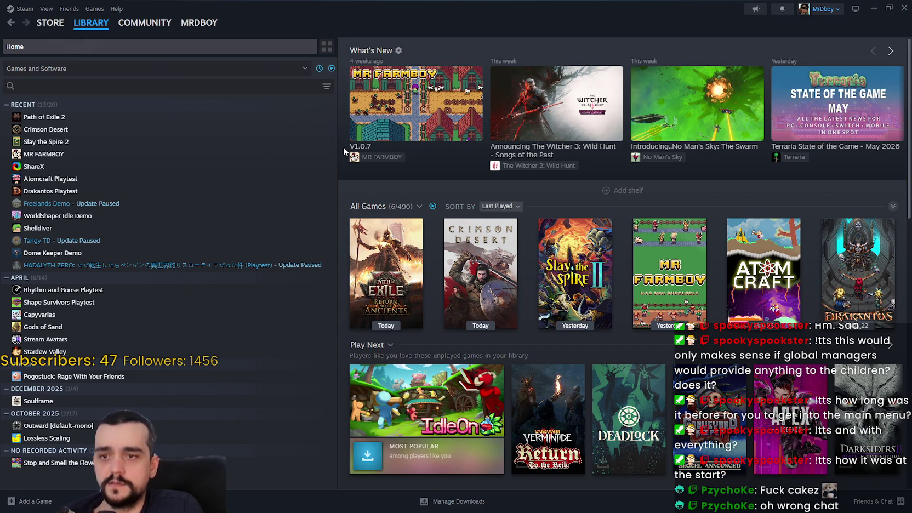
Open the MR FARMBOY game page and read its V1.0.9 update news post
{"action": "mouse_move", "coordinate": [396, 80]}
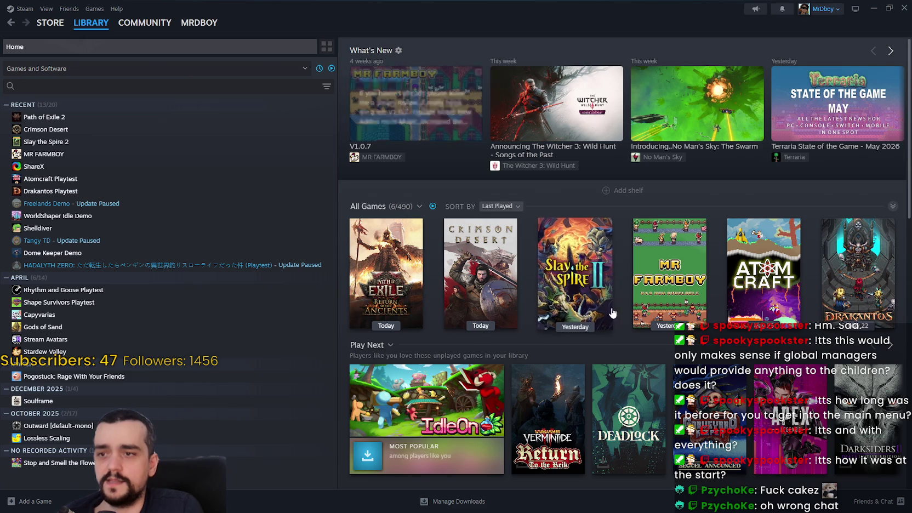
{"action": "left_click", "coordinate": [661, 289]}
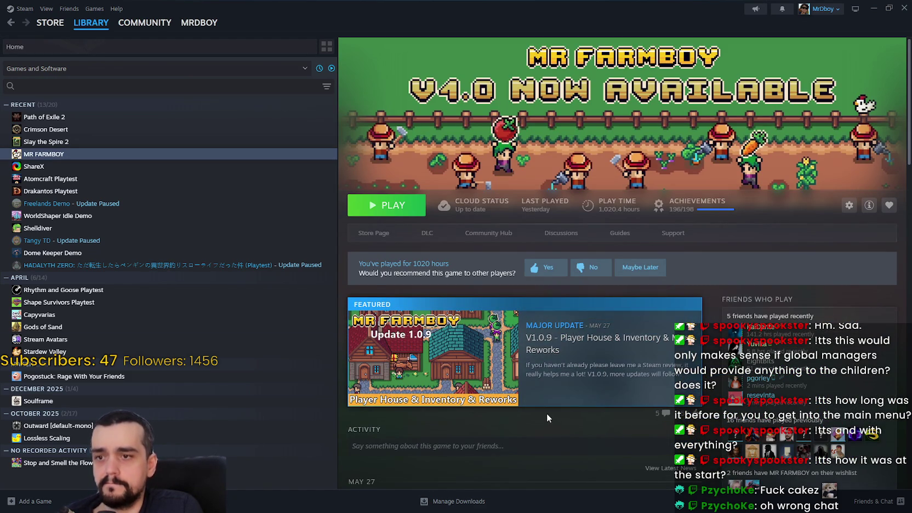
{"action": "left_click", "coordinate": [502, 373]}
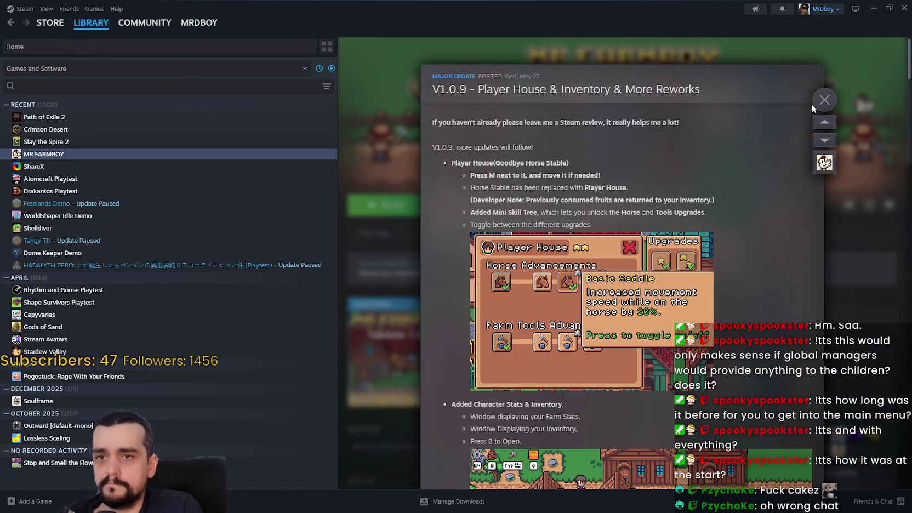
{"action": "left_click", "coordinate": [815, 106]}
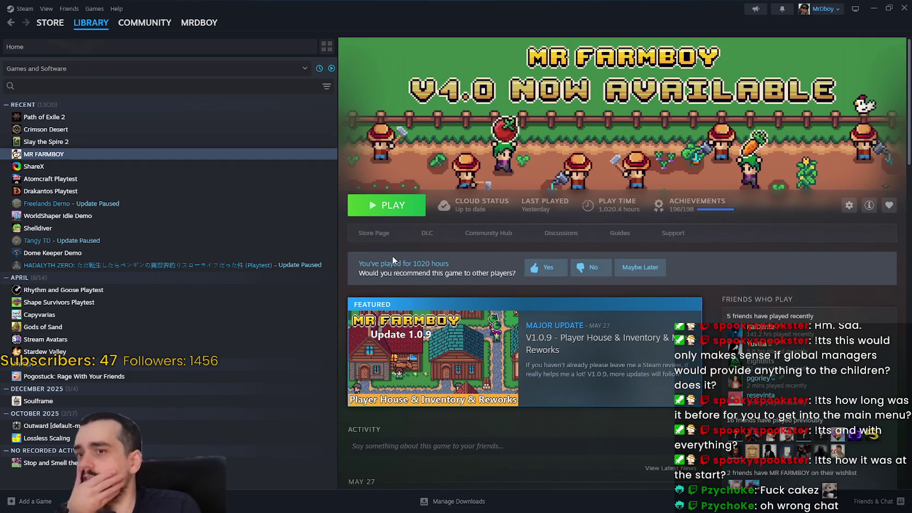
{"action": "left_click", "coordinate": [146, 120]}
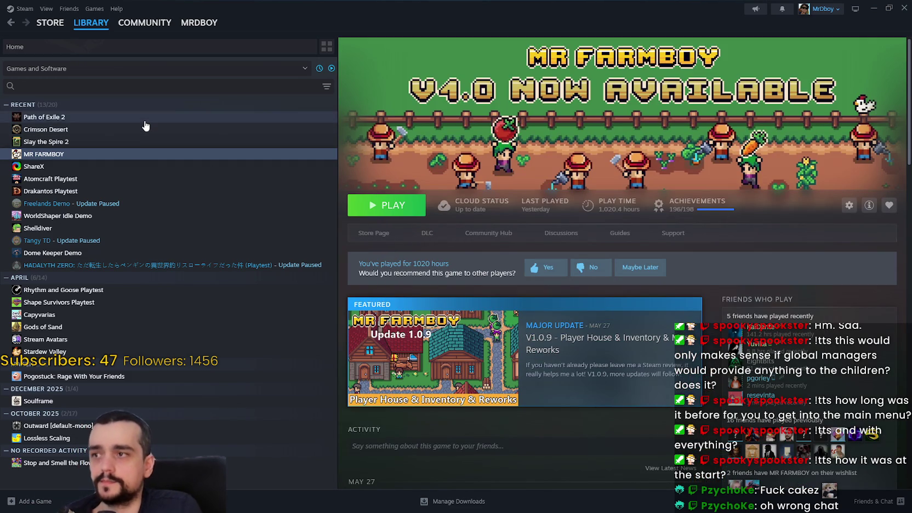
Open Path of Exile 2's community hub and its Genesis Tree Deep Dive news article
{"action": "left_click", "coordinate": [488, 233]}
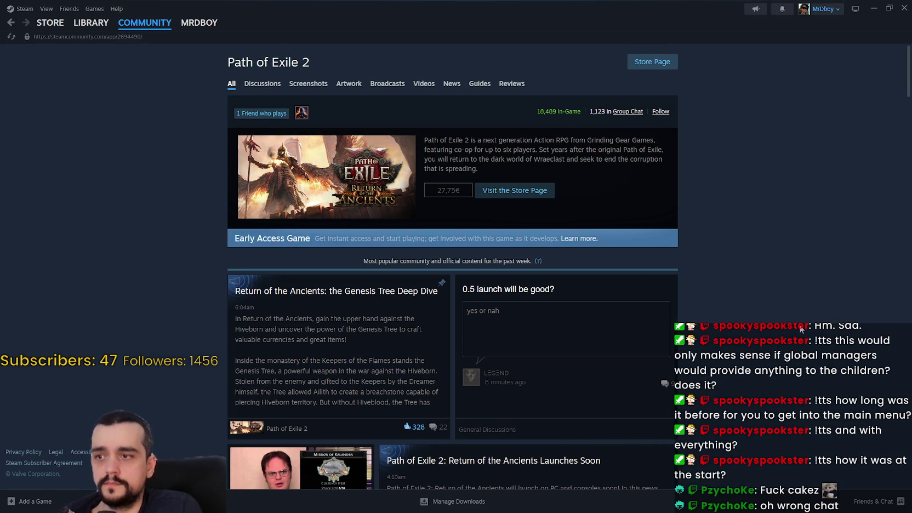
{"action": "scroll", "coordinate": [802, 328], "scroll_direction": "down", "scroll_amount": 4}
{"action": "left_click", "coordinate": [340, 263]}
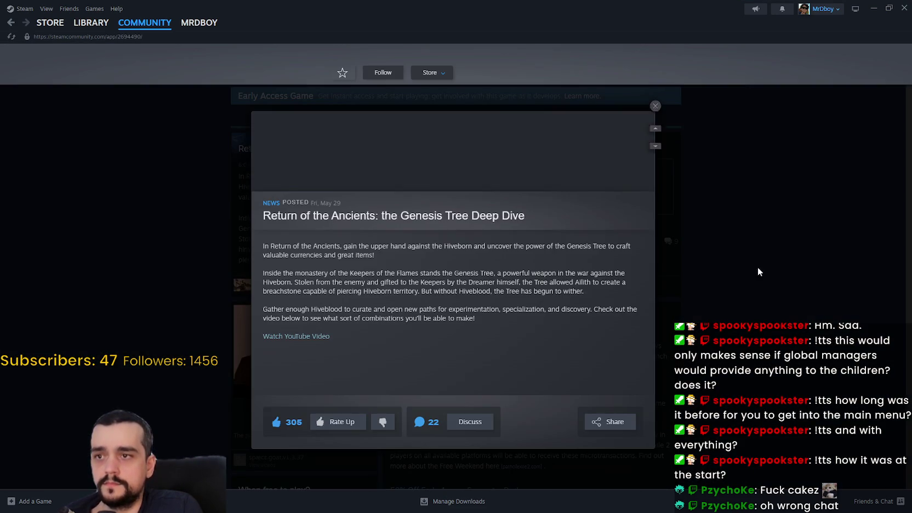
{"action": "scroll", "coordinate": [606, 304], "scroll_direction": "down", "scroll_amount": 6}
{"action": "scroll", "coordinate": [629, 373], "scroll_direction": "down", "scroll_amount": 2}
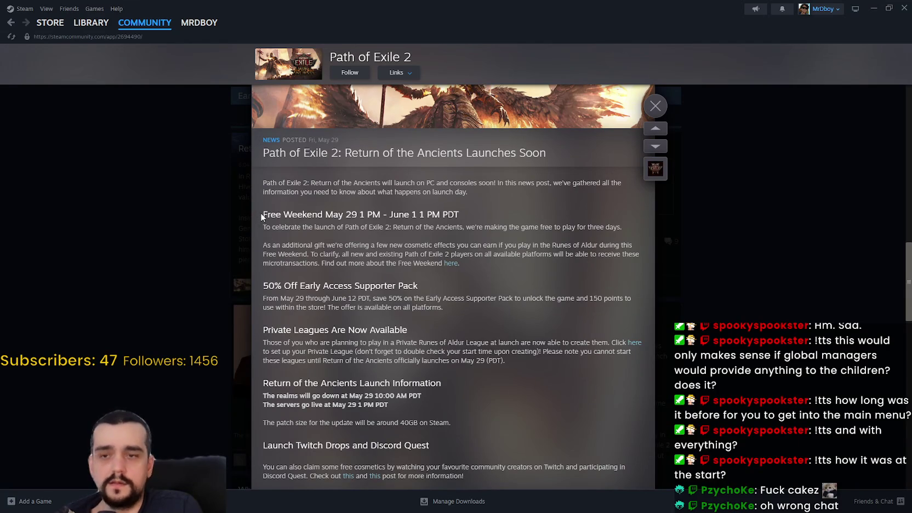
{"action": "mouse_move", "coordinate": [262, 215]}
{"action": "left_mouse_down"}
{"action": "mouse_move", "coordinate": [443, 234]}
{"action": "mouse_move", "coordinate": [492, 218]}
{"action": "mouse_move", "coordinate": [494, 254]}
{"action": "mouse_move", "coordinate": [510, 286]}
{"action": "mouse_move", "coordinate": [508, 253]}
{"action": "mouse_move", "coordinate": [511, 275]}
{"action": "mouse_move", "coordinate": [483, 301]}
{"action": "mouse_move", "coordinate": [521, 317]}
{"action": "mouse_move", "coordinate": [551, 399]}
{"action": "left_mouse_up"}
Read the launch post's downtime and go-live times and follow the Twitch Drops link
{"action": "scroll", "coordinate": [545, 385], "scroll_direction": "down", "scroll_amount": 3}
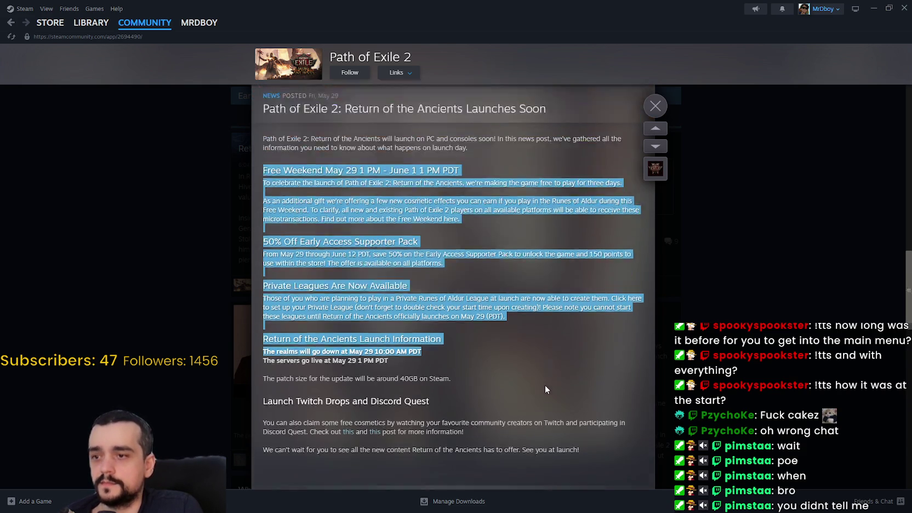
{"action": "mouse_move", "coordinate": [268, 312]}
{"action": "left_mouse_down"}
{"action": "mouse_move", "coordinate": [425, 309]}
{"action": "mouse_move", "coordinate": [383, 298]}
{"action": "left_mouse_up"}
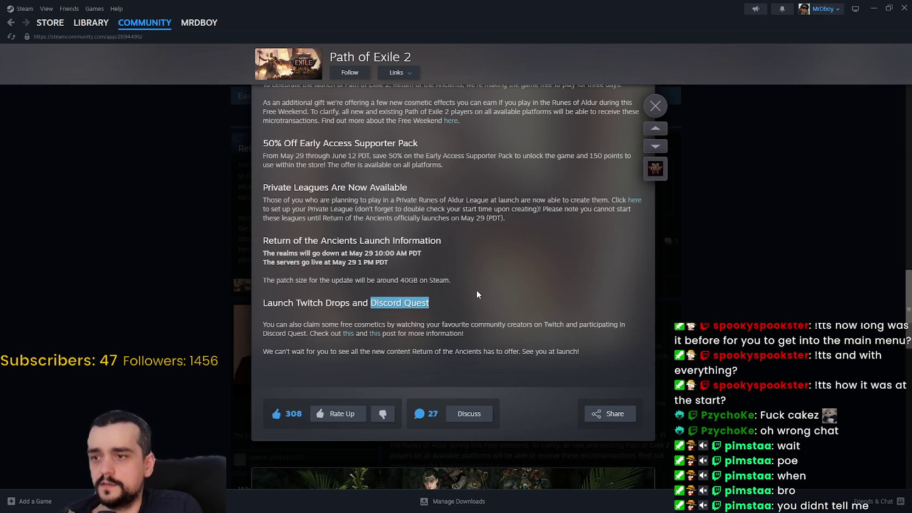
{"action": "left_click_drag", "start_coordinate": [268, 253], "coordinate": [416, 254]}
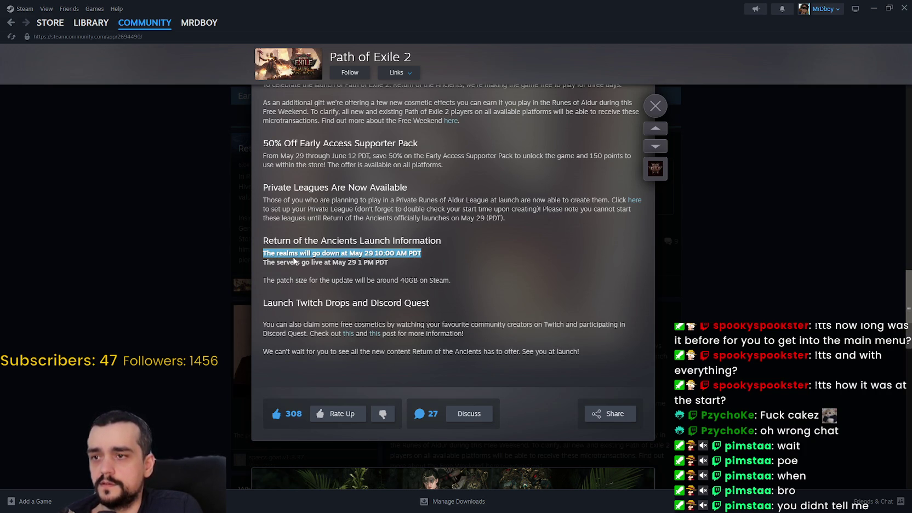
{"action": "left_click_drag", "start_coordinate": [269, 261], "coordinate": [377, 263]}
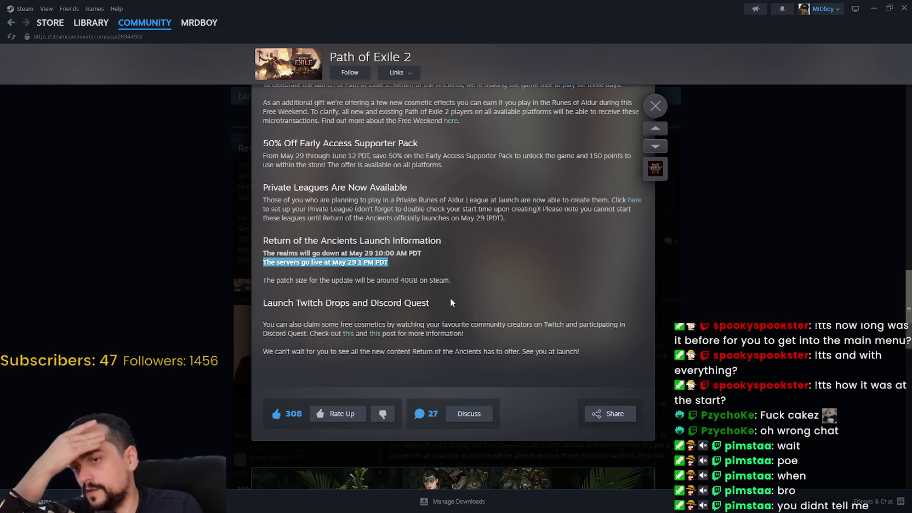
{"action": "left_click", "coordinate": [351, 336]}
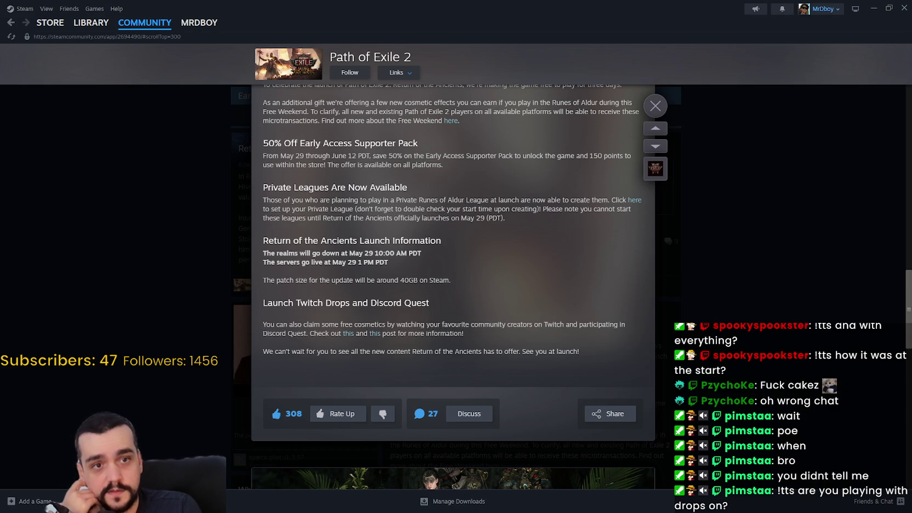
{"action": "scroll", "coordinate": [350, 214], "scroll_direction": "up", "scroll_amount": 3}
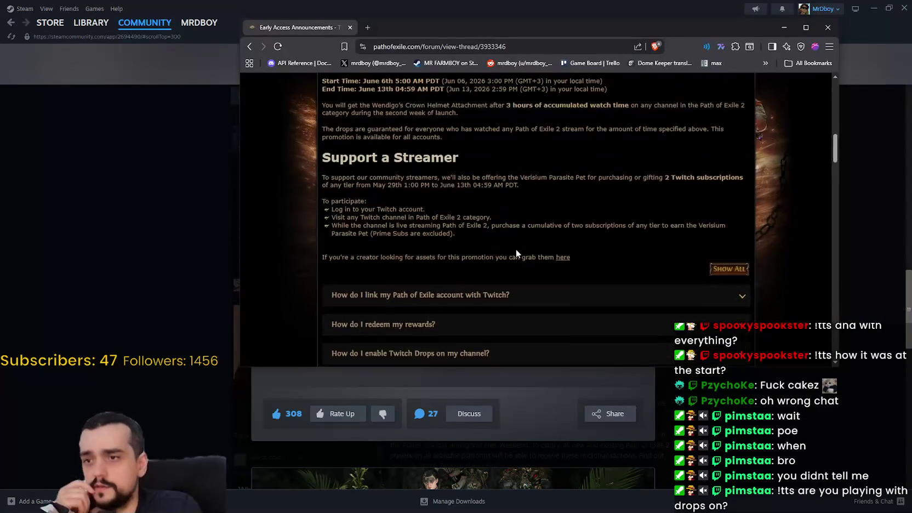
Play the Launch Twitch Drops video full screen, skipping to 0:16 and pausing at 0:32
{"action": "scroll", "coordinate": [350, 213], "scroll_direction": "up", "scroll_amount": 3}
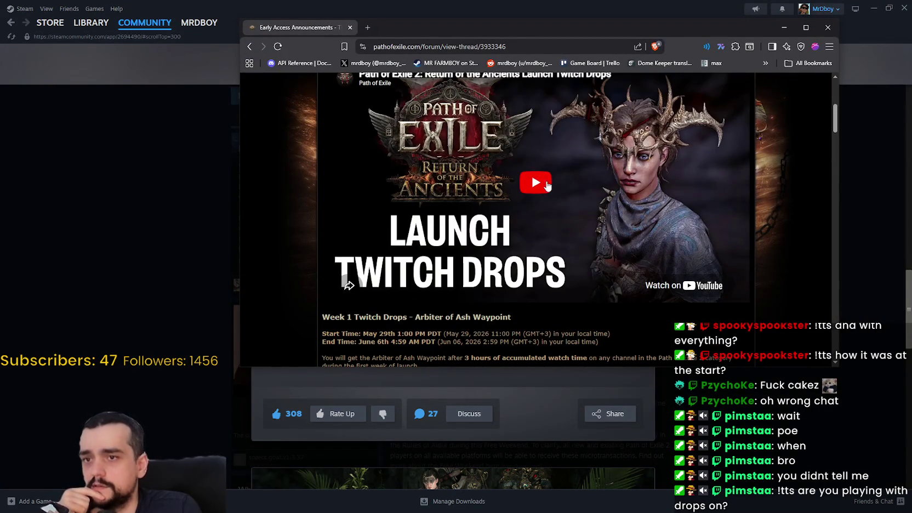
{"action": "left_click", "coordinate": [535, 180]}
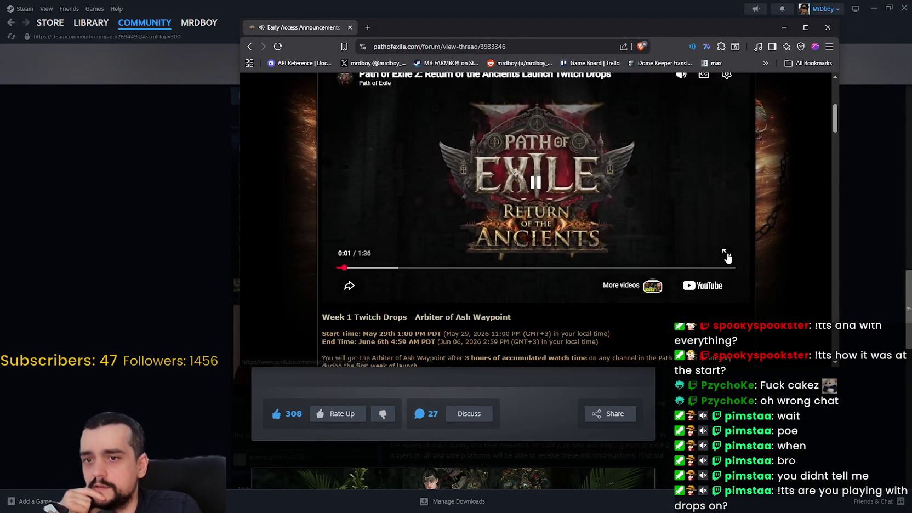
{"action": "left_click", "coordinate": [726, 253]}
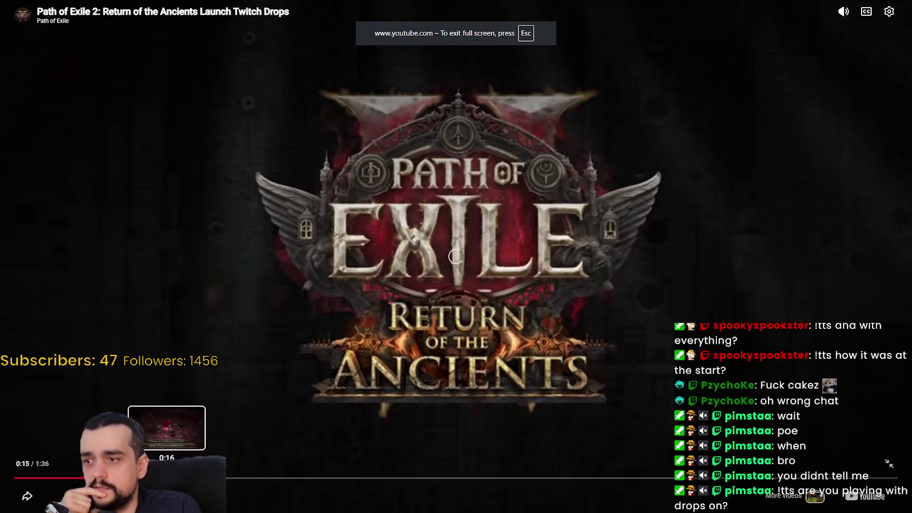
{"action": "left_click", "coordinate": [165, 478]}
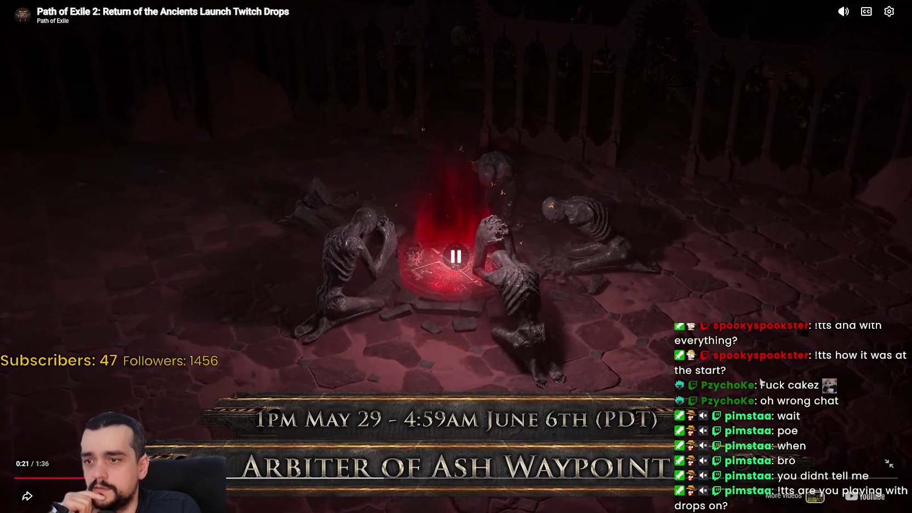
{"action": "left_click", "coordinate": [627, 248]}
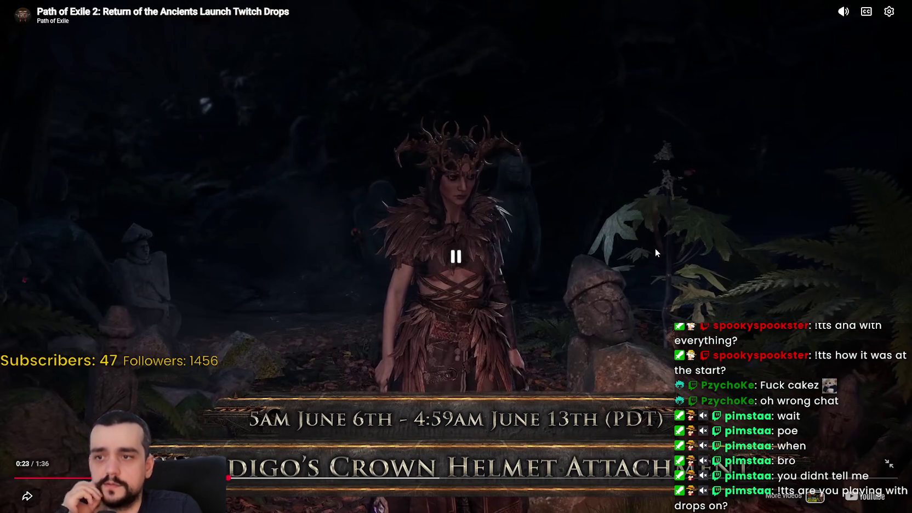
{"action": "left_click", "coordinate": [610, 346]}
{"action": "left_click", "coordinate": [681, 296]}
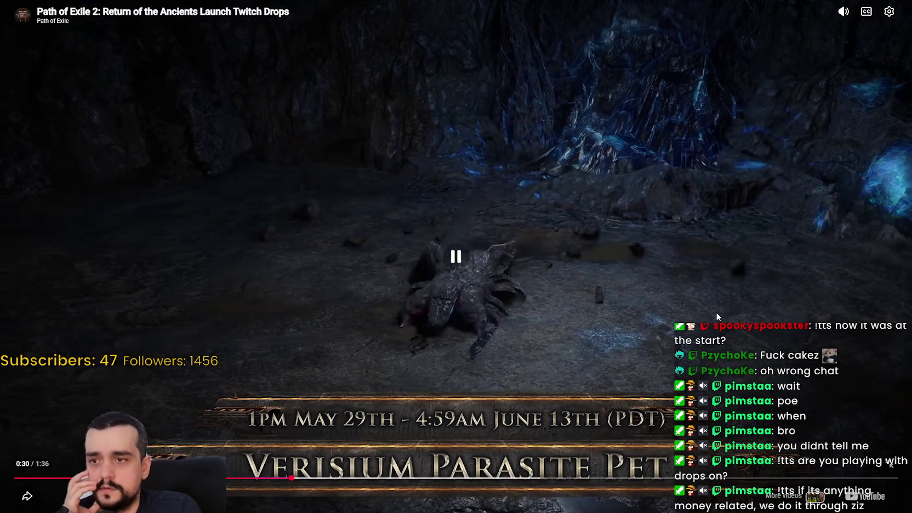
{"action": "left_click", "coordinate": [666, 292]}
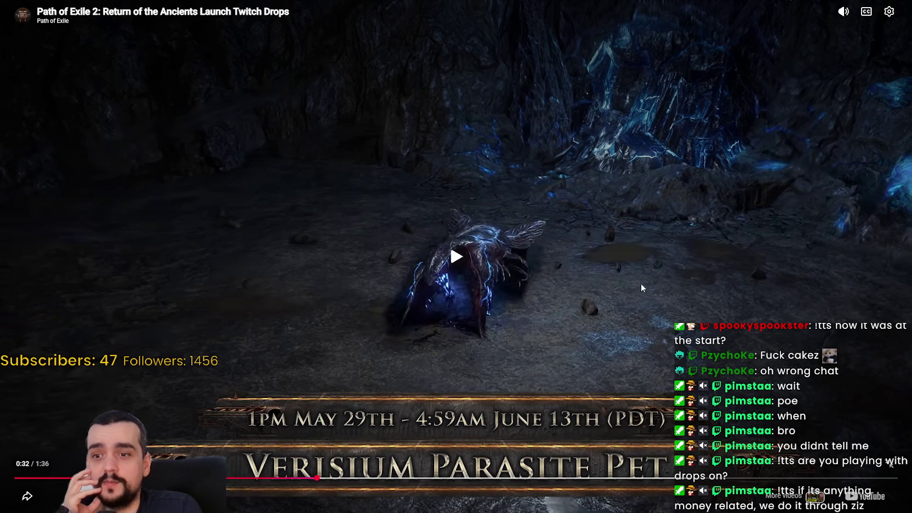
{"action": "left_click", "coordinate": [401, 372]}
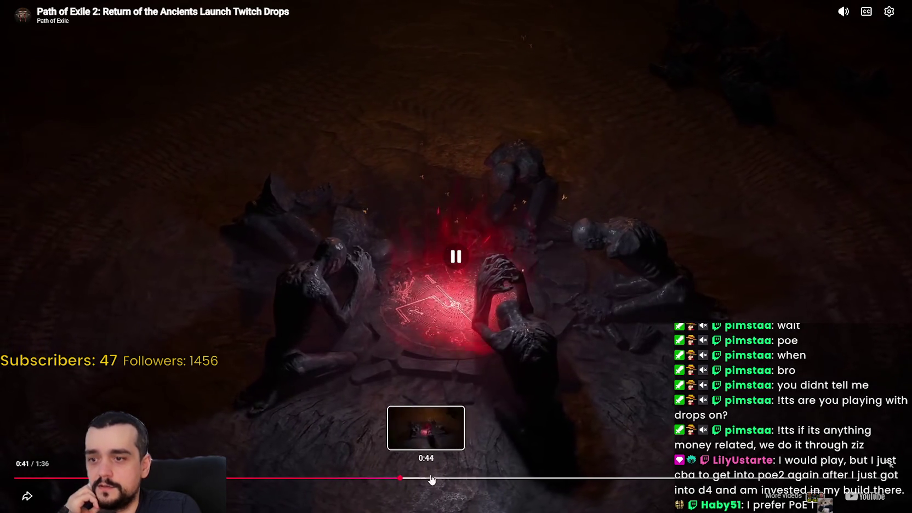
Scrub the video ahead to 1:17, exit full screen, and close the browser
{"action": "left_click_drag", "start_coordinate": [505, 477], "coordinate": [663, 478]}
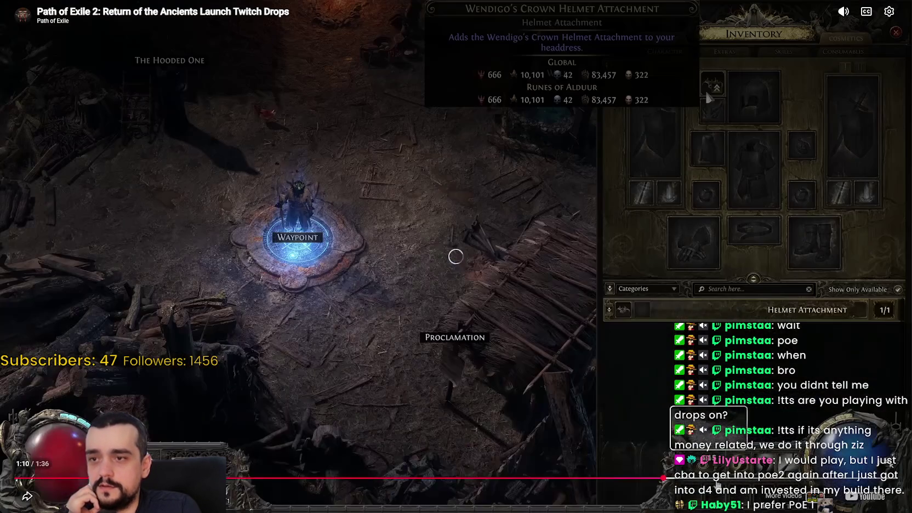
{"action": "left_click", "coordinate": [717, 480]}
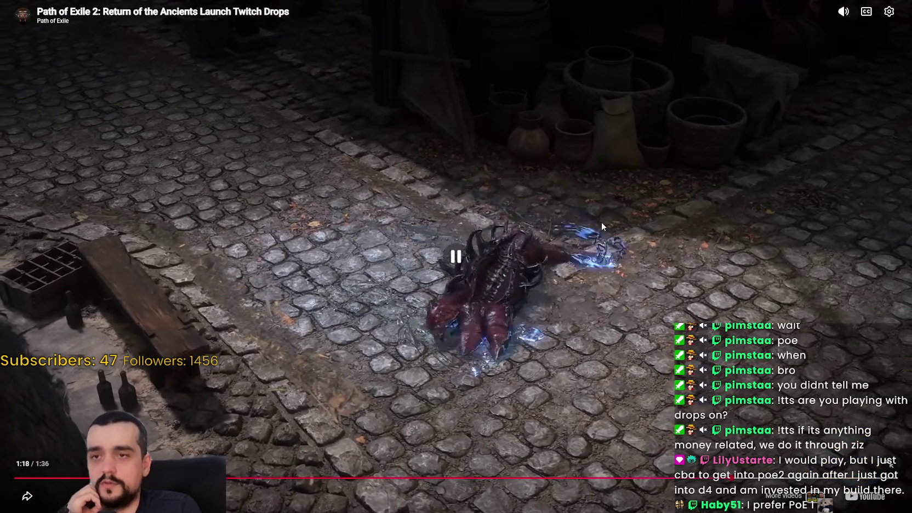
{"action": "left_click", "coordinate": [890, 464]}
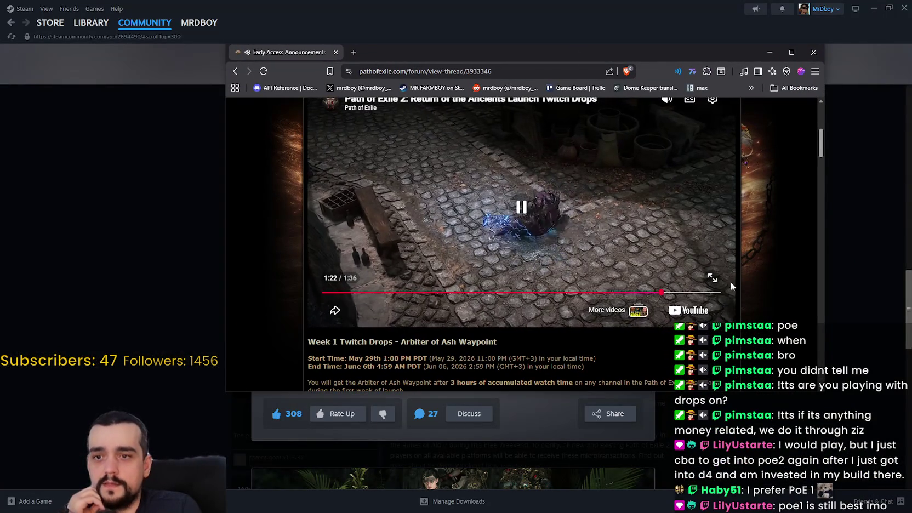
{"action": "scroll", "coordinate": [757, 275], "scroll_direction": "up", "scroll_amount": 1}
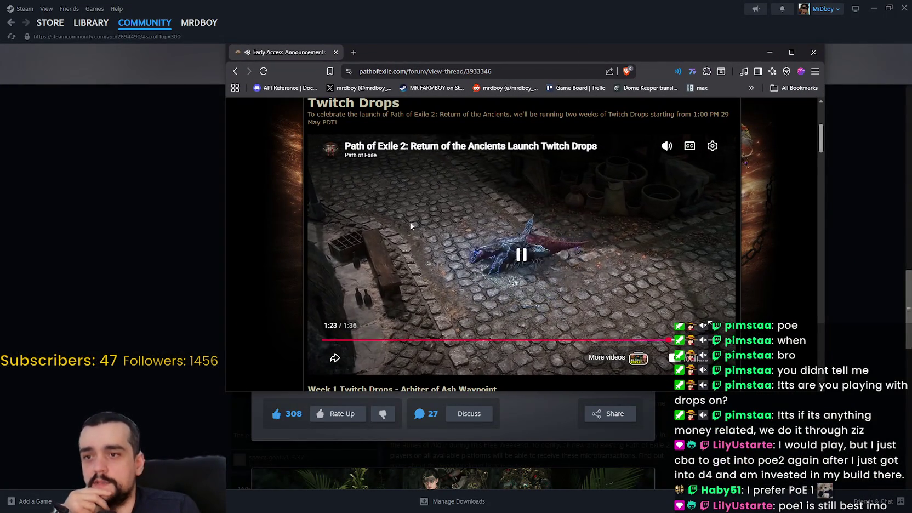
{"action": "left_click", "coordinate": [814, 52]}
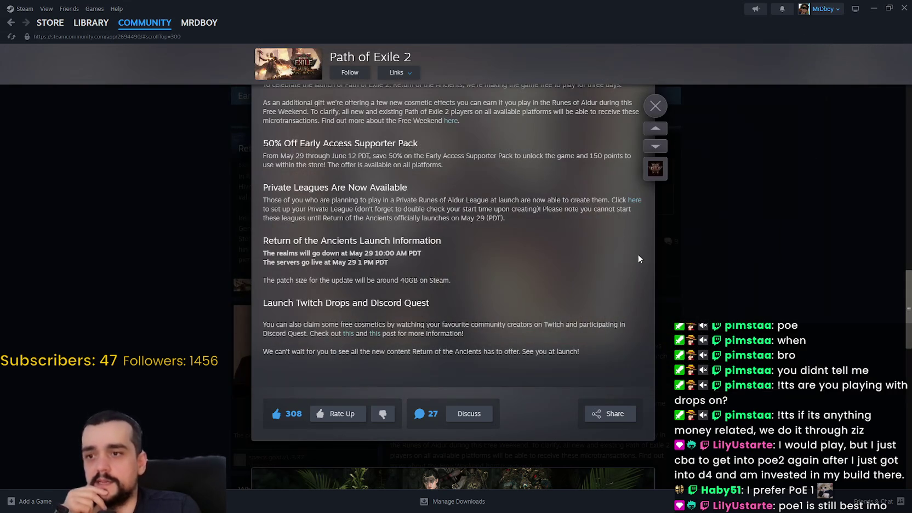
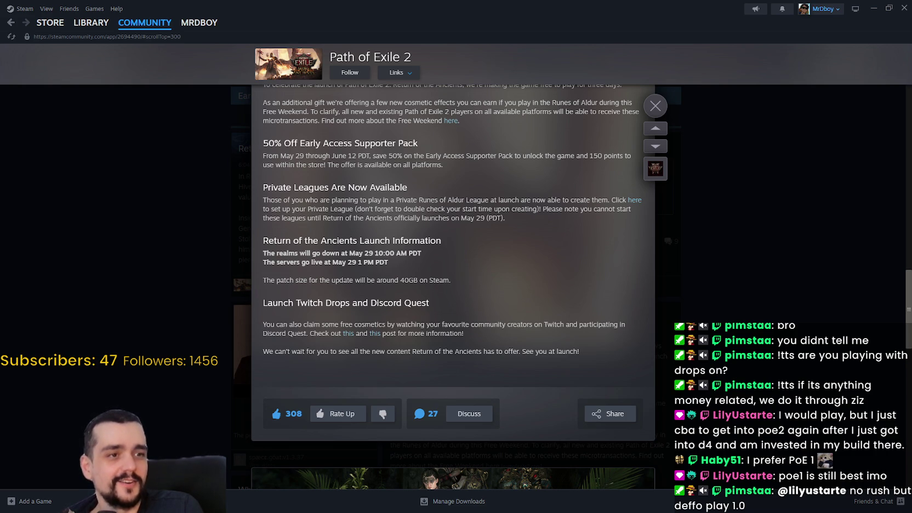
Dismiss the Path of Exile 2 news post and minimize the Steam window
{"action": "left_click", "coordinate": [656, 105]}
{"action": "left_click", "coordinate": [876, 6]}
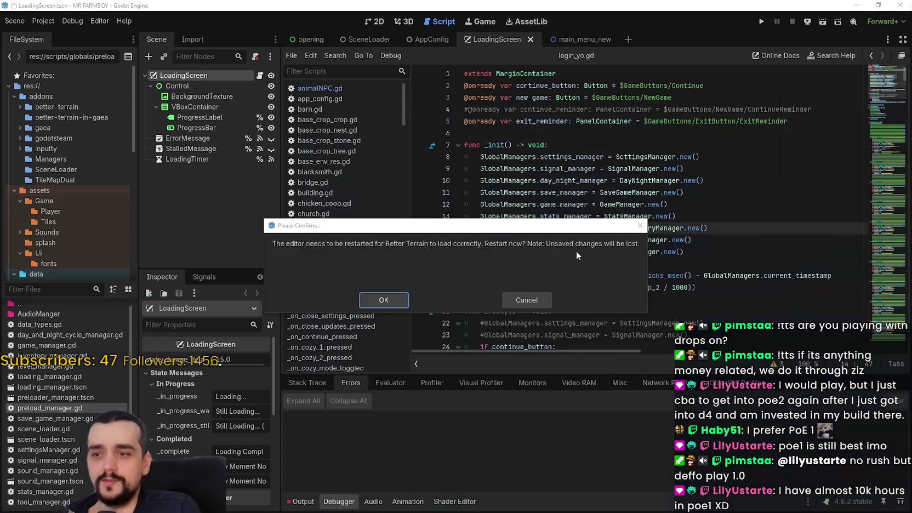
Accept the Better Terrain editor restart, then open Project Settings on the Input Map tab
{"action": "left_click", "coordinate": [383, 300]}
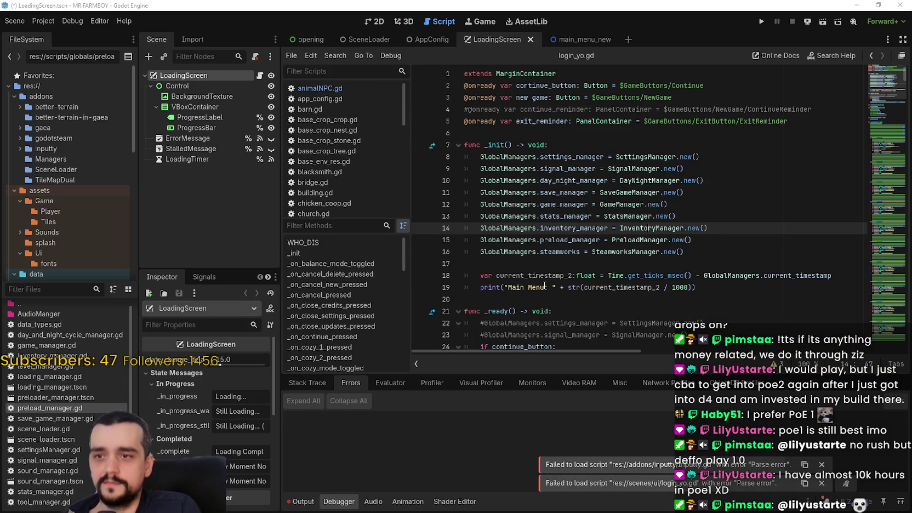
{"action": "left_click", "coordinate": [554, 263]}
{"action": "left_click", "coordinate": [43, 21]}
{"action": "left_click", "coordinate": [52, 36]}
{"action": "left_click", "coordinate": [280, 64]}
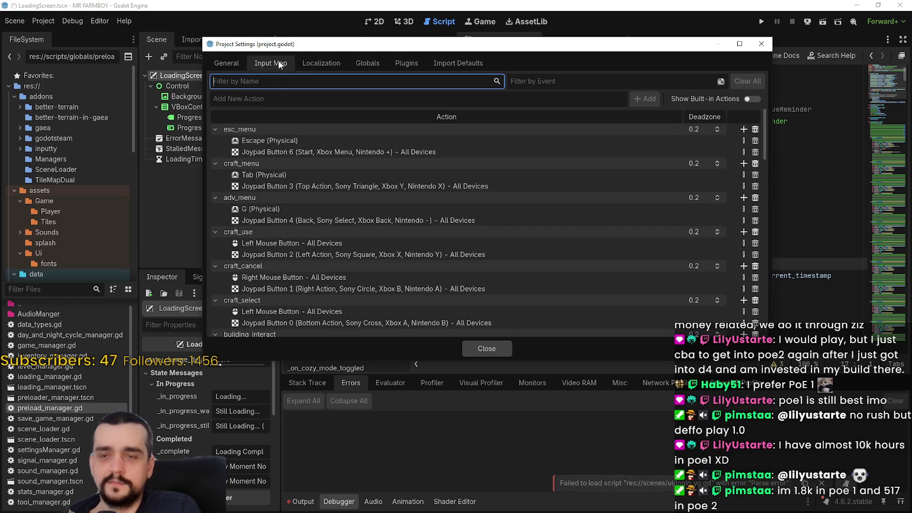
Move BetterTerrain up two places in the Autoload list, above GlobalManagers, then run the project
{"action": "left_click", "coordinate": [313, 63]}
{"action": "left_click", "coordinate": [368, 62]}
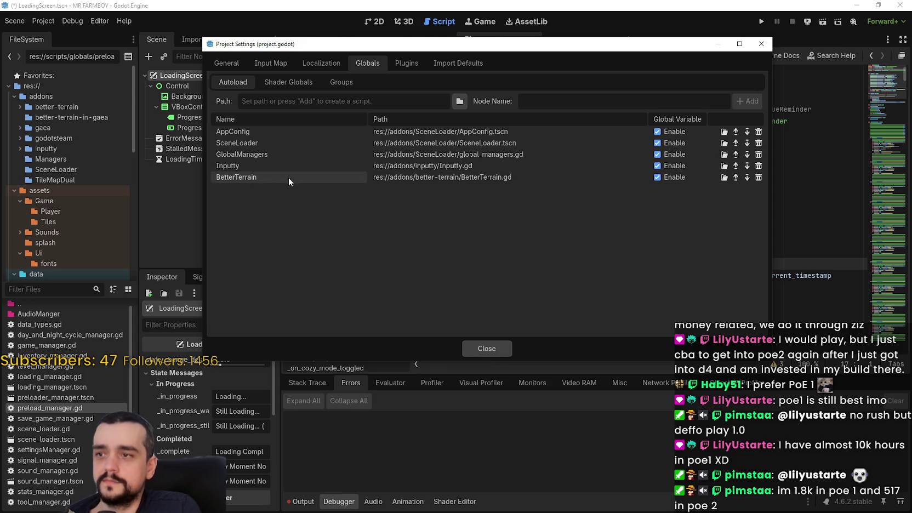
{"action": "left_click", "coordinate": [736, 177]}
{"action": "left_click", "coordinate": [736, 165]}
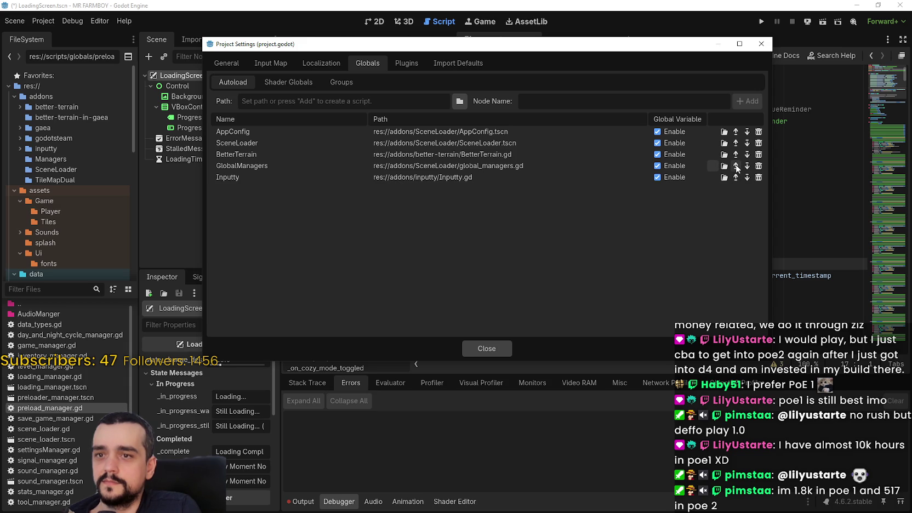
{"action": "left_click", "coordinate": [493, 349]}
{"action": "left_click", "coordinate": [665, 109]}
{"action": "left_click", "coordinate": [760, 22]}
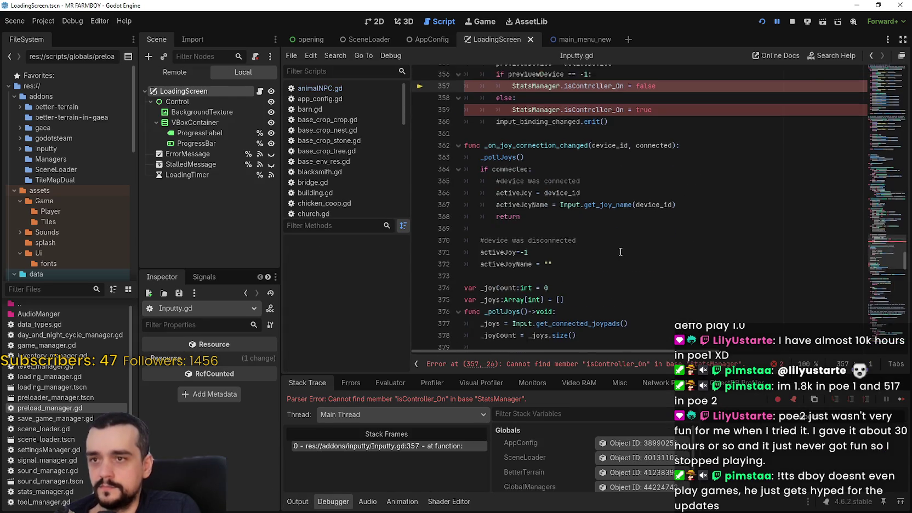
Return to line 357 of Inputty.gd and select StatsManager on lines 357 and 359
{"action": "scroll", "coordinate": [620, 250], "scroll_direction": "down", "scroll_amount": 1}
{"action": "mouse_move", "coordinate": [654, 239]}
{"action": "left_mouse_down"}
{"action": "mouse_move", "coordinate": [617, 219]}
{"action": "mouse_move", "coordinate": [441, 212]}
{"action": "left_mouse_up"}
{"action": "mouse_move", "coordinate": [886, 246]}
{"action": "left_mouse_down"}
{"action": "mouse_move", "coordinate": [877, 61]}
{"action": "mouse_move", "coordinate": [876, 289]}
{"action": "mouse_move", "coordinate": [872, 255]}
{"action": "left_mouse_up"}
{"action": "left_click", "coordinate": [520, 130]}
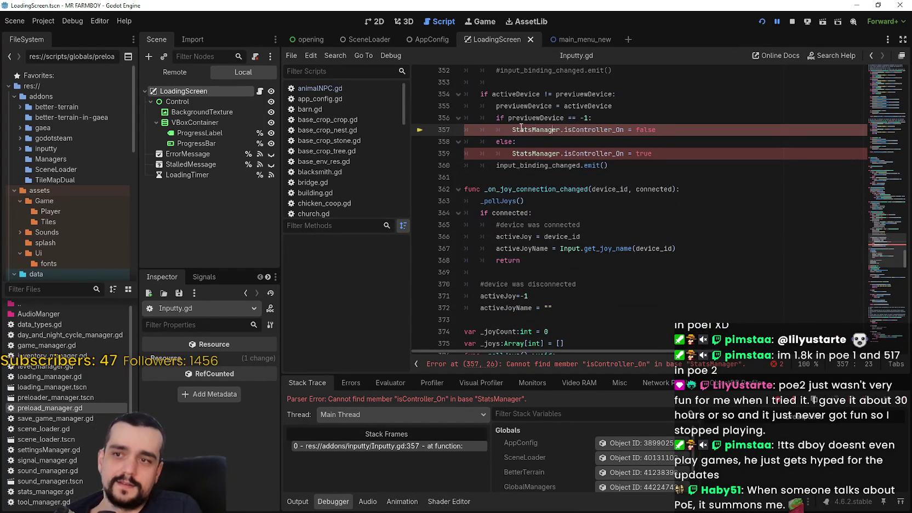
{"action": "double_click", "coordinate": [519, 130]}
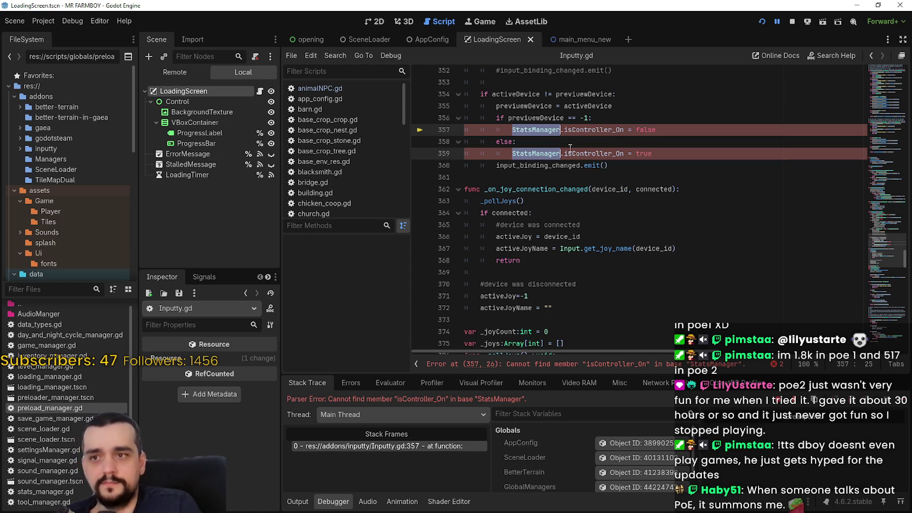
Try replacing StatsManager with GlobalManagers via autocomplete, then undo back to the original
{"action": "type", "text": "Global"}
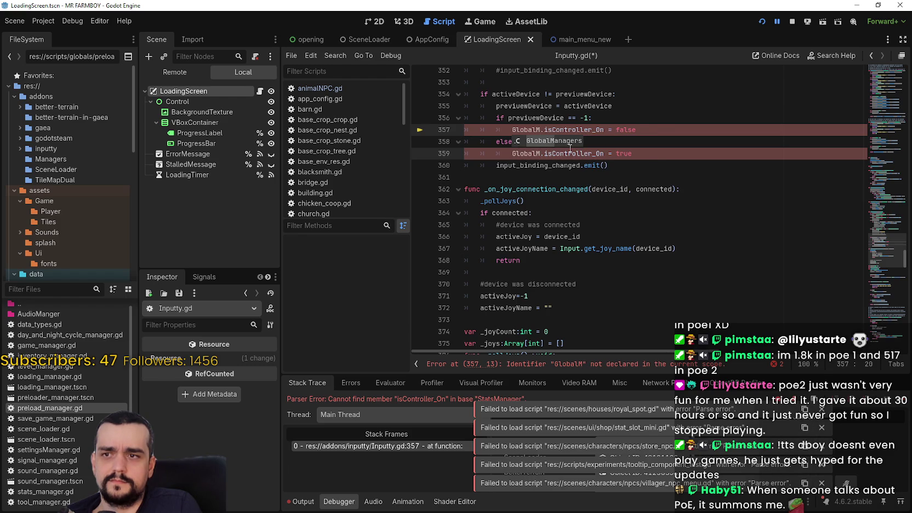
{"action": "key", "text": "Return"}
{"action": "type", "text": ".sta"}
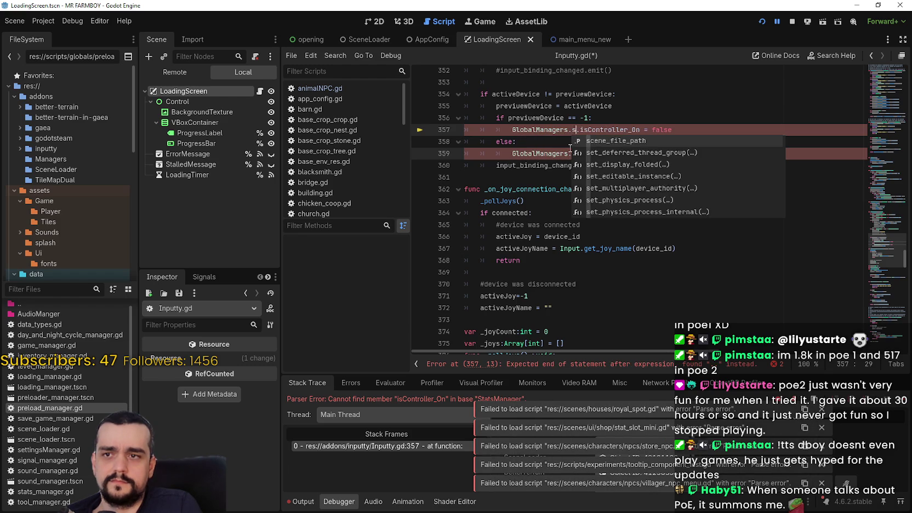
{"action": "key", "text": "Return"}
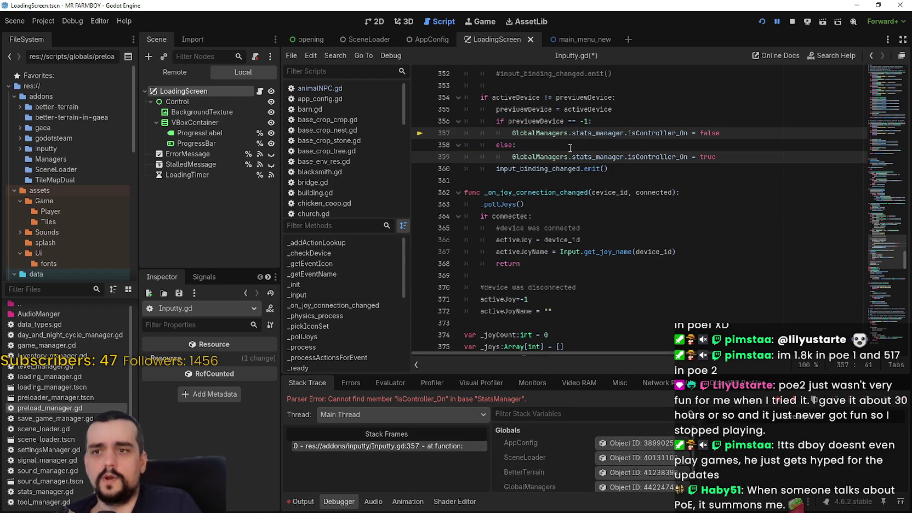
{"action": "key", "text": "BackSpace"}
{"action": "key", "text": "BackSpace"}
{"action": "key", "text": "BackSpace"}
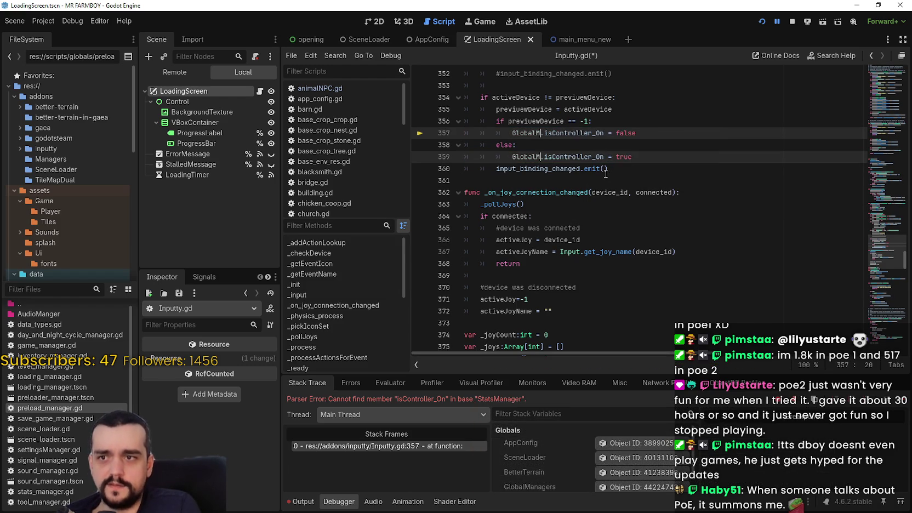
{"action": "key", "text": "ctrl+z"}
{"action": "key", "text": "ctrl+z"}
{"action": "key", "text": "ctrl+z"}
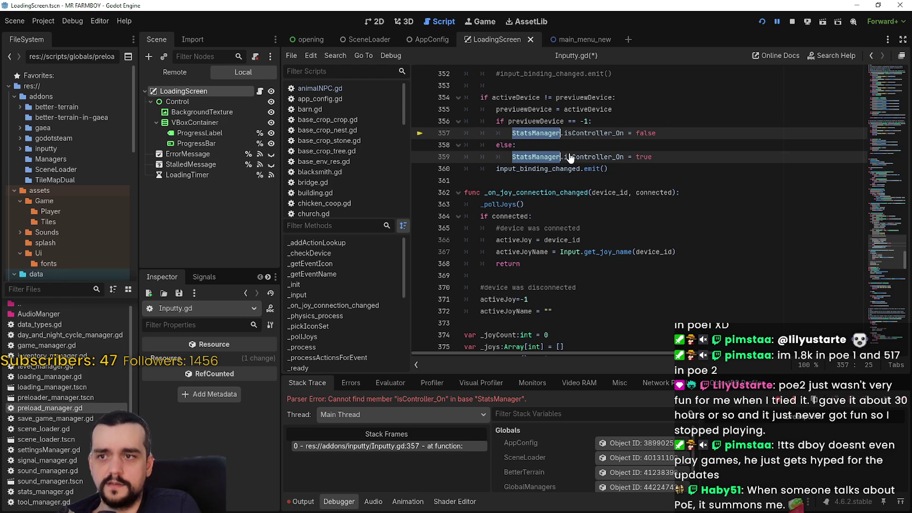
Replace StatsManager with GlobalManagers.stats_manager on both lines and rerun the game
{"action": "type", "text": "GlobalManagers.s"}
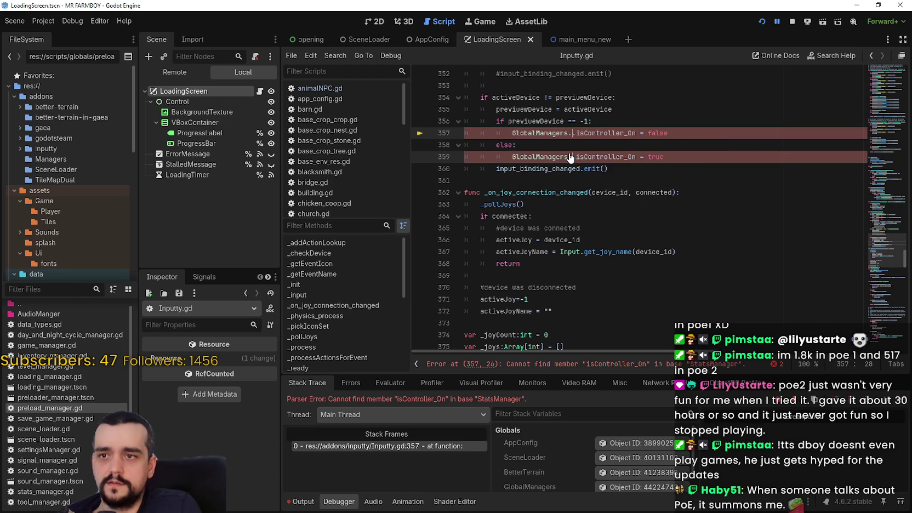
{"action": "type", "text": "tats"}
{"action": "key", "text": "Return"}
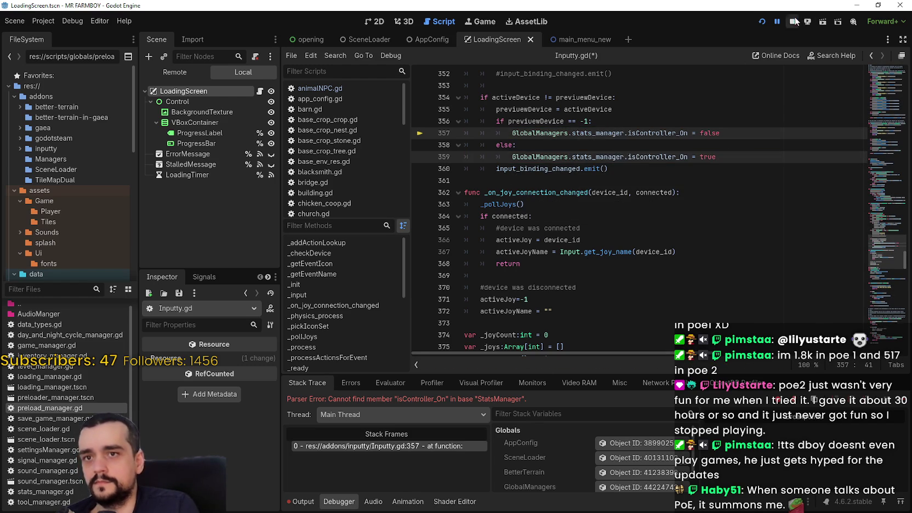
{"action": "left_click", "coordinate": [759, 23]}
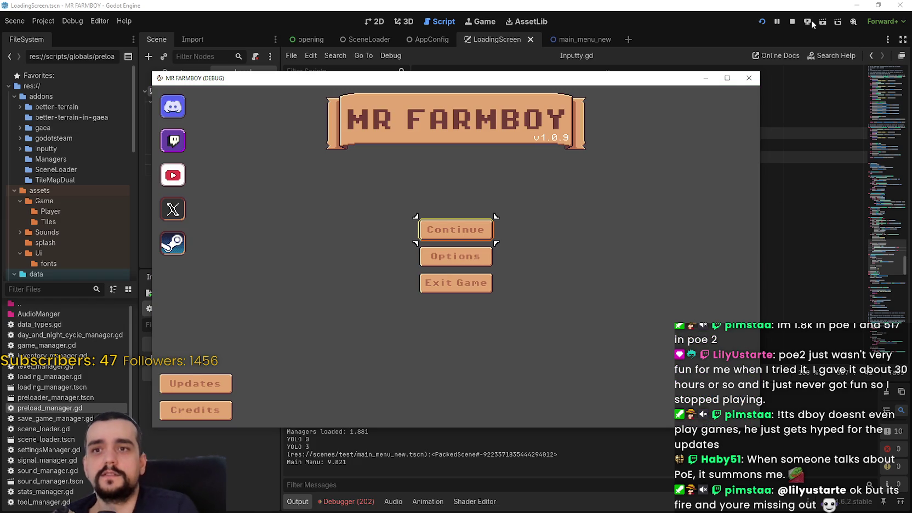
Let the game reach the MR FARMBOY main menu, then stop the debug session
{"action": "left_click", "coordinate": [793, 22]}
{"action": "left_click", "coordinate": [349, 502]}
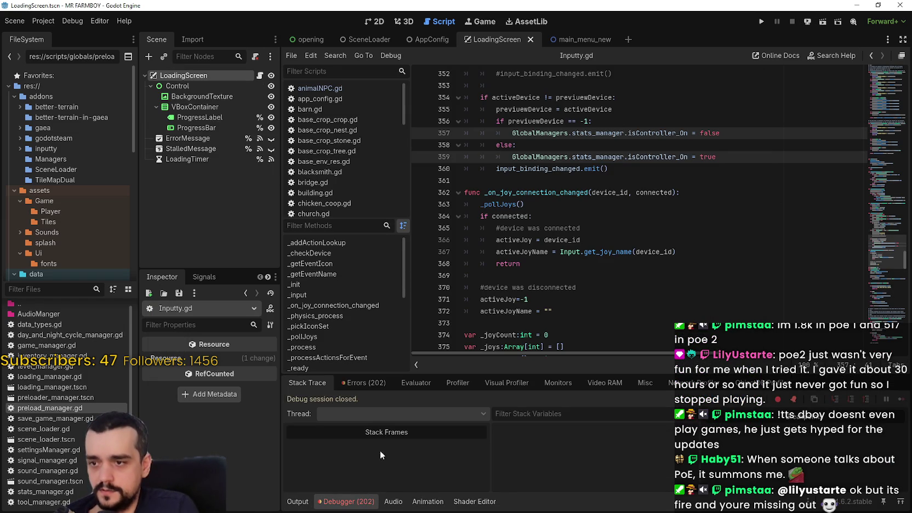
From the 202-error list, open field_cursor_component.gd at the ToolManager not declared error
{"action": "left_click", "coordinate": [358, 382]}
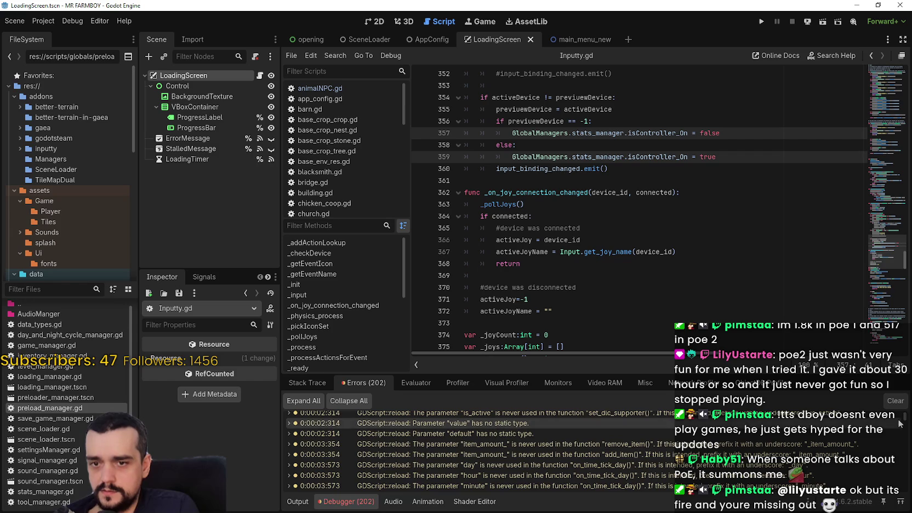
{"action": "scroll", "coordinate": [906, 421], "scroll_direction": "down", "scroll_amount": 1}
{"action": "scroll", "coordinate": [906, 421], "scroll_direction": "down", "scroll_amount": 10}
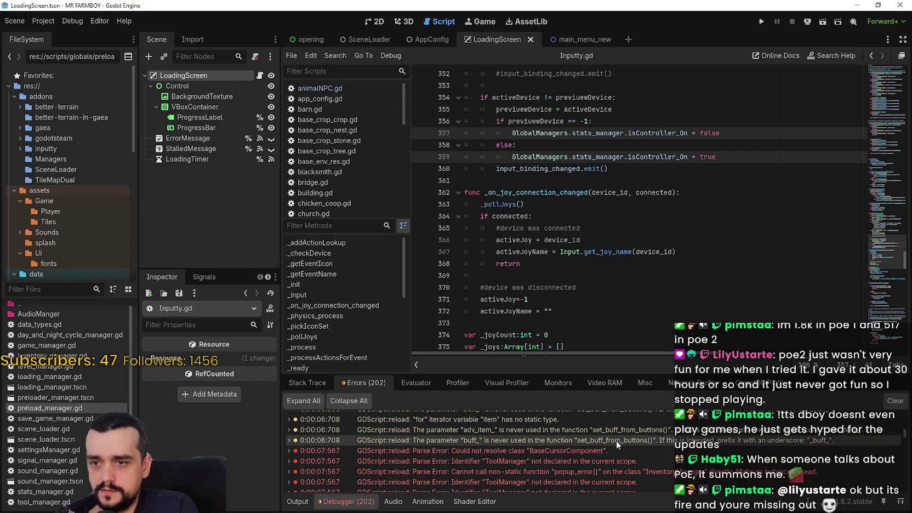
{"action": "double_click", "coordinate": [561, 453]}
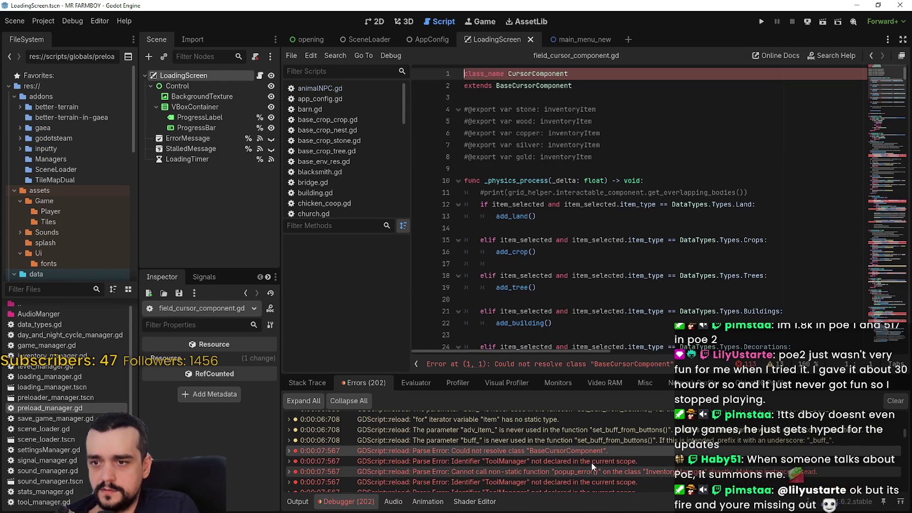
{"action": "double_click", "coordinate": [544, 460]}
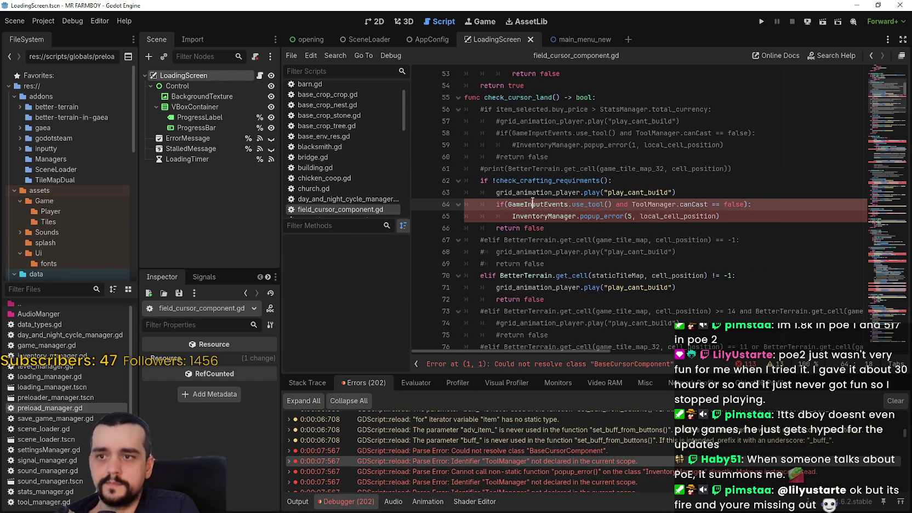
Select ToolManager on line 64 and step through its other occurrences with F3
{"action": "double_click", "coordinate": [566, 206]}
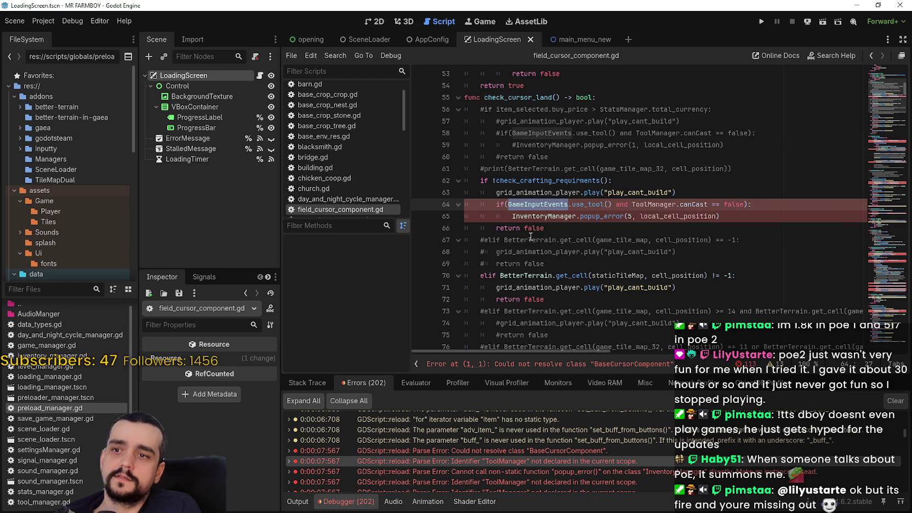
{"action": "left_click", "coordinate": [535, 206]}
{"action": "double_click", "coordinate": [665, 204]}
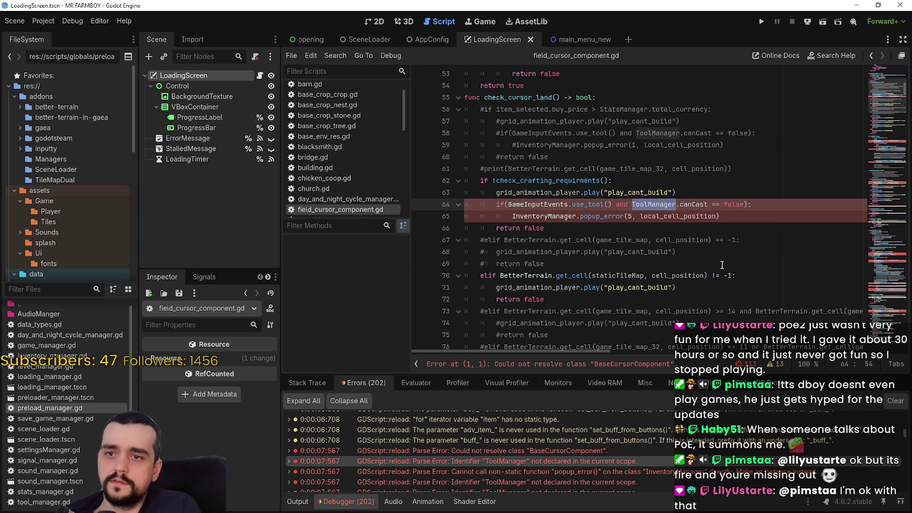
{"action": "key", "text": "F3"}
{"action": "key", "text": "F3"}
{"action": "key", "text": "F3"}
{"action": "key", "text": "F3"}
{"action": "key", "text": "F3"}
{"action": "key", "text": "F3"}
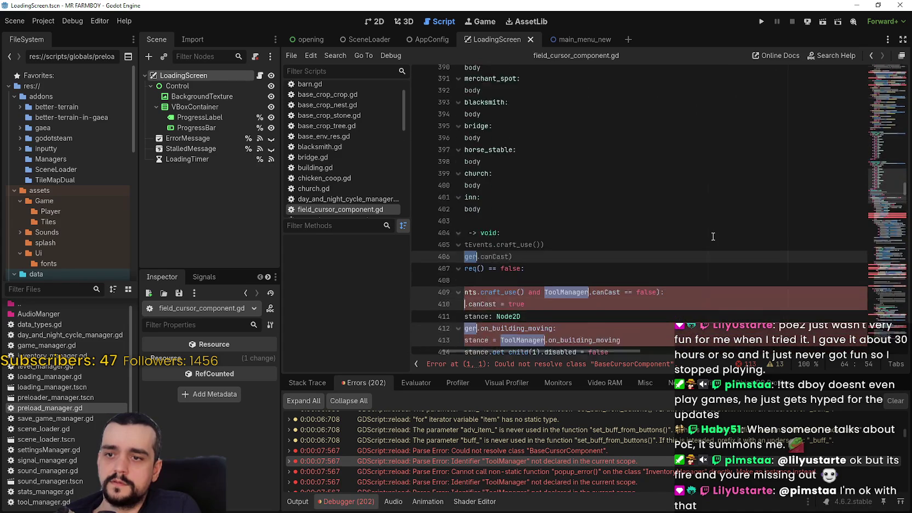
{"action": "key", "text": "F3"}
{"action": "key", "text": "F3"}
{"action": "key", "text": "F3"}
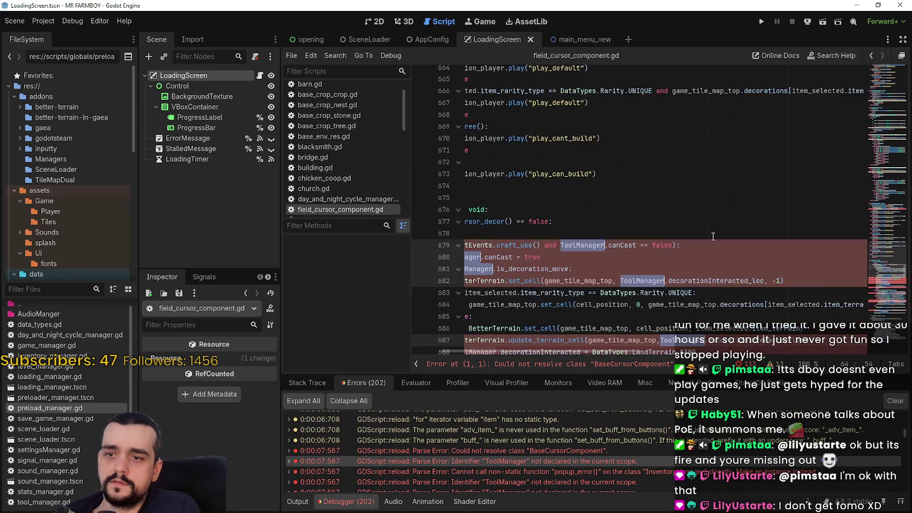
{"action": "key", "text": "F3"}
{"action": "key", "text": "F3"}
{"action": "key", "text": "F3"}
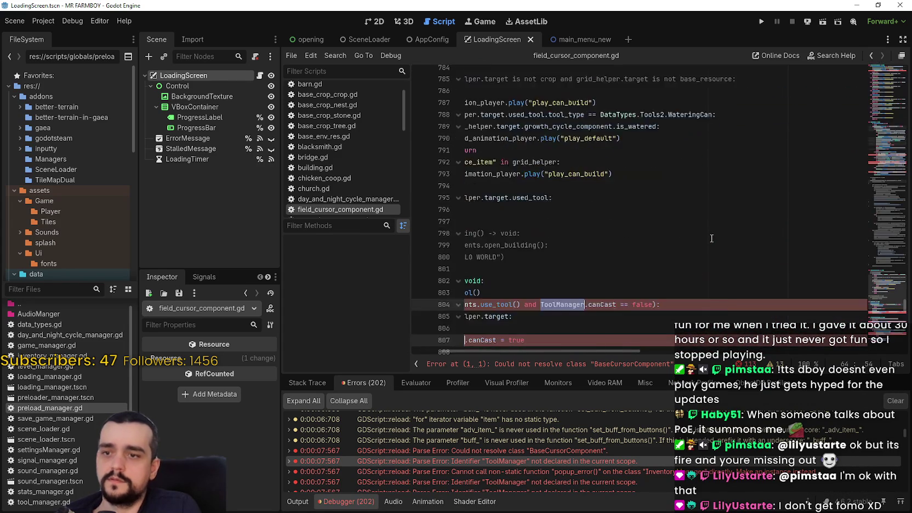
{"action": "key", "text": "F3"}
{"action": "key", "text": "F3"}
{"action": "key", "text": "F3"}
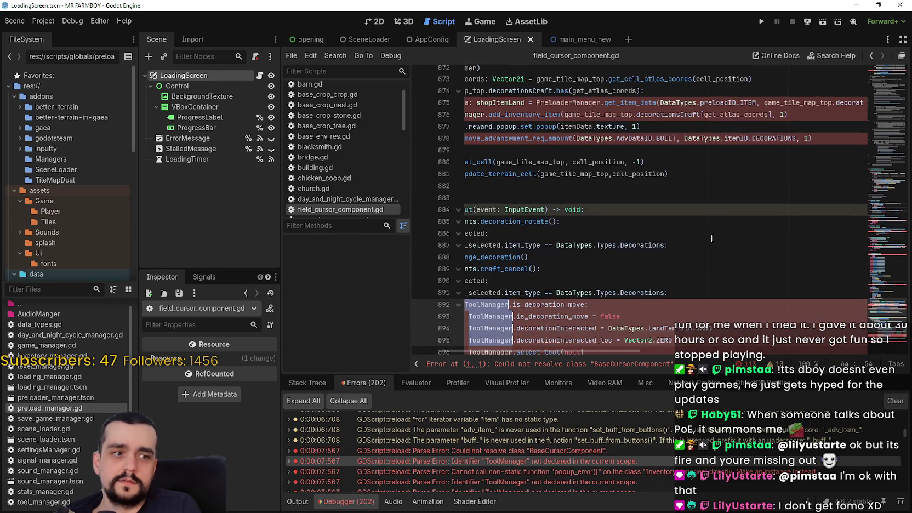
{"action": "key", "text": "F3"}
{"action": "key", "text": "F3"}
{"action": "key", "text": "F3"}
{"action": "key", "text": "F3"}
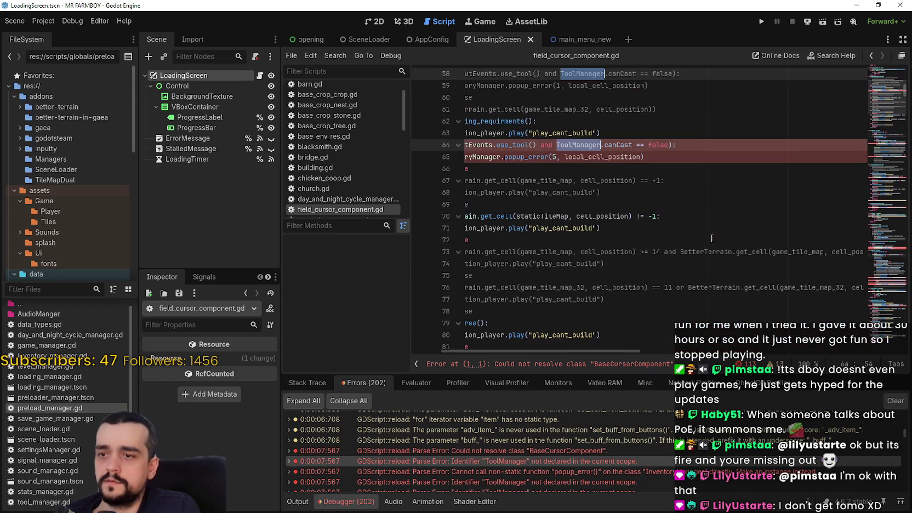
Replace ToolManager with GlobalManagers.tool_manager and line 65's InventoryManager with GlobalManagers.inventory_manager
{"action": "type", "text": "GlobalManagers."}
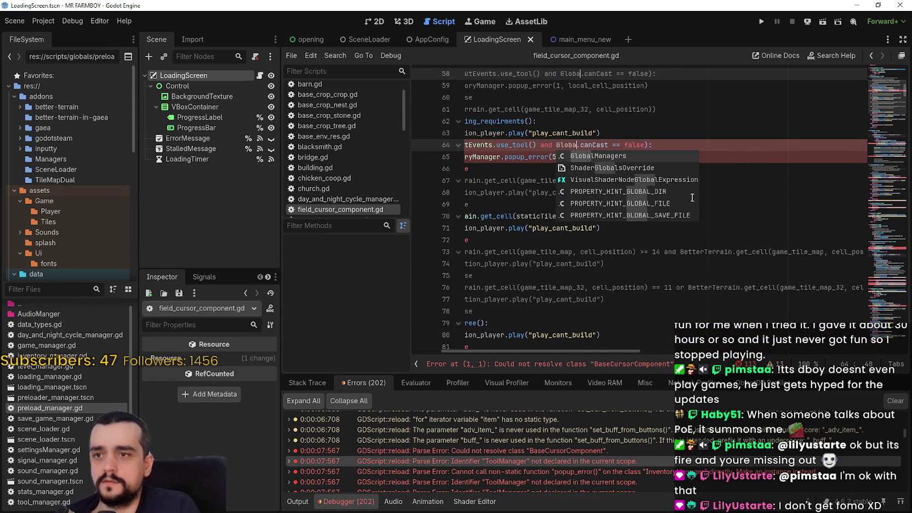
{"action": "type", "text": "tool_manager"}
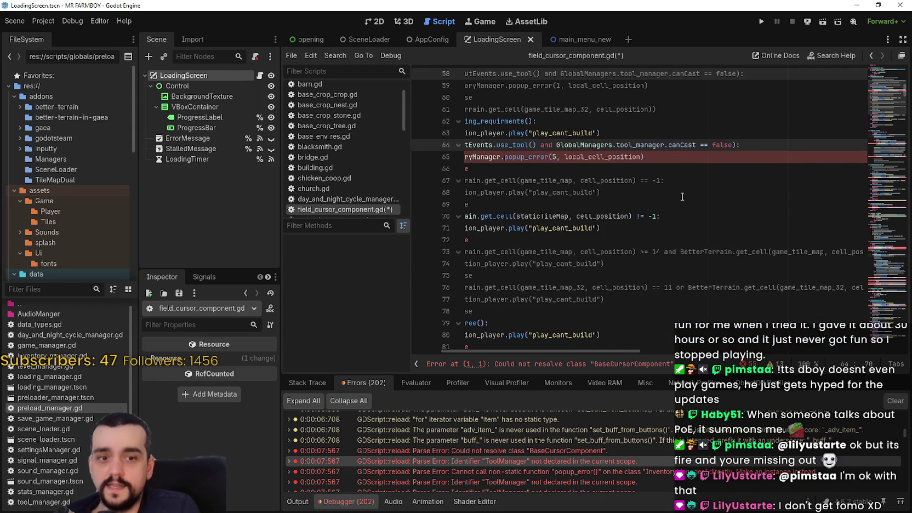
{"action": "left_click", "coordinate": [680, 159]}
{"action": "left_click_drag", "start_coordinate": [679, 163], "coordinate": [353, 146]}
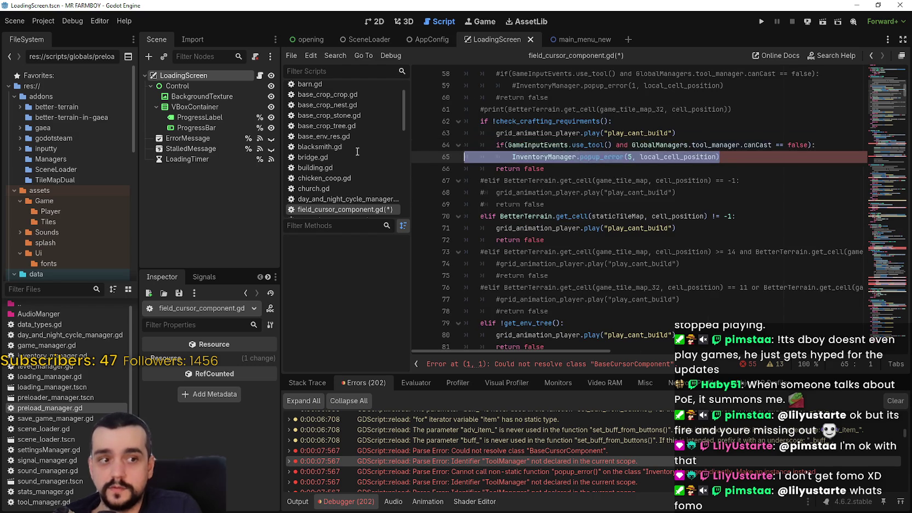
{"action": "double_click", "coordinate": [533, 157]}
{"action": "scroll", "coordinate": [618, 173], "scroll_direction": "down", "scroll_amount": 20}
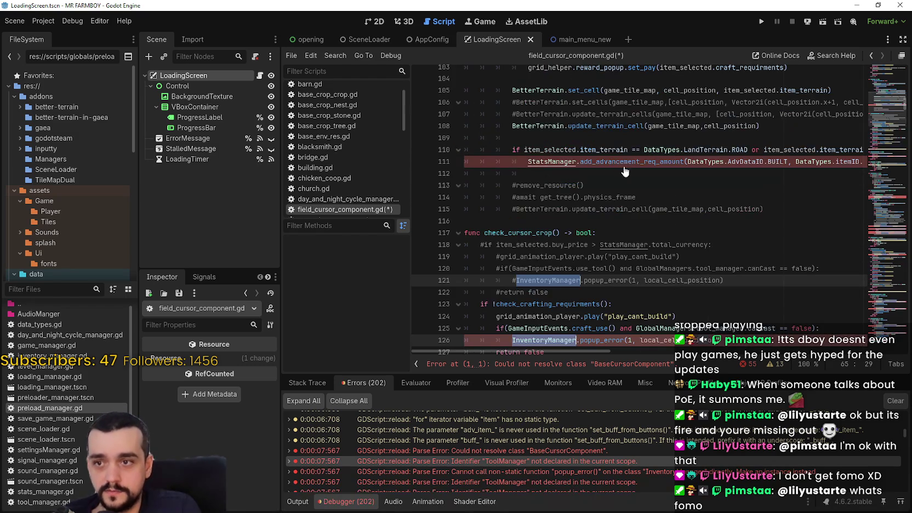
{"action": "scroll", "coordinate": [680, 319], "scroll_direction": "up", "scroll_amount": 20}
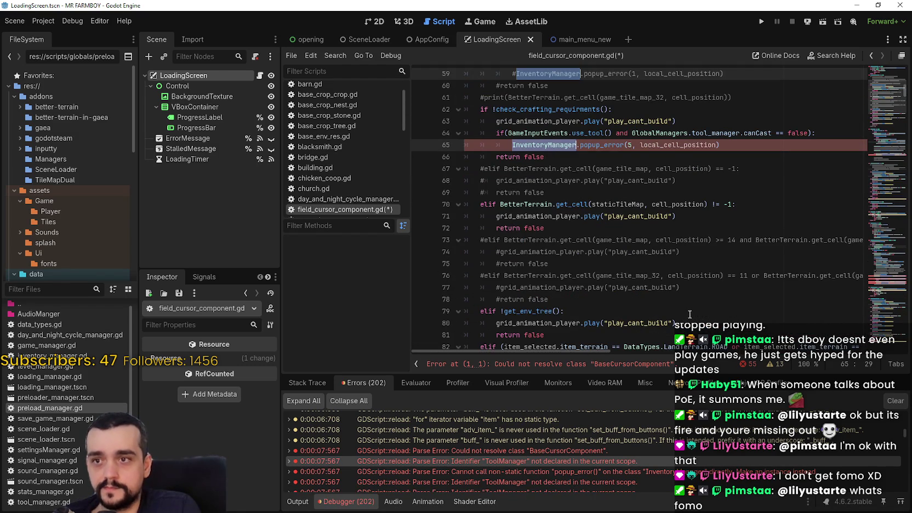
{"action": "type", "text": "GlobalManagers"}
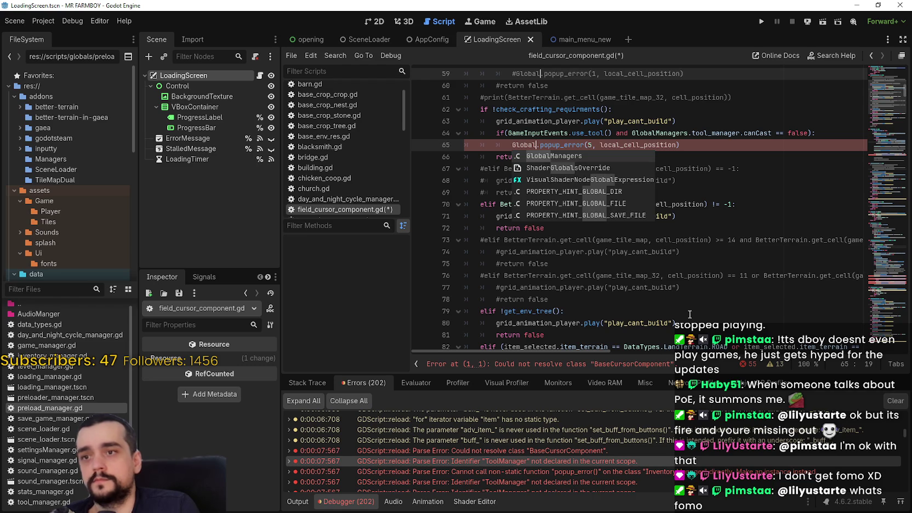
{"action": "type", "text": ".inventory"}
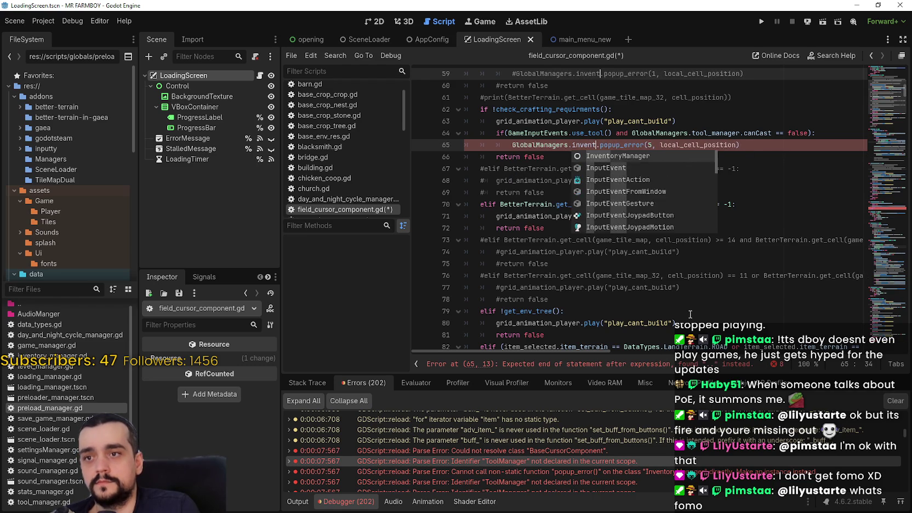
{"action": "type", "text": "_manager"}
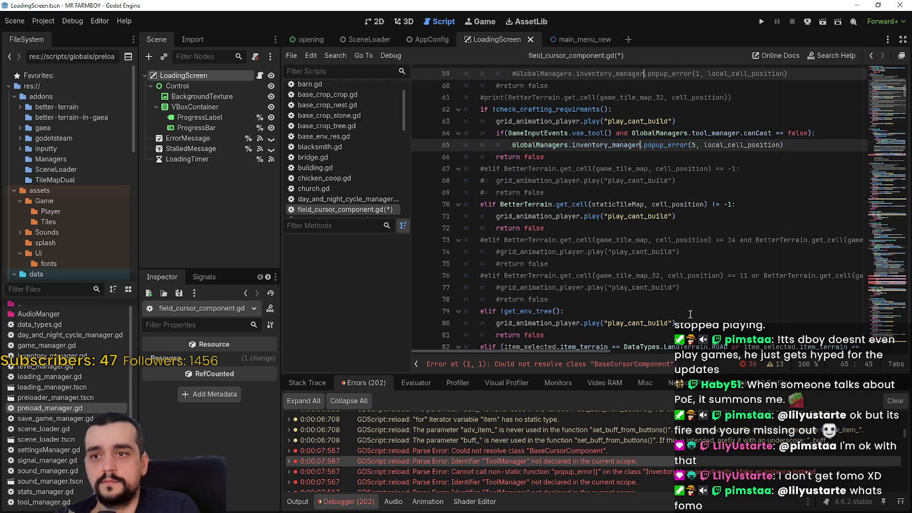
Change the StatsManager reference on line 111 to GlobalManagers.stats_manager
{"action": "scroll", "coordinate": [842, 168], "scroll_direction": "down", "scroll_amount": 10}
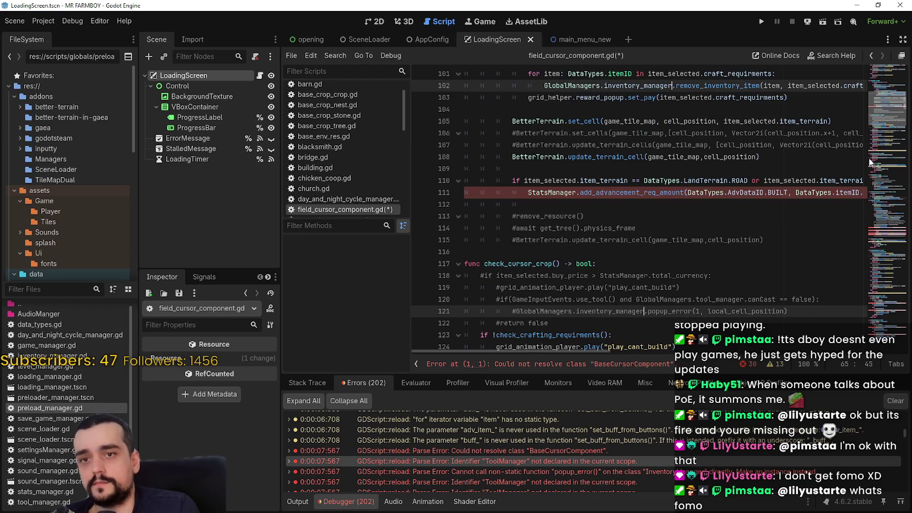
{"action": "scroll", "coordinate": [883, 112], "scroll_direction": "down", "scroll_amount": 3}
{"action": "double_click", "coordinate": [573, 212]}
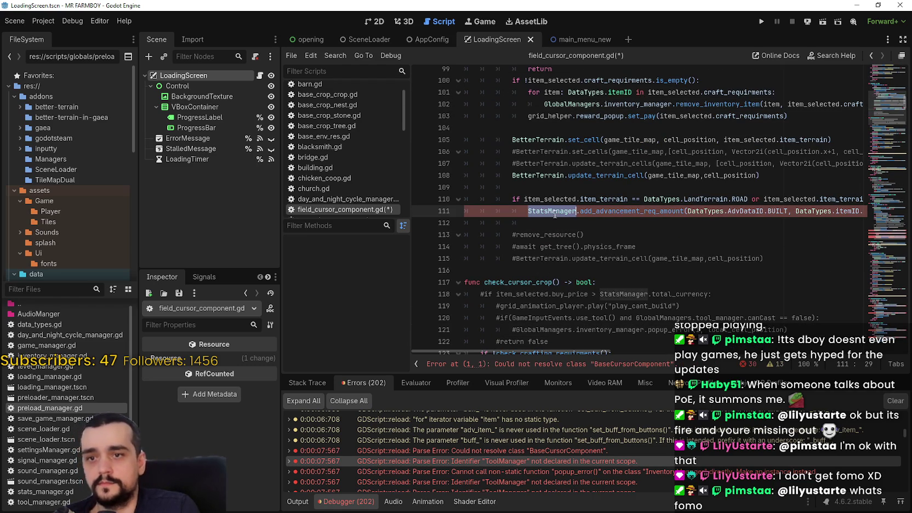
{"action": "scroll", "coordinate": [577, 257], "scroll_direction": "up", "scroll_amount": 14}
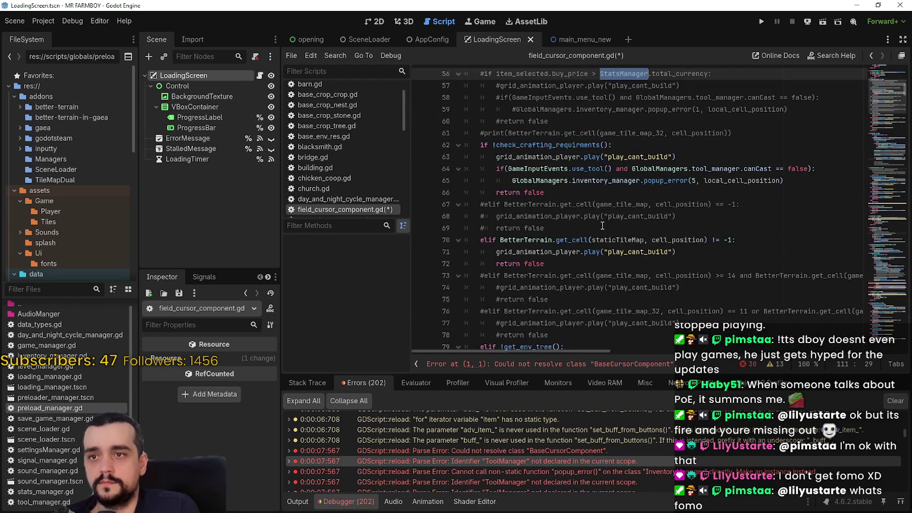
{"action": "type", "text": "Global.add_advancement_req_amount(Dat"}
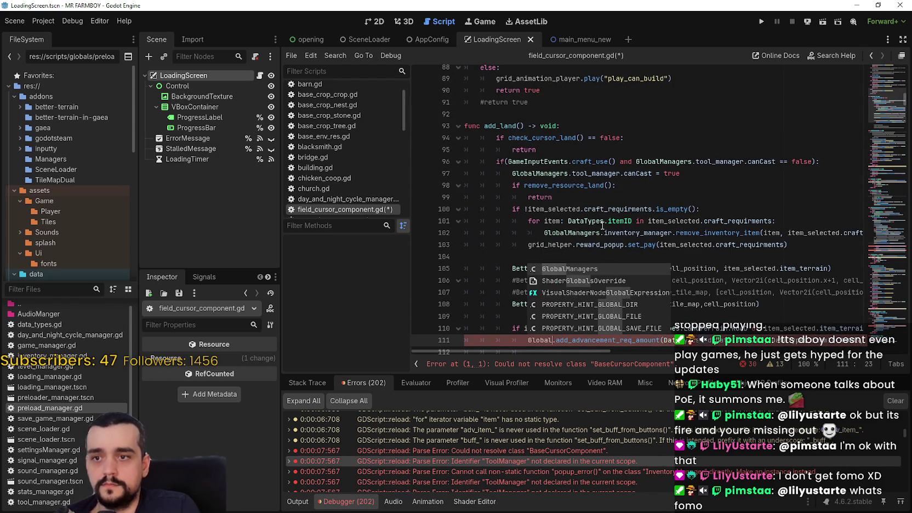
{"action": "key", "text": "Return"}
{"action": "type", "text": ".s"}
{"action": "type", "text": "_manager.add_adva"}
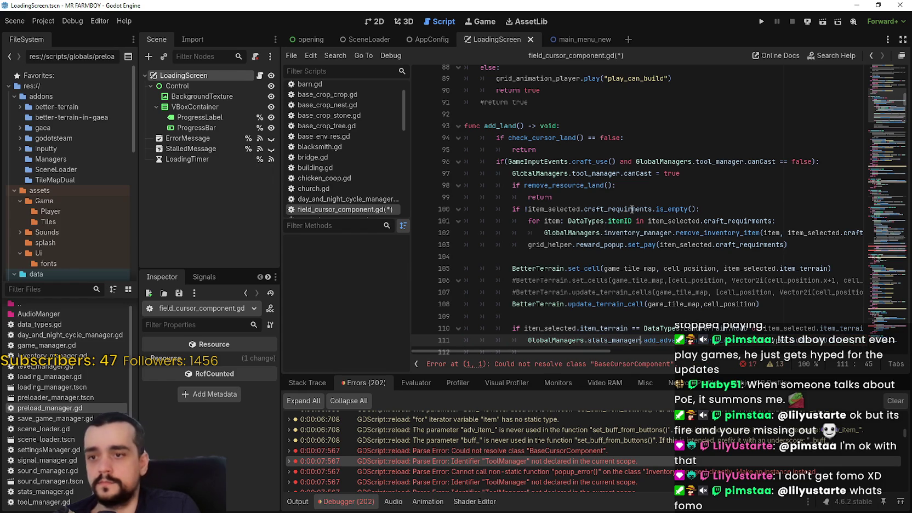
Replace every Steamworks reference, starting at line 198, with GlobalManagers.steamworks
{"action": "scroll", "coordinate": [633, 209], "scroll_direction": "down", "scroll_amount": 2}
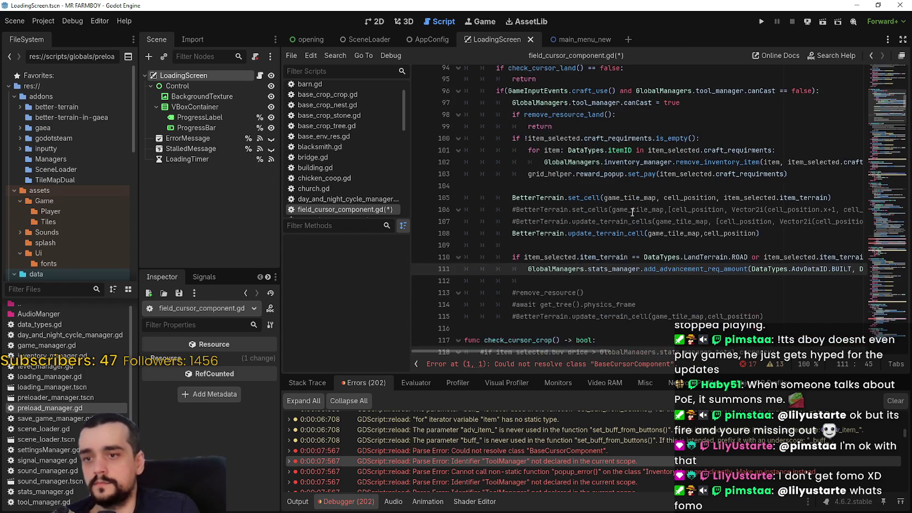
{"action": "left_click", "coordinate": [876, 223]}
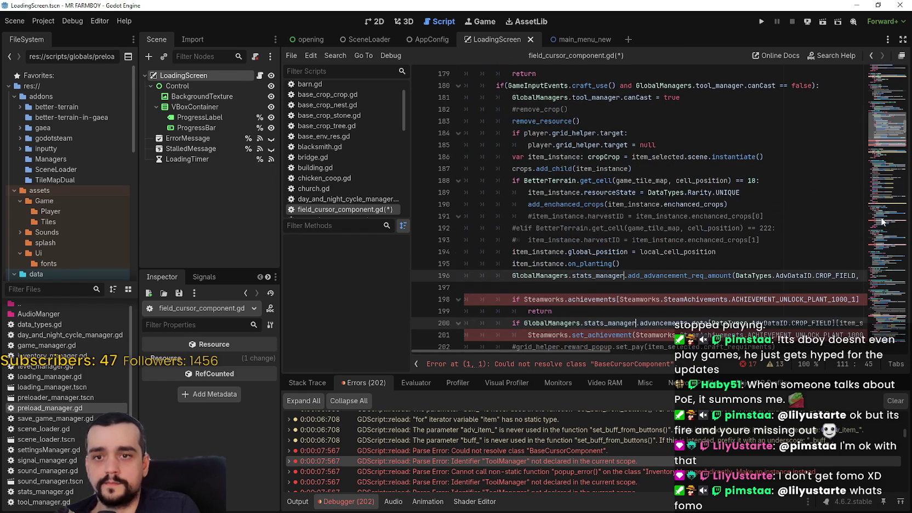
{"action": "scroll", "coordinate": [579, 267], "scroll_direction": "down", "scroll_amount": 2}
{"action": "scroll", "coordinate": [579, 267], "scroll_direction": "down", "scroll_amount": 1}
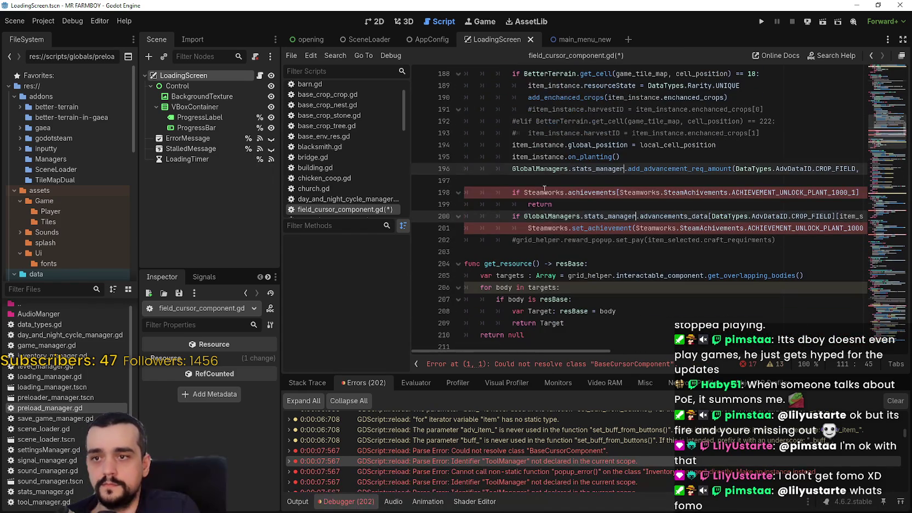
{"action": "double_click", "coordinate": [544, 192]}
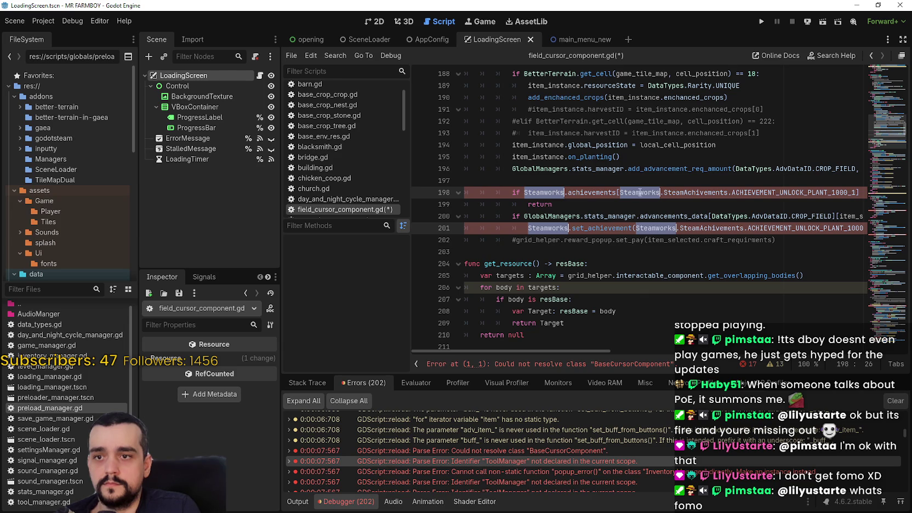
{"action": "key", "text": "ctrl+d"}
{"action": "key", "text": "ctrl+d"}
{"action": "key", "text": "ctrl+d"}
{"action": "type", "text": "Global"}
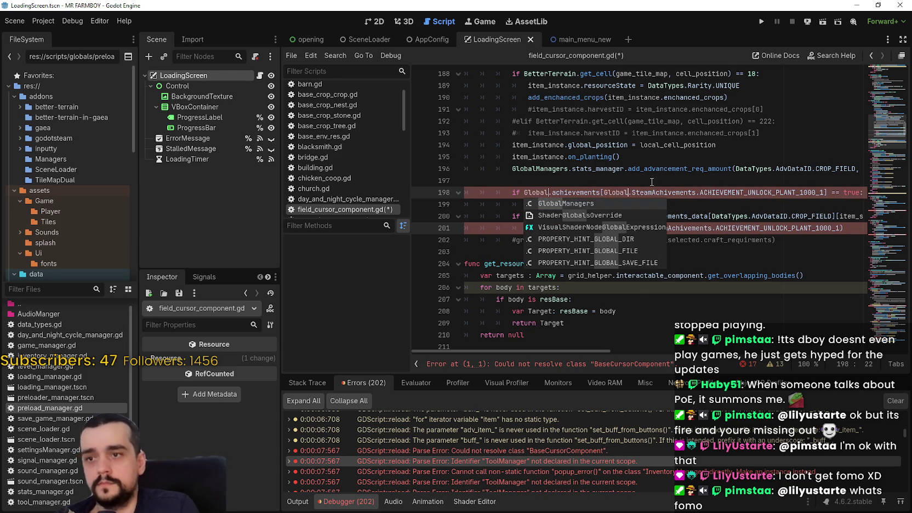
{"action": "key", "text": "Return"}
{"action": "type", "text": ".steam"}
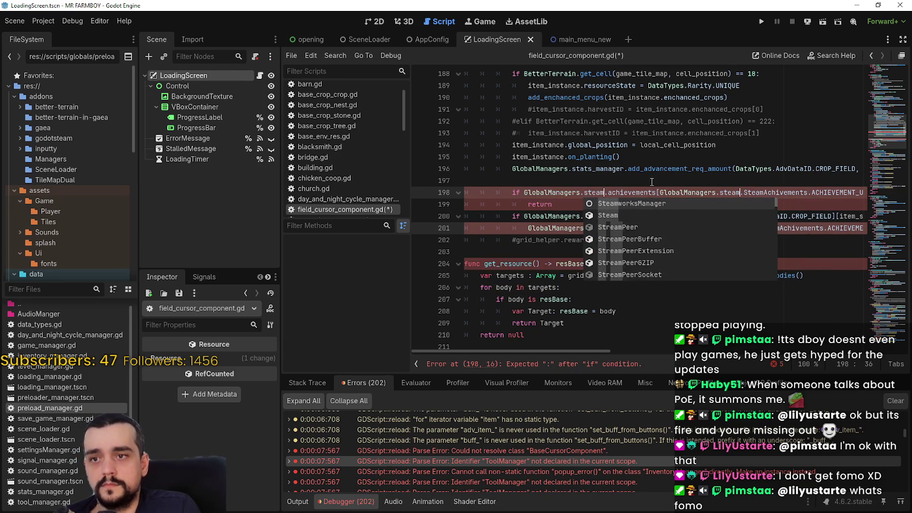
{"action": "type", "text": "work"}
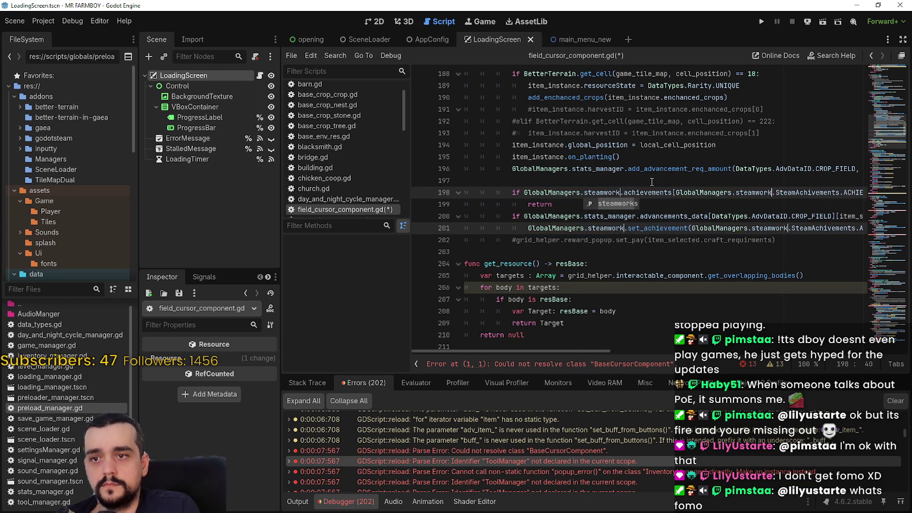
{"action": "key", "text": "Return"}
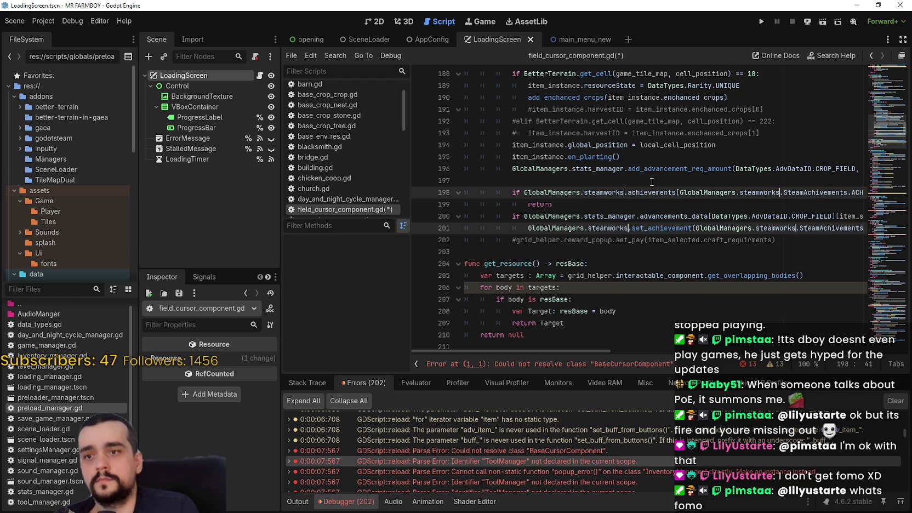
Replace SignalManager on lines 254 and 271 with GlobalManagers.signal_manager
{"action": "scroll", "coordinate": [610, 242], "scroll_direction": "down", "scroll_amount": 1}
{"action": "scroll", "coordinate": [845, 198], "scroll_direction": "down", "scroll_amount": 10}
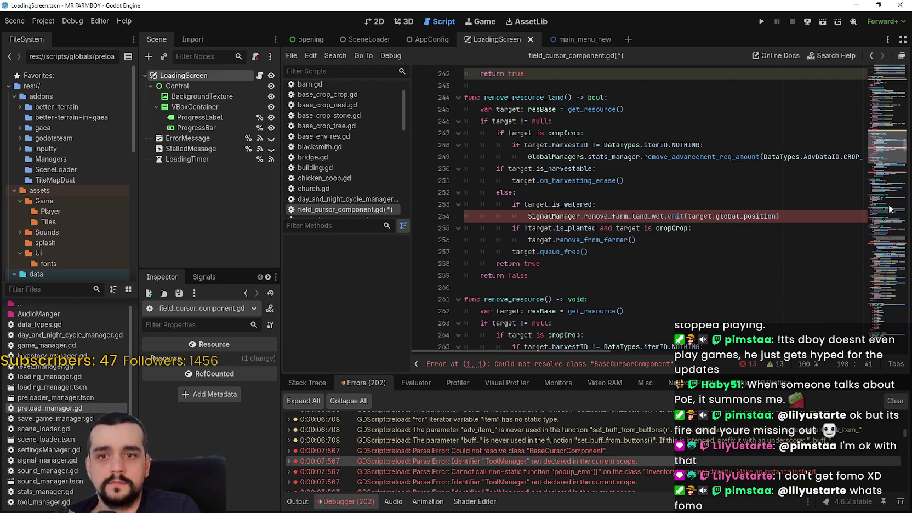
{"action": "double_click", "coordinate": [554, 216]}
{"action": "key", "text": "ctrl+d"}
{"action": "key", "text": "ctrl+d"}
{"action": "key", "text": "ctrl+d"}
{"action": "key", "text": "ctrl+d"}
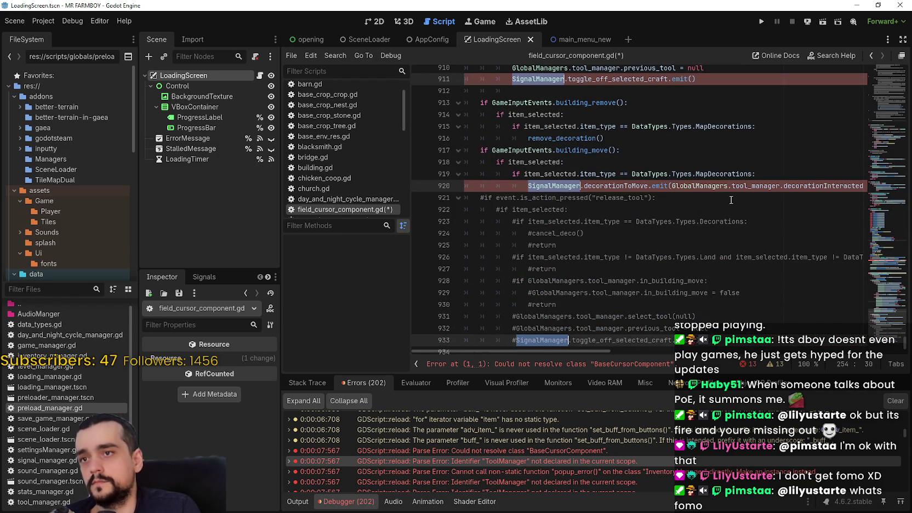
{"action": "type", "text": "Global.remove_farm_land_wet.emit(target.global_position"}
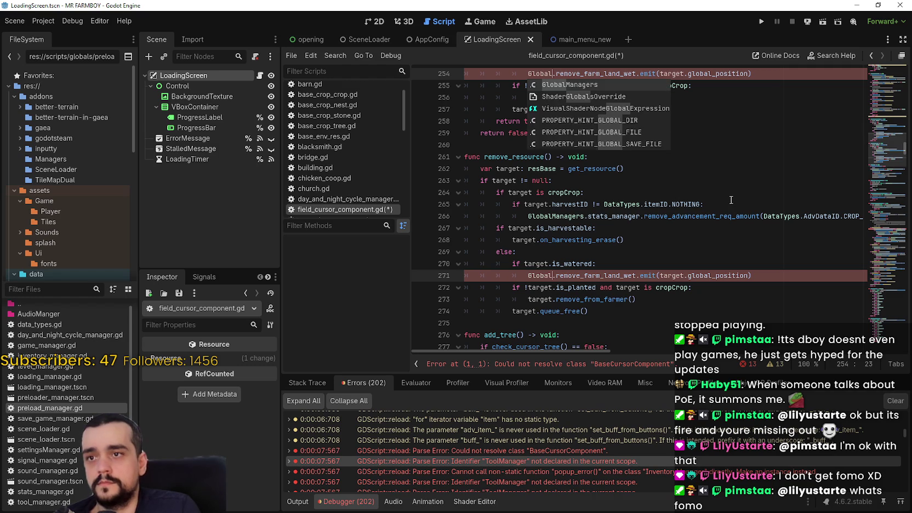
{"action": "key", "text": "Return"}
{"action": "type", "text": ".signal"}
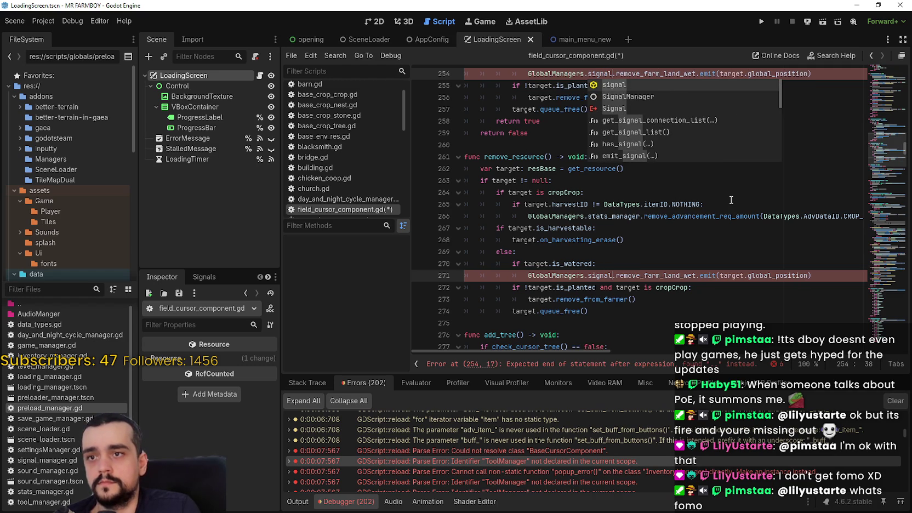
{"action": "type", "text": "_manager"}
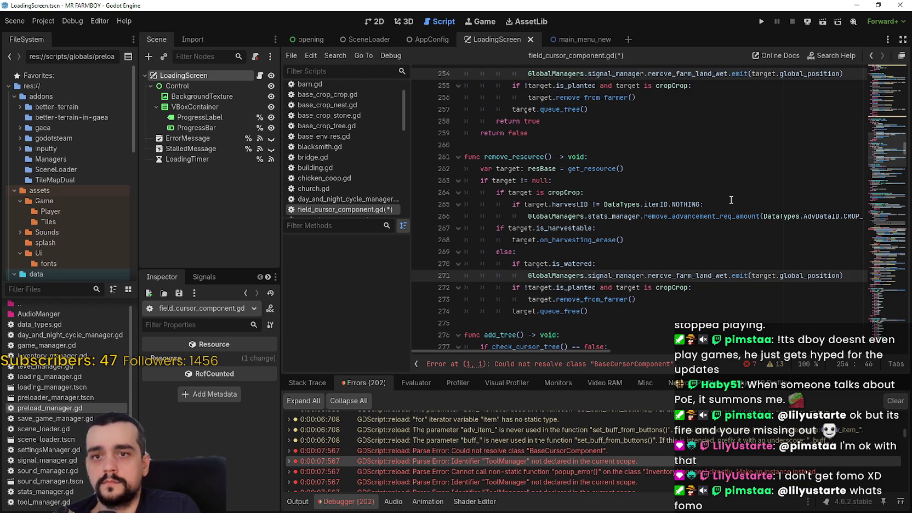
Jump to the BaseCursorComponent error and save field_cursor_component.gd
{"action": "scroll", "coordinate": [738, 215], "scroll_direction": "down", "scroll_amount": 5}
{"action": "left_click", "coordinate": [620, 365]}
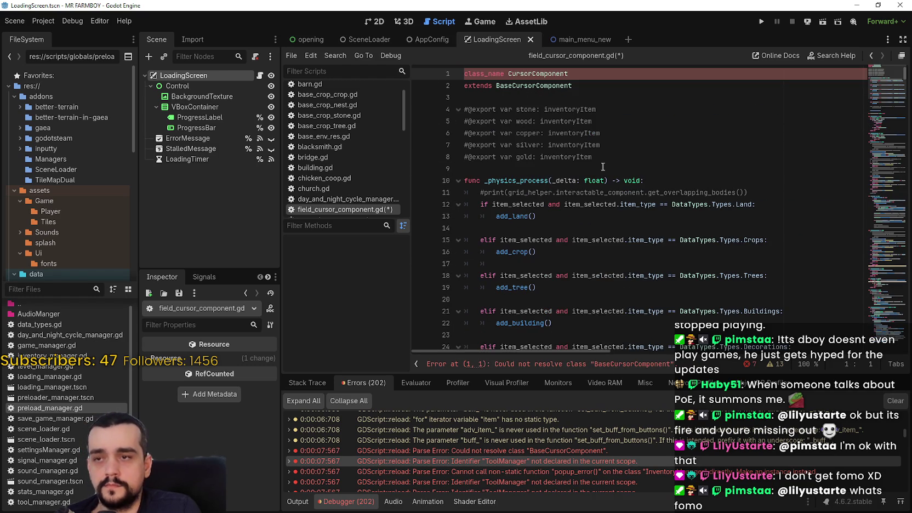
{"action": "left_click", "coordinate": [597, 121]}
{"action": "left_click", "coordinate": [570, 97]}
{"action": "key", "text": "ctrl+s"}
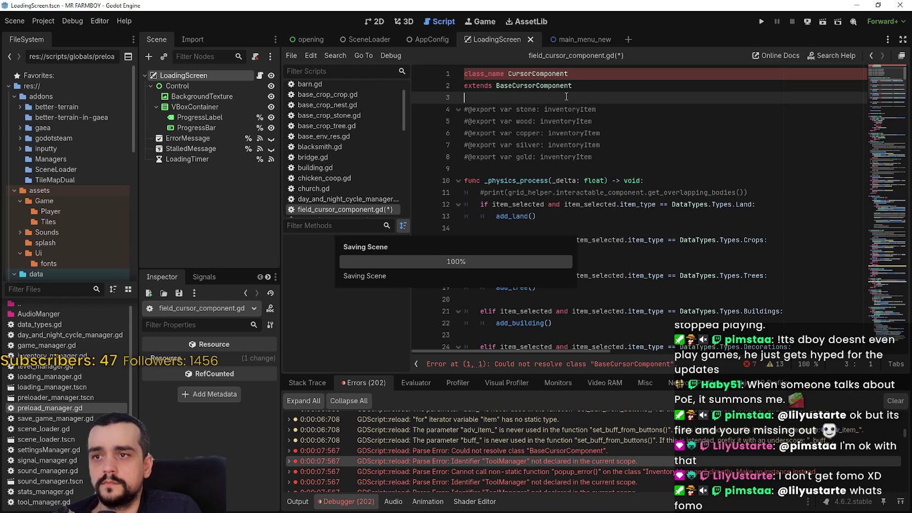
Open base_cursor_component.gd via BaseCursorComponent's definition and make line 41 use GlobalManagers.tool_manager
{"action": "right_click", "coordinate": [537, 86]}
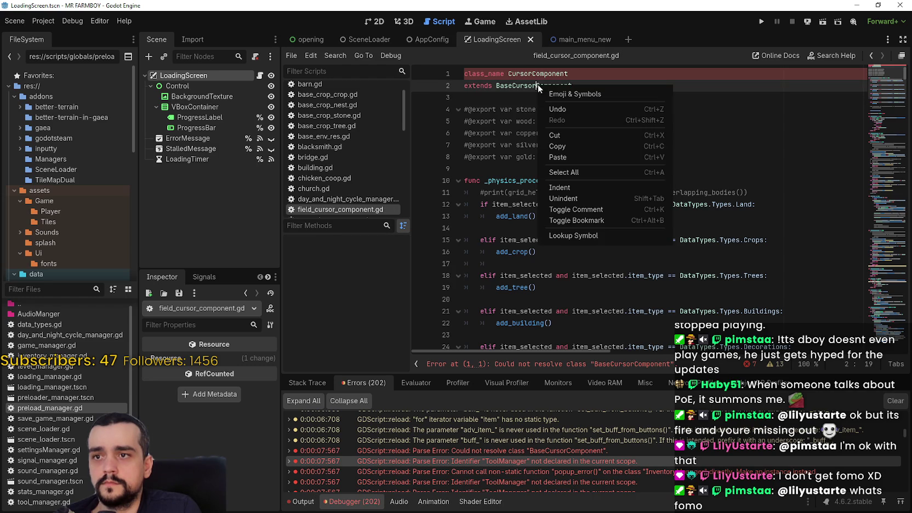
{"action": "left_click", "coordinate": [592, 236]}
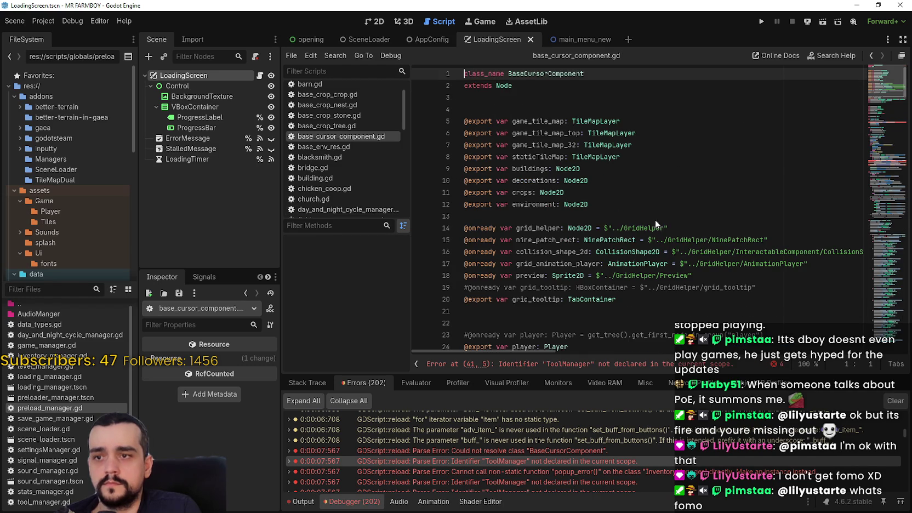
{"action": "left_click", "coordinate": [497, 253]}
{"action": "double_click", "coordinate": [497, 253]}
{"action": "scroll", "coordinate": [660, 188], "scroll_direction": "down", "scroll_amount": 15}
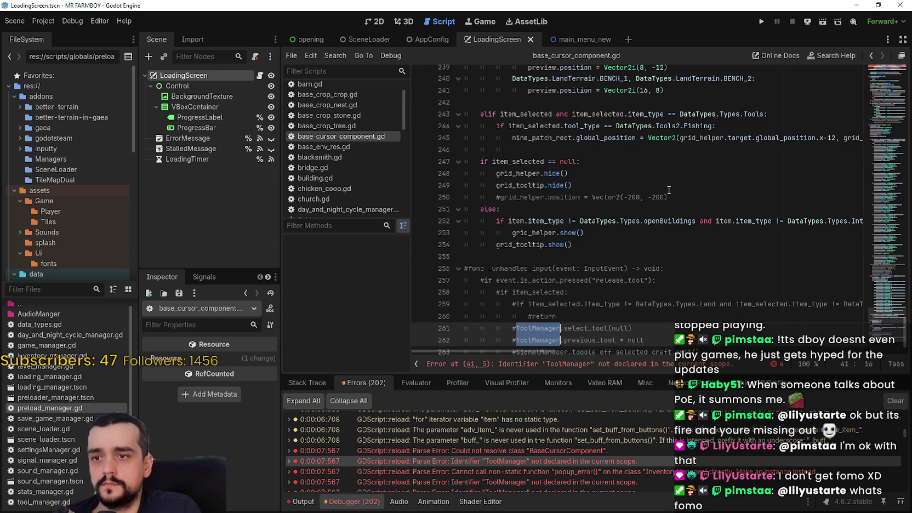
{"action": "type", "text": "T"}
{"action": "key", "text": "BackSpace"}
{"action": "type", "text": "GlobalManagers.tool.tool_selected.connect(on_tools_selected"}
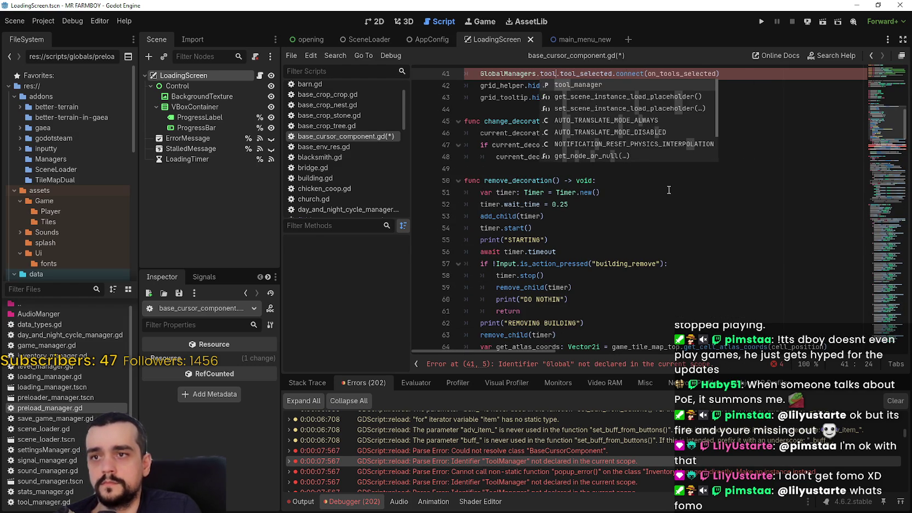
{"action": "type", "text": "_manager"}
{"action": "left_click", "coordinate": [721, 181]}
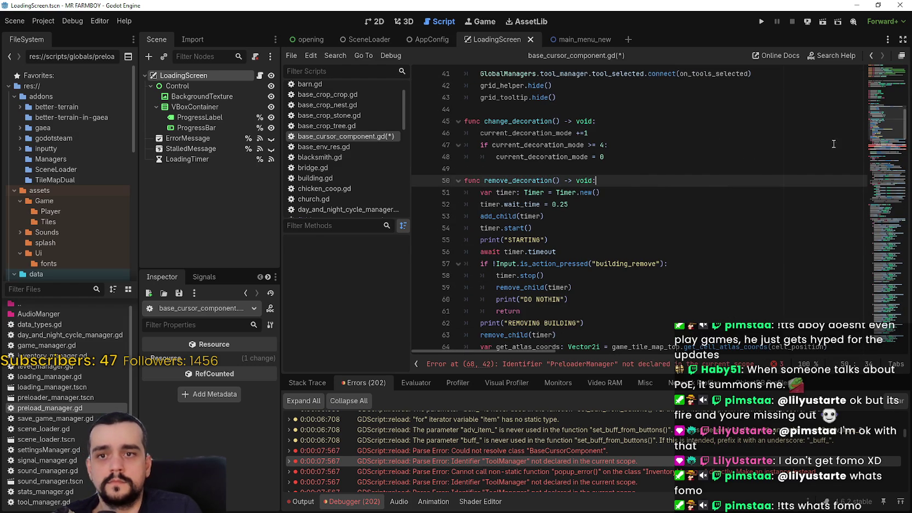
Replace PreloaderManager on line 68 with GlobalManagers.preload_manager, leaving a stray backslash after it
{"action": "left_click", "coordinate": [879, 146]}
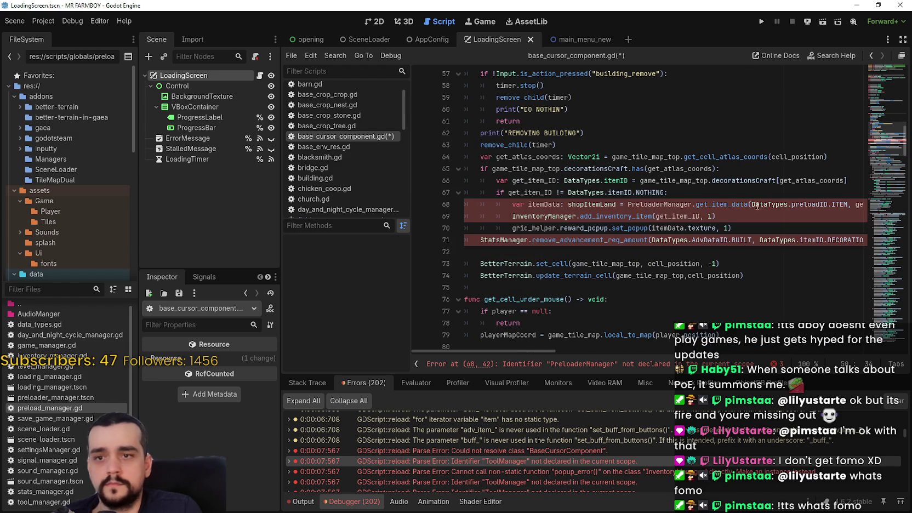
{"action": "double_click", "coordinate": [654, 205]}
{"action": "type", "text": "Global"}
{"action": "key", "text": "Return"}
{"action": "type", "text": ".prel"}
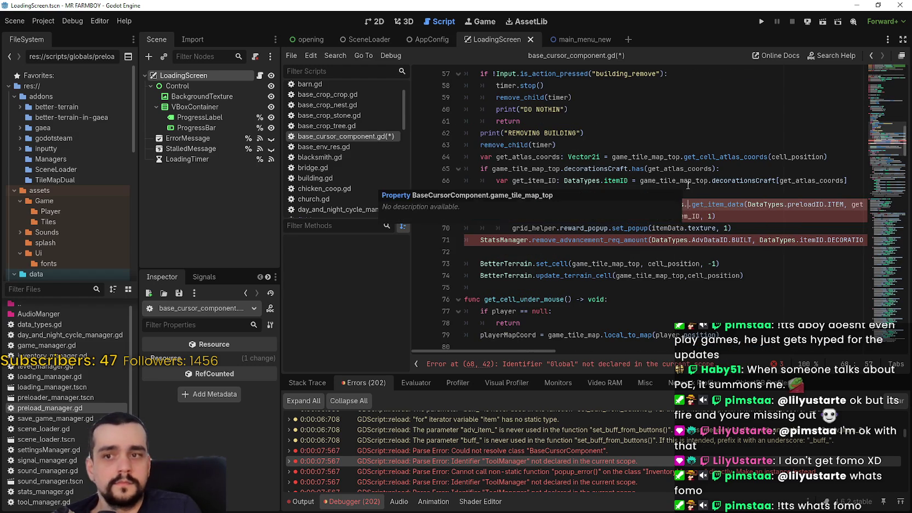
{"action": "type", "text": "oad_manager"}
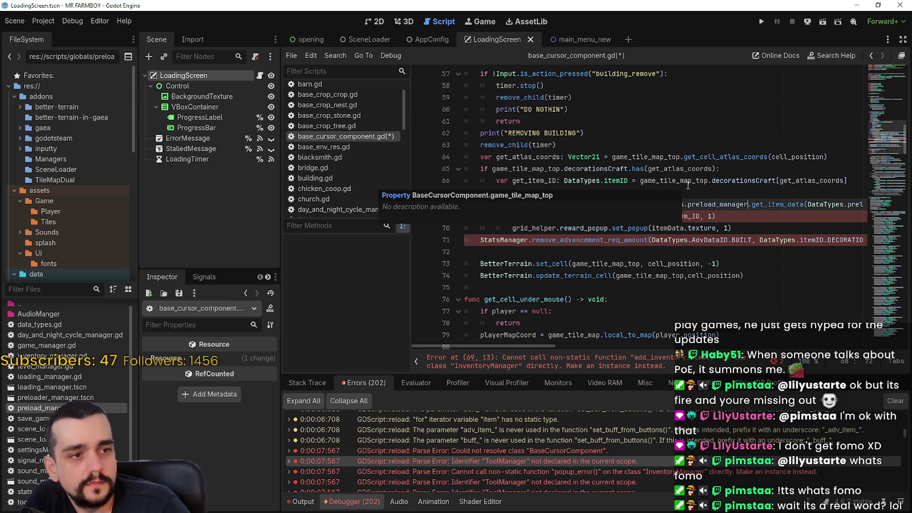
{"action": "type", "text": "\\"}
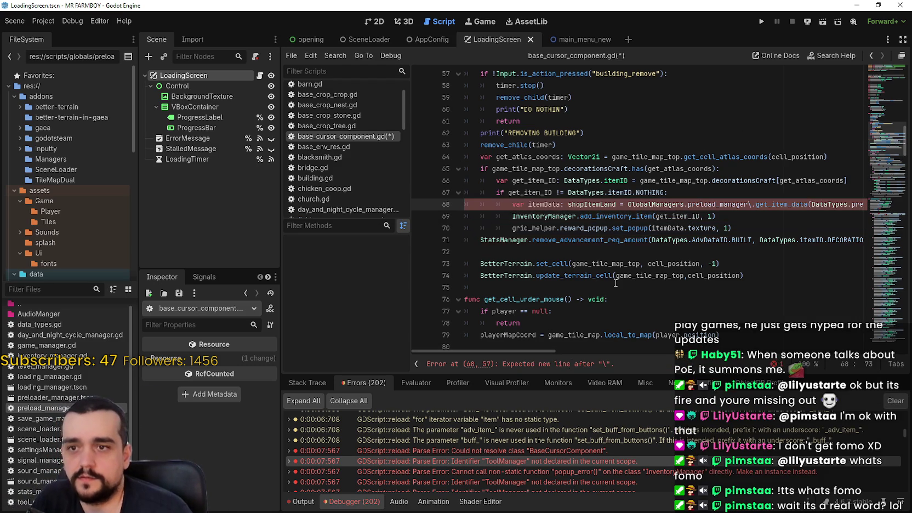
{"action": "key", "text": "BackSpace"}
{"action": "left_click", "coordinate": [731, 216]}
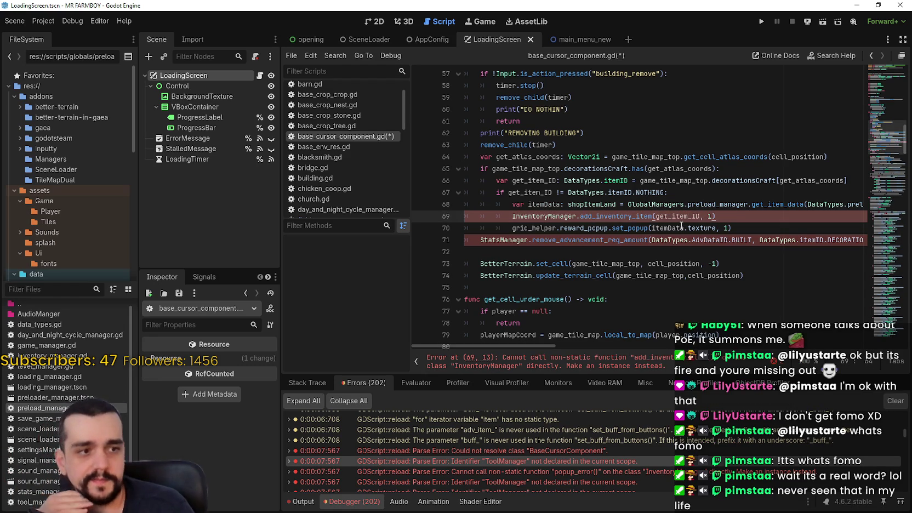
{"action": "double_click", "coordinate": [573, 217]}
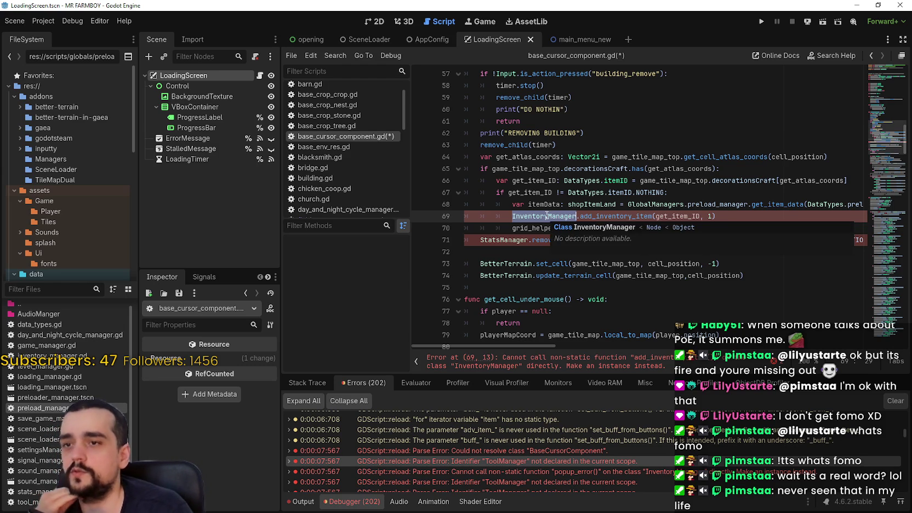
{"action": "double_click", "coordinate": [677, 218]}
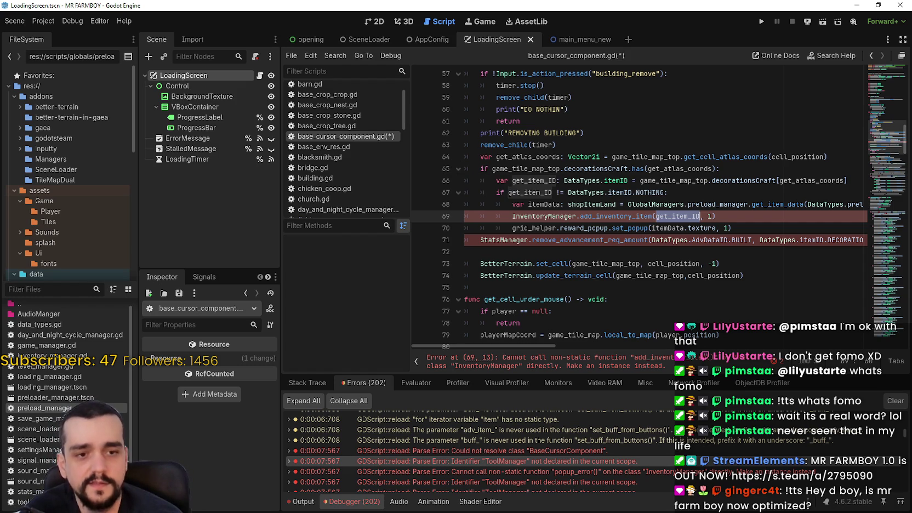
{"action": "key", "text": "alt+Tab"}
{"action": "left_click", "coordinate": [91, 23]}
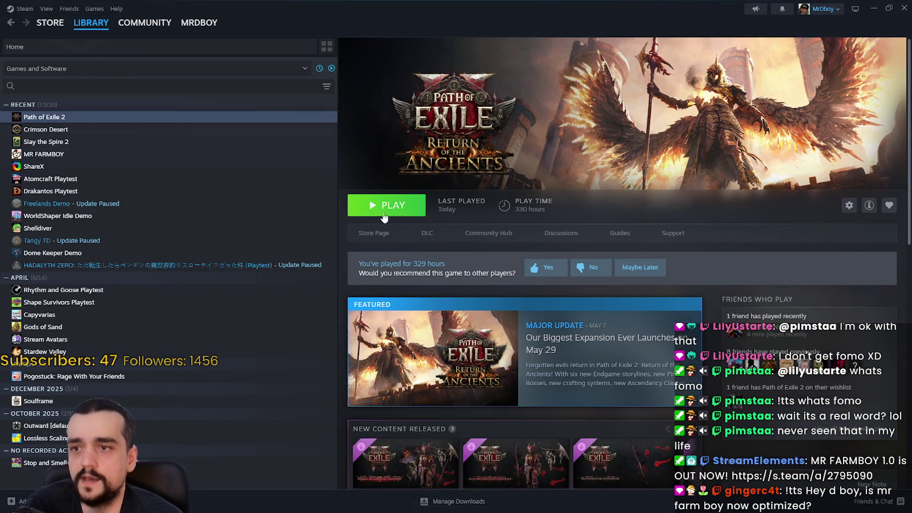
Find No Man's Sky in the library, read its Swarm update news, then close it
{"action": "left_click", "coordinate": [156, 85]}
{"action": "type", "text": "no"}
{"action": "left_click", "coordinate": [157, 118]}
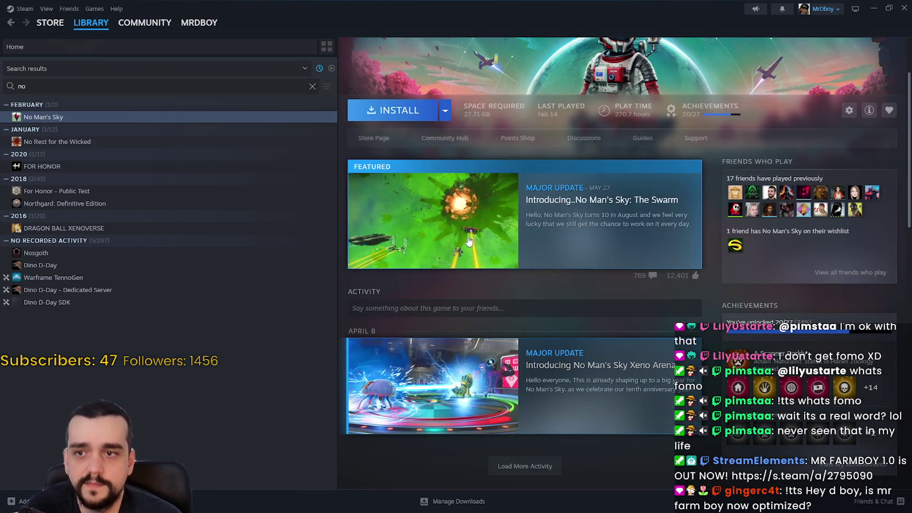
{"action": "left_click", "coordinate": [548, 247]}
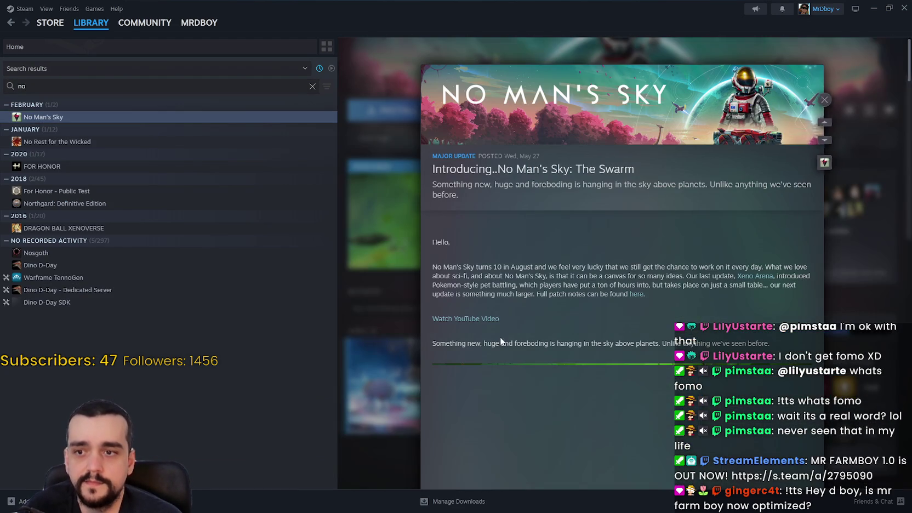
{"action": "scroll", "coordinate": [578, 391], "scroll_direction": "down", "scroll_amount": 1}
{"action": "scroll", "coordinate": [579, 391], "scroll_direction": "down", "scroll_amount": 15}
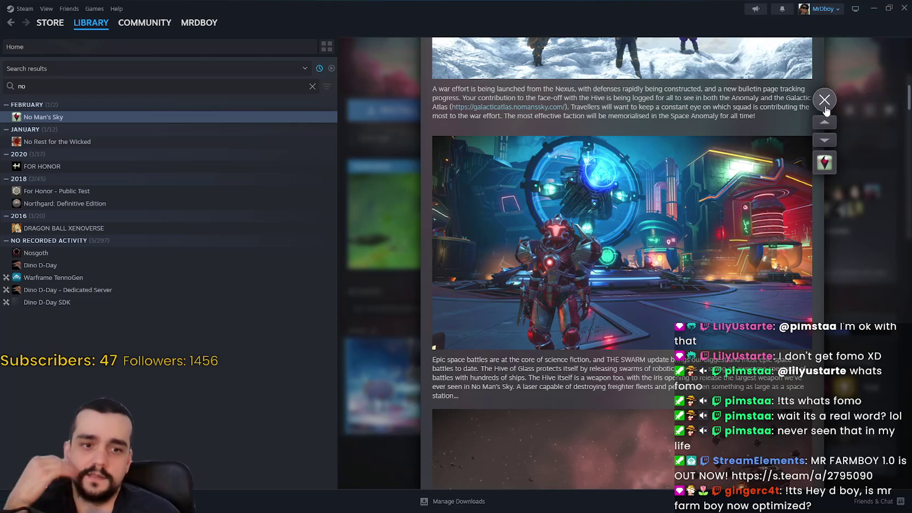
{"action": "scroll", "coordinate": [658, 294], "scroll_direction": "down", "scroll_amount": 5}
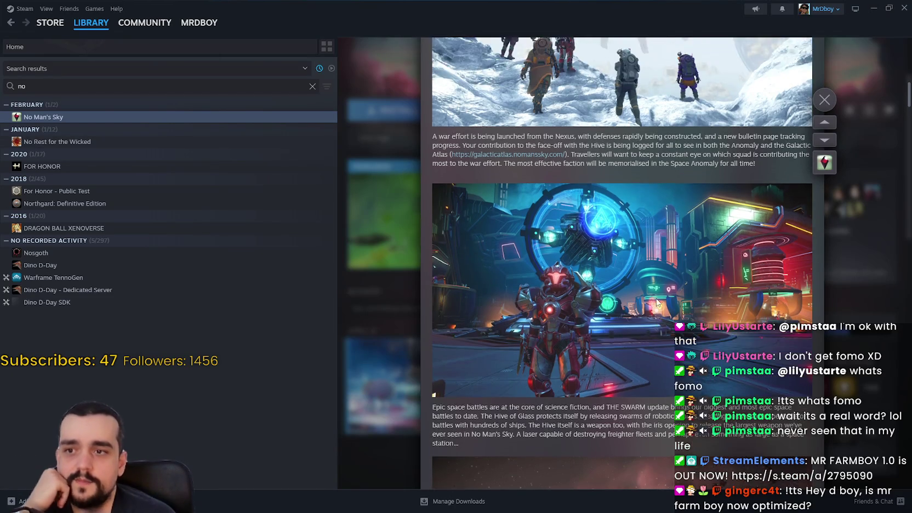
{"action": "left_click", "coordinate": [825, 99]}
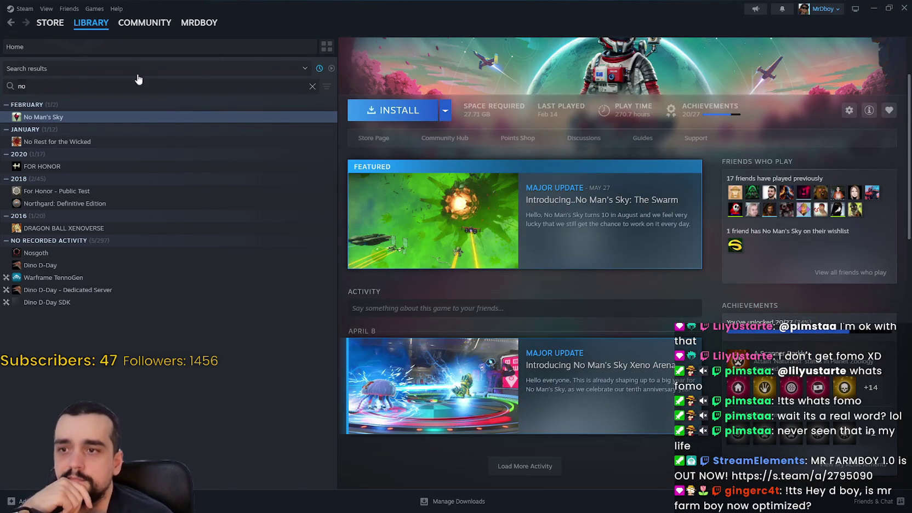
Search the Steam store for 'steam deck' and open the Steam Deck page
{"action": "mouse_move", "coordinate": [55, 30]}
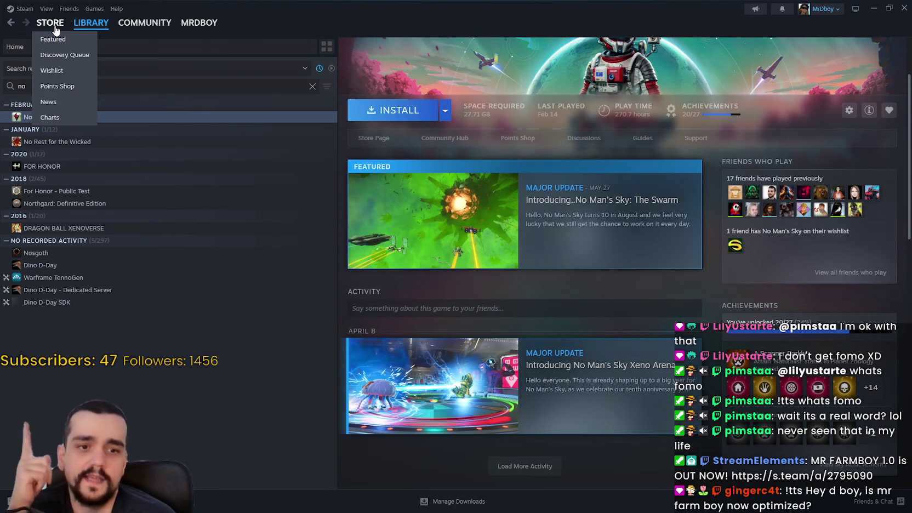
{"action": "left_click", "coordinate": [54, 25]}
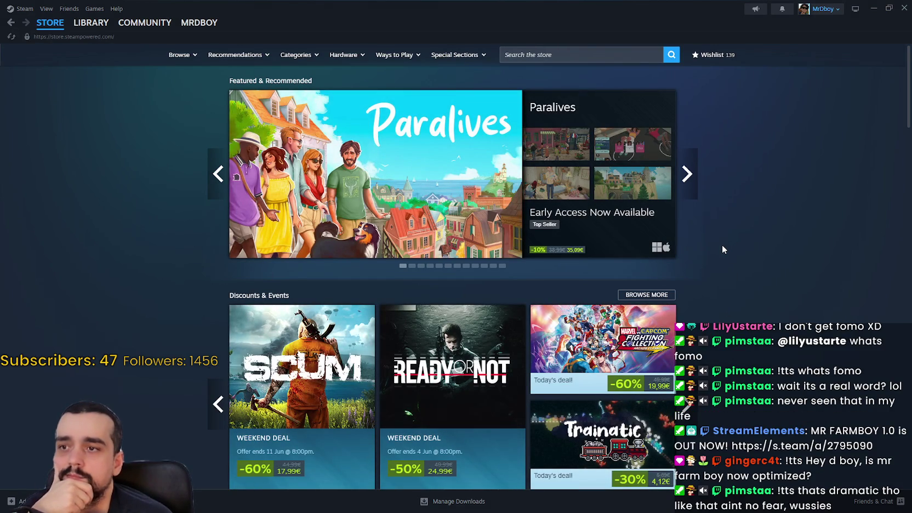
{"action": "scroll", "coordinate": [723, 248], "scroll_direction": "down", "scroll_amount": 1}
{"action": "left_click", "coordinate": [557, 54]}
{"action": "type", "text": "steam deck"}
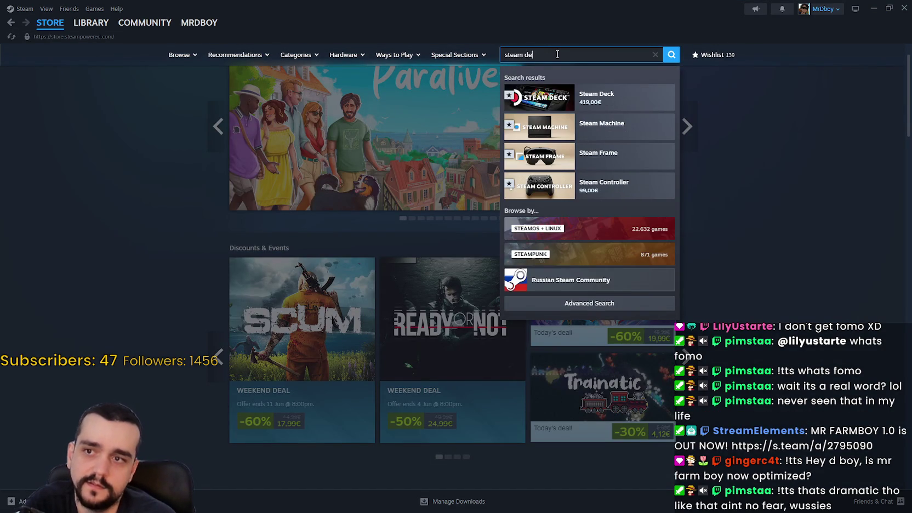
{"action": "left_click", "coordinate": [574, 95]}
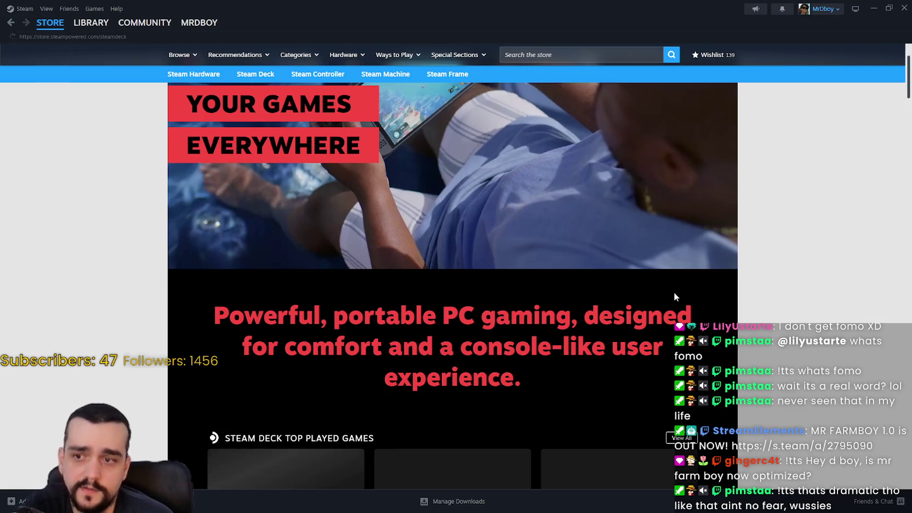
Browse the Steam Deck page and its spec lists
{"action": "scroll", "coordinate": [669, 287], "scroll_direction": "down", "scroll_amount": 10}
{"action": "scroll", "coordinate": [711, 371], "scroll_direction": "down", "scroll_amount": 3}
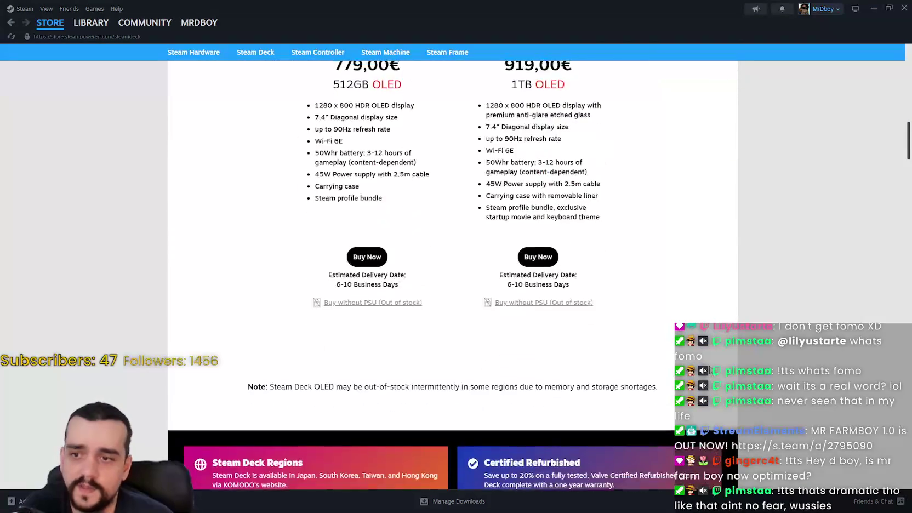
{"action": "scroll", "coordinate": [378, 250], "scroll_direction": "up", "scroll_amount": 3}
{"action": "mouse_move", "coordinate": [314, 245]}
{"action": "left_mouse_down"}
{"action": "mouse_move", "coordinate": [689, 353]}
{"action": "mouse_move", "coordinate": [618, 357]}
{"action": "mouse_move", "coordinate": [303, 244]}
{"action": "left_mouse_up"}
{"action": "left_click", "coordinate": [678, 362]}
{"action": "left_click", "coordinate": [691, 319]}
{"action": "scroll", "coordinate": [672, 288], "scroll_direction": "down", "scroll_amount": 1}
{"action": "scroll", "coordinate": [651, 261], "scroll_direction": "up", "scroll_amount": 10}
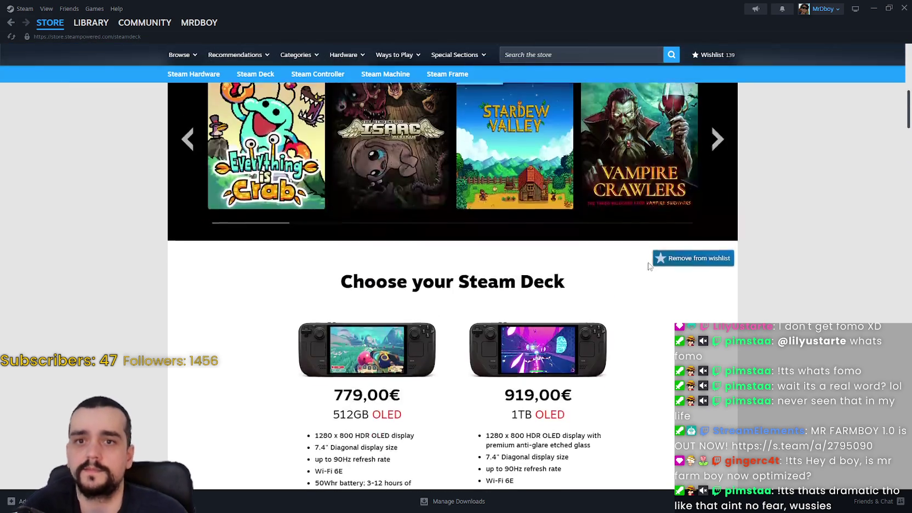
Return to the store home, minimize Steam, and place the caret on line 71 in Godot
{"action": "left_click", "coordinate": [55, 22]}
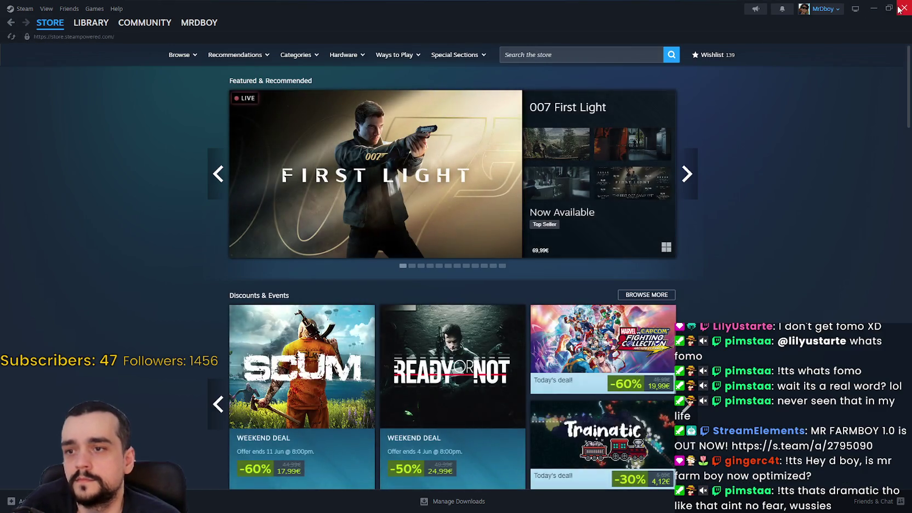
{"action": "left_click", "coordinate": [874, 9]}
{"action": "left_click", "coordinate": [585, 240]}
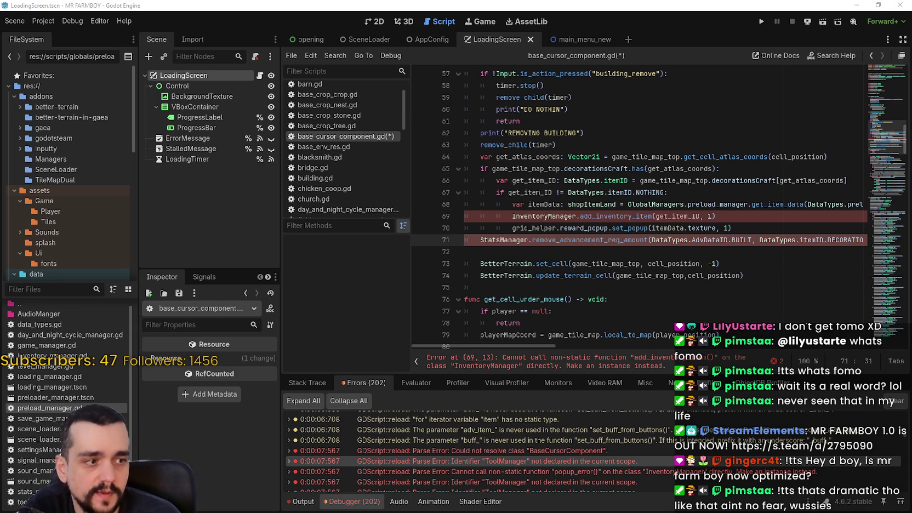
Alt+Tab to the Brave window showing pathofexile2.com
{"action": "key", "text": "alt+Tab"}
Skim the Path of Exile 2 news in Brave, then minimize it and select InventoryManager on line 69
{"action": "scroll", "coordinate": [577, 323], "scroll_direction": "down", "scroll_amount": 5}
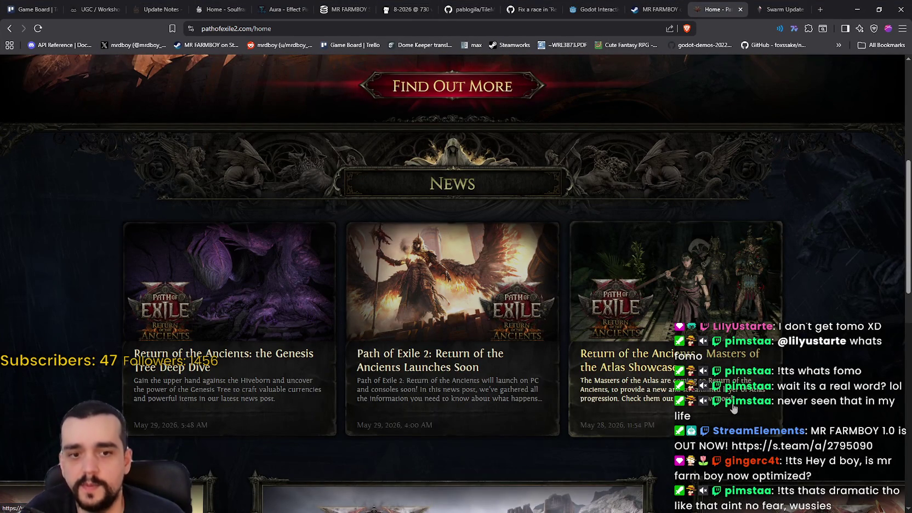
{"action": "scroll", "coordinate": [732, 400], "scroll_direction": "up", "scroll_amount": 5}
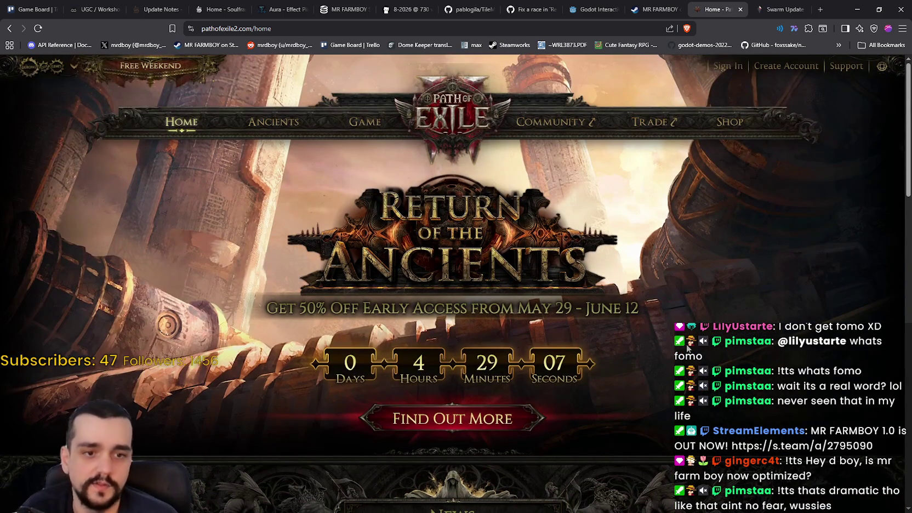
{"action": "left_click", "coordinate": [858, 7]}
{"action": "double_click", "coordinate": [558, 217]}
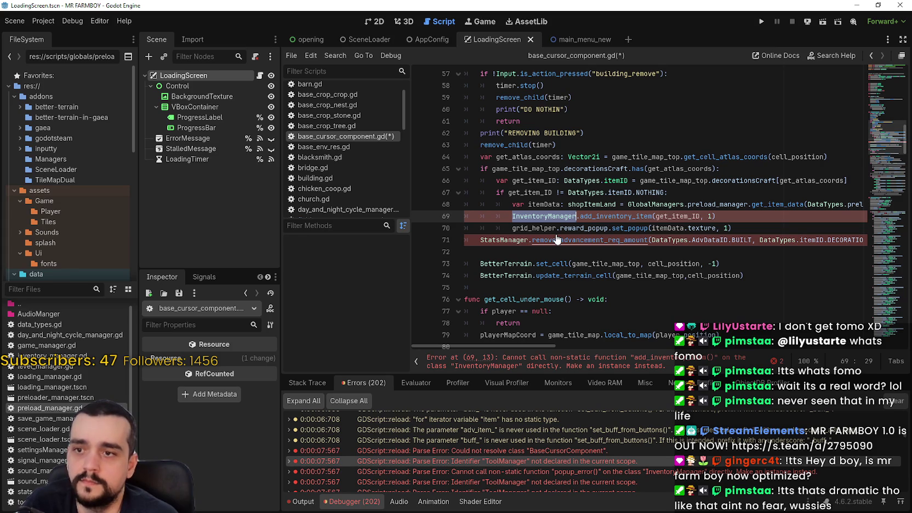
Replace InventoryManager on line 69 with GlobalManagers.inventory_manager
{"action": "type", "text": "Global"}
{"action": "key", "text": "Return"}
{"action": "type", "text": ".i"}
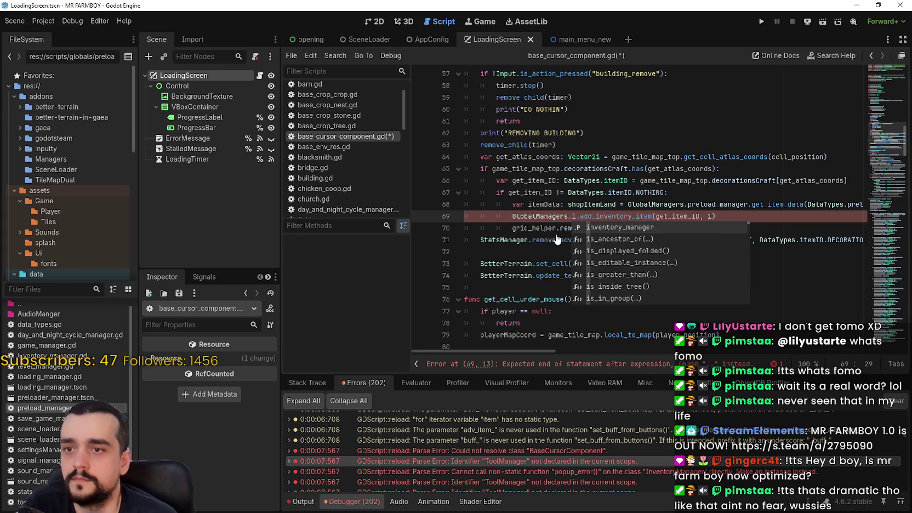
{"action": "type", "text": "nventory"}
{"action": "key", "text": "Return"}
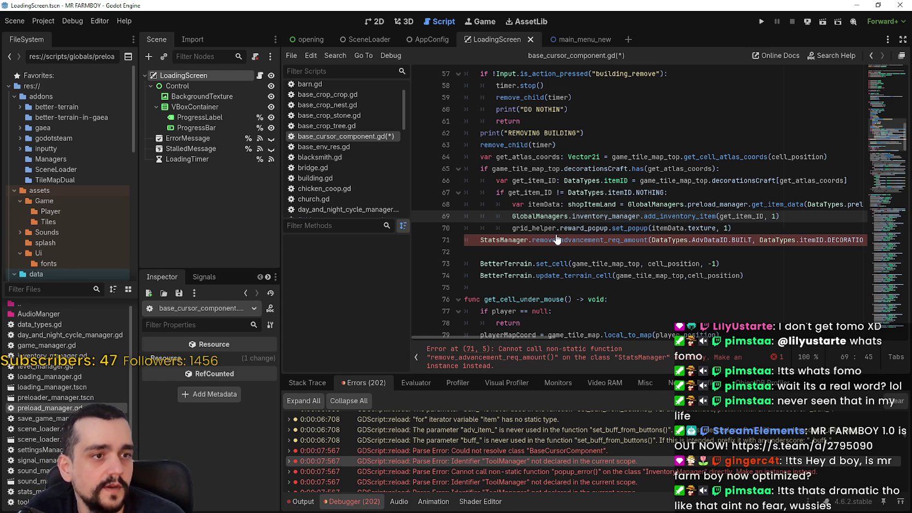
Replace StatsManager on line 71 with GlobalManagers.stats_manager and save base_cursor_component.gd
{"action": "scroll", "coordinate": [565, 200], "scroll_direction": "down", "scroll_amount": 1}
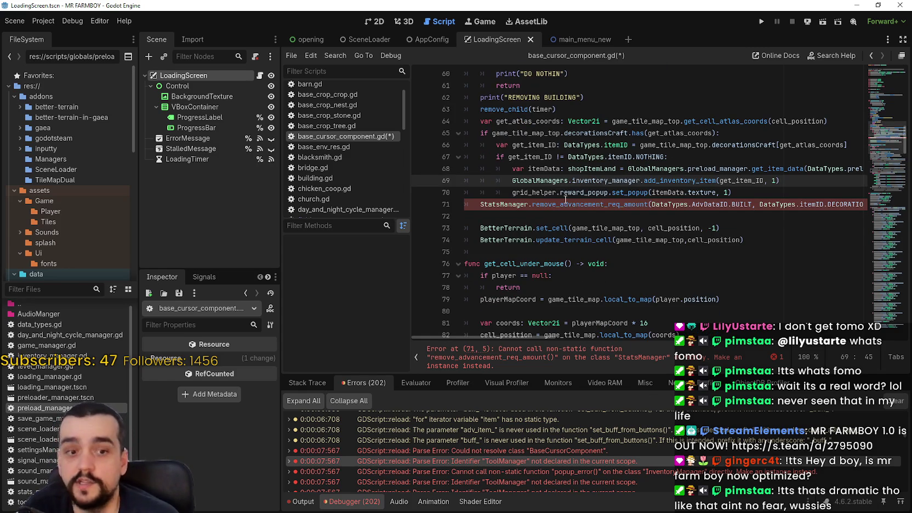
{"action": "double_click", "coordinate": [506, 204]}
{"action": "scroll", "coordinate": [592, 237], "scroll_direction": "up", "scroll_amount": 7}
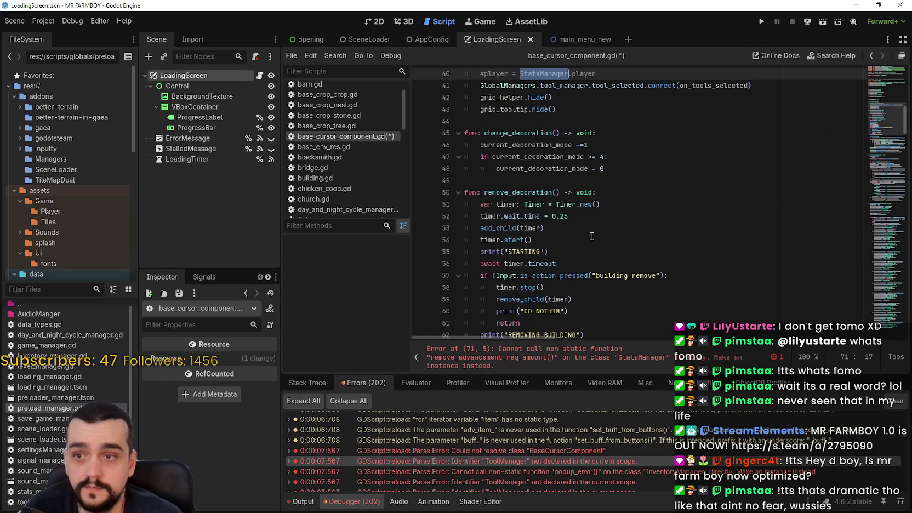
{"action": "type", "text": "Global"}
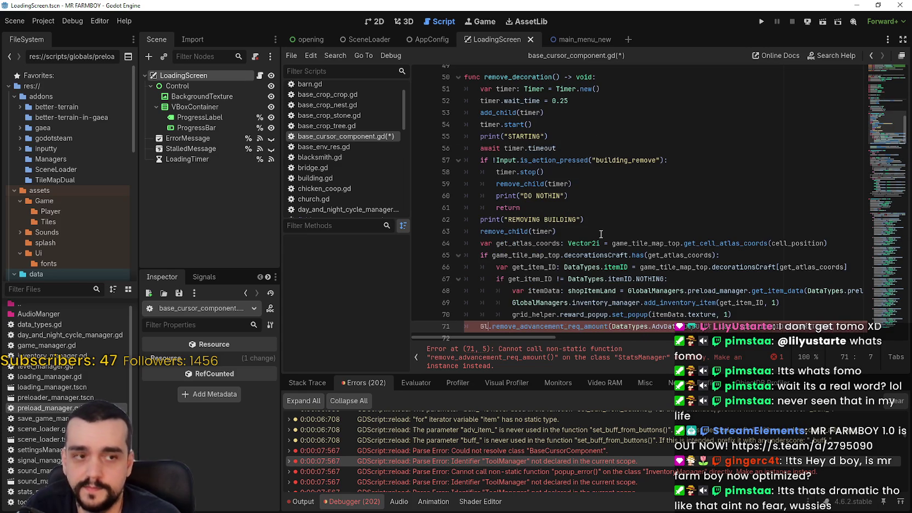
{"action": "key", "text": "Return"}
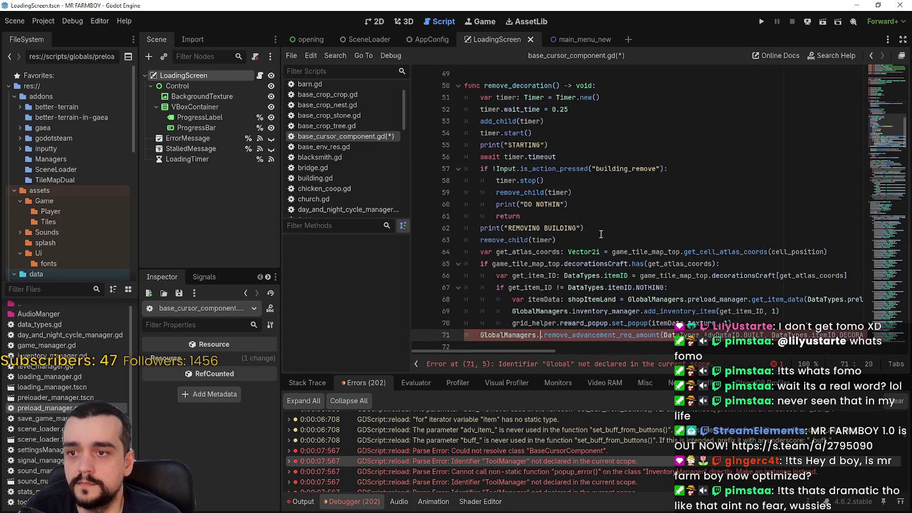
{"action": "type", "text": ".stats"}
{"action": "key", "text": "Return"}
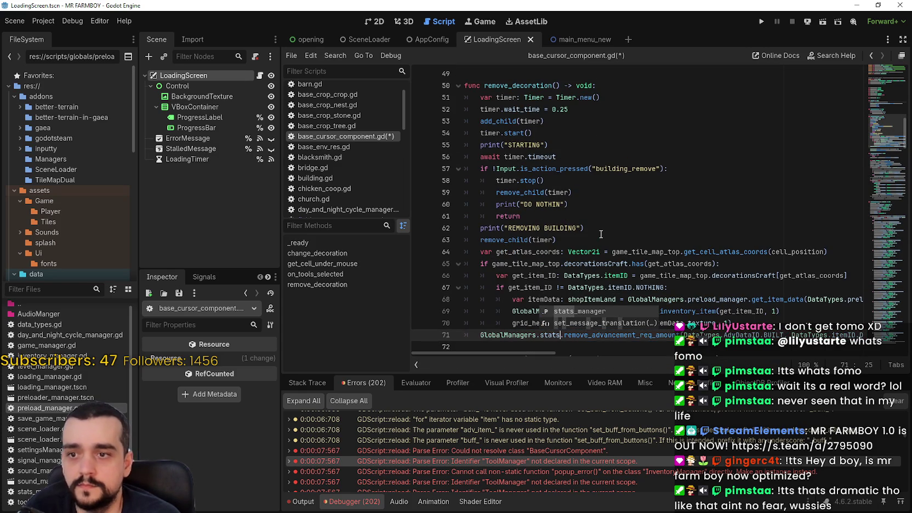
{"action": "key", "text": "ctrl+s"}
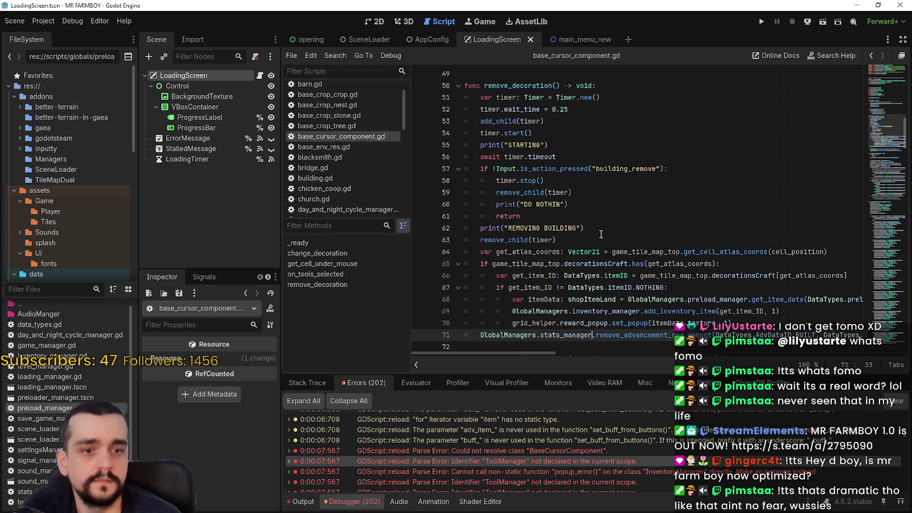
{"action": "scroll", "coordinate": [877, 173], "scroll_direction": "down", "scroll_amount": 8}
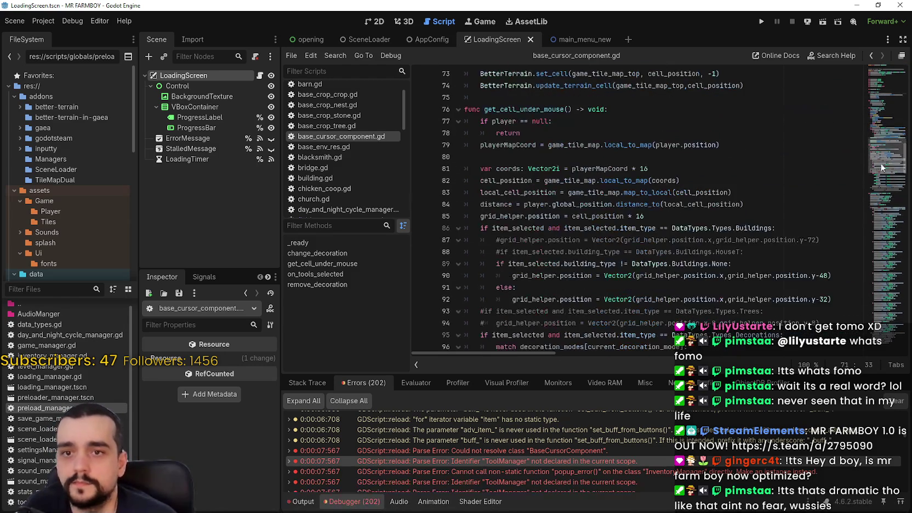
{"action": "left_click_drag", "start_coordinate": [887, 158], "coordinate": [891, 68]}
{"action": "left_click", "coordinate": [494, 97]}
{"action": "key", "text": "ctrl+s"}
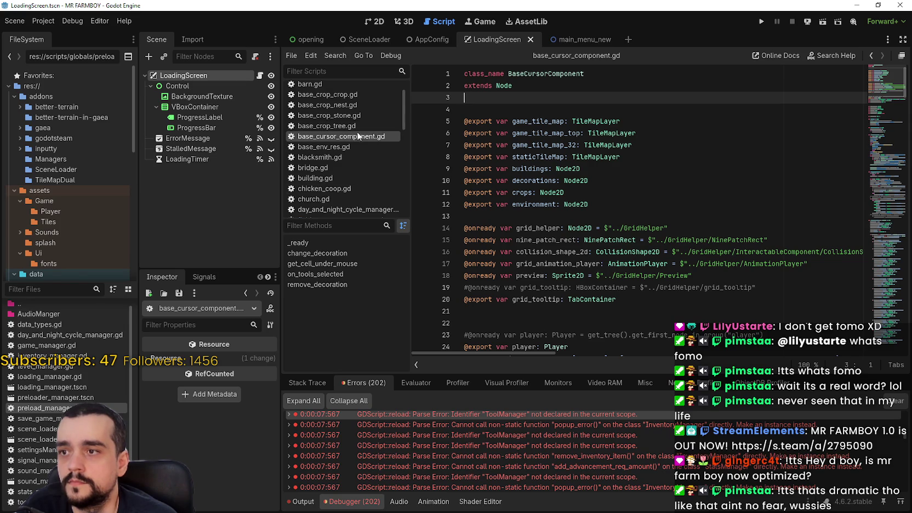
Open field_cursor_component.gd via the 'cur' filter and change SaveGameManager to GlobalManagers.save_manager
{"action": "left_click", "coordinate": [326, 68]}
{"action": "type", "text": "c"}
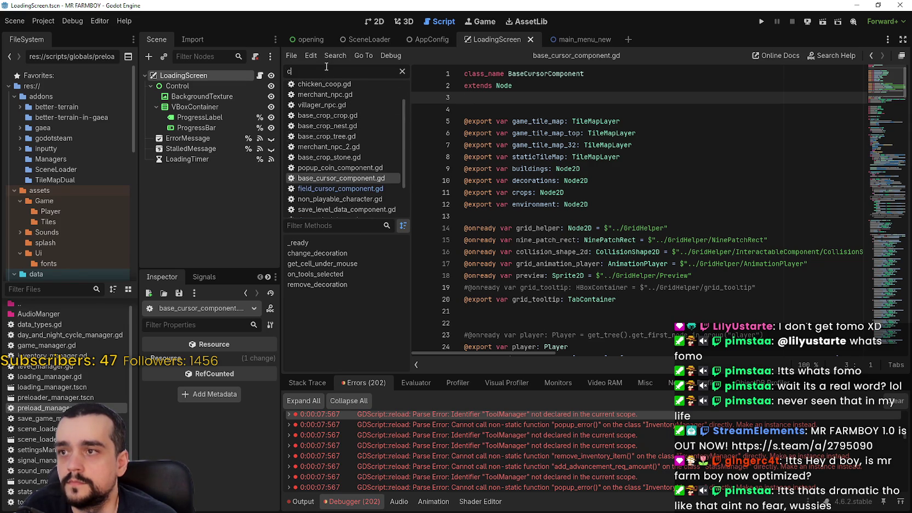
{"action": "type", "text": "ur"}
{"action": "left_click", "coordinate": [347, 100]}
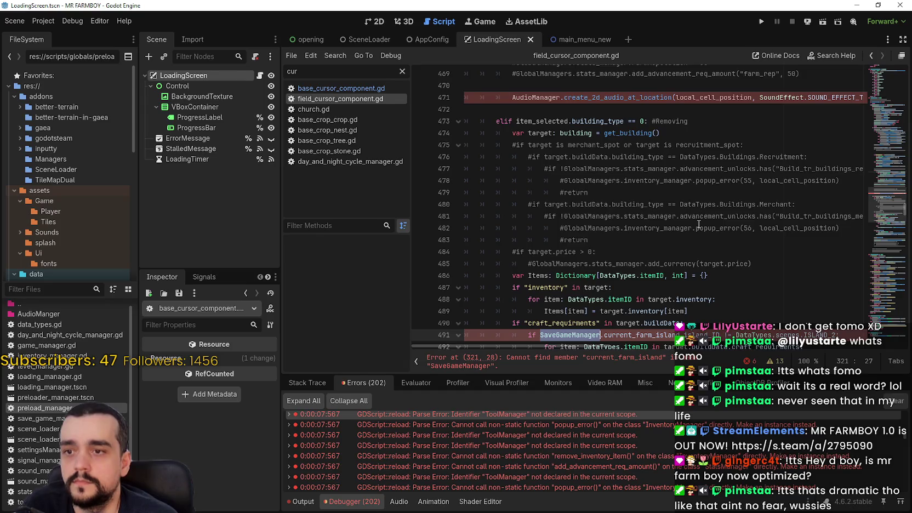
{"action": "type", "text": "lobal.current_farm_island.island_ID == DataTypes.scenes.ISLAND_2:"}
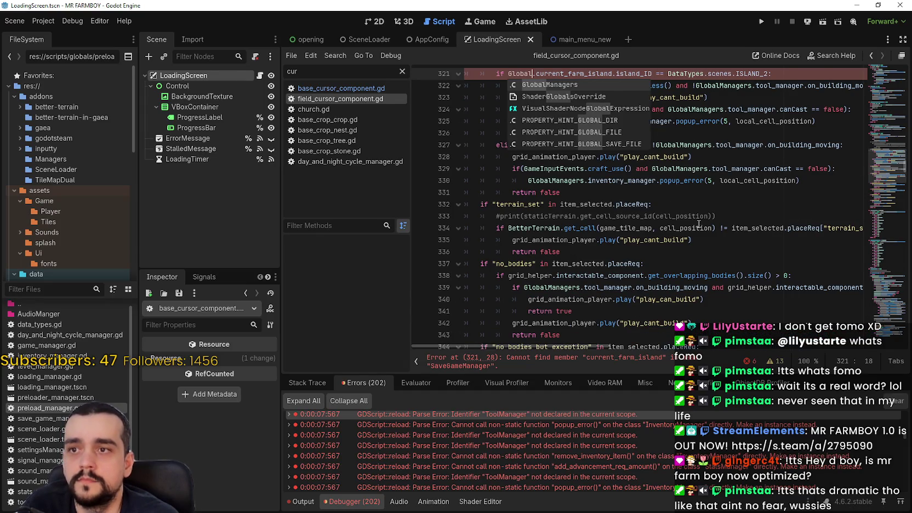
{"action": "key", "text": "Return"}
{"action": "type", "text": ".save"}
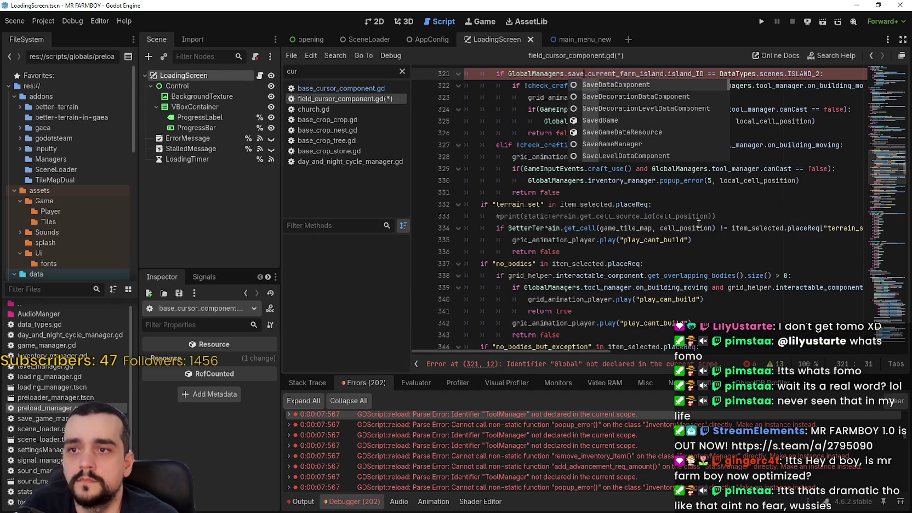
{"action": "key", "text": "Return"}
Replace both AudioManager references from line 471 with GlobalManagers.audio_manager
{"action": "left_click", "coordinate": [559, 360]}
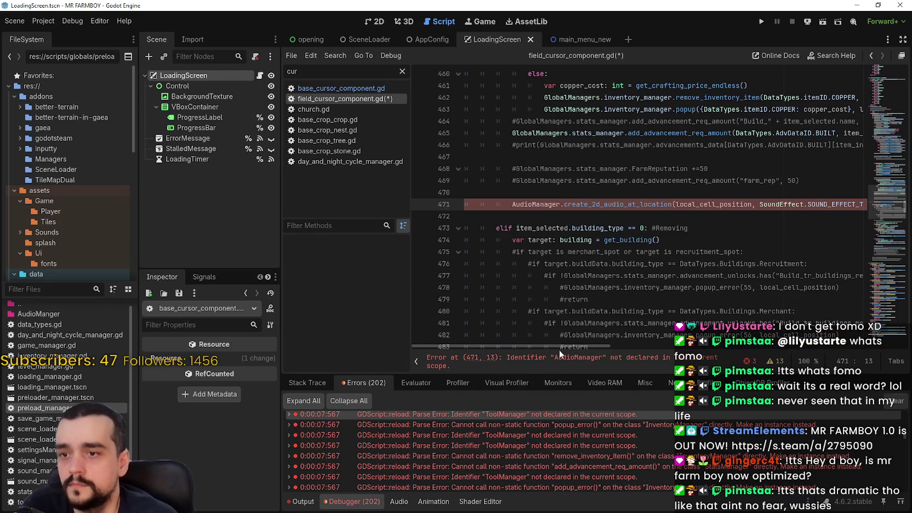
{"action": "double_click", "coordinate": [534, 204]}
{"action": "key", "text": "ctrl+d"}
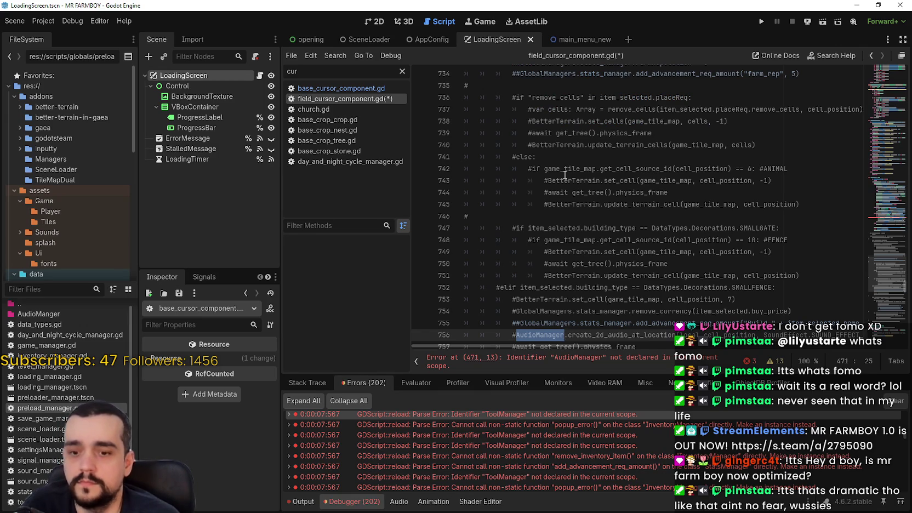
{"action": "type", "text": "GlobalManagers."}
{"action": "key", "text": "Escape"}
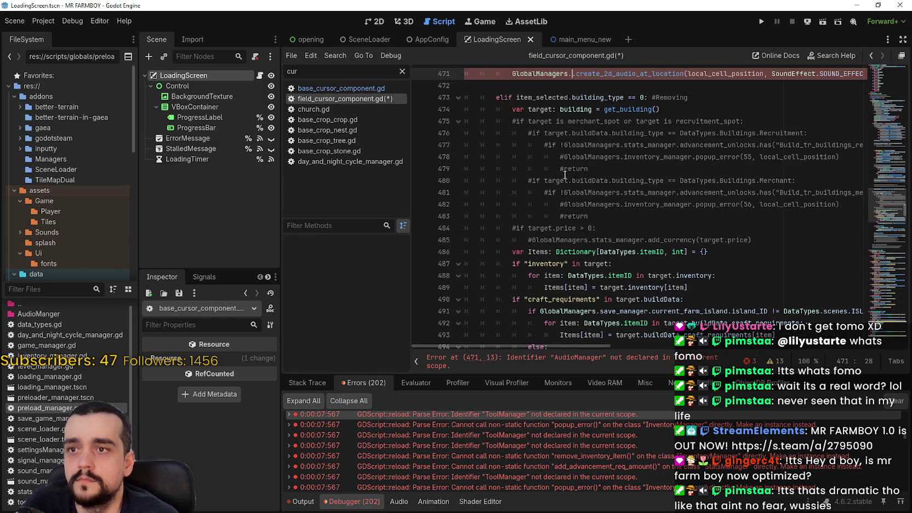
{"action": "type", "text": "audio_manager"}
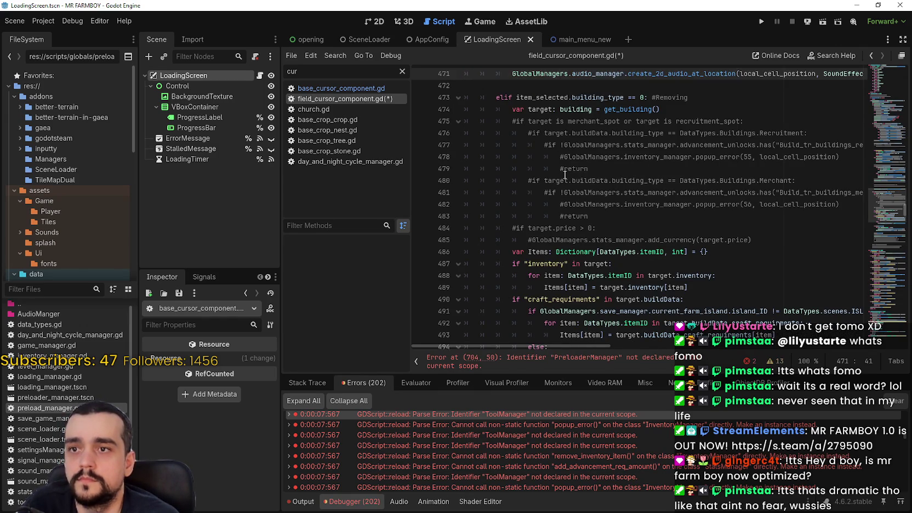
Replace PreloaderManager on line 704 with GlobalManagers.preload_manager and save the script
{"action": "left_click", "coordinate": [525, 357]}
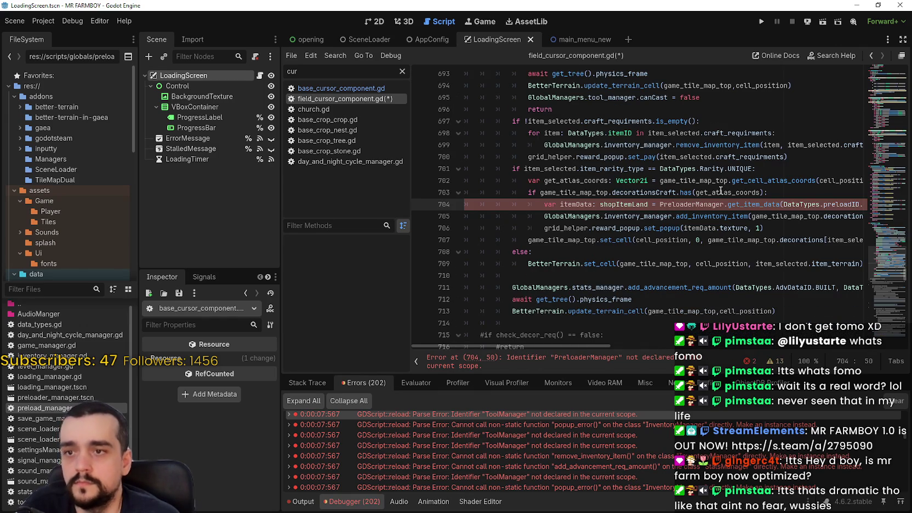
{"action": "double_click", "coordinate": [700, 204]}
{"action": "key", "text": "ctrl+d"}
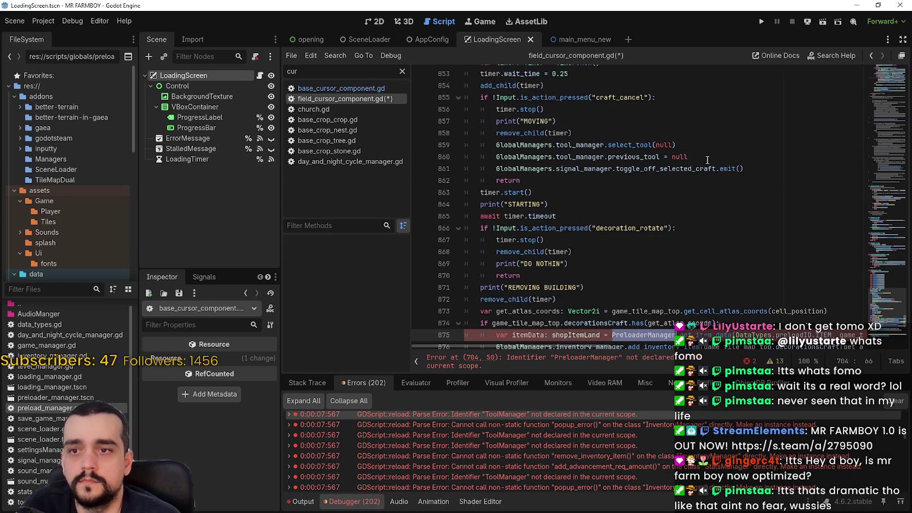
{"action": "type", "text": "G"}
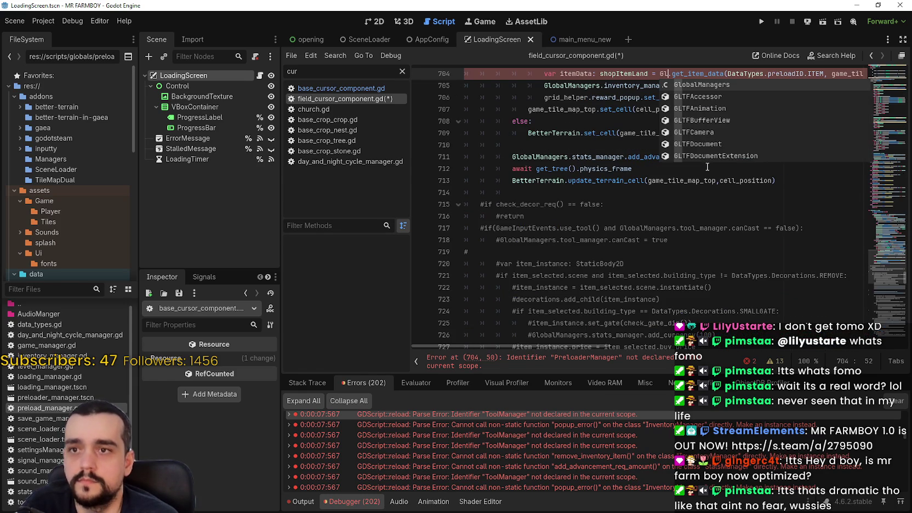
{"action": "type", "text": "lobal"}
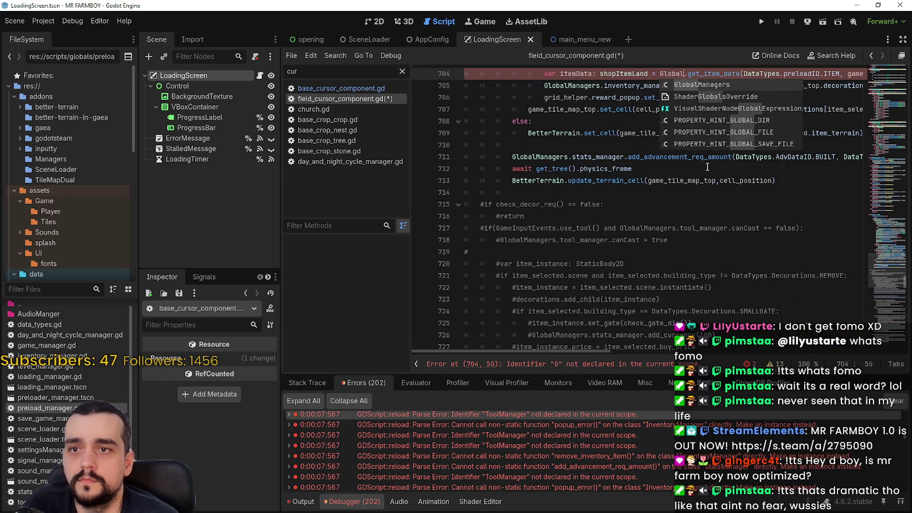
{"action": "key", "text": "Return"}
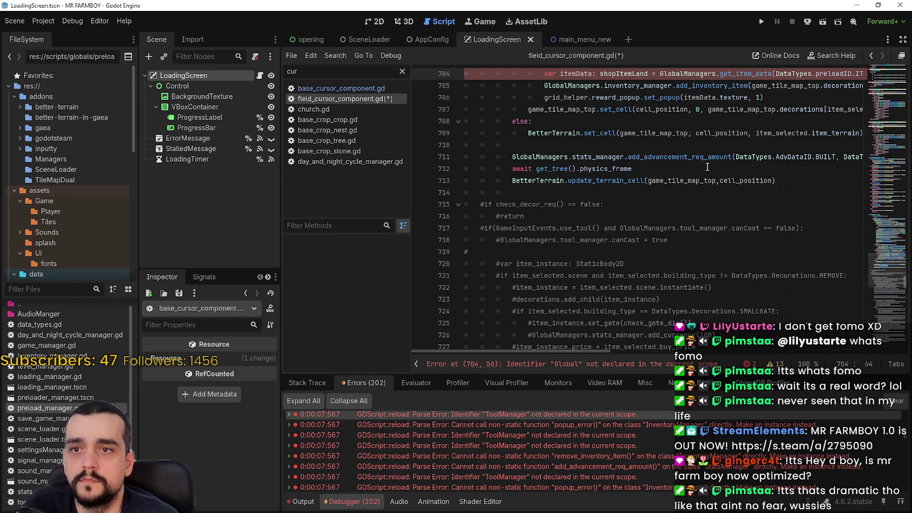
{"action": "type", "text": ".pre."}
{"action": "key", "text": "Return"}
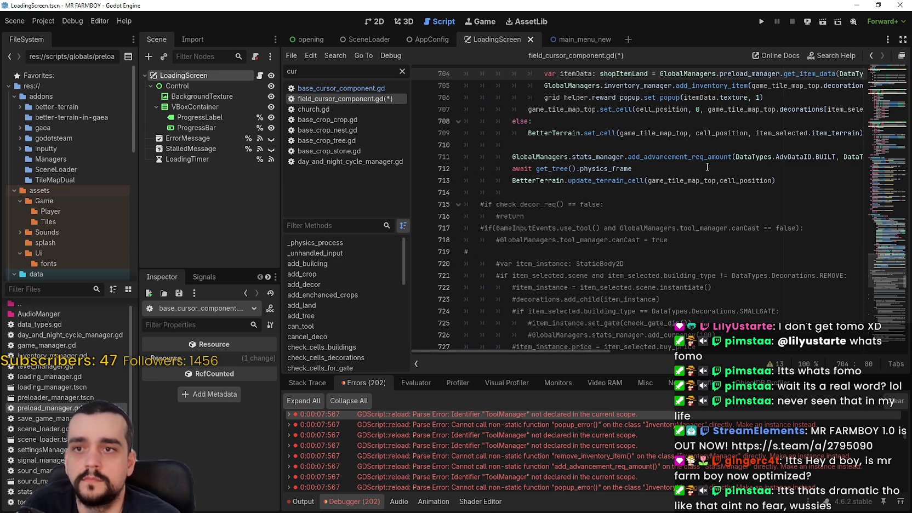
{"action": "left_click", "coordinate": [661, 228]}
{"action": "key", "text": "ctrl+s"}
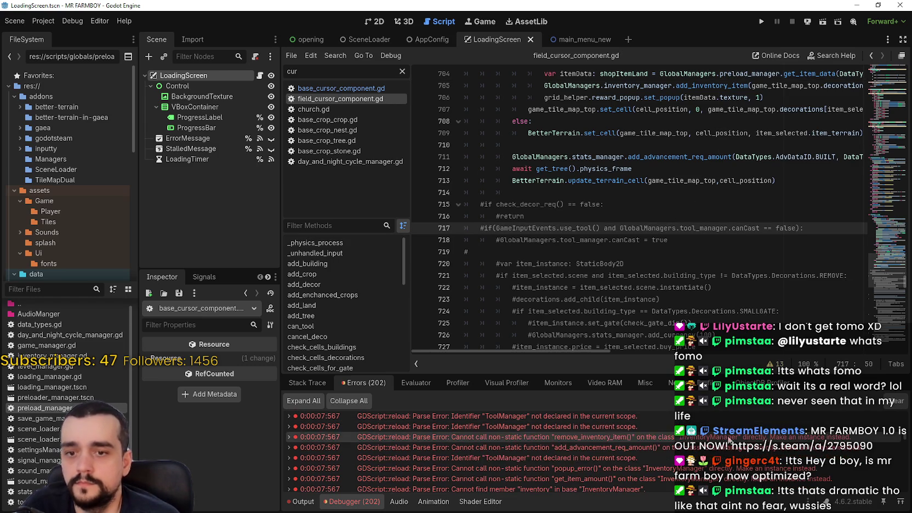
Inspect the errors on lines 463, 807 and 901, then open grid_helper.gd
{"action": "left_click", "coordinate": [734, 465]}
{"action": "scroll", "coordinate": [877, 475], "scroll_direction": "down", "scroll_amount": 1}
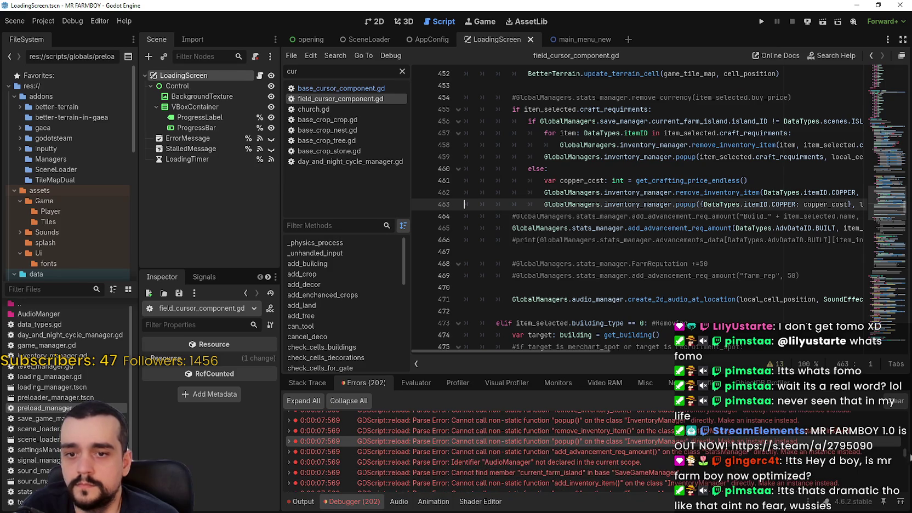
{"action": "scroll", "coordinate": [723, 461], "scroll_direction": "down", "scroll_amount": 3}
{"action": "left_click", "coordinate": [722, 463]}
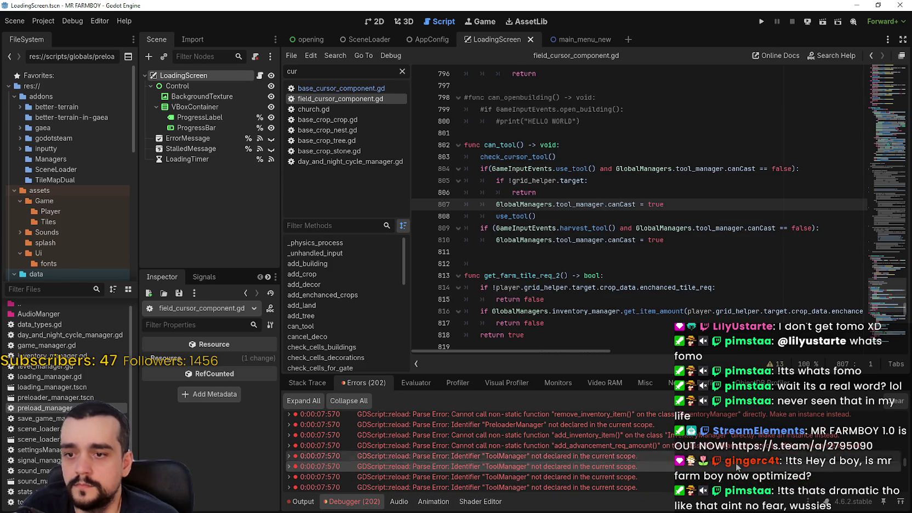
{"action": "scroll", "coordinate": [707, 462], "scroll_direction": "down", "scroll_amount": 3}
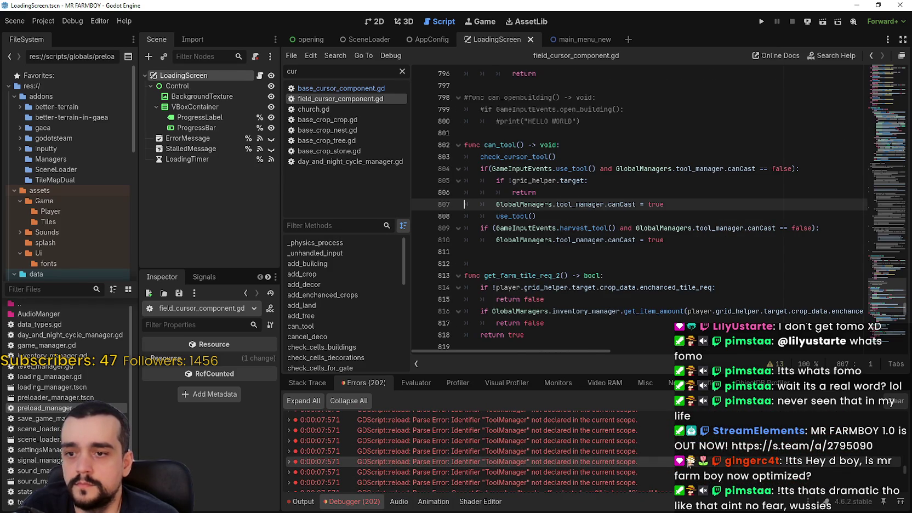
{"action": "left_click", "coordinate": [689, 463]}
{"action": "scroll", "coordinate": [688, 464], "scroll_direction": "down", "scroll_amount": 5}
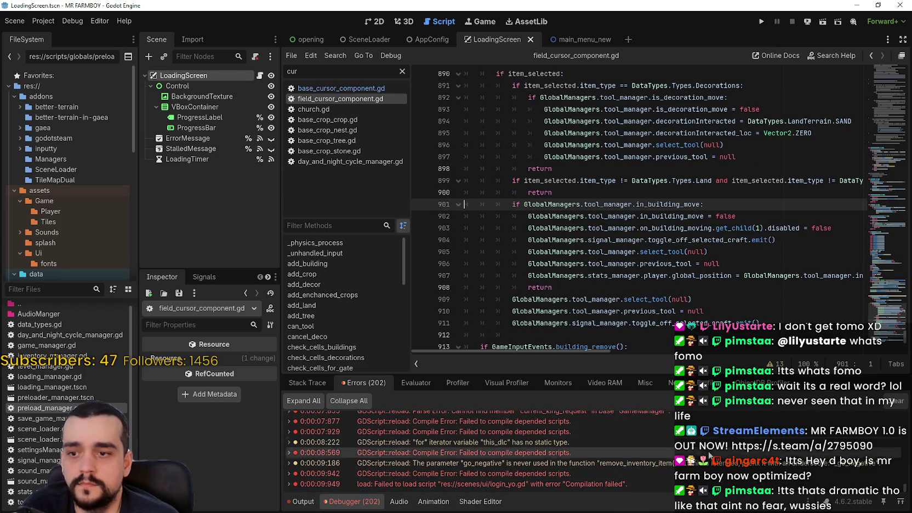
{"action": "left_click", "coordinate": [688, 422]}
{"action": "left_click", "coordinate": [636, 99]}
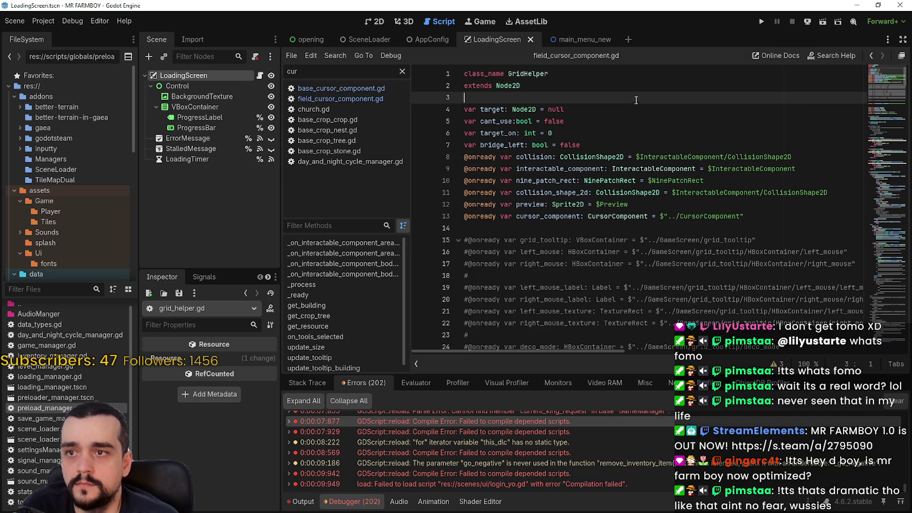
Run the game to its main menu, stop it, and review the debugger's error list
{"action": "left_click", "coordinate": [761, 23]}
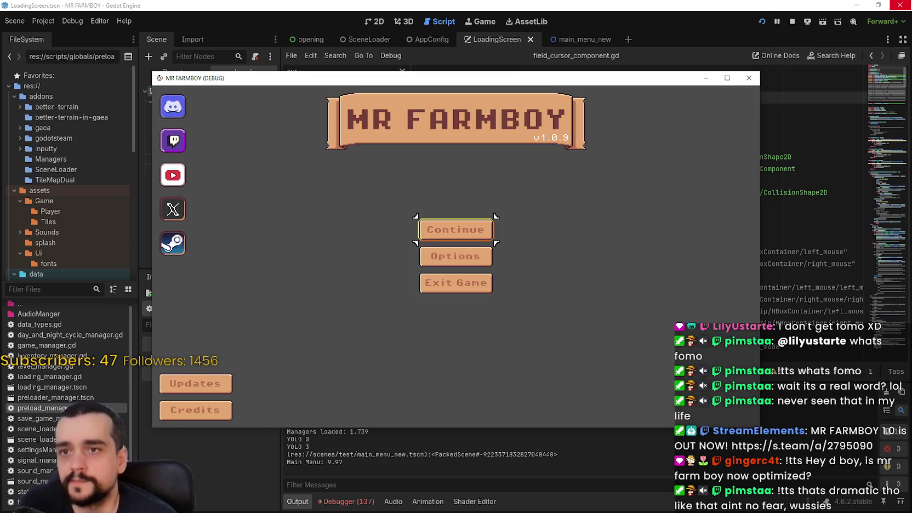
{"action": "left_click", "coordinate": [792, 21]}
{"action": "left_click", "coordinate": [351, 502]}
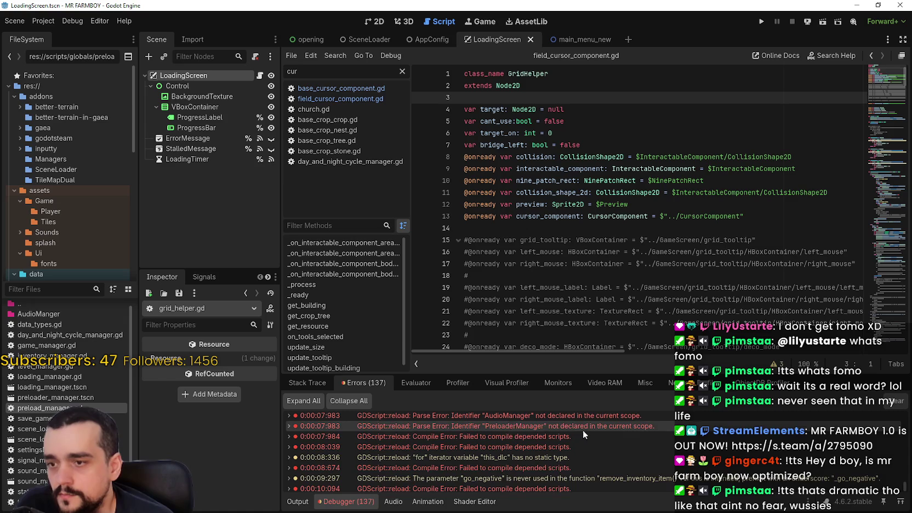
{"action": "mouse_move", "coordinate": [901, 493]}
{"action": "left_mouse_down"}
{"action": "mouse_move", "coordinate": [906, 404]}
{"action": "mouse_move", "coordinate": [905, 451]}
{"action": "left_mouse_up"}
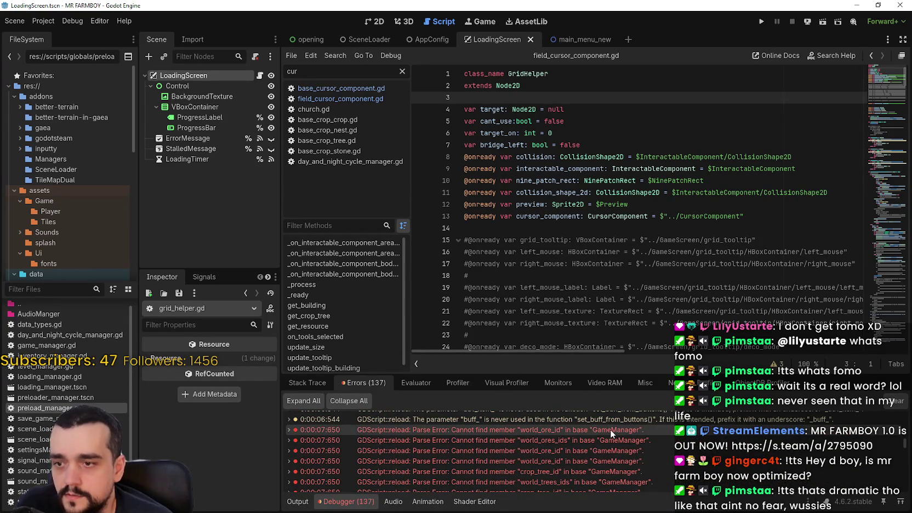
Open game_tile_map_top_2.gd from the world_ore_id error and select its GameManager references
{"action": "left_click", "coordinate": [610, 429]}
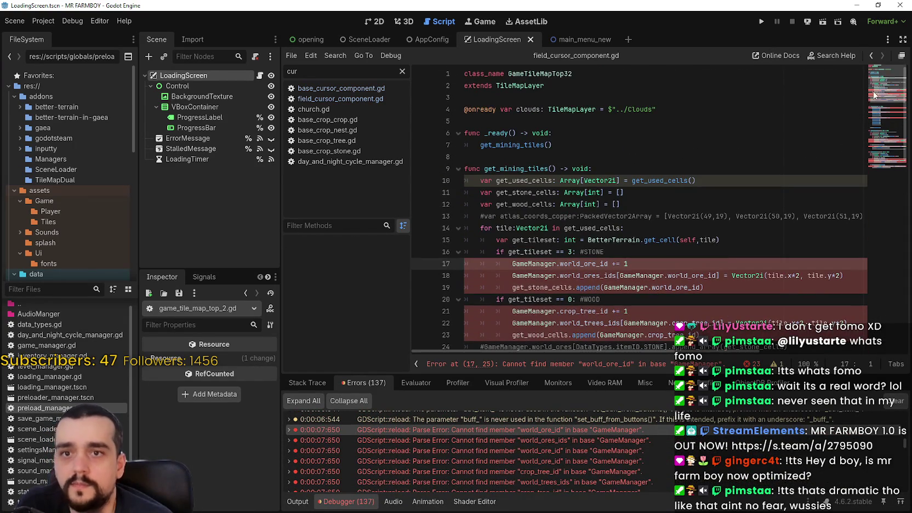
{"action": "scroll", "coordinate": [516, 242], "scroll_direction": "down", "scroll_amount": 2}
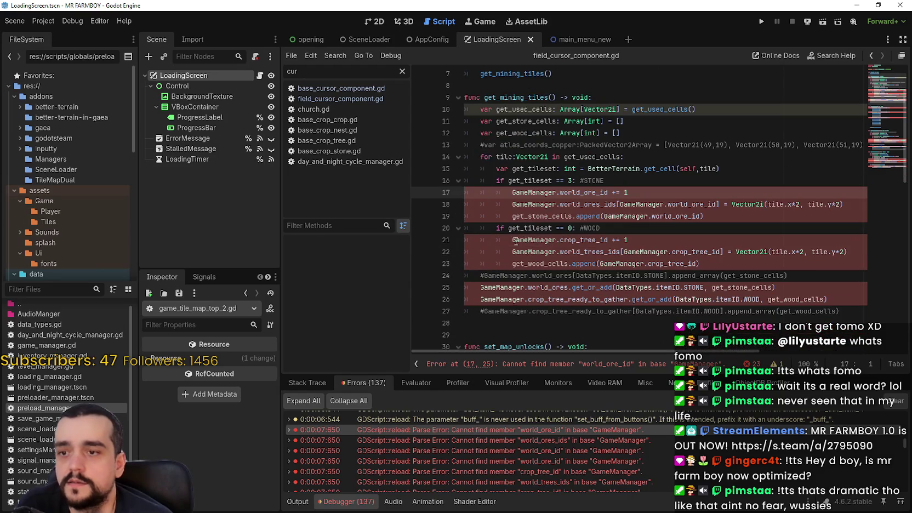
{"action": "double_click", "coordinate": [534, 192]}
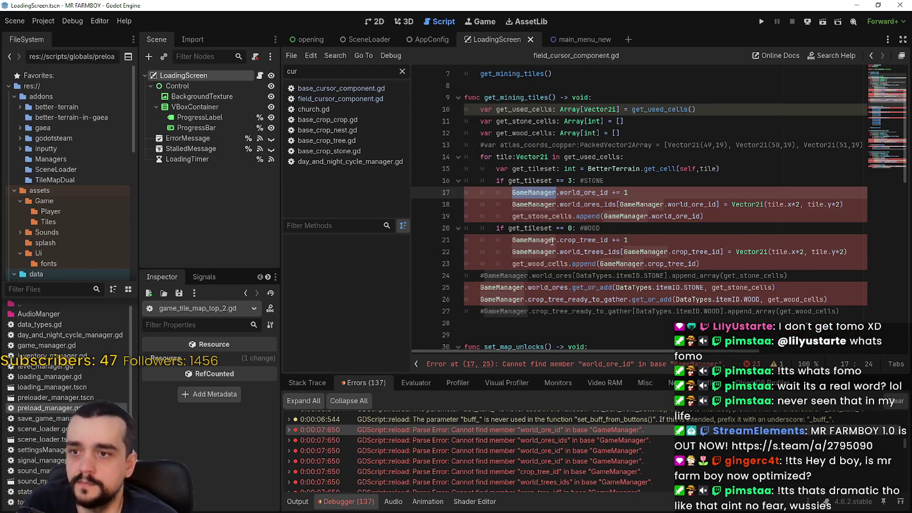
{"action": "scroll", "coordinate": [549, 237], "scroll_direction": "down", "scroll_amount": 5}
{"action": "scroll", "coordinate": [630, 164], "scroll_direction": "up", "scroll_amount": 5}
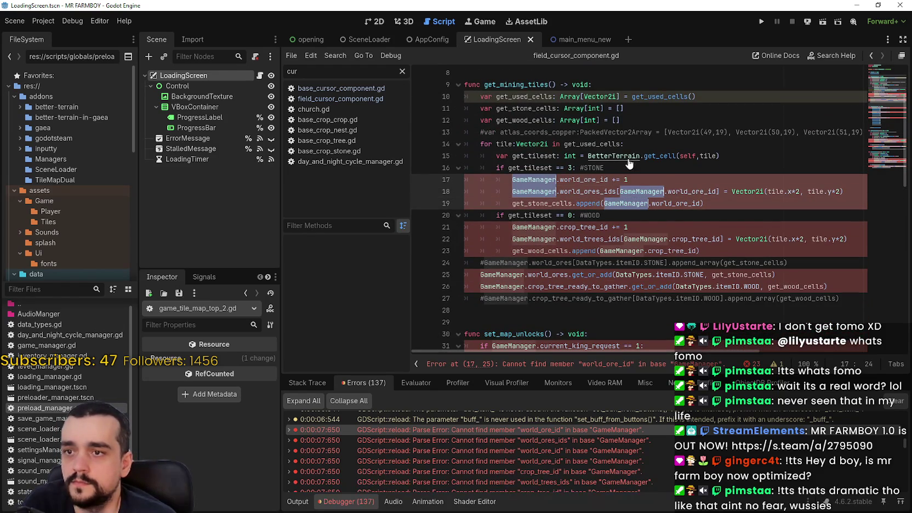
{"action": "scroll", "coordinate": [621, 147], "scroll_direction": "down", "scroll_amount": 2}
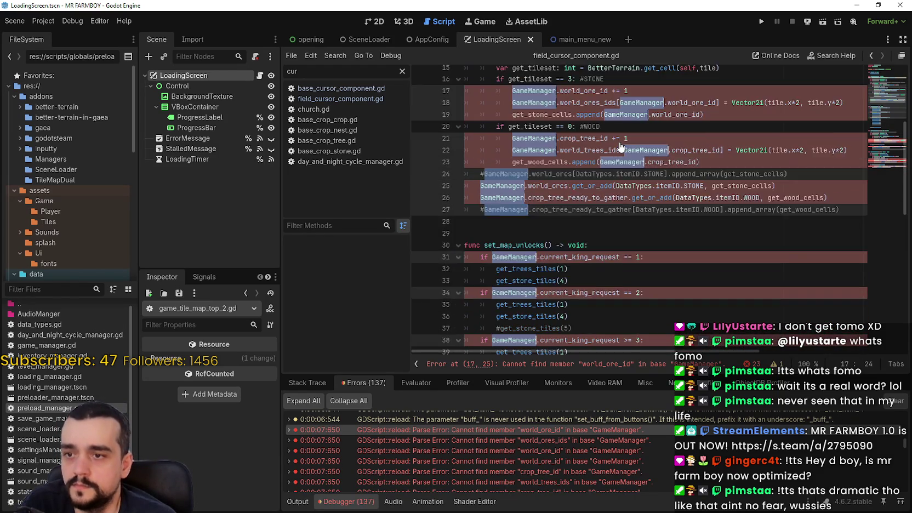
{"action": "scroll", "coordinate": [621, 147], "scroll_direction": "down", "scroll_amount": 10}
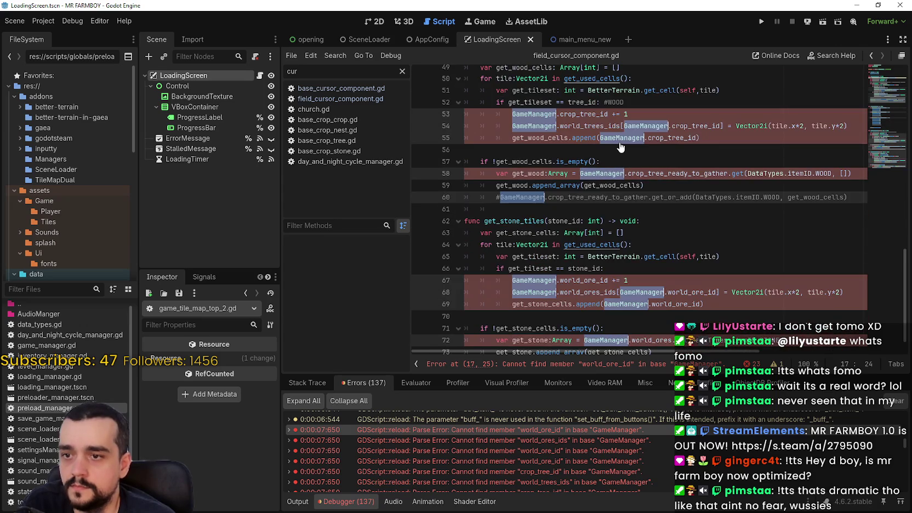
Replace every GameManager reference with GlobalManagers.game_manager and save the script
{"action": "type", "text": "Global.world_ore_id += 1"}
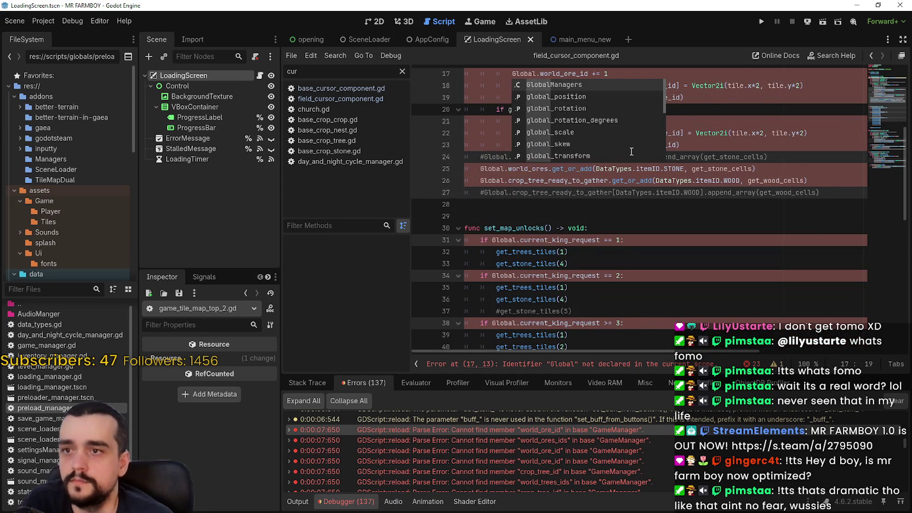
{"action": "key", "text": "Return"}
{"action": "type", "text": ".game"}
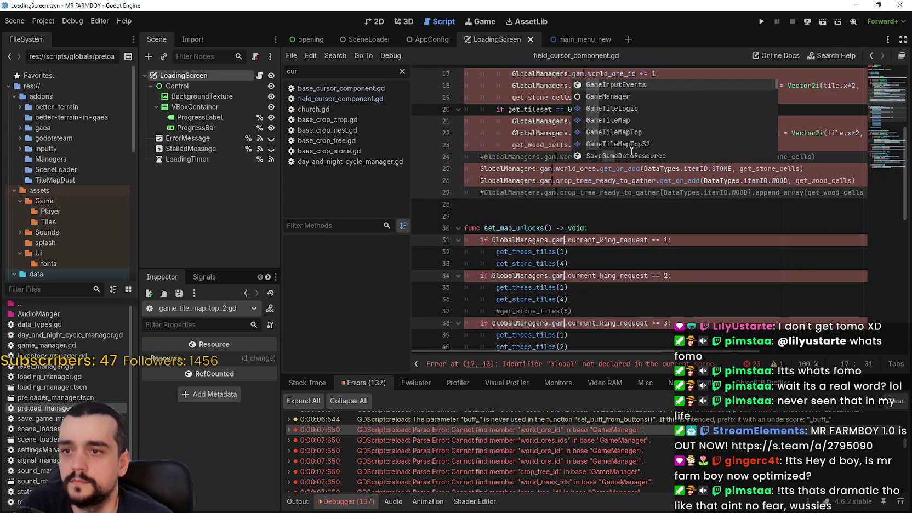
{"action": "key", "text": "Return"}
{"action": "key", "text": "ctrl+s"}
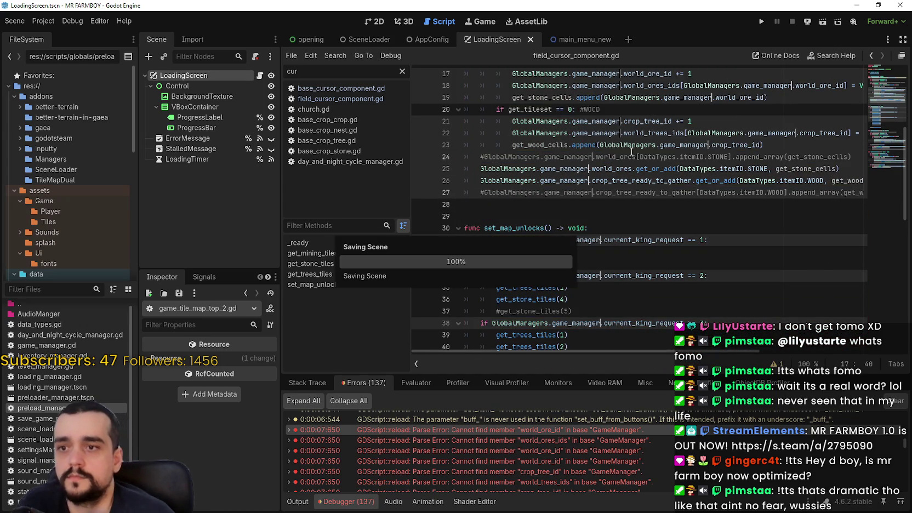
{"action": "scroll", "coordinate": [768, 209], "scroll_direction": "up", "scroll_amount": 5}
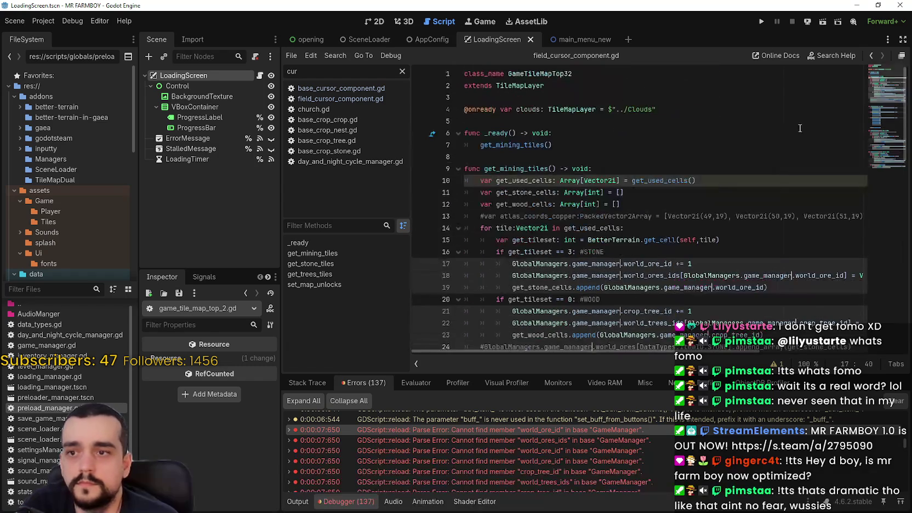
{"action": "left_click", "coordinate": [689, 196]}
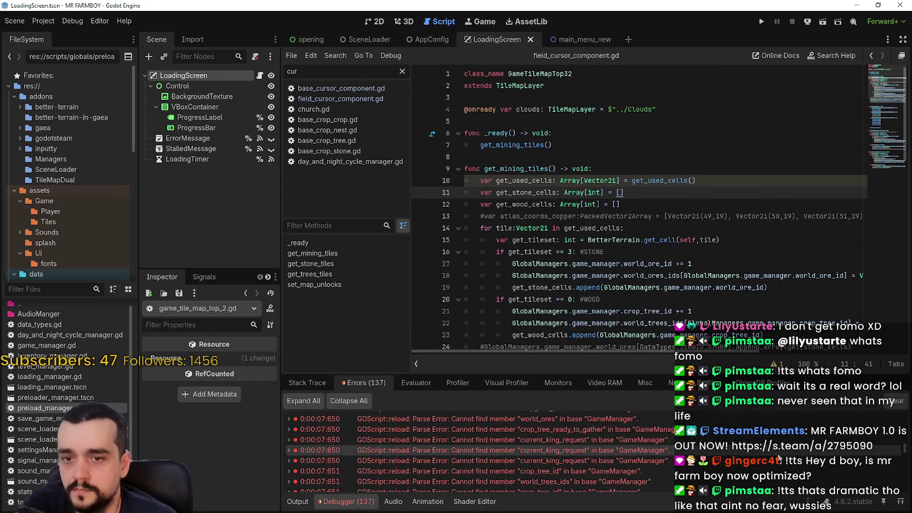
In royal_spot.gd, route DayAndNightCycleManager and SignalManager through GlobalManagers.day_night_manager and signal_manager
{"action": "left_click", "coordinate": [728, 466]}
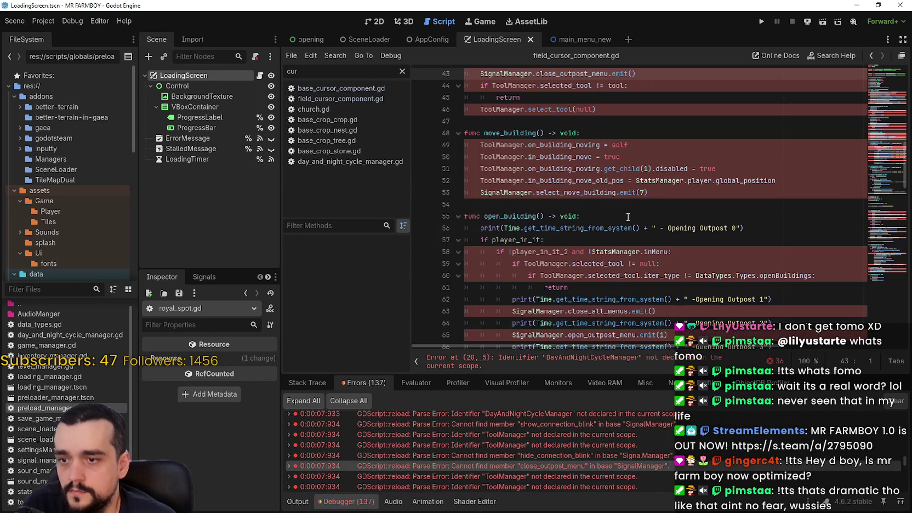
{"action": "left_click", "coordinate": [880, 85]}
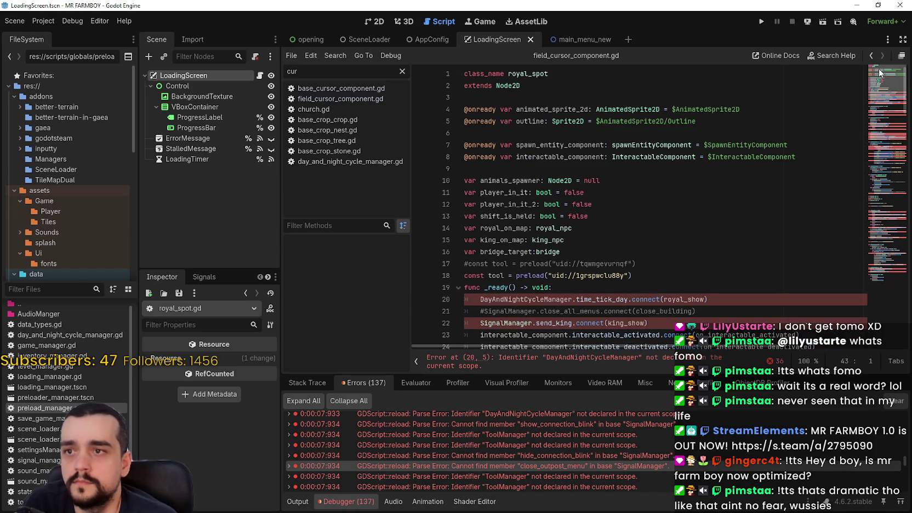
{"action": "scroll", "coordinate": [509, 199], "scroll_direction": "down", "scroll_amount": 4}
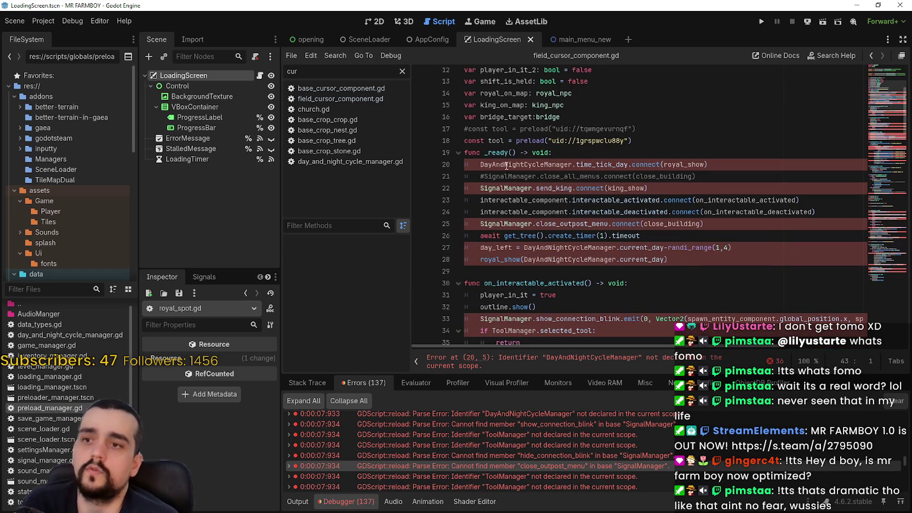
{"action": "double_click", "coordinate": [507, 165]}
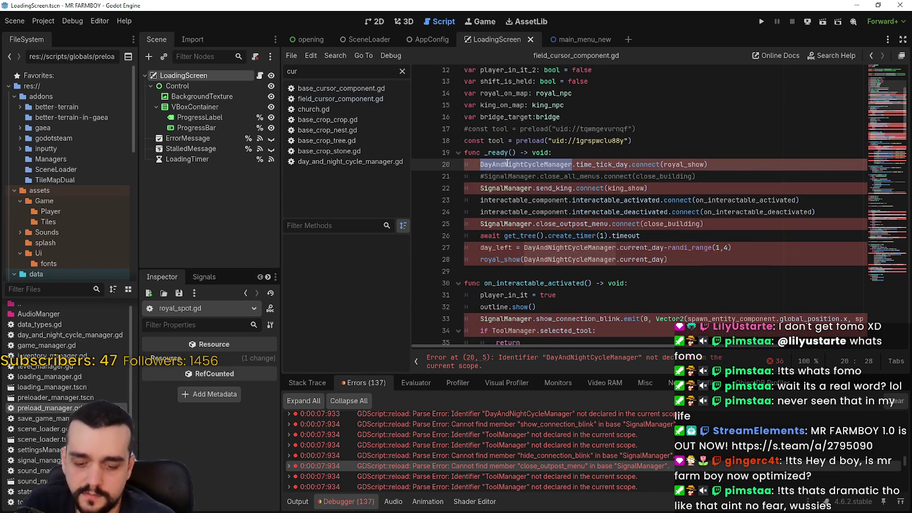
{"action": "scroll", "coordinate": [508, 164], "scroll_direction": "down", "scroll_amount": 20}
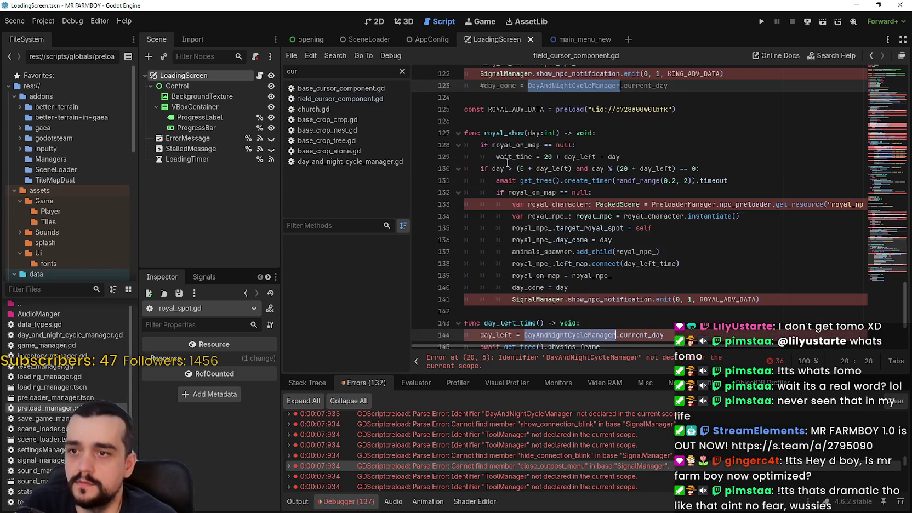
{"action": "type", "text": "GlobalManagers."}
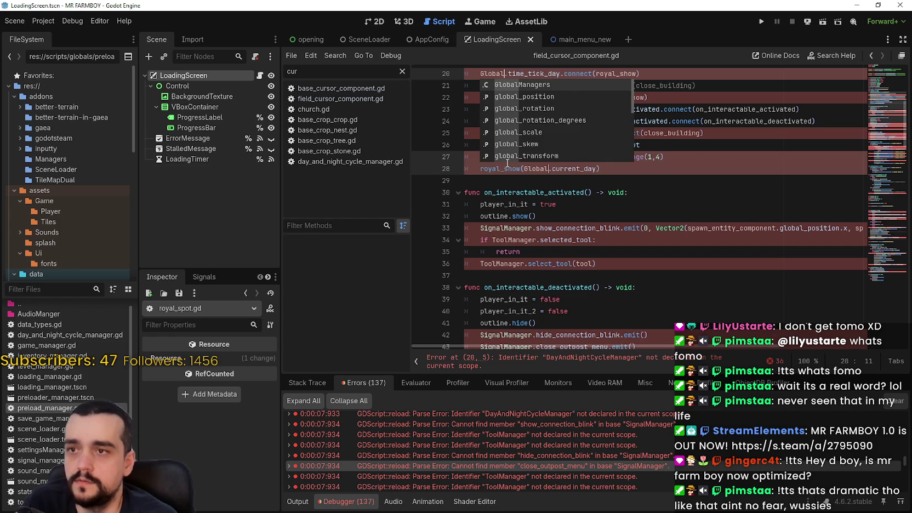
{"action": "type", "text": "day"}
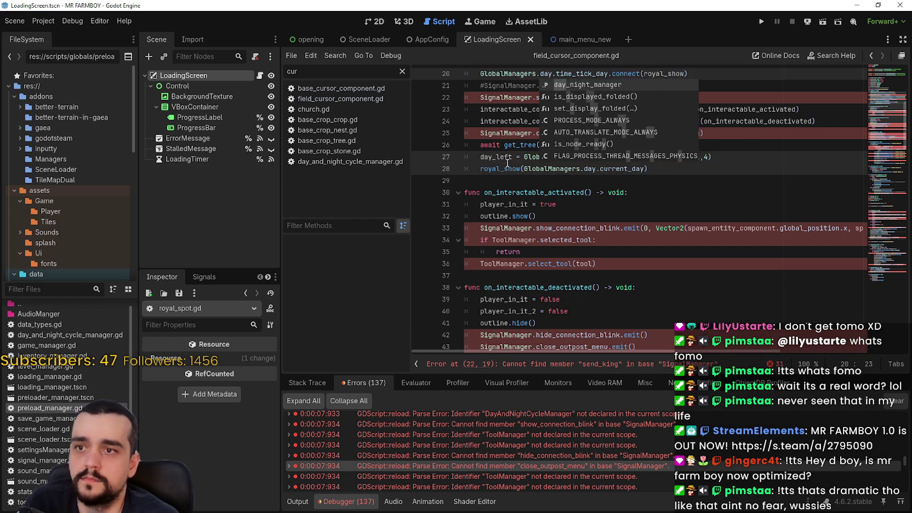
{"action": "key", "text": "Return"}
{"action": "double_click", "coordinate": [514, 98]}
{"action": "key", "text": "ctrl+d"}
{"action": "key", "text": "ctrl+d"}
{"action": "key", "text": "ctrl+d"}
{"action": "key", "text": "ctrl+d"}
{"action": "key", "text": "ctrl+d"}
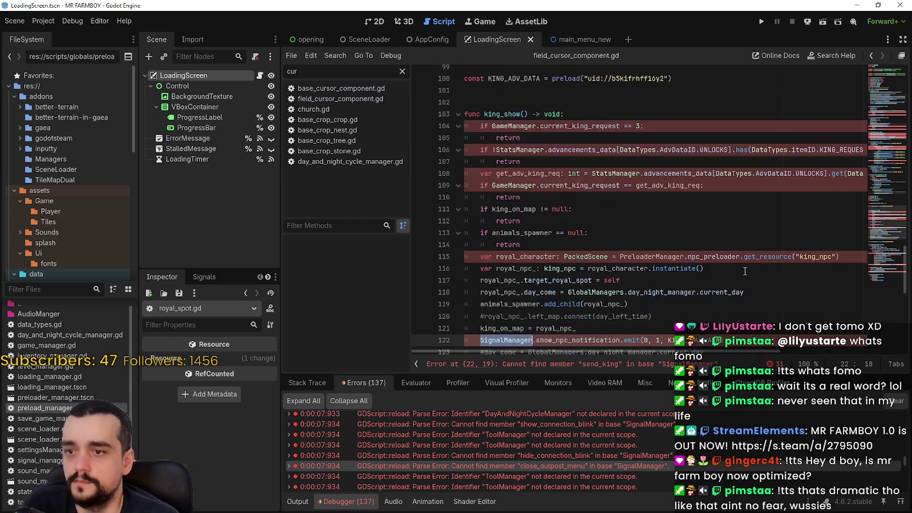
{"action": "type", "text": "GlobalManagers."}
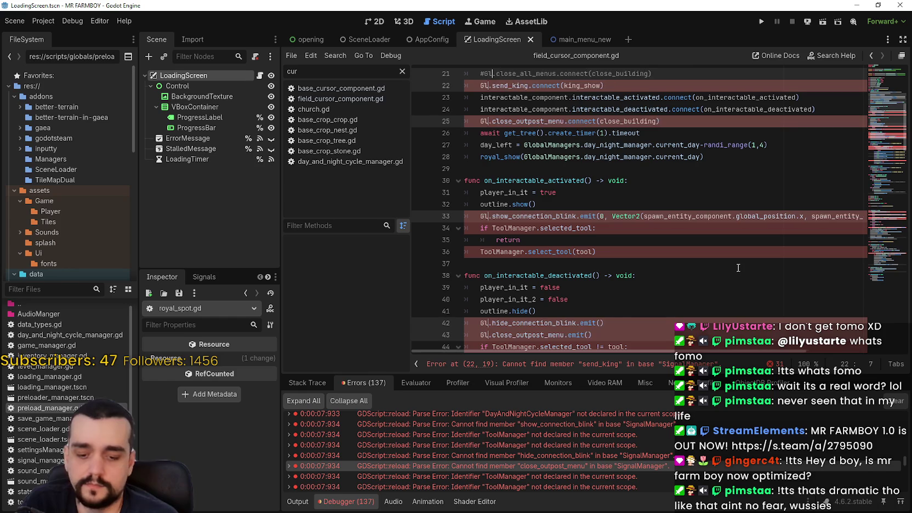
{"action": "type", "text": "signal_manager."}
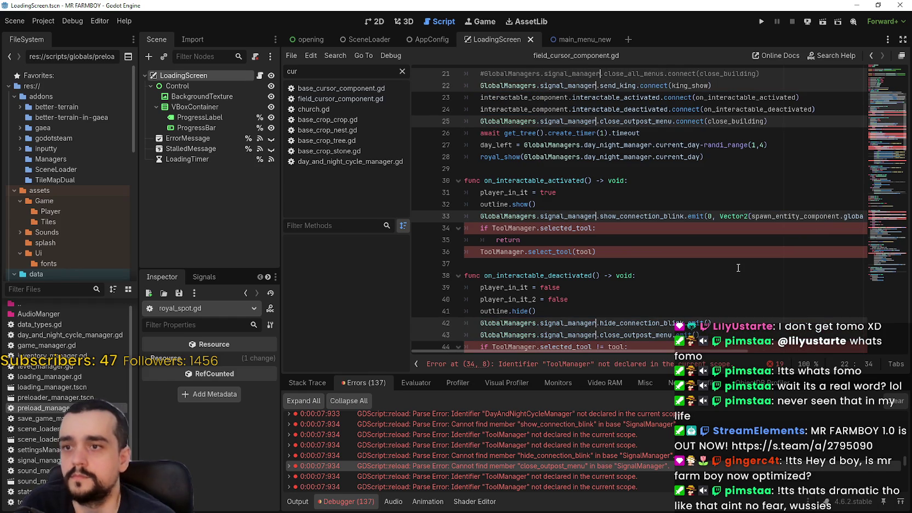
Replace the ToolManager references from line 34 with GlobalManagers.tool_manager and save
{"action": "double_click", "coordinate": [514, 228]}
{"action": "scroll", "coordinate": [671, 258], "scroll_direction": "down", "scroll_amount": 2}
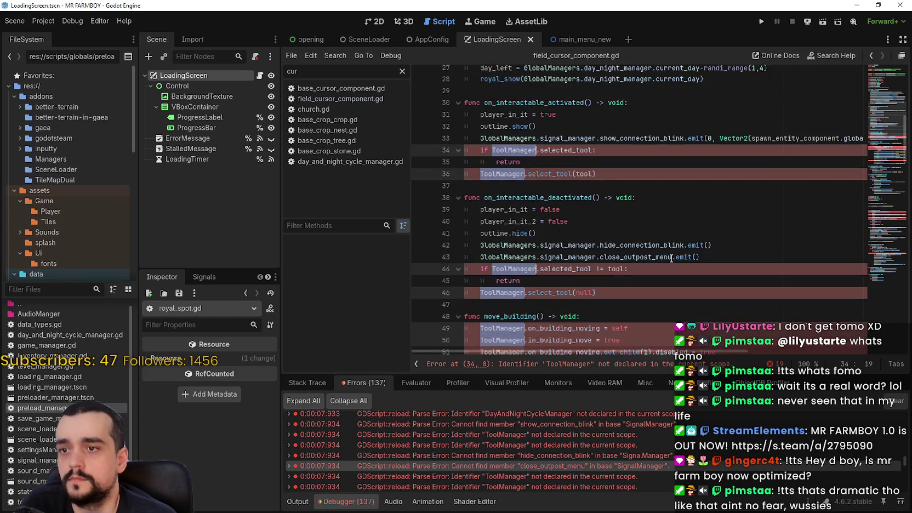
{"action": "scroll", "coordinate": [671, 258], "scroll_direction": "down", "scroll_amount": 3}
{"action": "type", "text": "Global"}
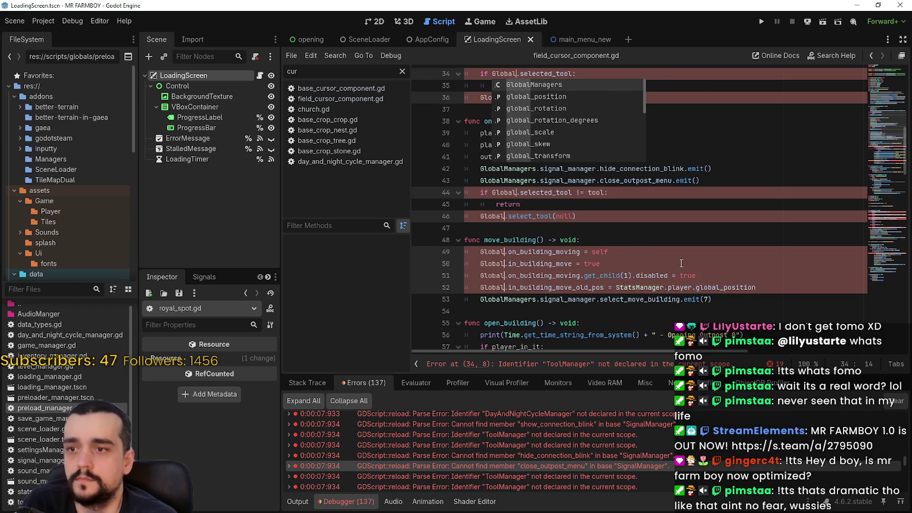
{"action": "key", "text": "Return"}
{"action": "type", "text": "."}
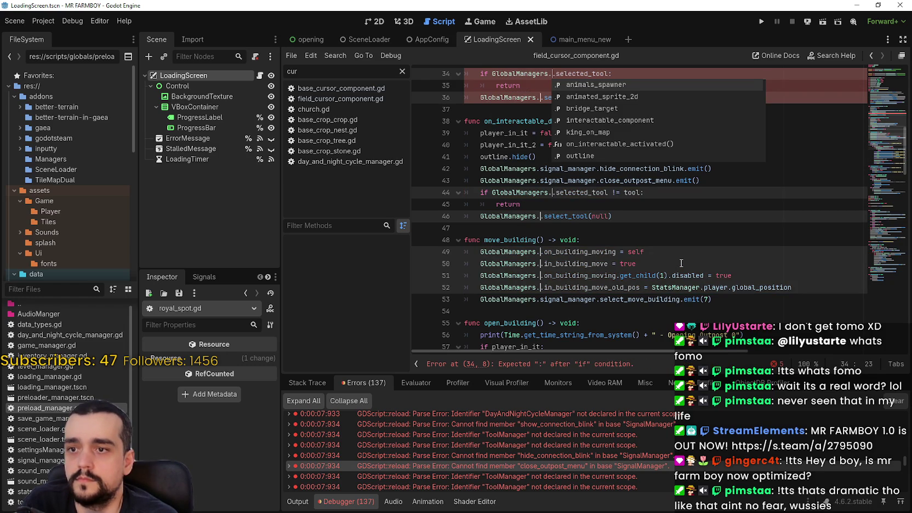
{"action": "type", "text": "tool_manager"}
{"action": "key", "text": "ctrl+s"}
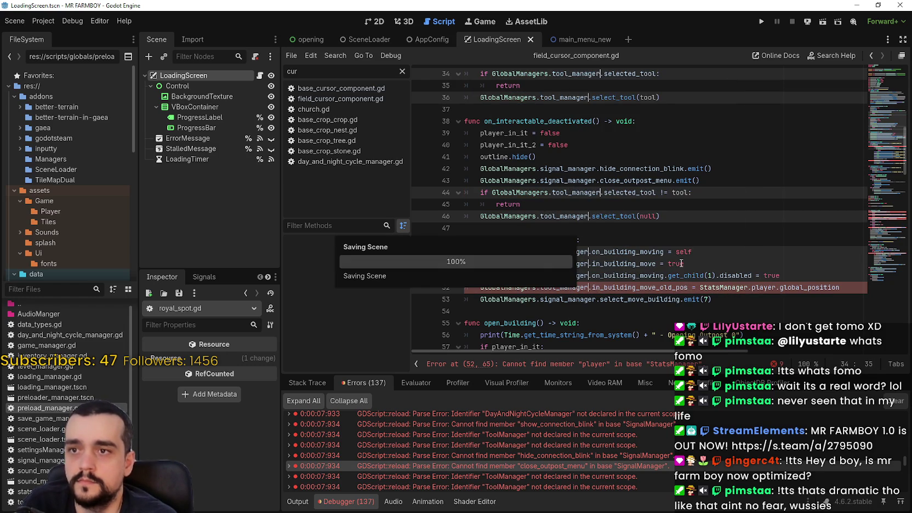
Change StatsManager on line 52 to GlobalManagers.stats_manager, save, and select GameManager on line 104
{"action": "double_click", "coordinate": [725, 288]}
{"action": "scroll", "coordinate": [733, 296], "scroll_direction": "down", "scroll_amount": 12}
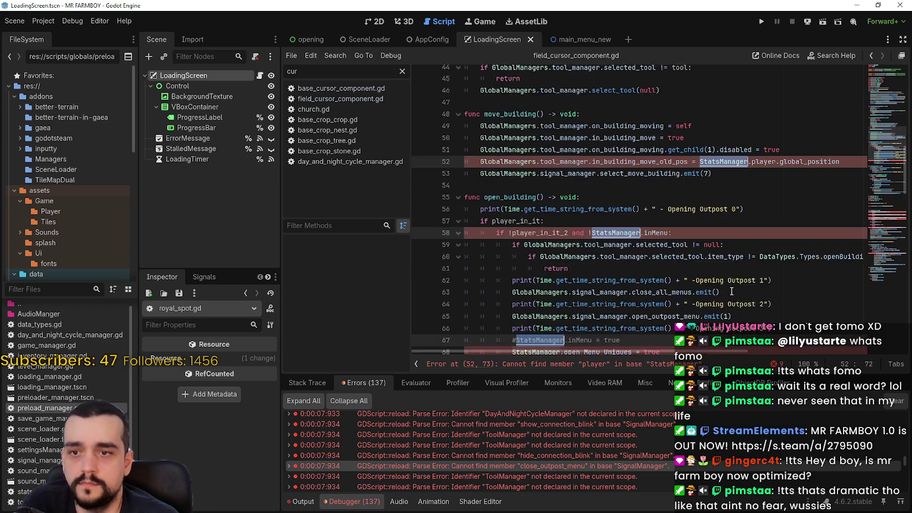
{"action": "type", "text": "GlobalManagers"}
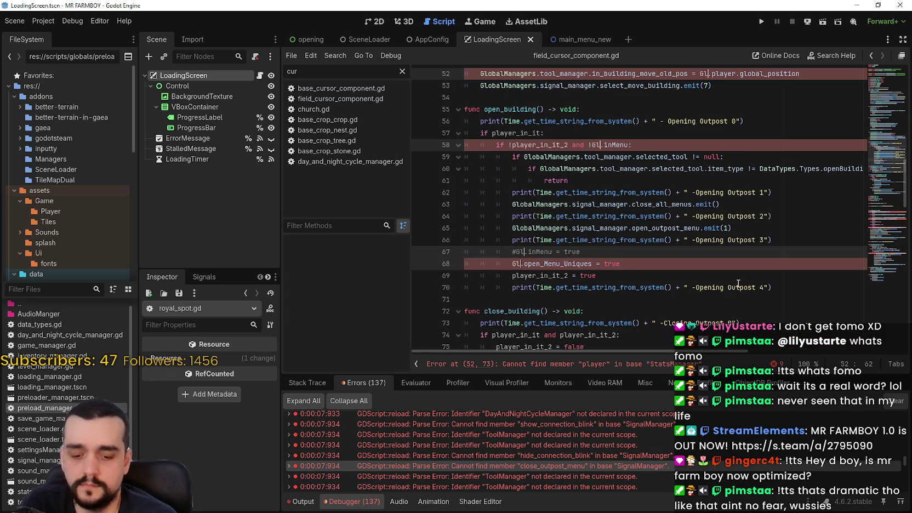
{"action": "type", "text": ".stats"}
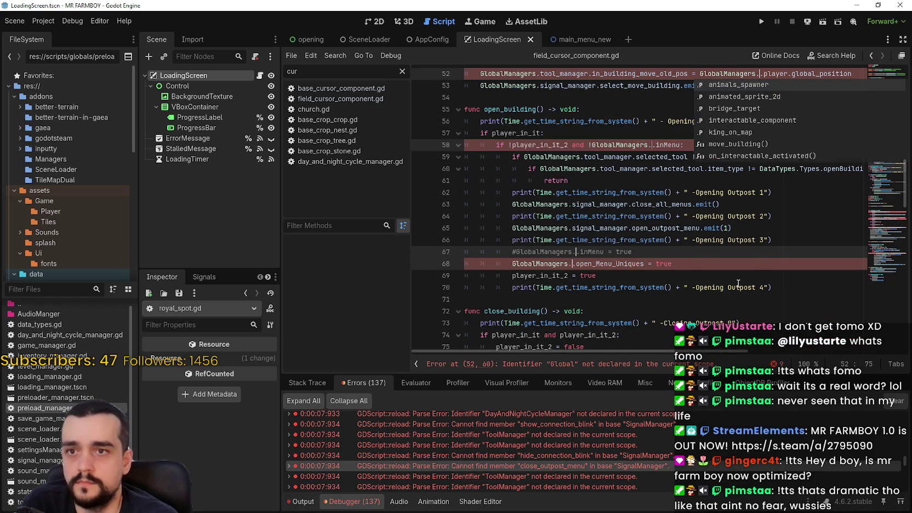
{"action": "key", "text": "Return"}
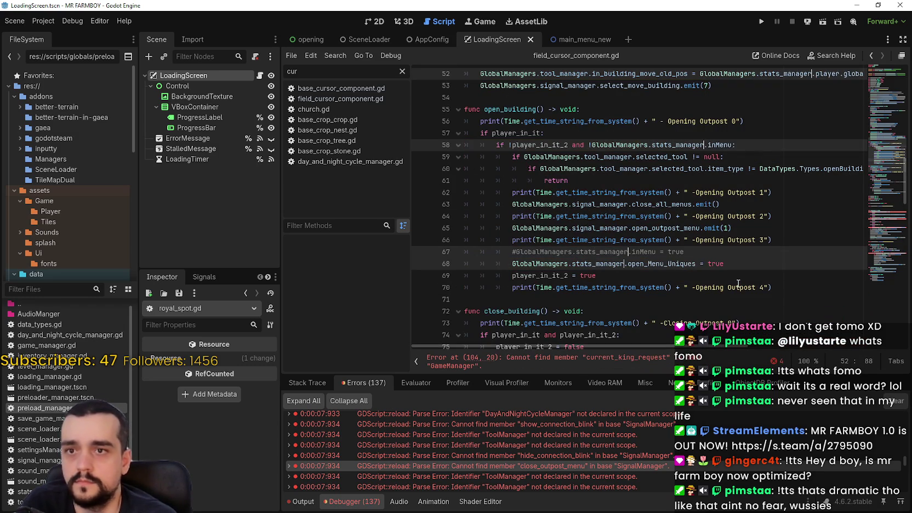
{"action": "key", "text": "ctrl+s"}
{"action": "scroll", "coordinate": [858, 220], "scroll_direction": "down", "scroll_amount": 15}
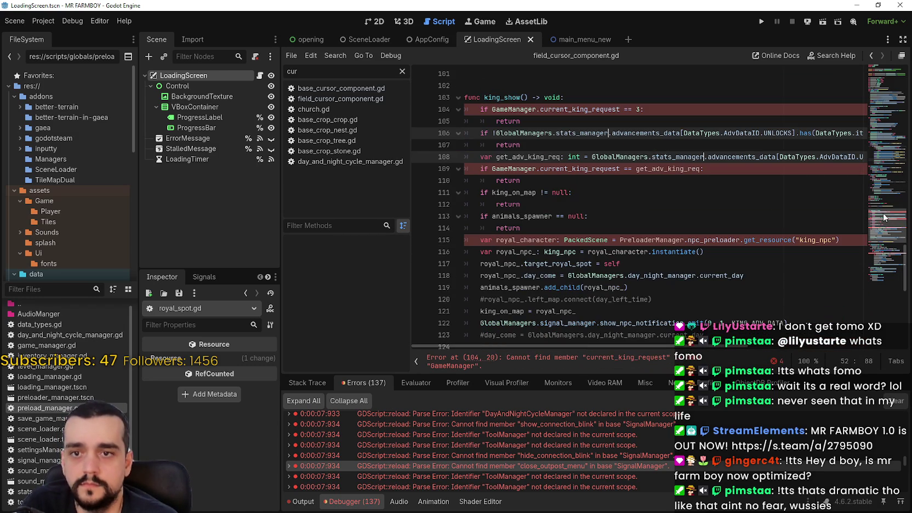
{"action": "left_click_drag", "start_coordinate": [492, 110], "coordinate": [523, 110]}
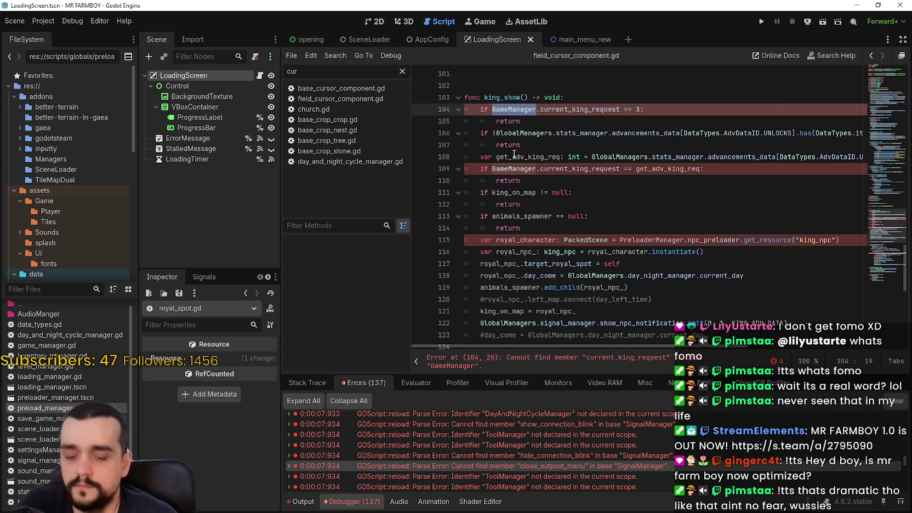
{"action": "scroll", "coordinate": [603, 241], "scroll_direction": "down", "scroll_amount": 7}
Replace GameManager on lines 104 and 109 with GlobalManagers.game_manager
{"action": "scroll", "coordinate": [719, 251], "scroll_direction": "down", "scroll_amount": 2}
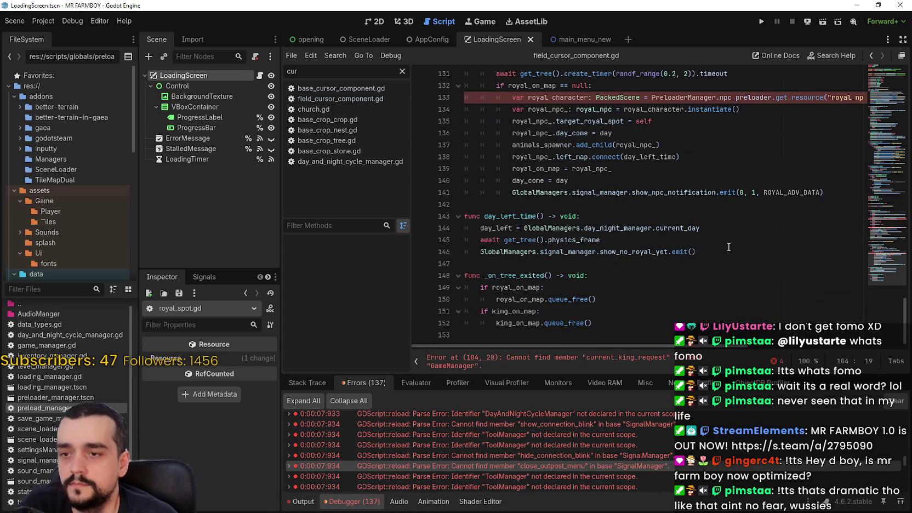
{"action": "left_click_drag", "start_coordinate": [872, 259], "coordinate": [872, 211]}
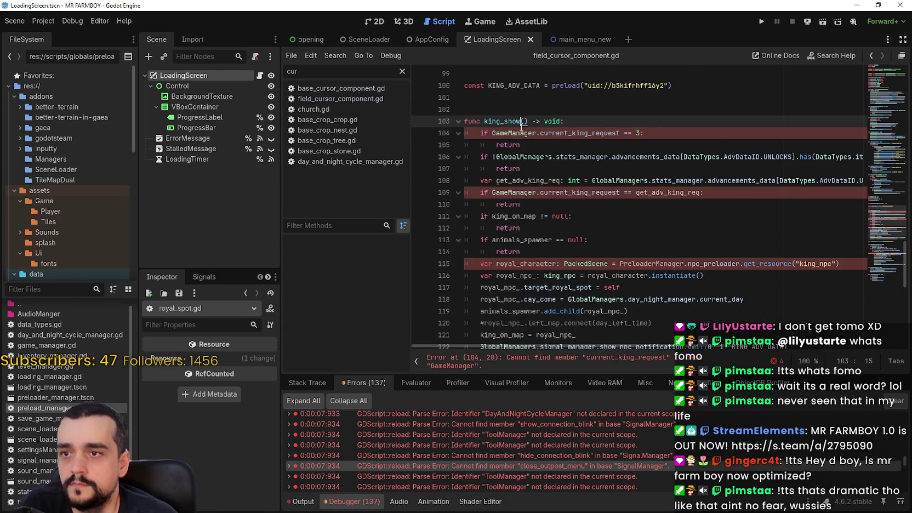
{"action": "key", "text": "ctrl+d"}
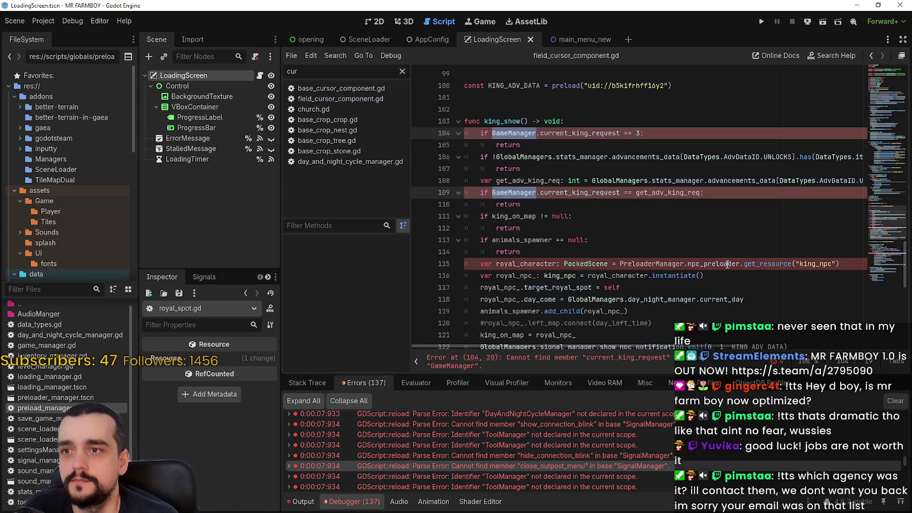
{"action": "type", "text": "Global"}
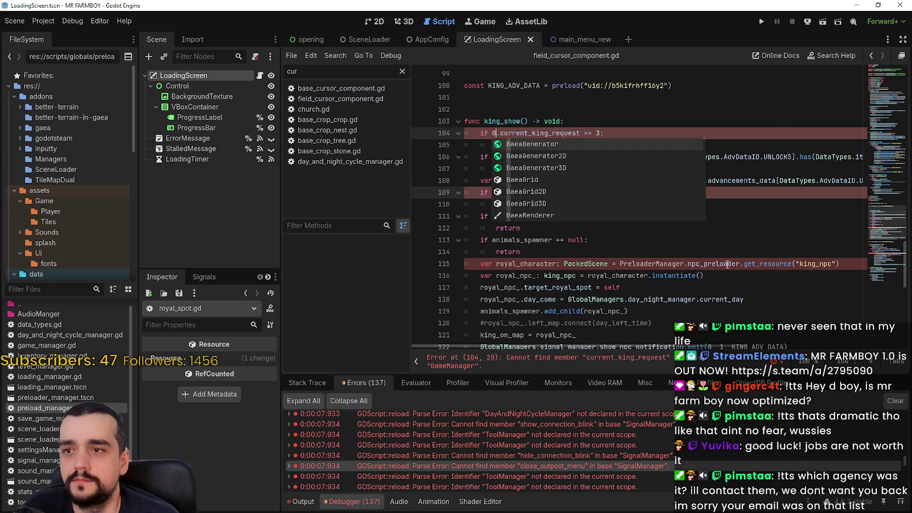
{"action": "key", "text": "Return"}
{"action": "type", "text": ".game"}
{"action": "type", "text": "_manager"}
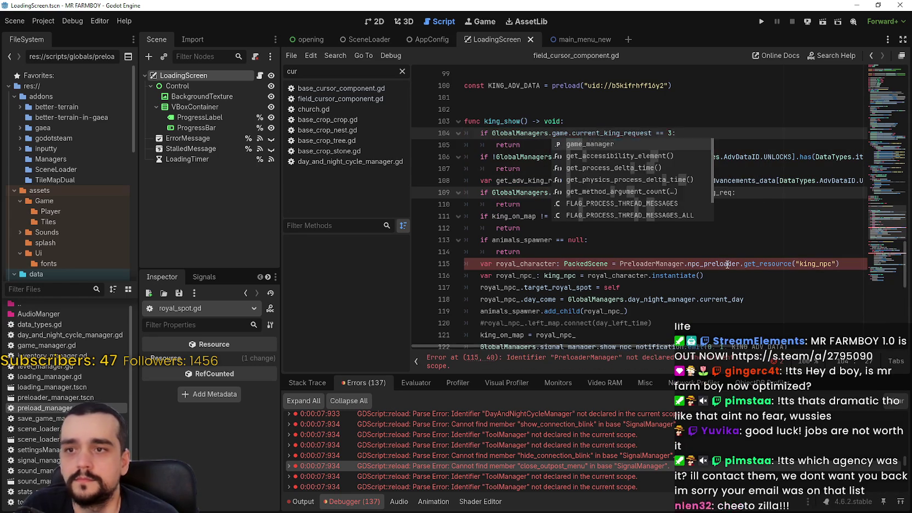
{"action": "key", "text": "Escape"}
Replace PreloaderManager from line 115 with GlobalManagers.preload_manager and save the script
{"action": "scroll", "coordinate": [715, 245], "scroll_direction": "down", "scroll_amount": 1}
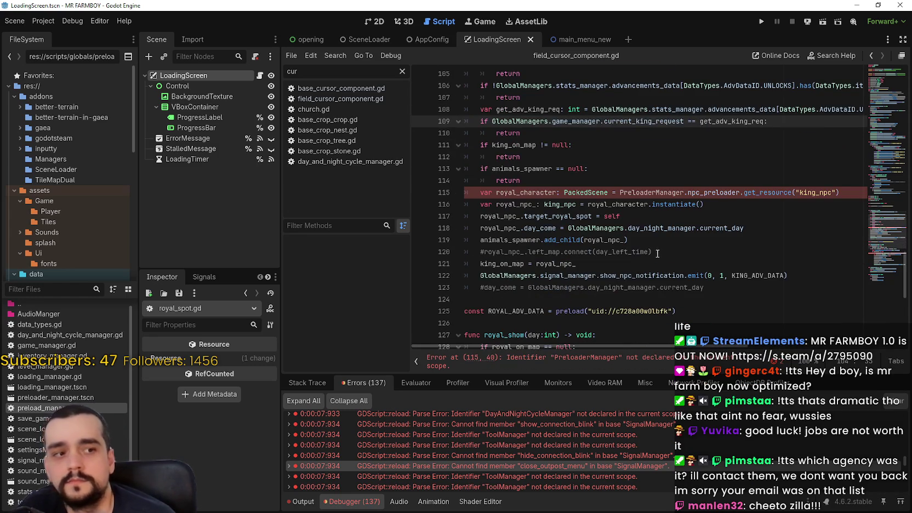
{"action": "scroll", "coordinate": [653, 248], "scroll_direction": "up", "scroll_amount": 1}
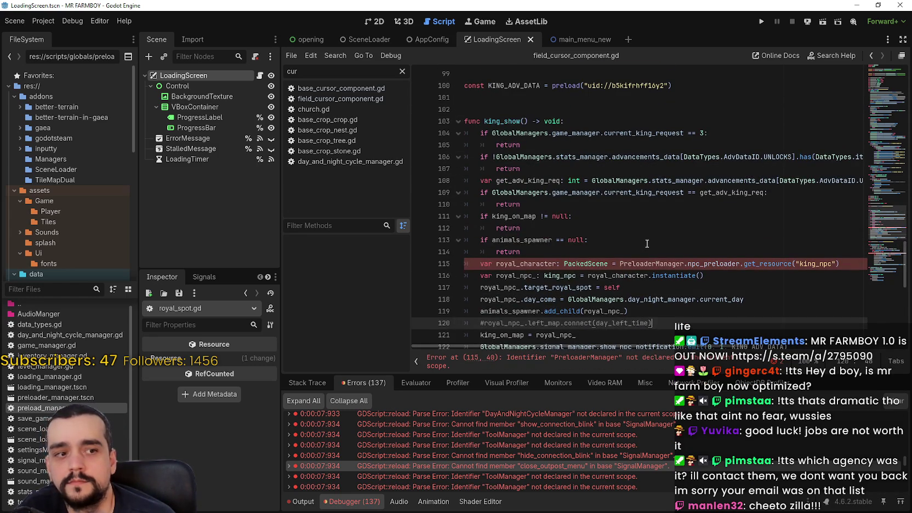
{"action": "double_click", "coordinate": [680, 263]}
{"action": "scroll", "coordinate": [679, 265], "scroll_direction": "down", "scroll_amount": 4}
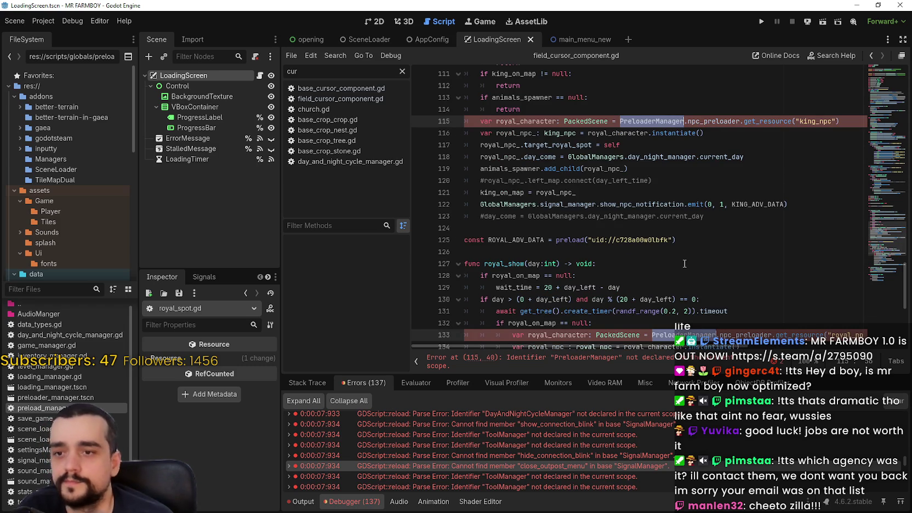
{"action": "type", "text": "Global"}
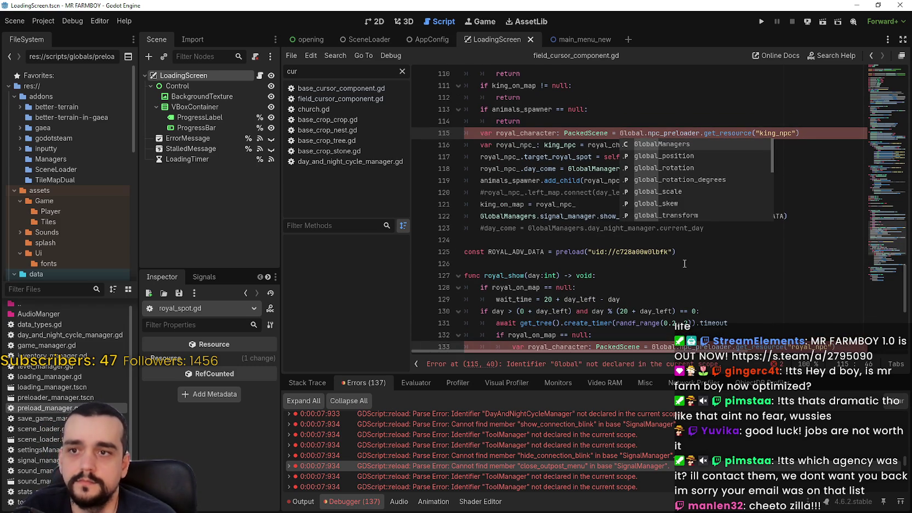
{"action": "key", "text": "Return"}
{"action": "type", "text": ".pre"}
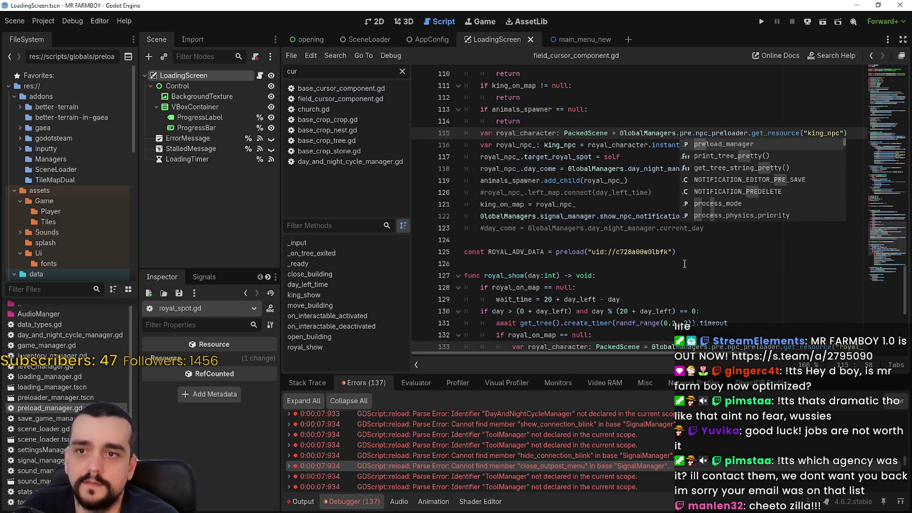
{"action": "key", "text": "Return"}
{"action": "key", "text": "ctrl+s"}
Look over the rest of royal_spot.gd and the close_outpost_menu line, then run the game
{"action": "left_click", "coordinate": [590, 323]}
{"action": "scroll", "coordinate": [595, 285], "scroll_direction": "down", "scroll_amount": 2}
{"action": "scroll", "coordinate": [598, 252], "scroll_direction": "down", "scroll_amount": 4}
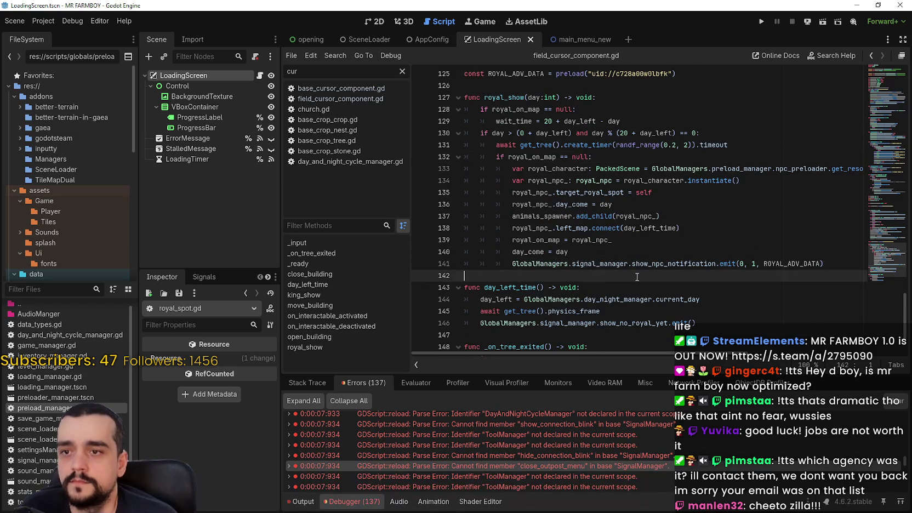
{"action": "left_click", "coordinate": [567, 254]}
{"action": "left_click", "coordinate": [566, 314]}
{"action": "scroll", "coordinate": [567, 307], "scroll_direction": "down", "scroll_amount": 1}
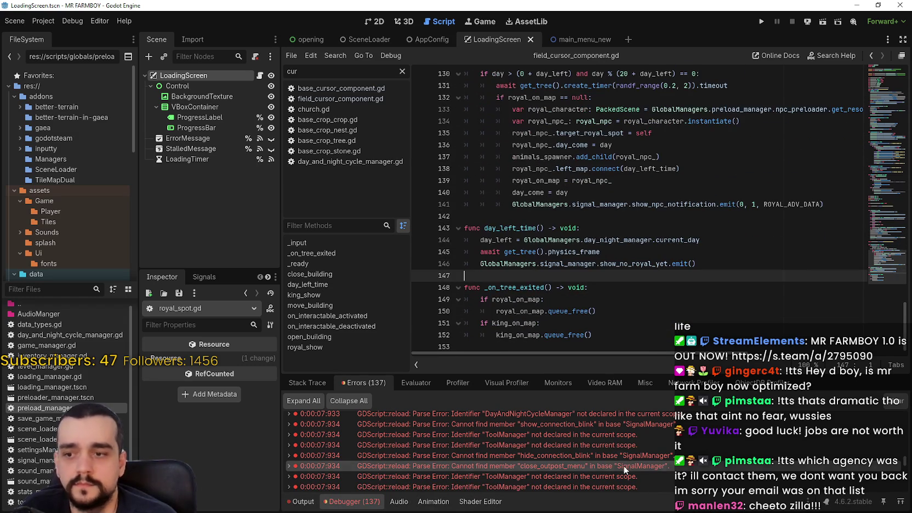
{"action": "scroll", "coordinate": [624, 465], "scroll_direction": "down", "scroll_amount": 3}
{"action": "scroll", "coordinate": [656, 451], "scroll_direction": "down", "scroll_amount": 3}
{"action": "double_click", "coordinate": [656, 448]}
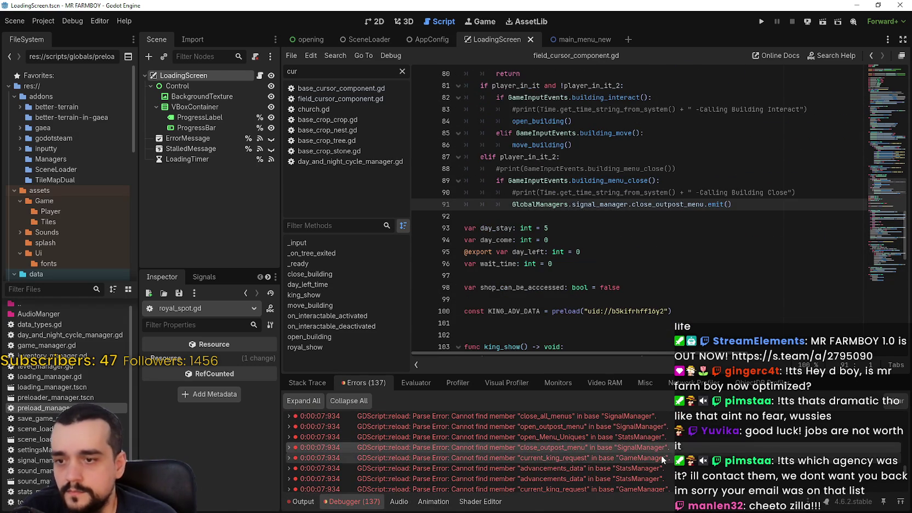
{"action": "key", "text": "Down"}
{"action": "key", "text": "F5"}
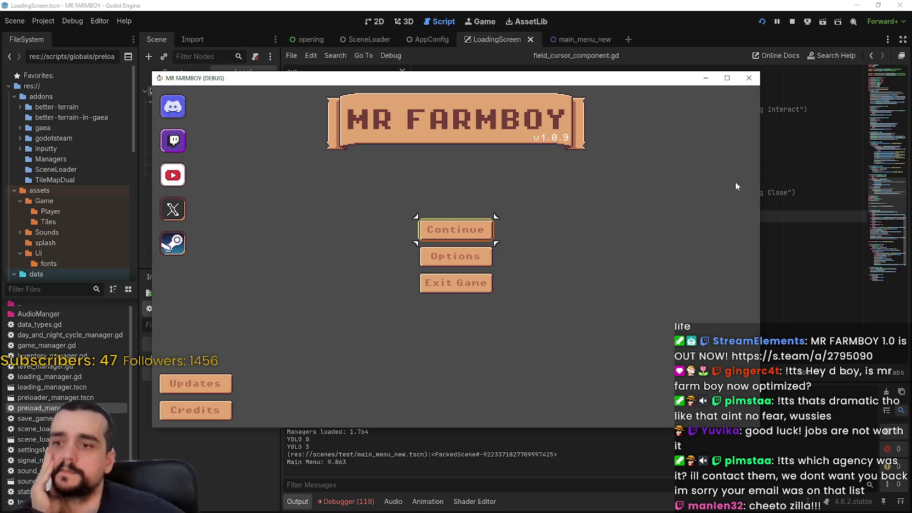
Scroll the 119-entry error list and open the add_farm_land_wet error in its tile-map script
{"action": "left_click", "coordinate": [362, 501]}
{"action": "scroll", "coordinate": [821, 488], "scroll_direction": "up", "scroll_amount": 10}
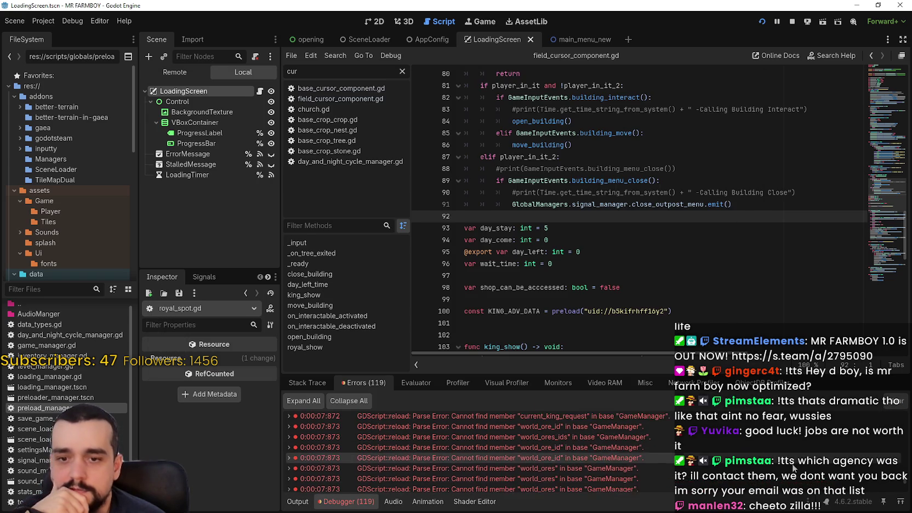
{"action": "scroll", "coordinate": [701, 439], "scroll_direction": "up", "scroll_amount": 5}
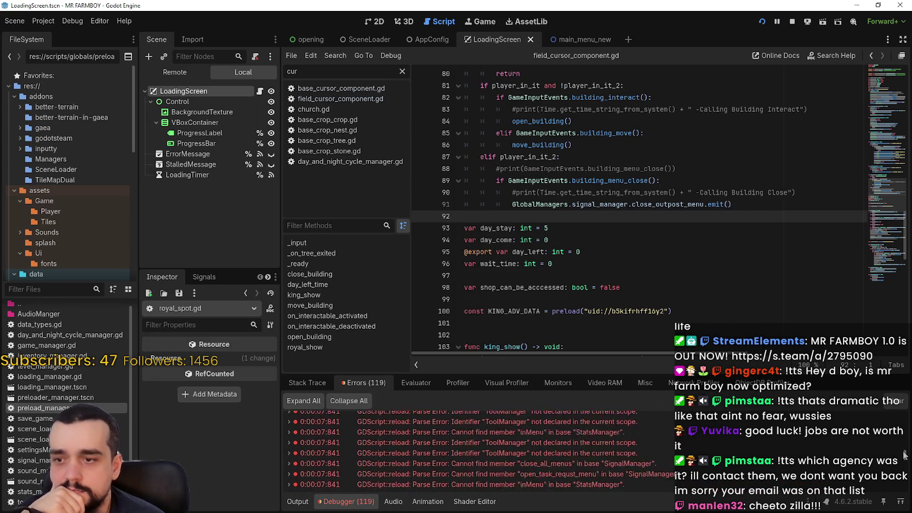
{"action": "scroll", "coordinate": [663, 444], "scroll_direction": "up", "scroll_amount": 3}
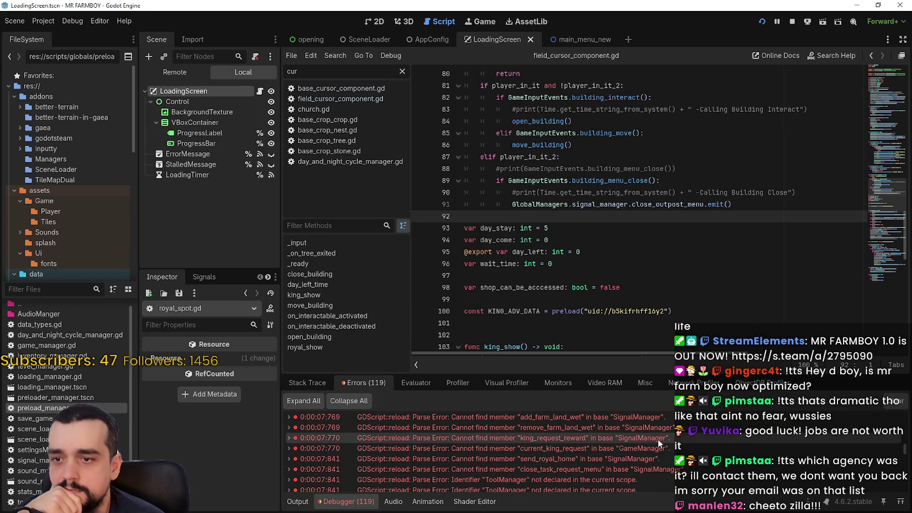
{"action": "left_click", "coordinate": [636, 438]}
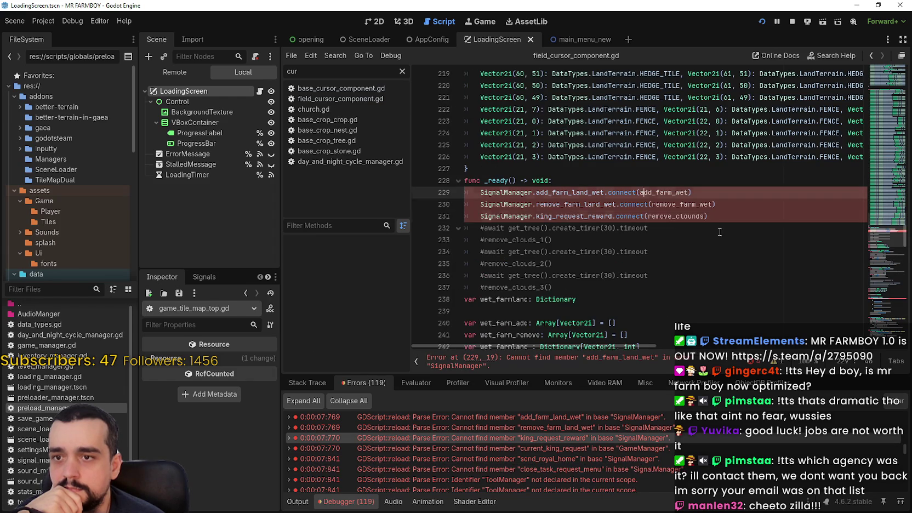
Replace SignalManager on lines 229–231 with GlobalManagers.signal_manager
{"action": "double_click", "coordinate": [557, 193]}
{"action": "scroll", "coordinate": [697, 279], "scroll_direction": "up", "scroll_amount": 2}
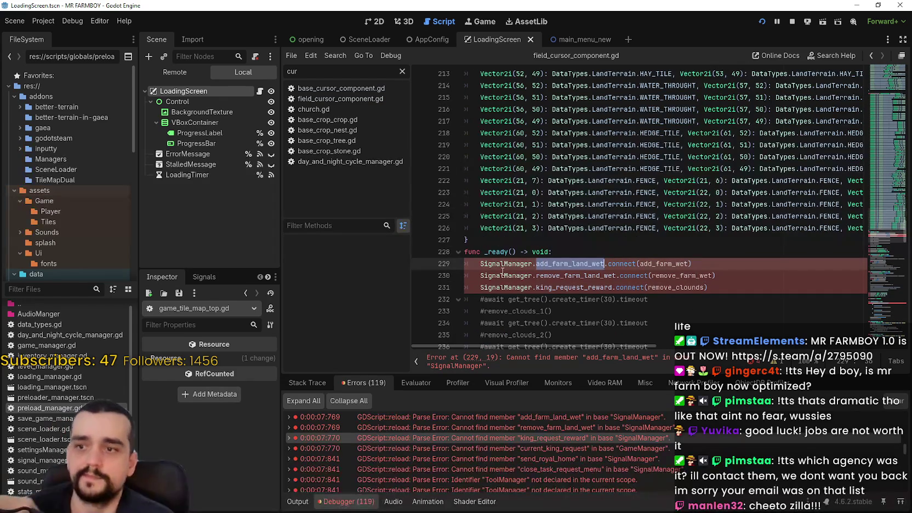
{"action": "double_click", "coordinate": [502, 265]}
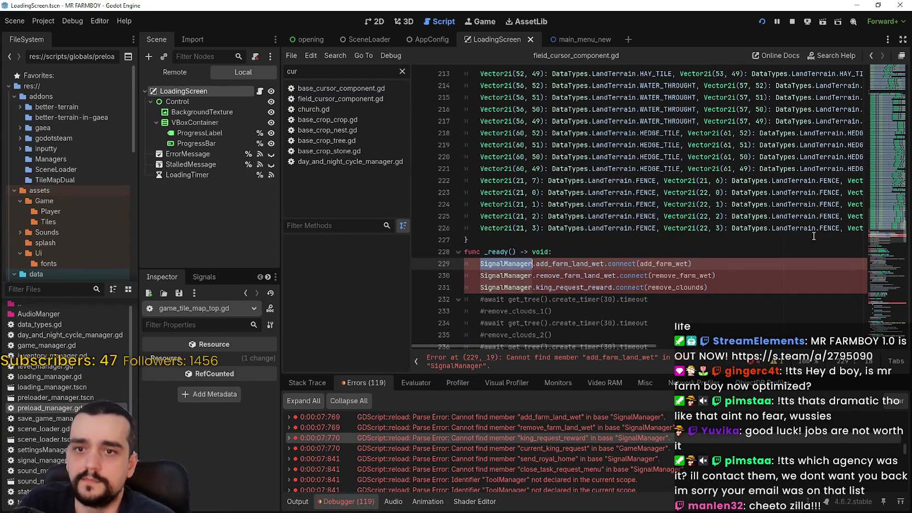
{"action": "scroll", "coordinate": [633, 231], "scroll_direction": "down", "scroll_amount": 2}
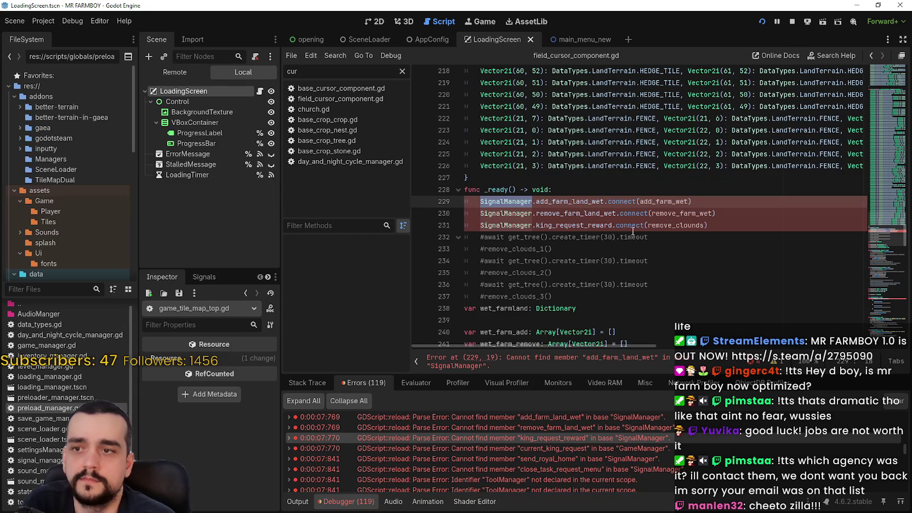
{"action": "key", "text": "ctrl+d"}
{"action": "key", "text": "ctrl+d"}
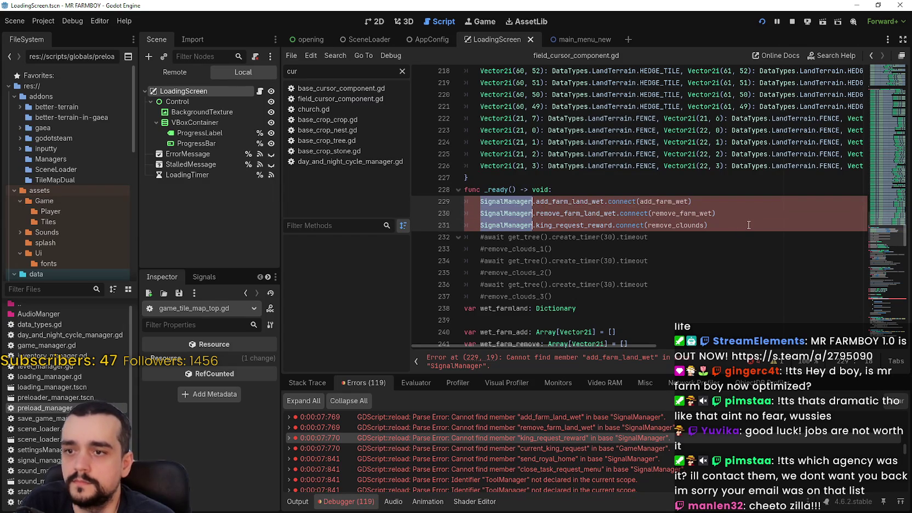
{"action": "type", "text": "Global"}
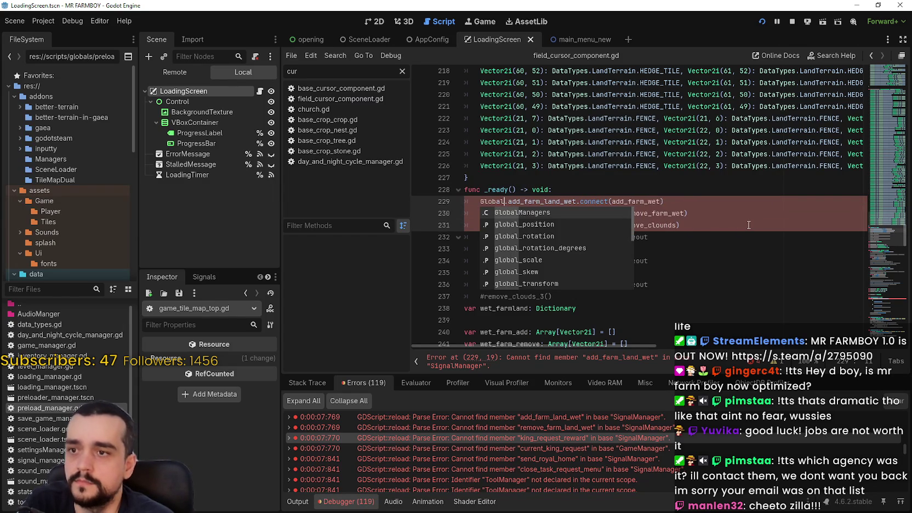
{"action": "key", "text": "Return"}
{"action": "type", "text": ".signa"}
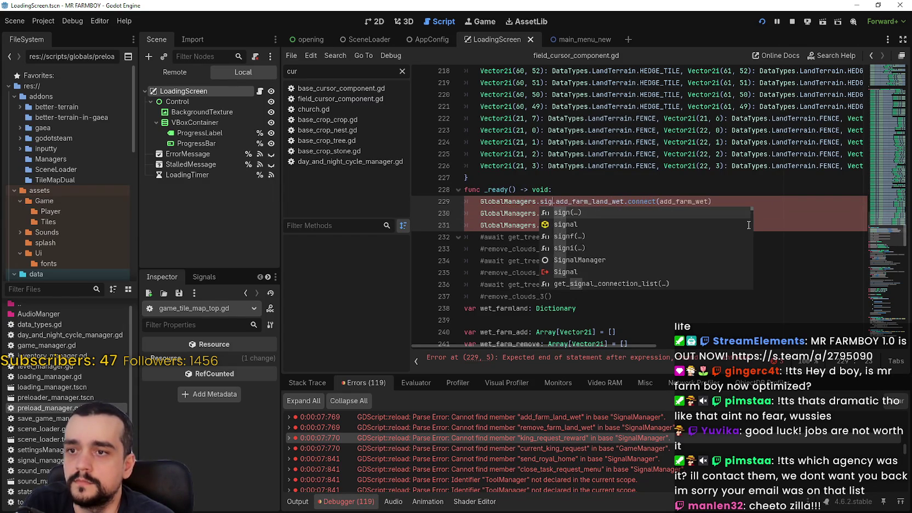
{"action": "type", "text": "l_manager"}
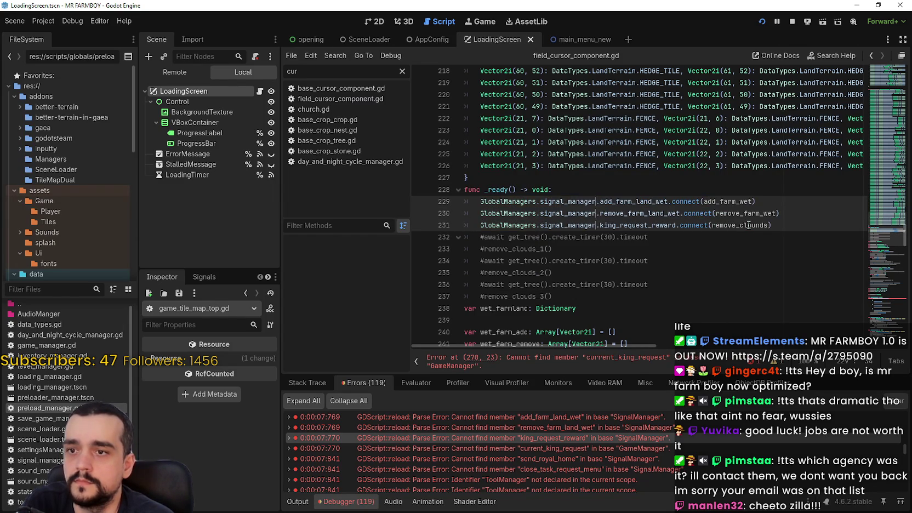
{"action": "scroll", "coordinate": [749, 226], "scroll_direction": "down", "scroll_amount": 12}
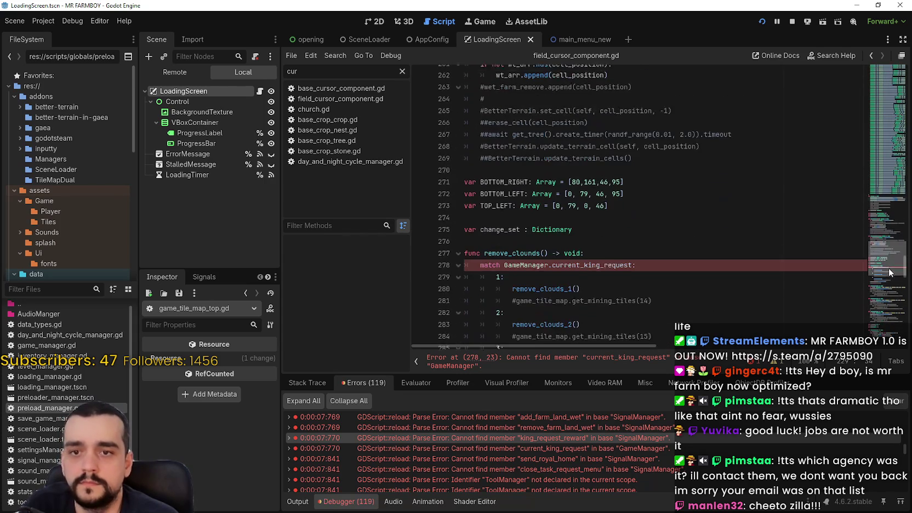
Change line 278's GameManager to GlobalManagers.game_manager, save, and review the error list
{"action": "double_click", "coordinate": [527, 273]}
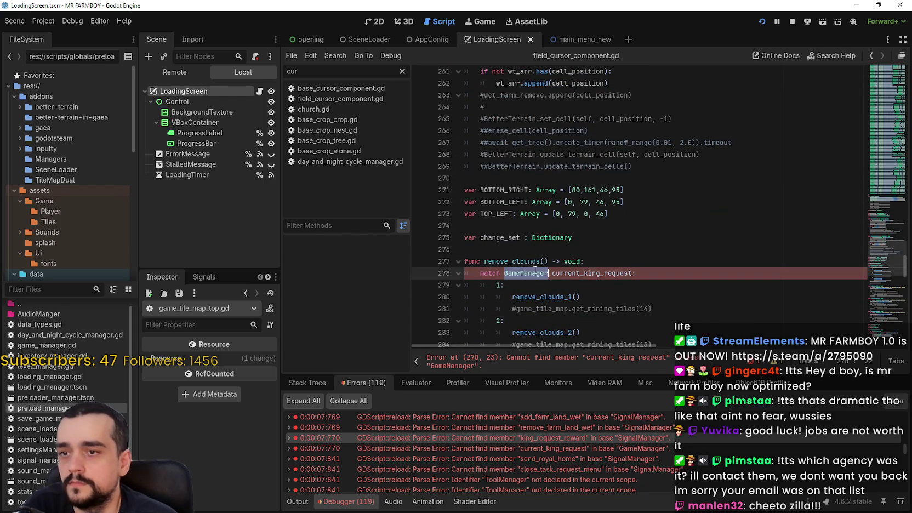
{"action": "scroll", "coordinate": [602, 225], "scroll_direction": "down", "scroll_amount": 1}
{"action": "scroll", "coordinate": [601, 225], "scroll_direction": "down", "scroll_amount": 2}
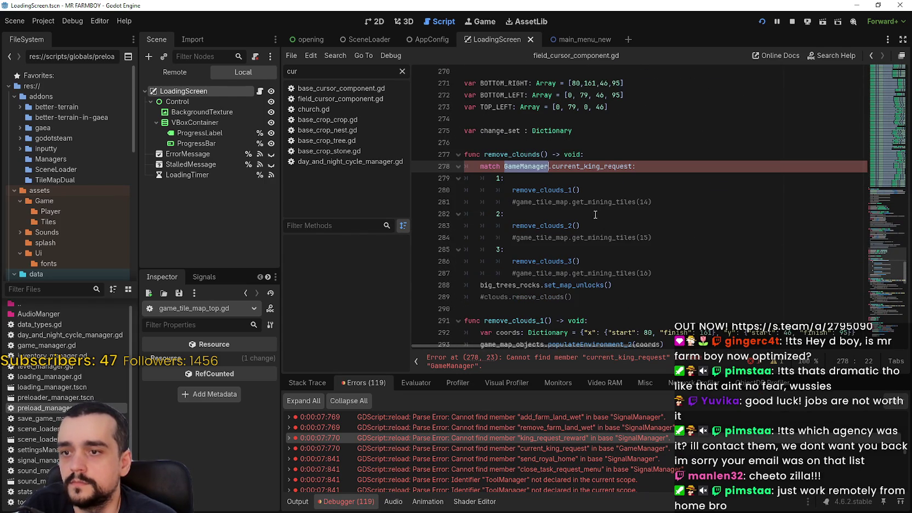
{"action": "type", "text": "GlobalManagers.game"}
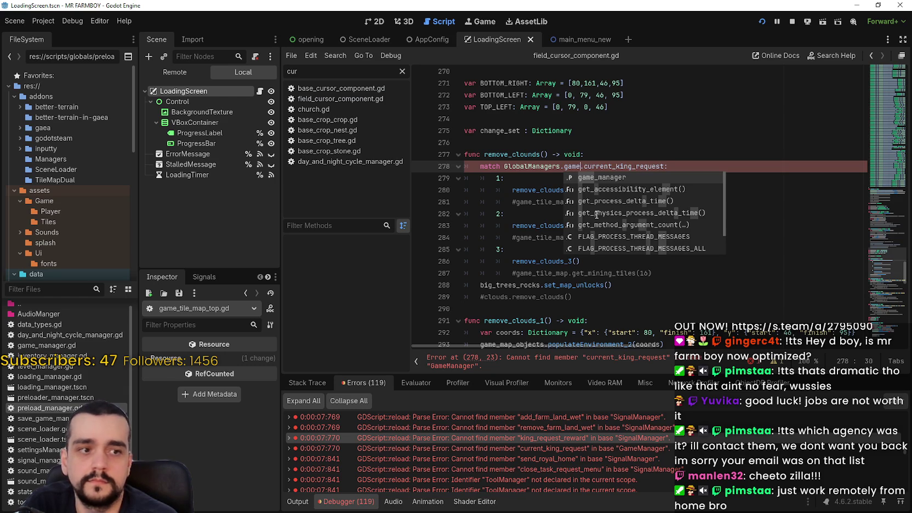
{"action": "key", "text": "Return"}
{"action": "key", "text": "ctrl+s"}
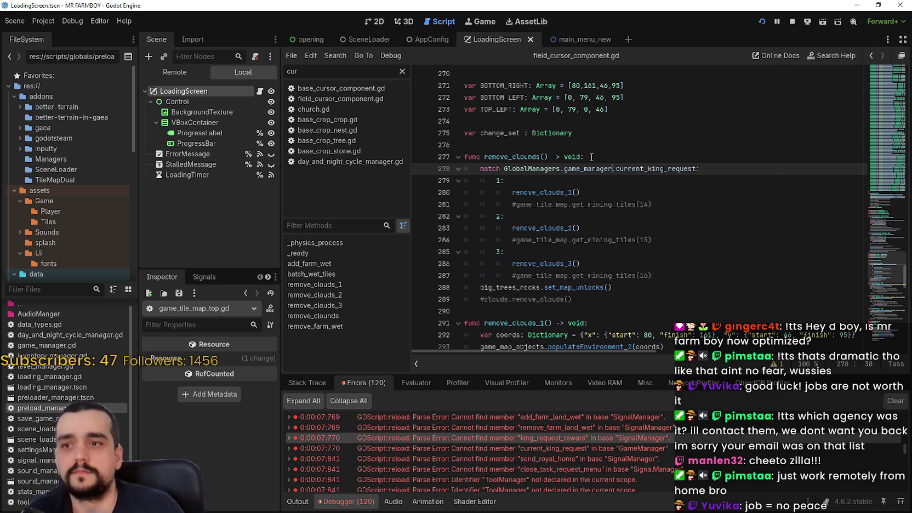
{"action": "scroll", "coordinate": [591, 164], "scroll_direction": "down", "scroll_amount": 4}
{"action": "scroll", "coordinate": [606, 462], "scroll_direction": "down", "scroll_amount": 3}
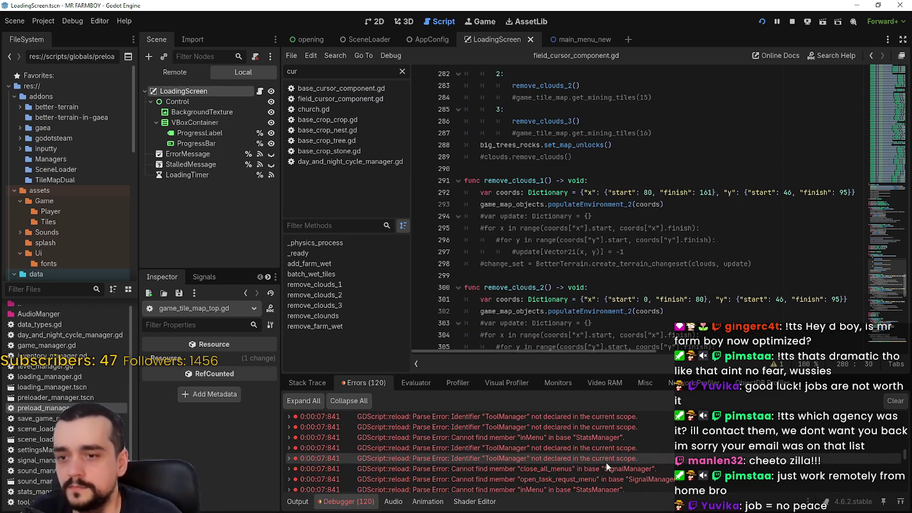
Open royal_npc.gd from the error list at its SignalManager connection lines
{"action": "scroll", "coordinate": [606, 462], "scroll_direction": "down", "scroll_amount": 3}
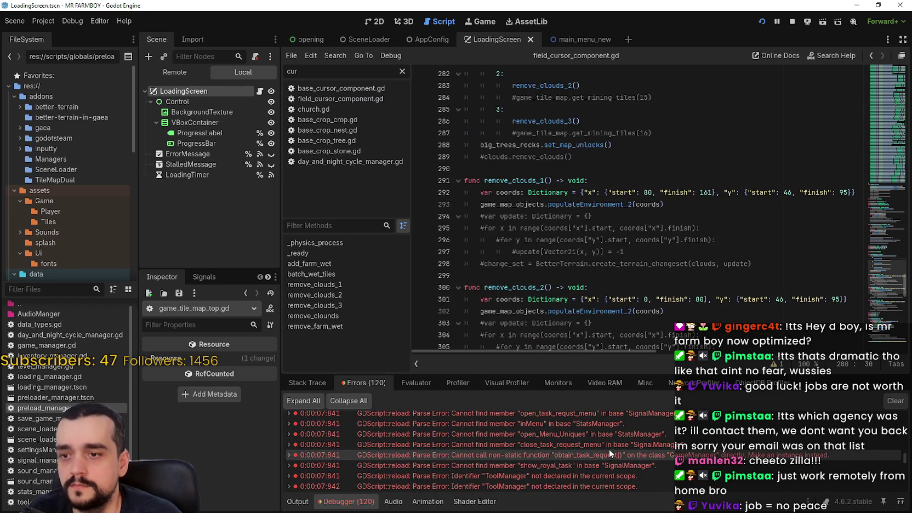
{"action": "left_click", "coordinate": [610, 453]}
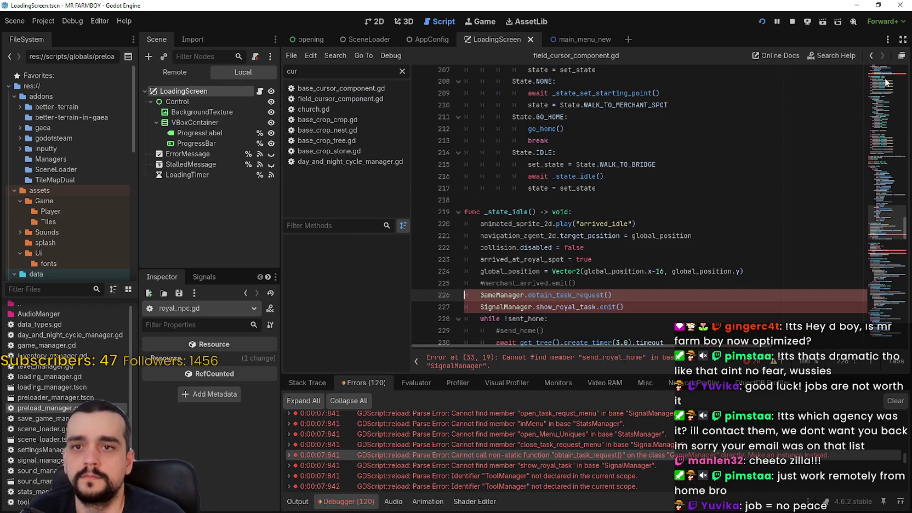
{"action": "scroll", "coordinate": [887, 80], "scroll_direction": "up", "scroll_amount": 20}
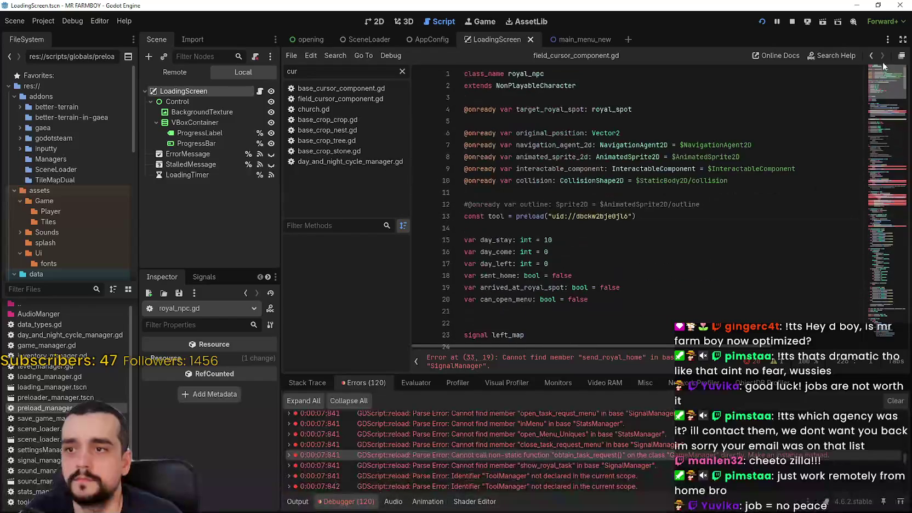
{"action": "left_click", "coordinate": [878, 88]}
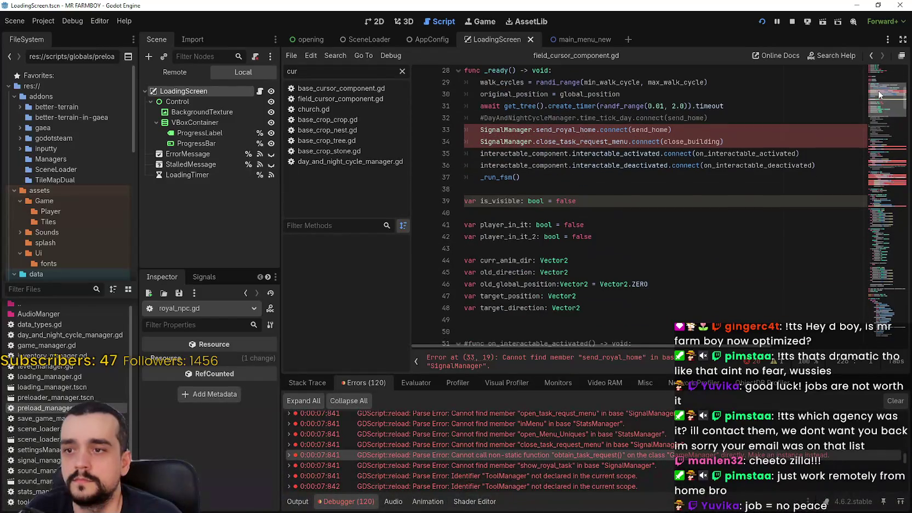
Replace SignalManager on lines 33 and 34 with GlobalManagers.signal_manager
{"action": "double_click", "coordinate": [496, 138]}
{"action": "key", "text": "ctrl+d"}
{"action": "key", "text": "ctrl+d"}
{"action": "key", "text": "ctrl+d"}
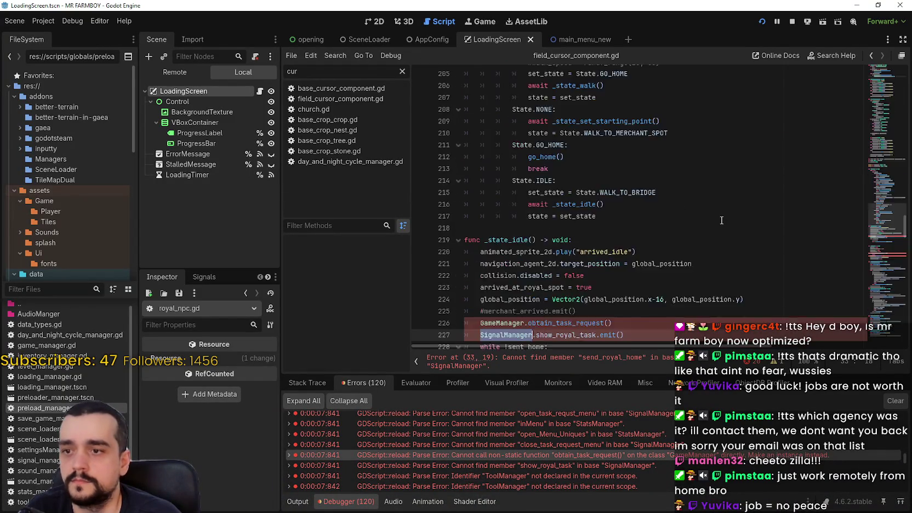
{"action": "type", "text": "Global.send_royal_home.connect(send_home"}
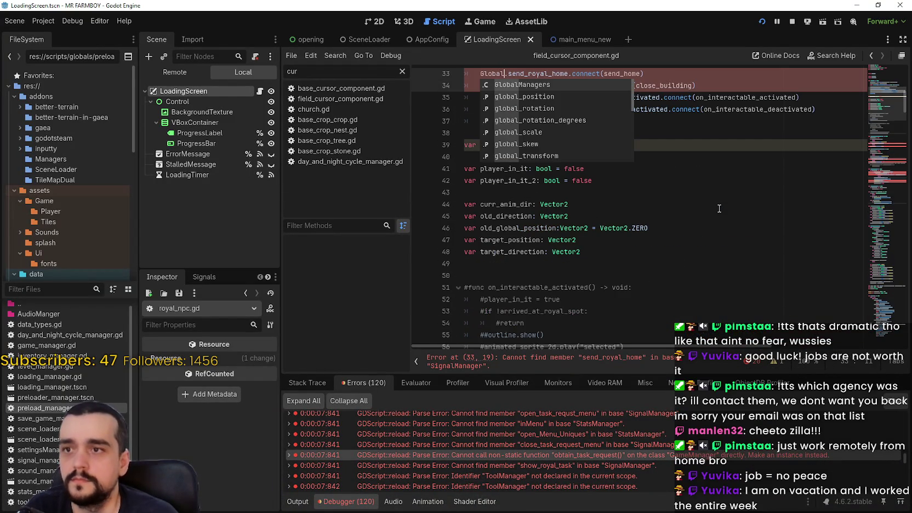
{"action": "key", "text": "Return"}
{"action": "type", "text": ".signal"}
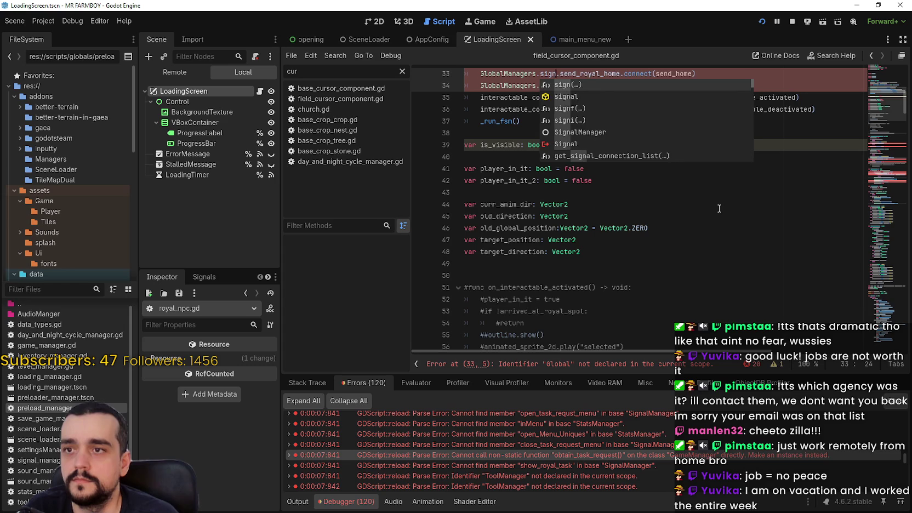
{"action": "type", "text": "_manager"}
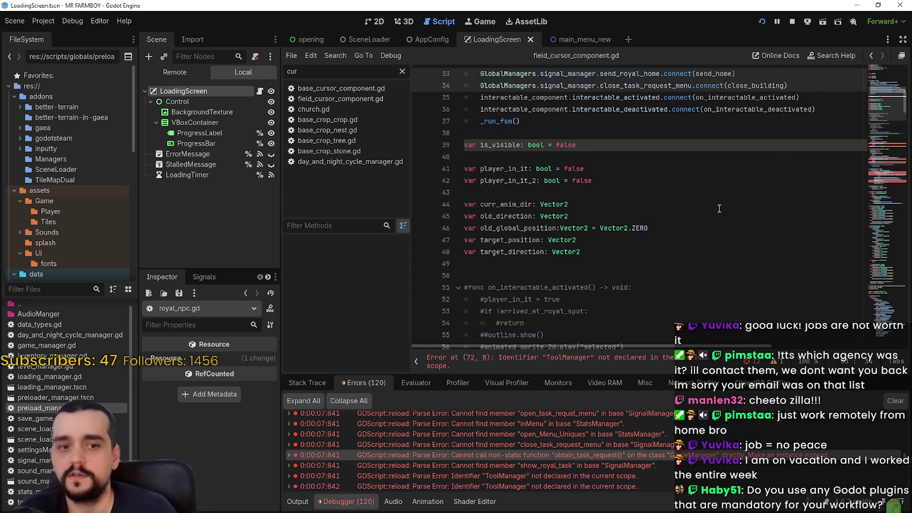
{"action": "left_click", "coordinate": [43, 21]}
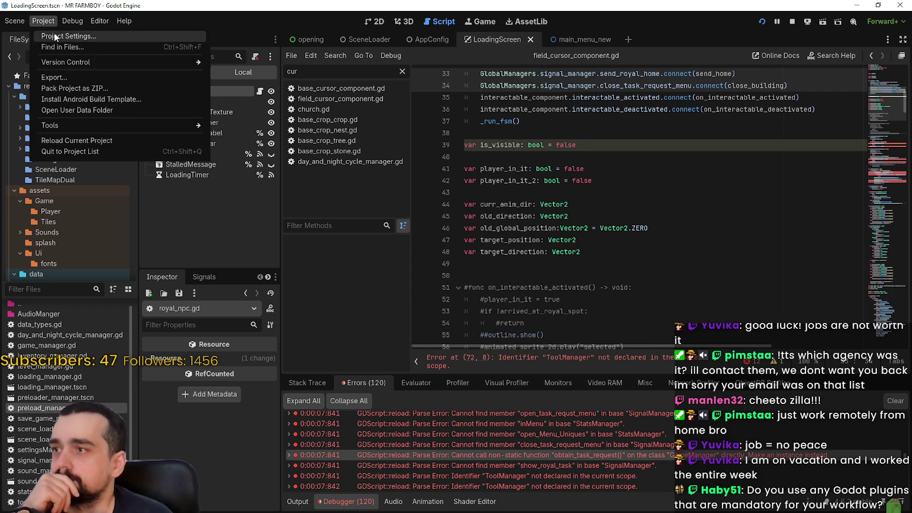
{"action": "left_click", "coordinate": [54, 33]}
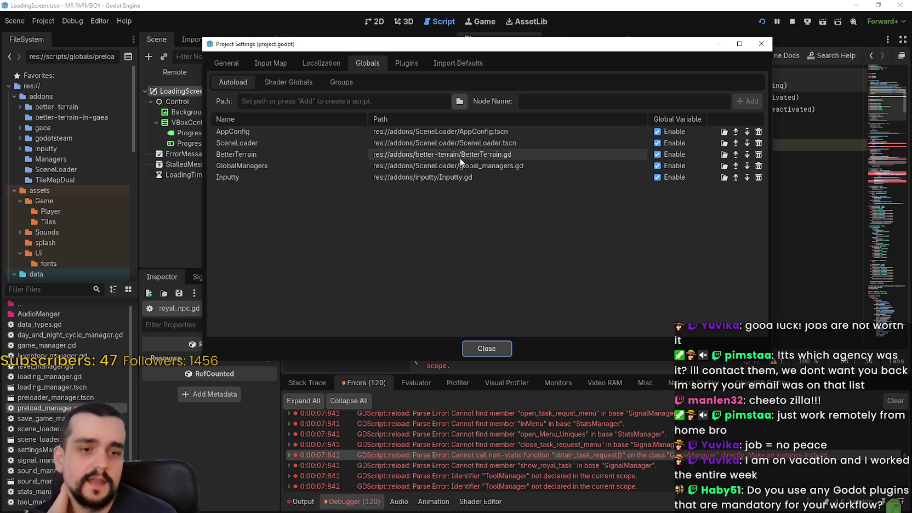
{"action": "left_click", "coordinate": [482, 350]}
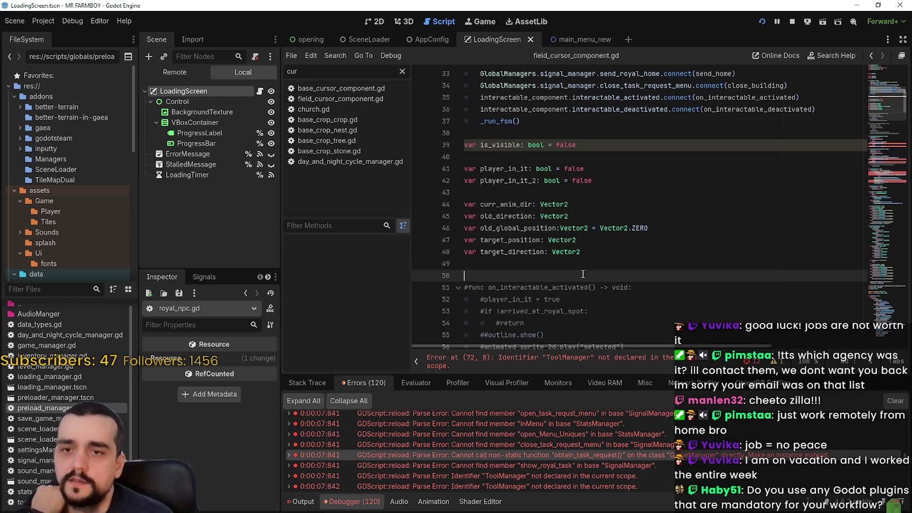
{"action": "left_click", "coordinate": [888, 142]}
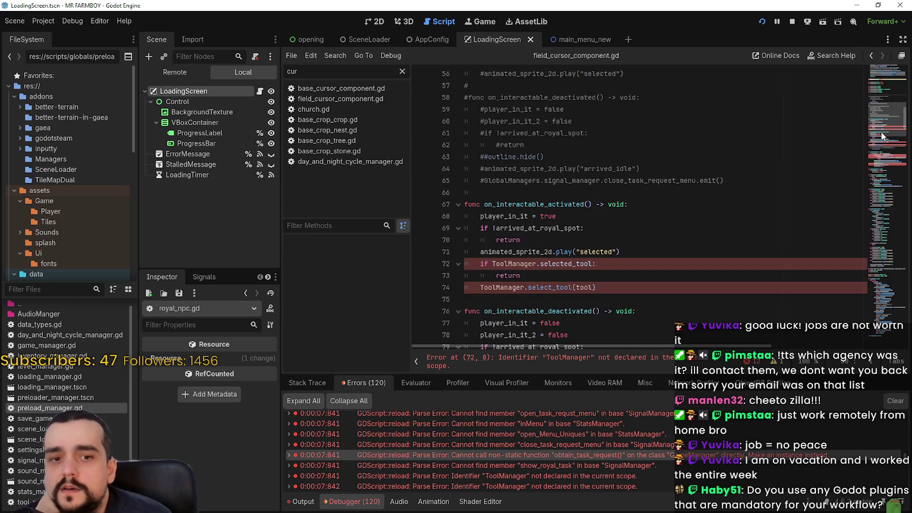
{"action": "left_click", "coordinate": [647, 241]}
{"action": "left_click", "coordinate": [640, 252]}
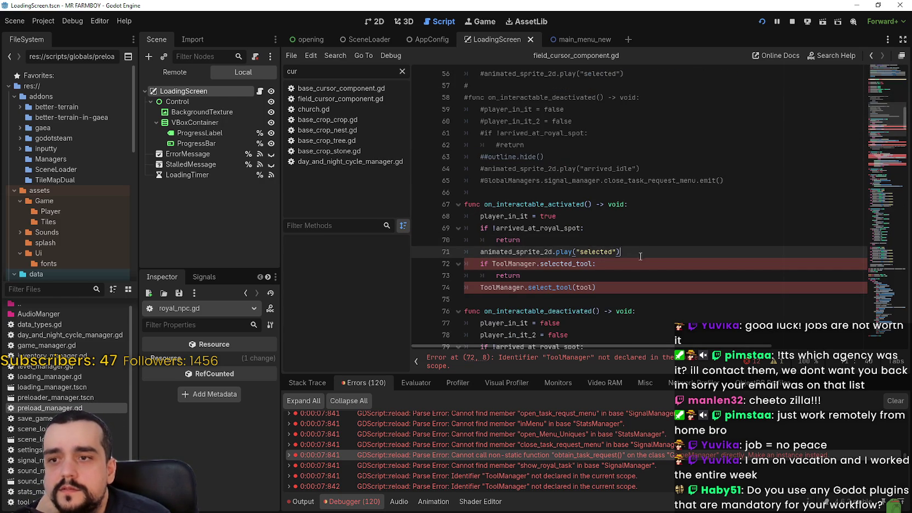
{"action": "left_click", "coordinate": [43, 21]}
{"action": "left_click", "coordinate": [55, 31]}
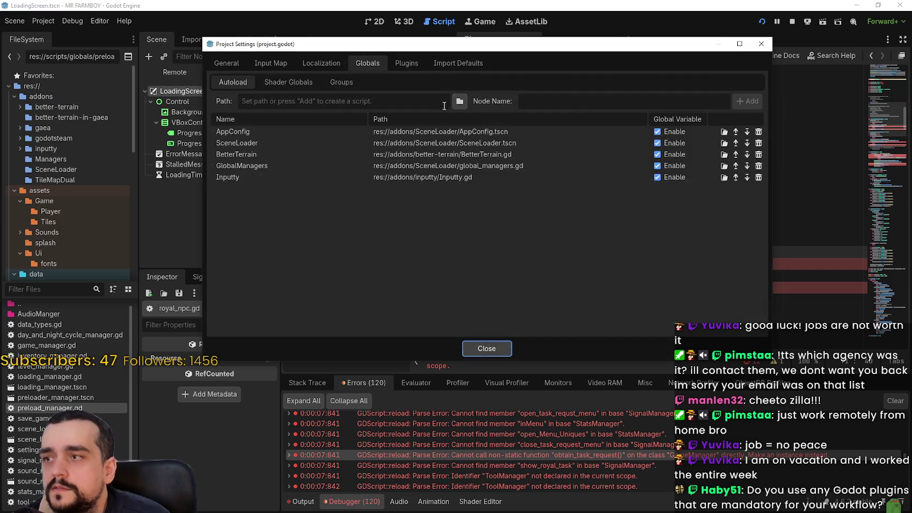
{"action": "left_click", "coordinate": [419, 62]}
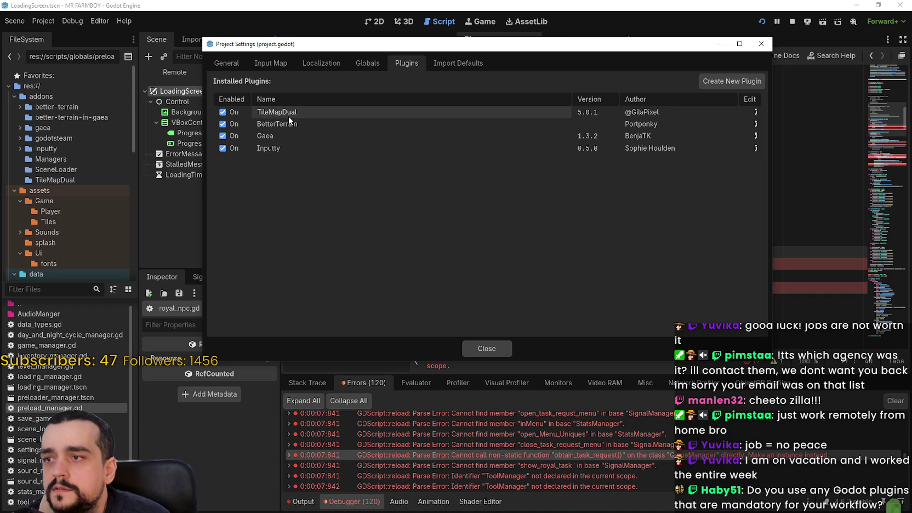
{"action": "mouse_move", "coordinate": [289, 117]}
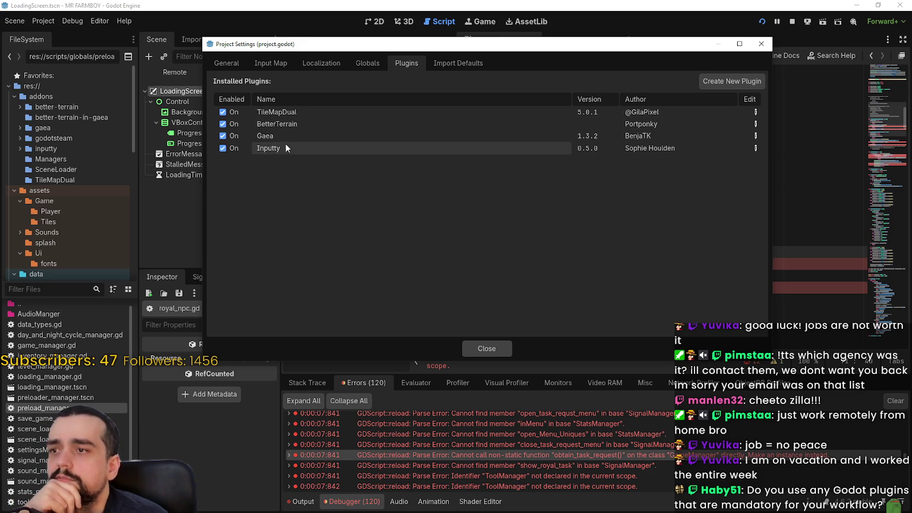
{"action": "mouse_move", "coordinate": [284, 148]}
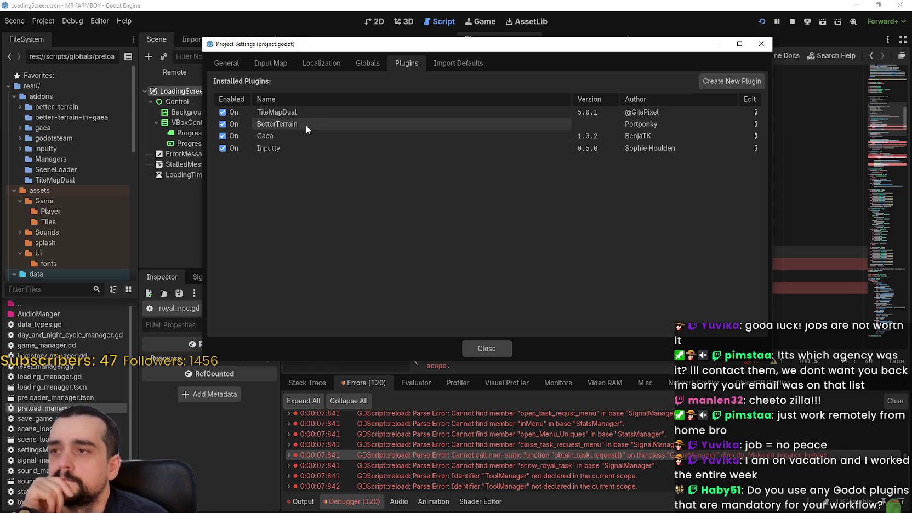
{"action": "left_click", "coordinate": [479, 351]}
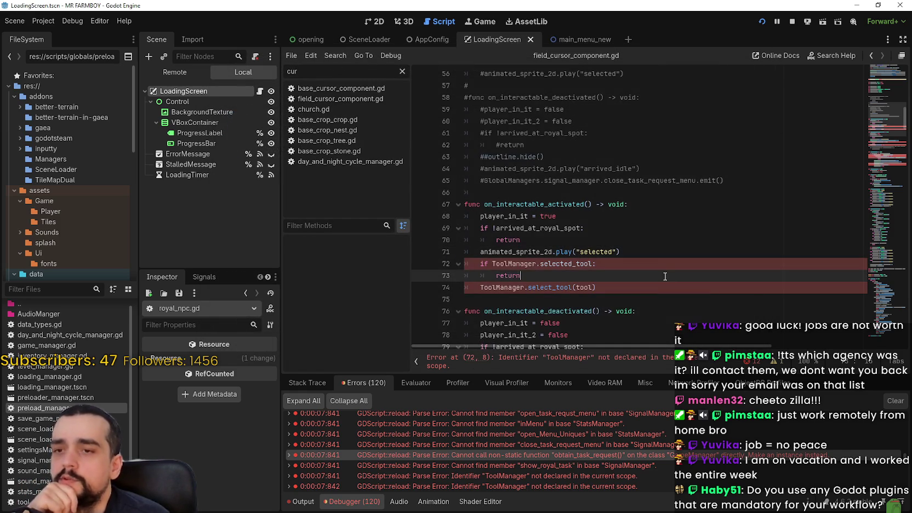
Run a project-wide search for 'Tool'
{"action": "key", "text": "ctrl+shift+f"}
{"action": "type", "text": "Too"}
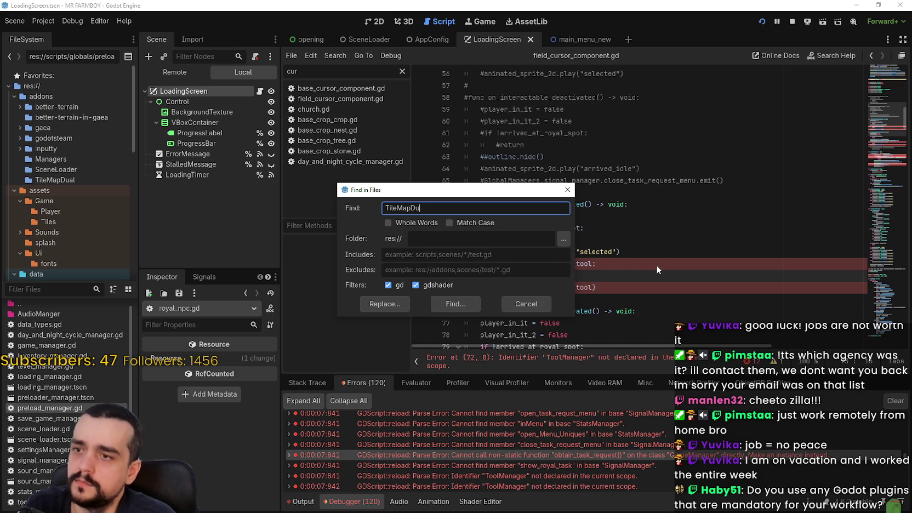
{"action": "type", "text": "l"}
{"action": "key", "text": "Return"}
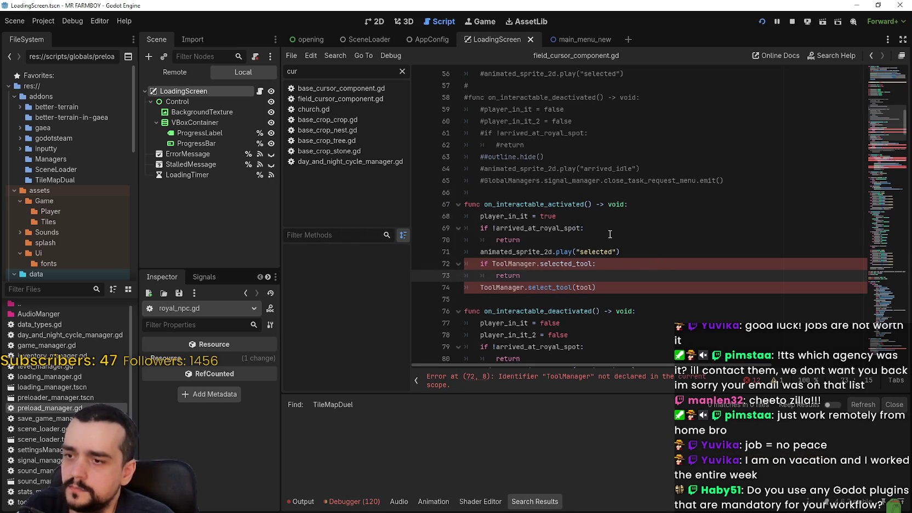
{"action": "left_click", "coordinate": [610, 233]}
{"action": "left_click", "coordinate": [615, 237]}
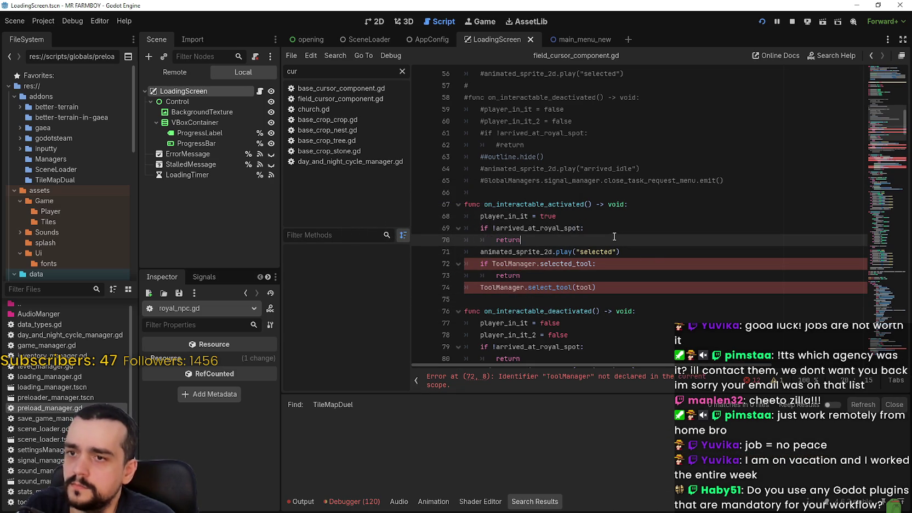
Filter the FileSystem for 'tilemap' and open the TileMapDual addon's plugin.gd to read it
{"action": "type", "text": "tilemap"}
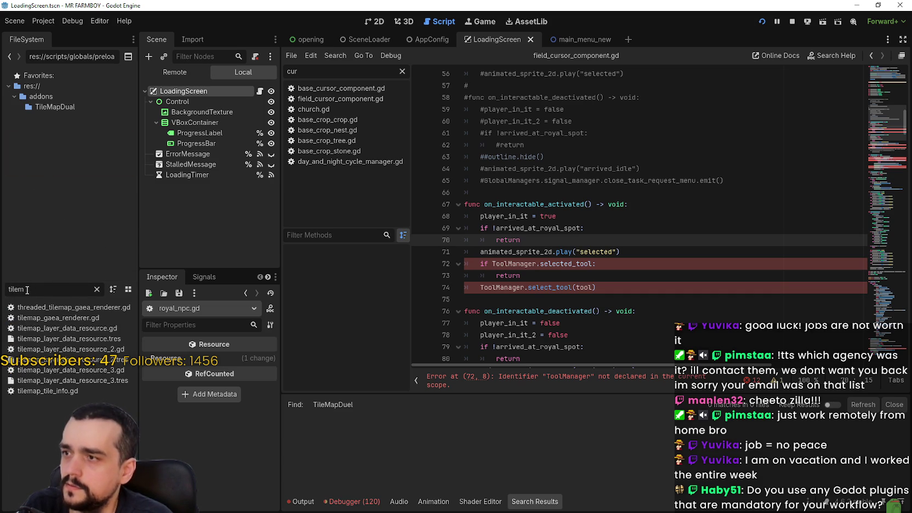
{"action": "left_click", "coordinate": [52, 108]}
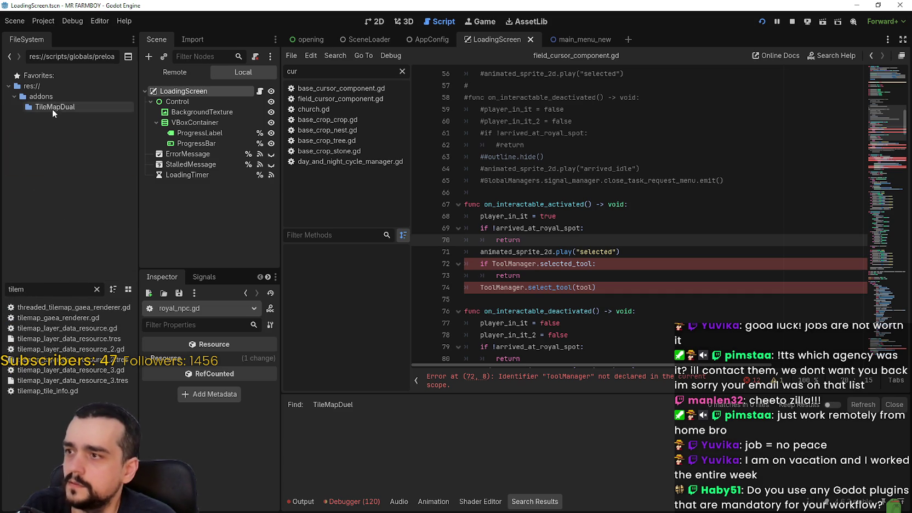
{"action": "left_click", "coordinate": [96, 290]}
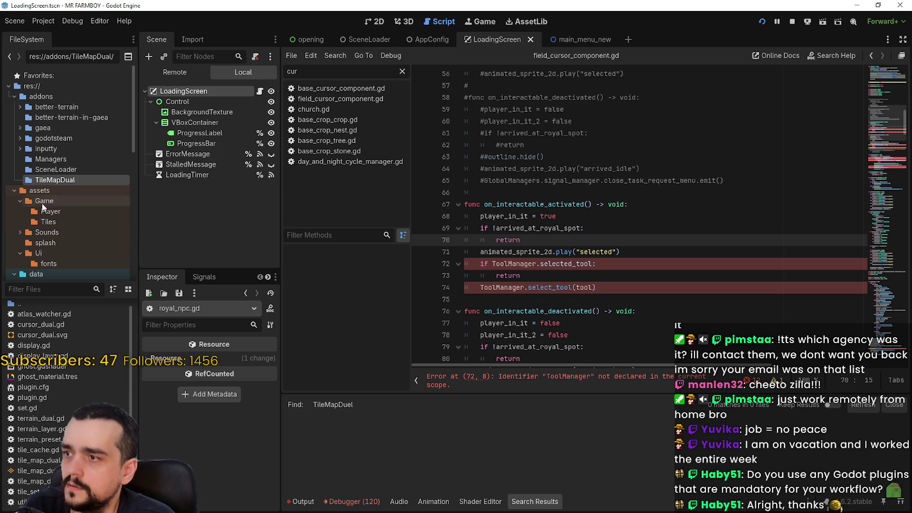
{"action": "scroll", "coordinate": [65, 384], "scroll_direction": "up", "scroll_amount": 1}
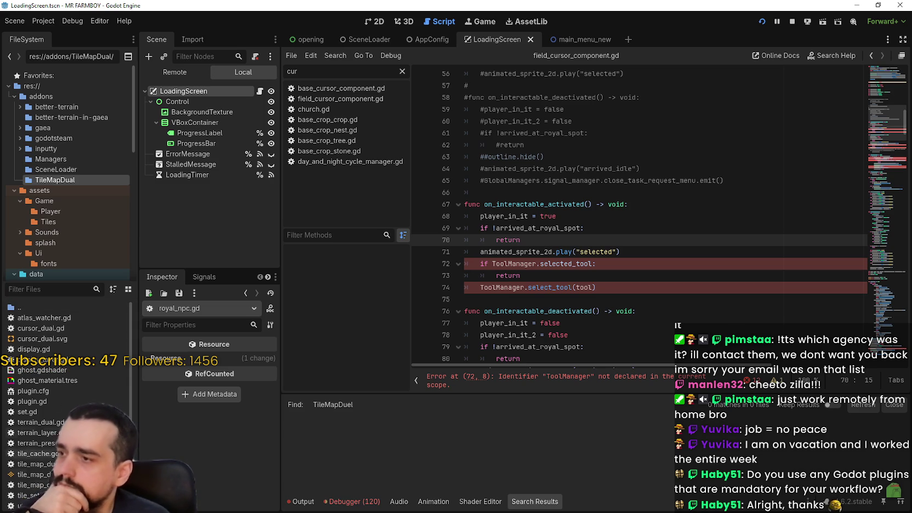
{"action": "scroll", "coordinate": [66, 405], "scroll_direction": "down", "scroll_amount": 1}
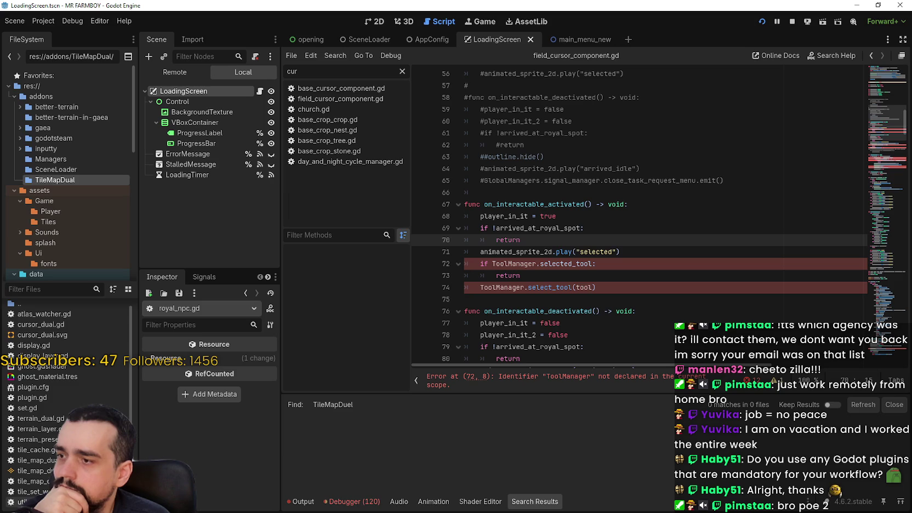
{"action": "double_click", "coordinate": [48, 397]}
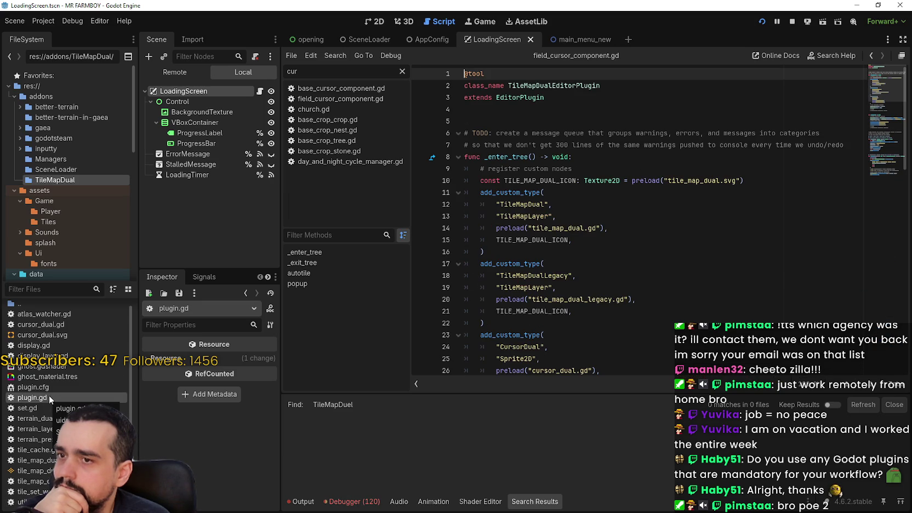
{"action": "scroll", "coordinate": [602, 275], "scroll_direction": "down", "scroll_amount": 2}
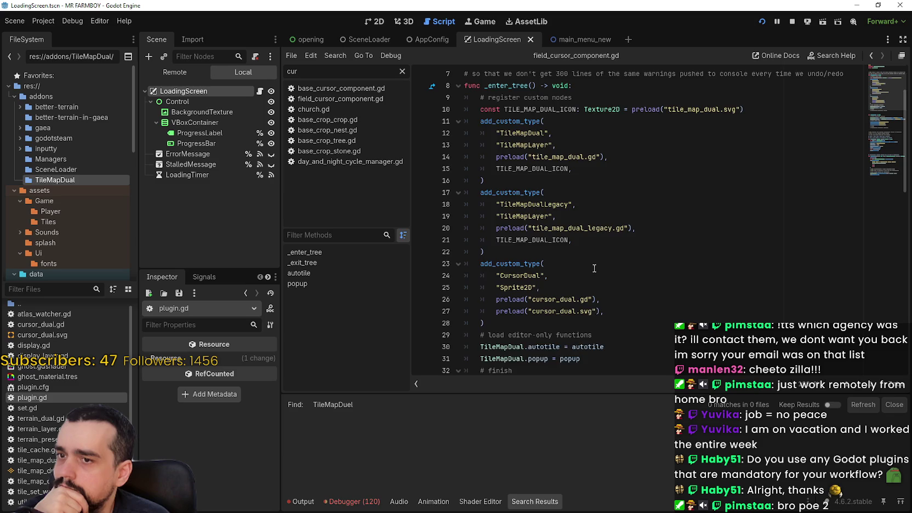
{"action": "scroll", "coordinate": [595, 265], "scroll_direction": "down", "scroll_amount": 2}
{"action": "scroll", "coordinate": [592, 265], "scroll_direction": "down", "scroll_amount": 3}
{"action": "scroll", "coordinate": [589, 264], "scroll_direction": "up", "scroll_amount": 3}
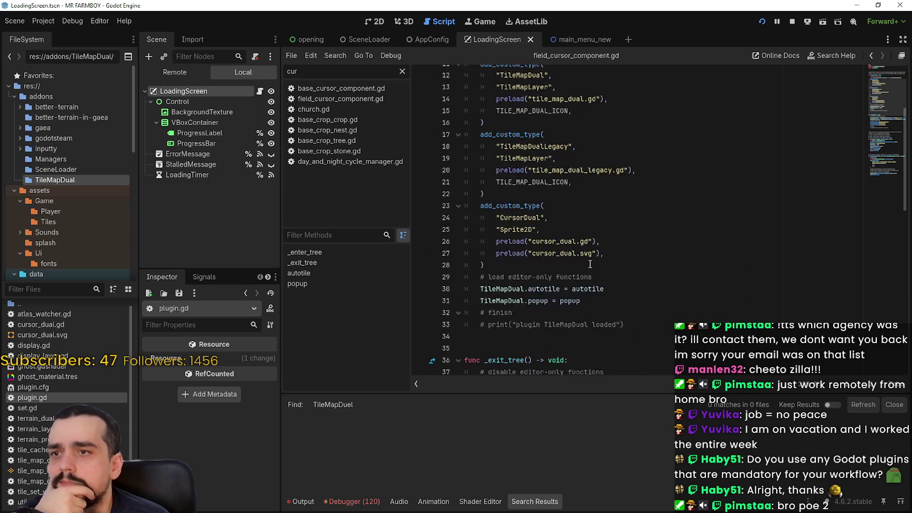
{"action": "scroll", "coordinate": [589, 264], "scroll_direction": "up", "scroll_amount": 4}
{"action": "scroll", "coordinate": [576, 90], "scroll_direction": "down", "scroll_amount": 2}
{"action": "scroll", "coordinate": [571, 88], "scroll_direction": "up", "scroll_amount": 2}
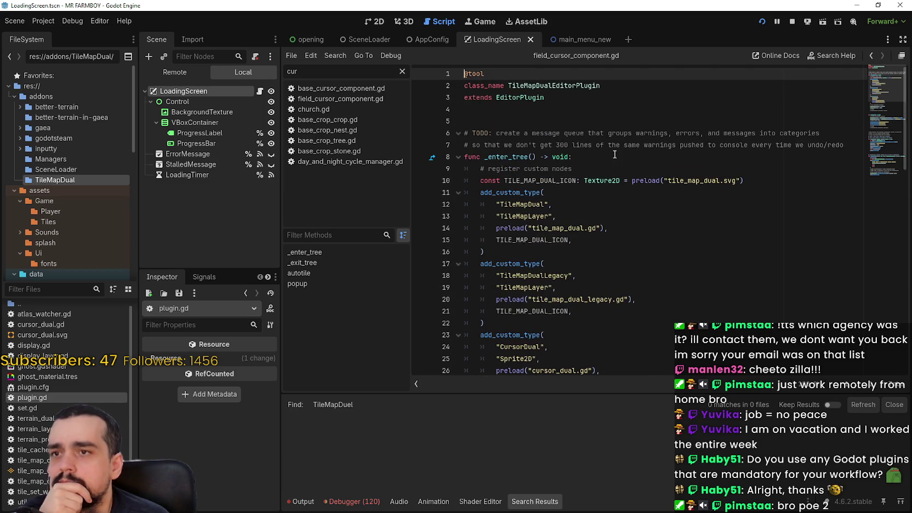
Search all project files for TileMapDual and scroll through the 45 matches in 10 files
{"action": "double_click", "coordinate": [555, 86]}
{"action": "left_click", "coordinate": [683, 219]}
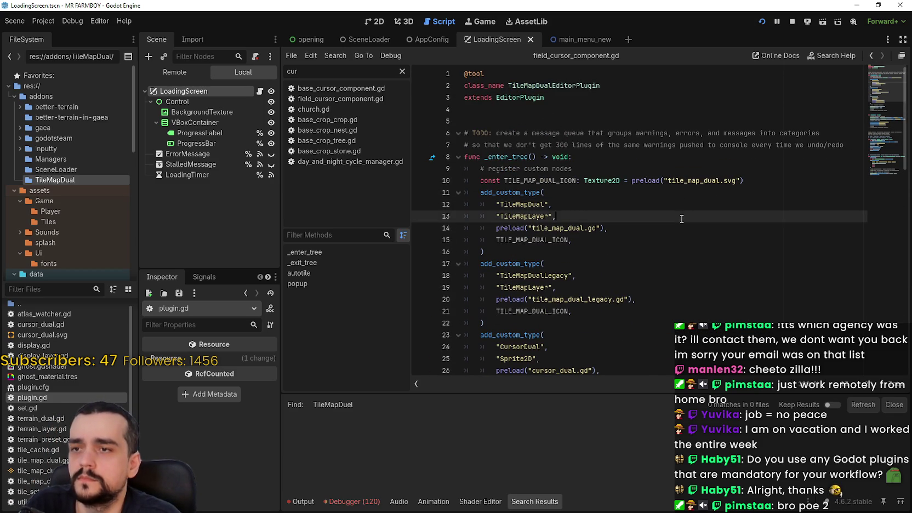
{"action": "key", "text": "ctrl+shift+f"}
{"action": "left_click", "coordinate": [454, 302]}
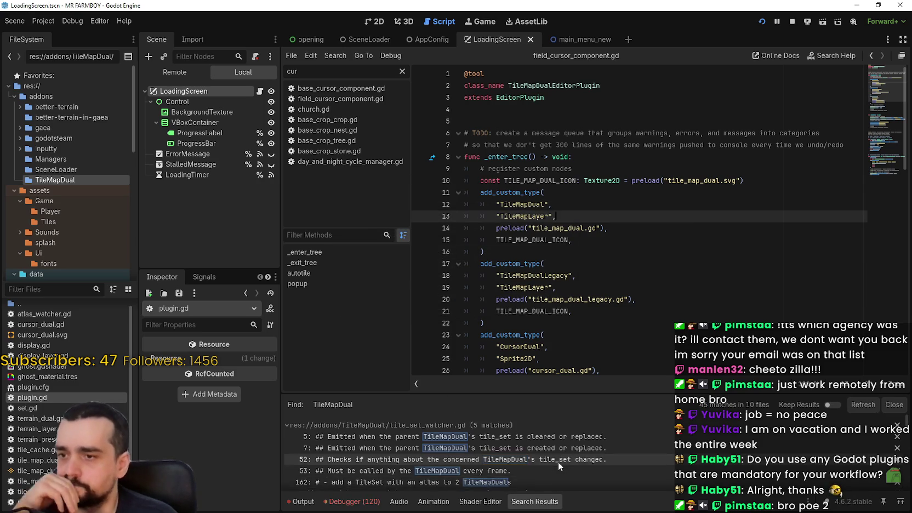
{"action": "scroll", "coordinate": [558, 462], "scroll_direction": "down", "scroll_amount": 10}
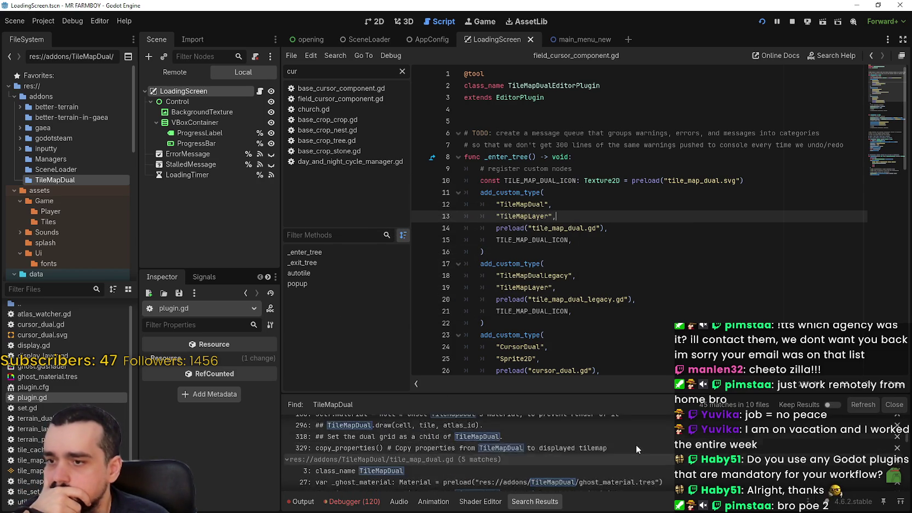
{"action": "scroll", "coordinate": [636, 445], "scroll_direction": "down", "scroll_amount": 6}
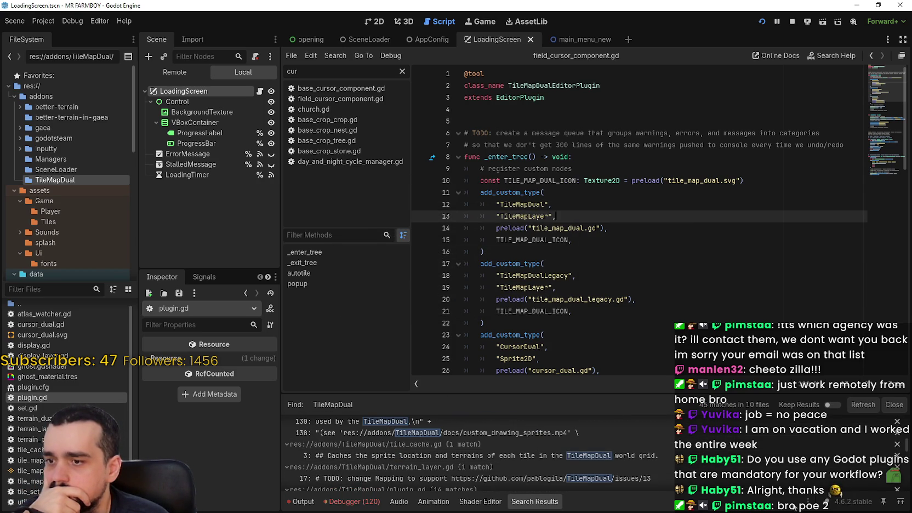
{"action": "scroll", "coordinate": [655, 458], "scroll_direction": "down", "scroll_amount": 2}
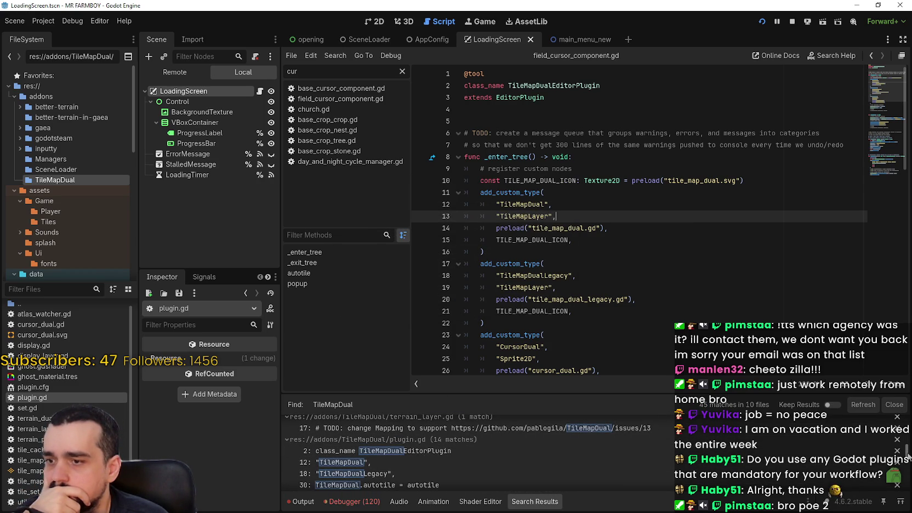
{"action": "scroll", "coordinate": [472, 455], "scroll_direction": "down", "scroll_amount": 7}
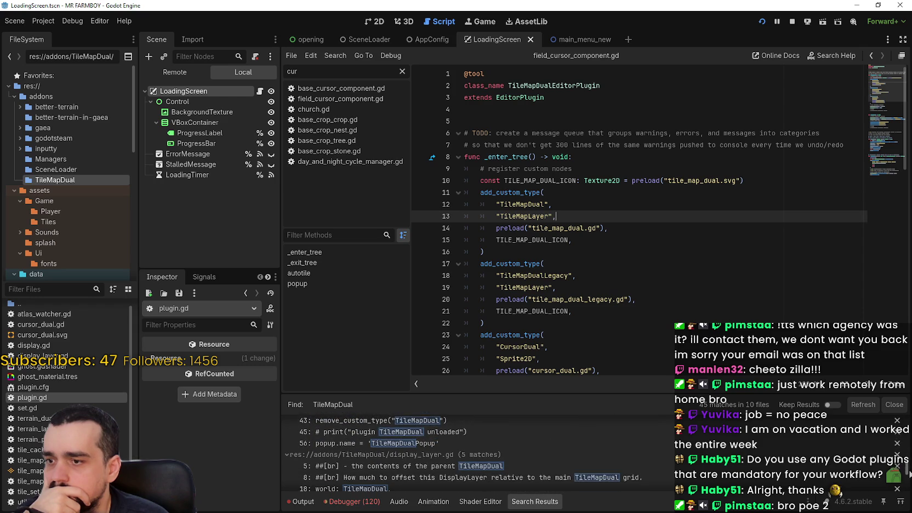
{"action": "scroll", "coordinate": [450, 453], "scroll_direction": "down", "scroll_amount": 8}
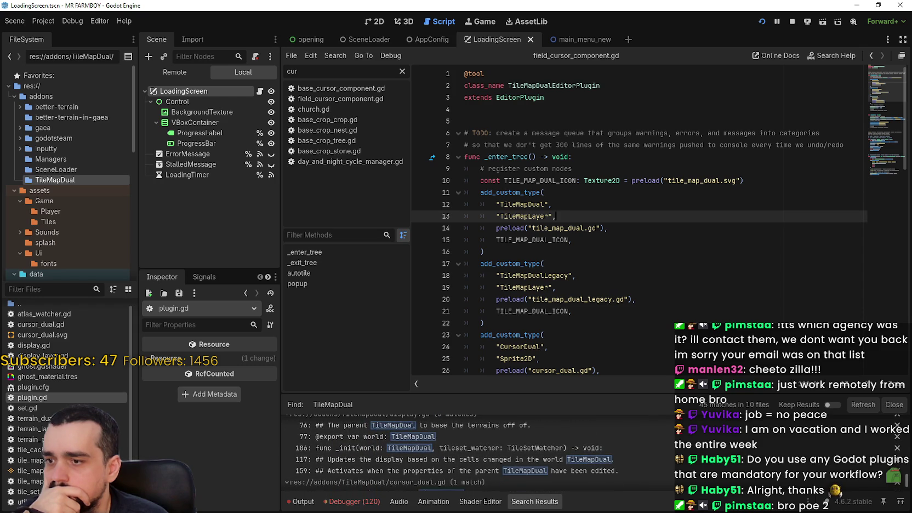
{"action": "scroll", "coordinate": [449, 453], "scroll_direction": "down", "scroll_amount": 2}
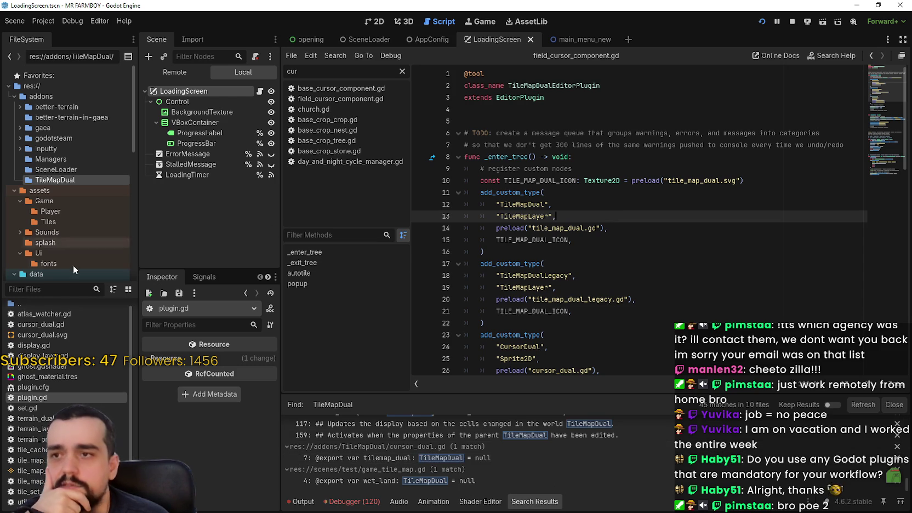
{"action": "right_click", "coordinate": [49, 180]}
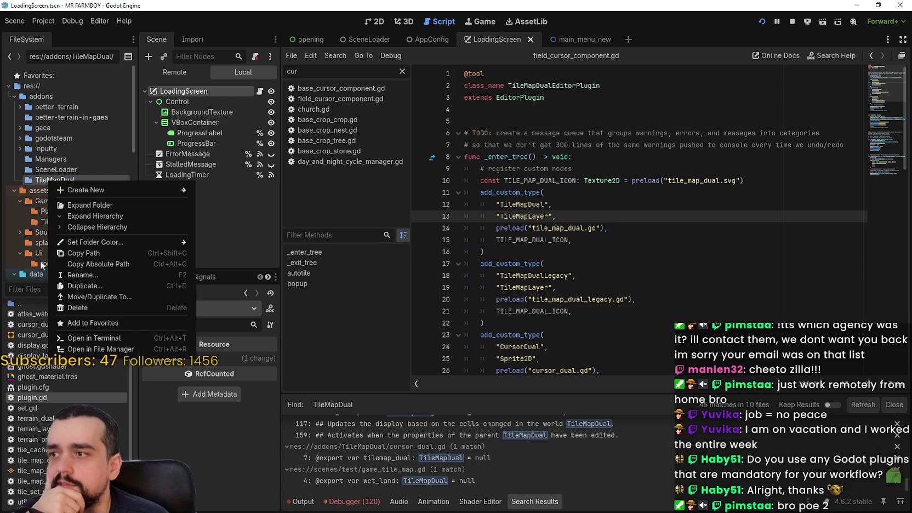
Disable the TileMapDual plugin in Project Settings > Plugins
{"action": "left_click", "coordinate": [520, 229]}
{"action": "left_click", "coordinate": [519, 240]}
{"action": "scroll", "coordinate": [520, 236], "scroll_direction": "down", "scroll_amount": 1}
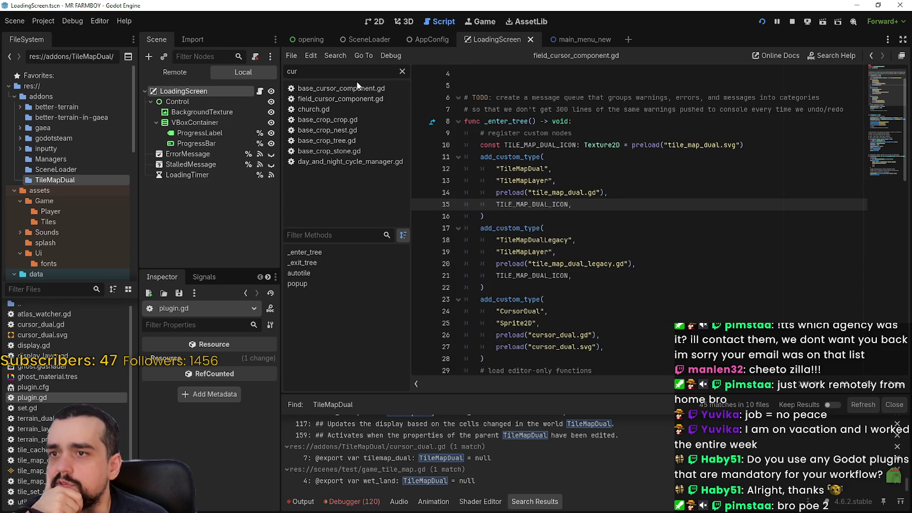
{"action": "left_click", "coordinate": [44, 21]}
{"action": "left_click", "coordinate": [51, 32]}
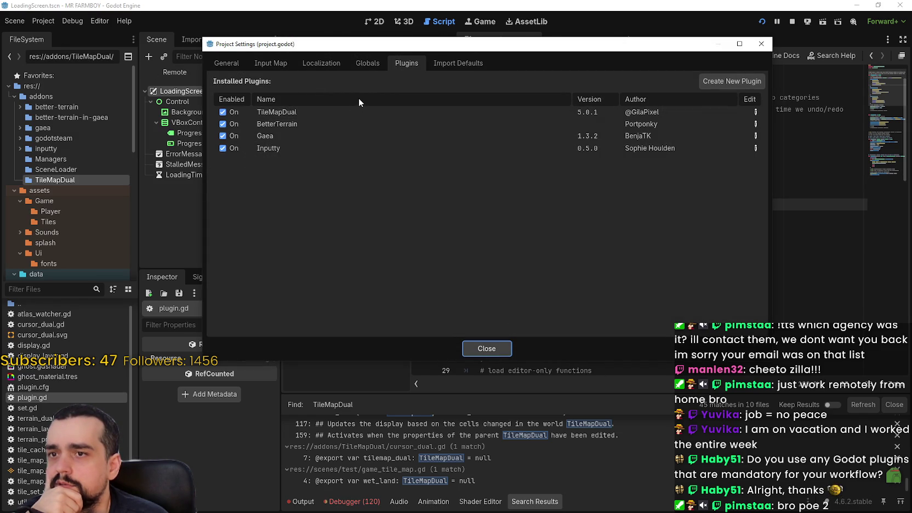
{"action": "left_click", "coordinate": [222, 112]}
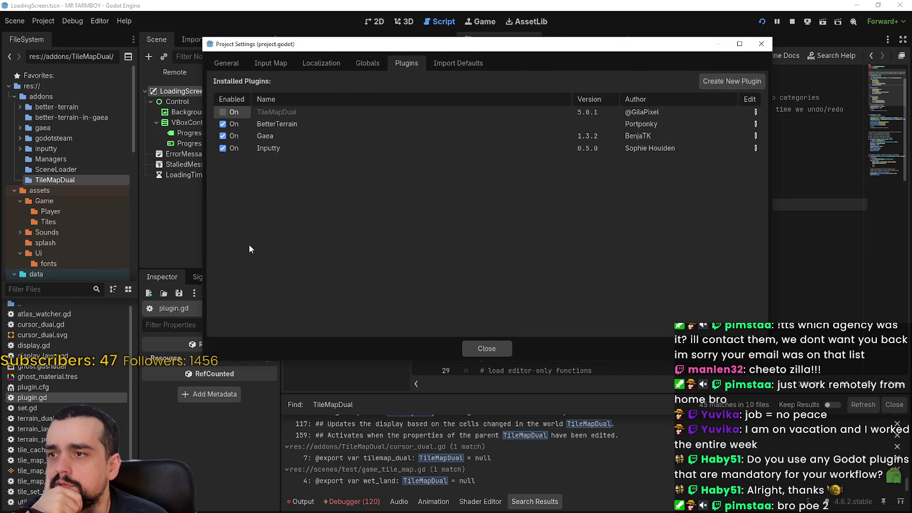
{"action": "left_click", "coordinate": [757, 112]}
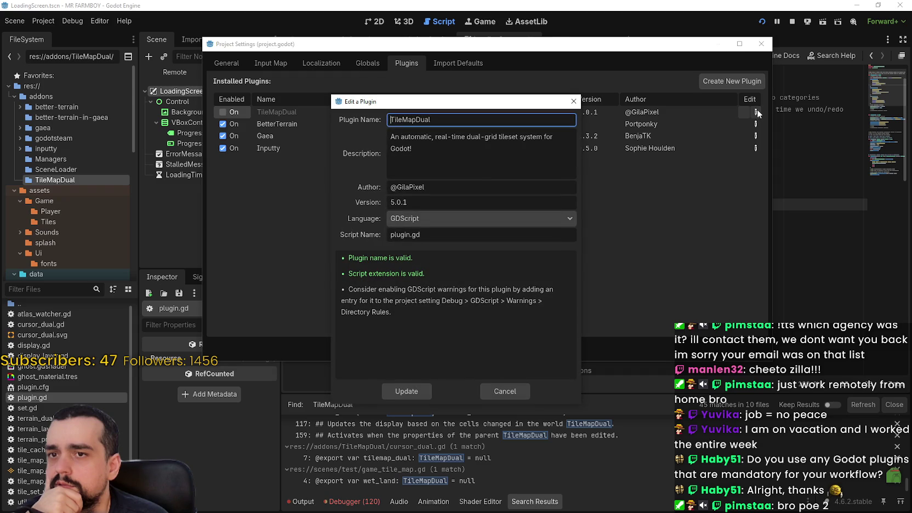
{"action": "left_click", "coordinate": [432, 218]}
{"action": "left_click", "coordinate": [422, 236]}
{"action": "left_click", "coordinate": [508, 392]}
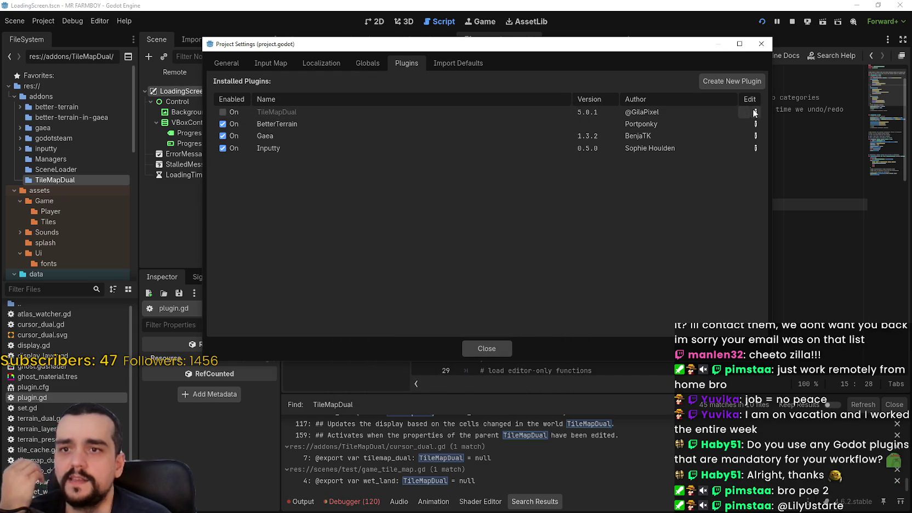
{"action": "left_click", "coordinate": [472, 350]}
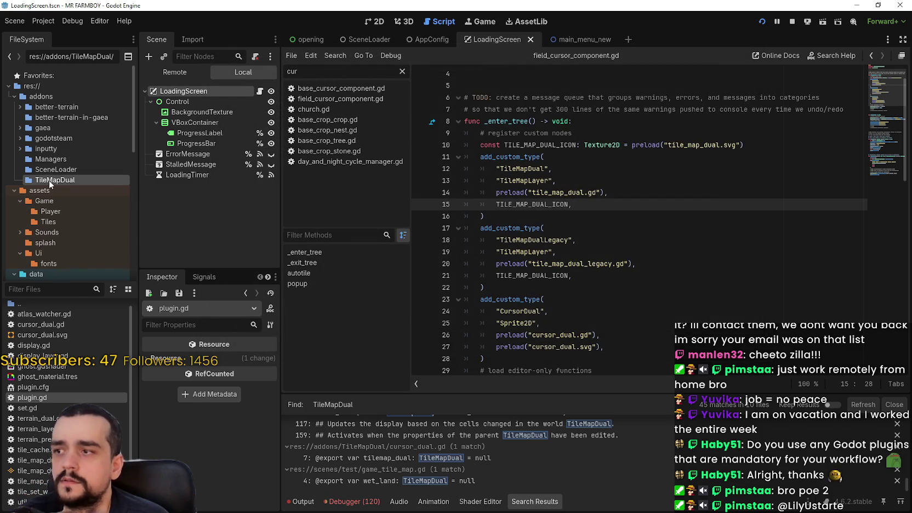
Delete the addons/TileMapDual folder from the project
{"action": "right_click", "coordinate": [49, 180]}
{"action": "left_click", "coordinate": [86, 307]}
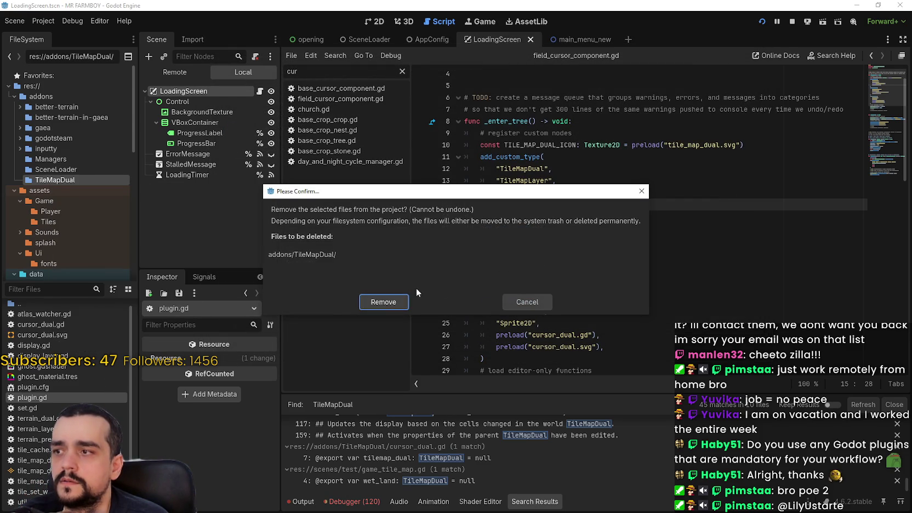
{"action": "left_click", "coordinate": [384, 302]}
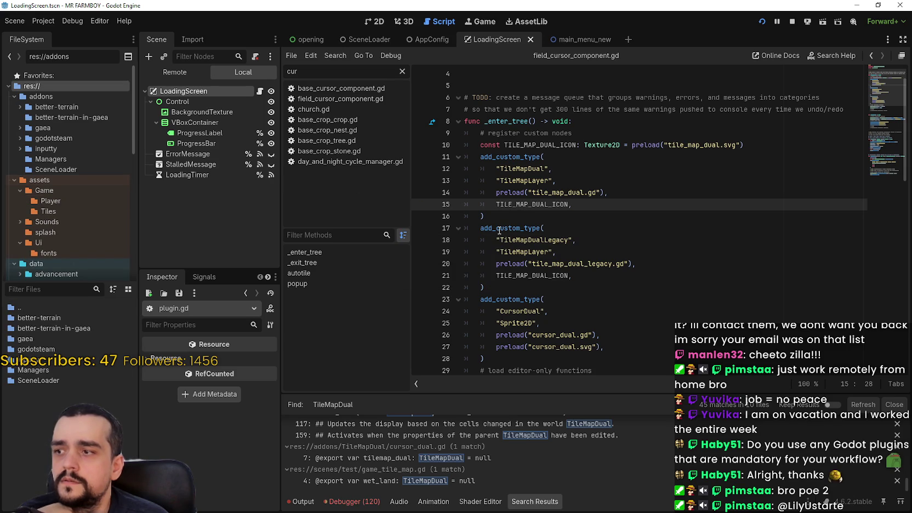
{"action": "left_click", "coordinate": [609, 193]}
Confirm in Project Settings that only BetterTerrain, Gaea and Inputty plugins remain
{"action": "left_click", "coordinate": [43, 21]}
{"action": "left_click", "coordinate": [49, 35]}
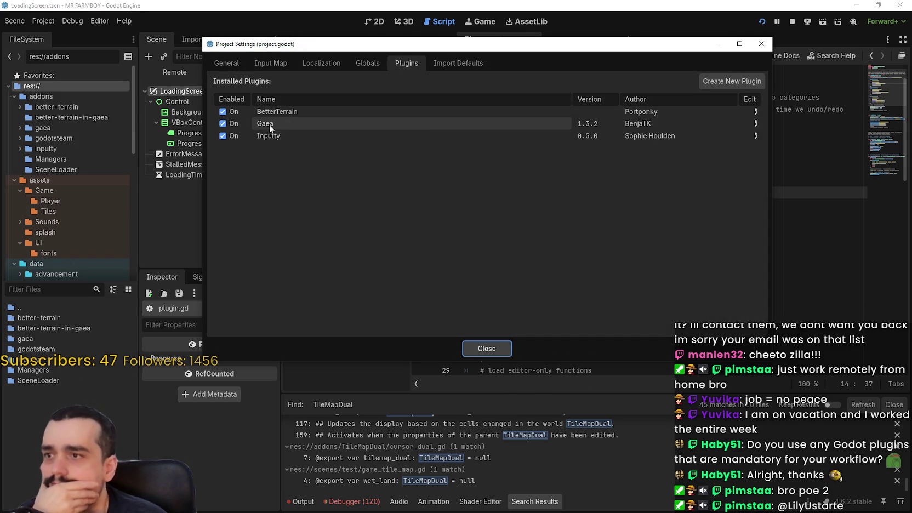
{"action": "mouse_move", "coordinate": [291, 125]}
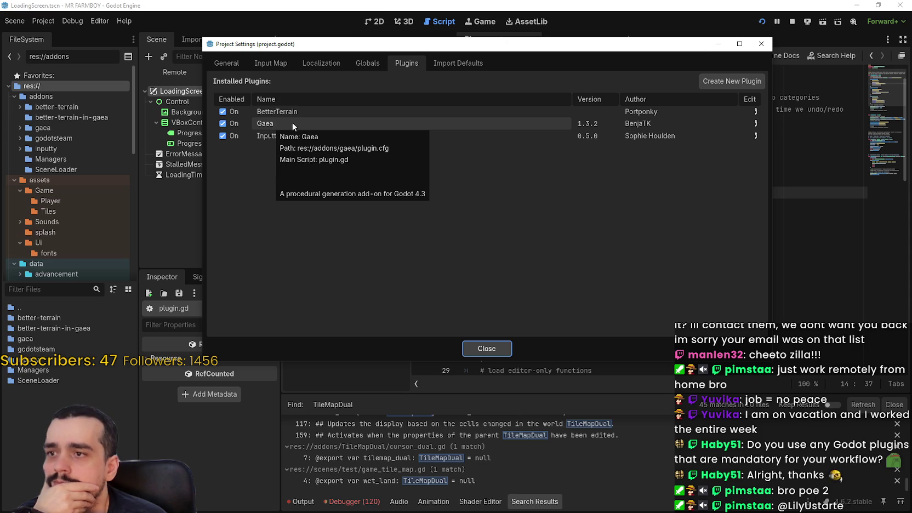
{"action": "left_click", "coordinate": [485, 349]}
{"action": "left_click", "coordinate": [624, 245]}
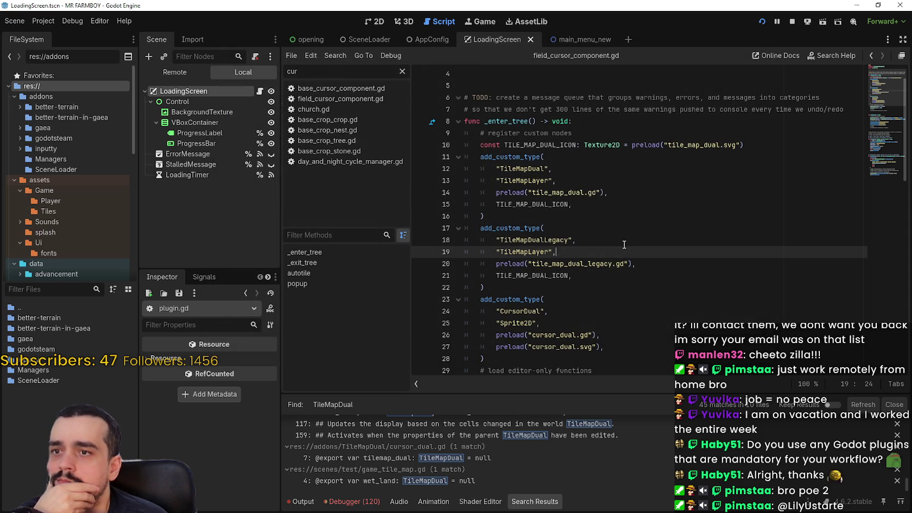
Stop the game and go to the obtain_task_request error in royal_npc.gd
{"action": "left_click", "coordinate": [793, 21]}
{"action": "left_click", "coordinate": [391, 163]}
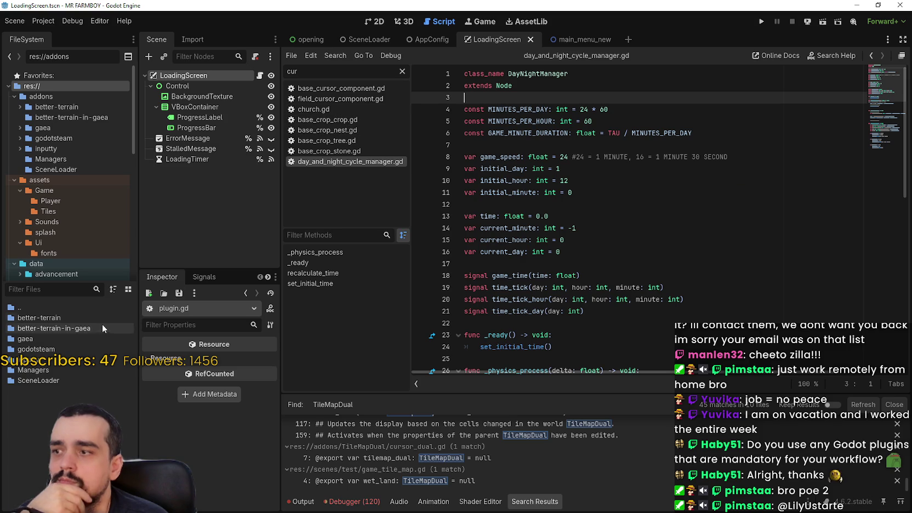
{"action": "left_click", "coordinate": [352, 154]}
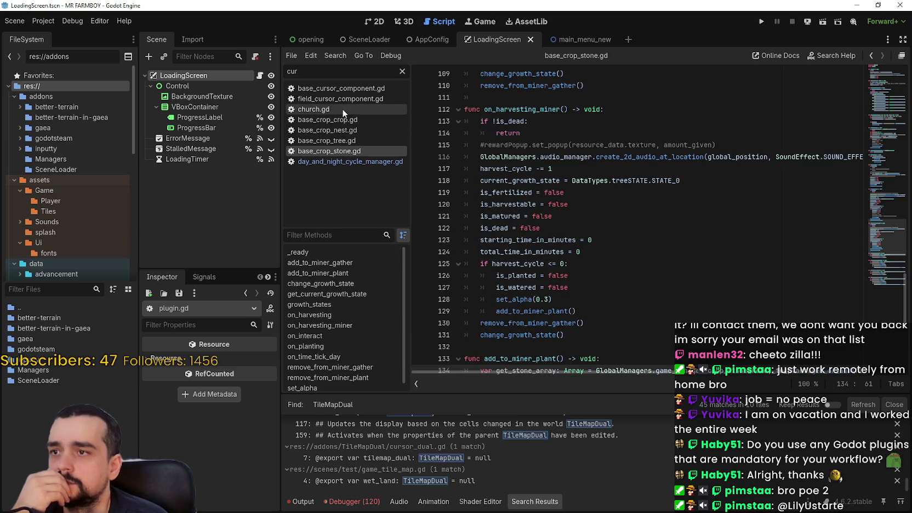
{"action": "left_click", "coordinate": [345, 89]}
{"action": "left_click", "coordinate": [352, 502]}
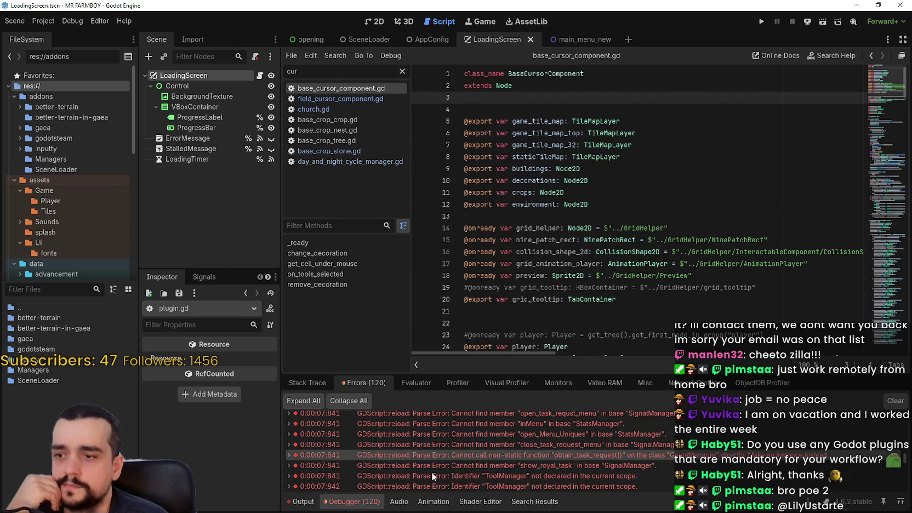
{"action": "scroll", "coordinate": [572, 453], "scroll_direction": "down", "scroll_amount": 1}
{"action": "double_click", "coordinate": [606, 429]}
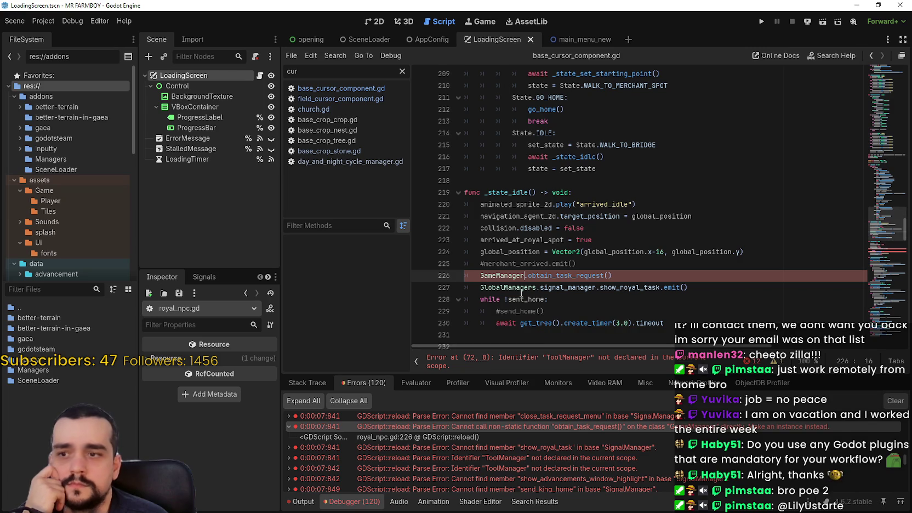
Replace GameManager on line 226 with GlobalManagers.game_manager
{"action": "scroll", "coordinate": [521, 285], "scroll_direction": "down", "scroll_amount": 2}
{"action": "left_click", "coordinate": [509, 204]}
{"action": "double_click", "coordinate": [509, 204]}
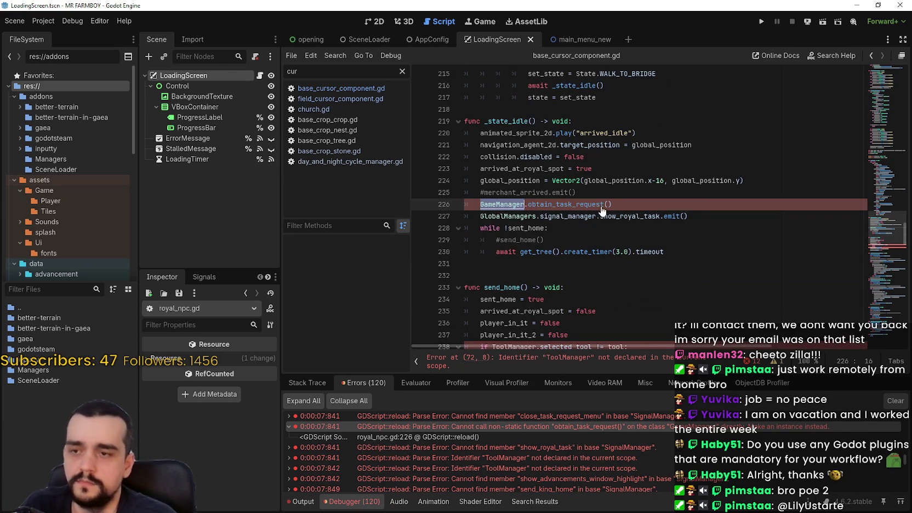
{"action": "type", "text": "Global"}
{"action": "key", "text": "Return"}
{"action": "type", "text": "."}
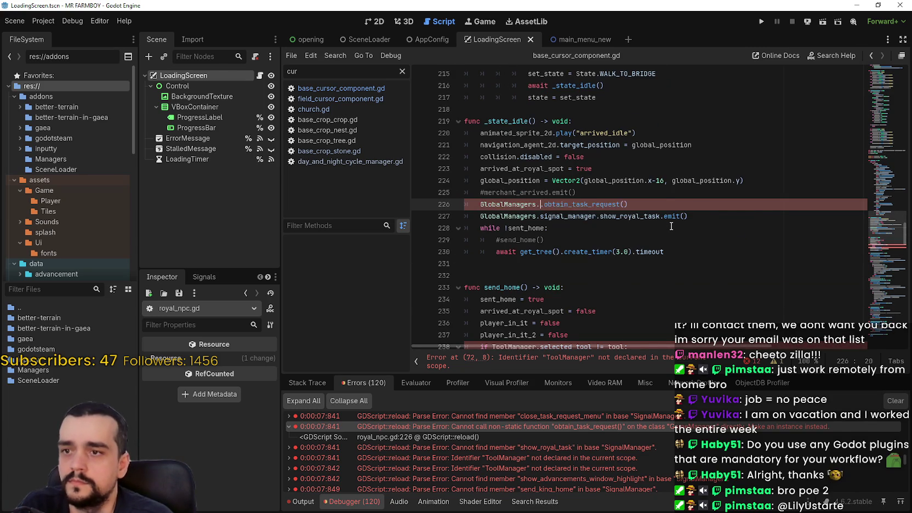
{"action": "type", "text": "game"}
{"action": "key", "text": "Return"}
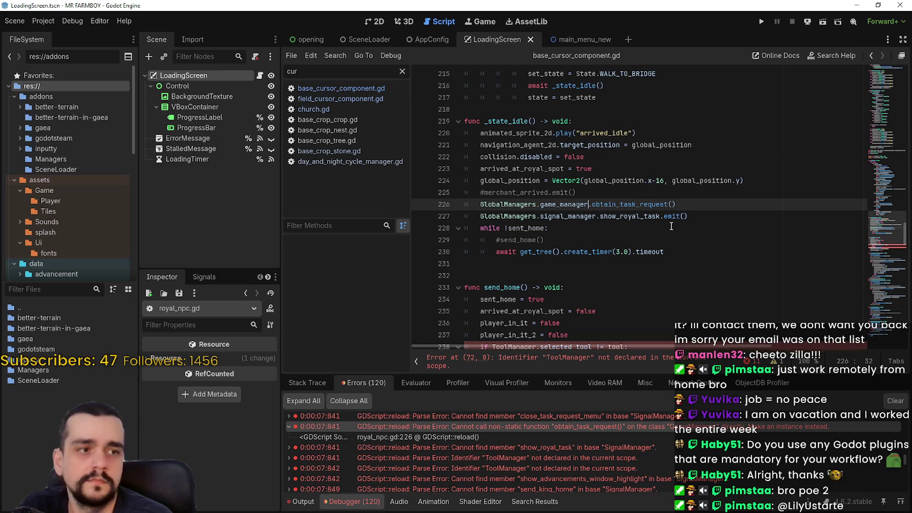
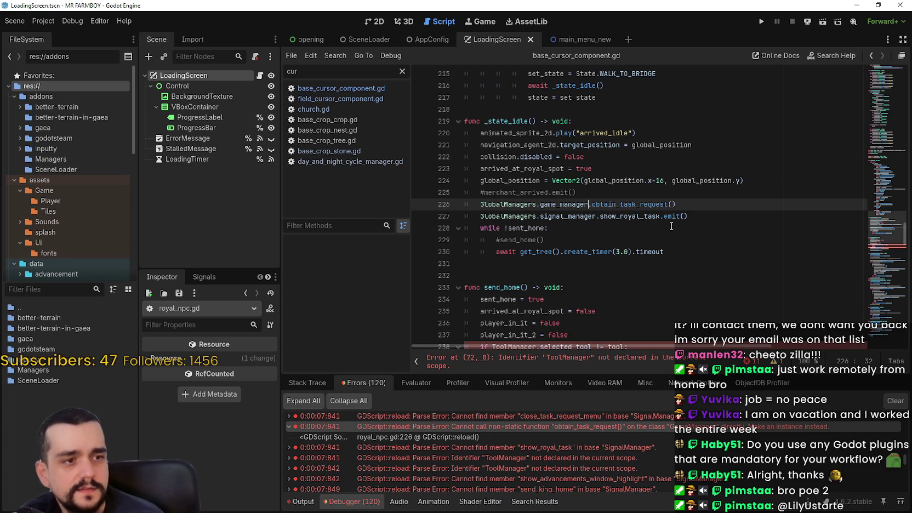
Scroll the royal NPC script to the ToolManager error lines, then switch to the browser
{"action": "scroll", "coordinate": [671, 226], "scroll_direction": "down", "scroll_amount": 5}
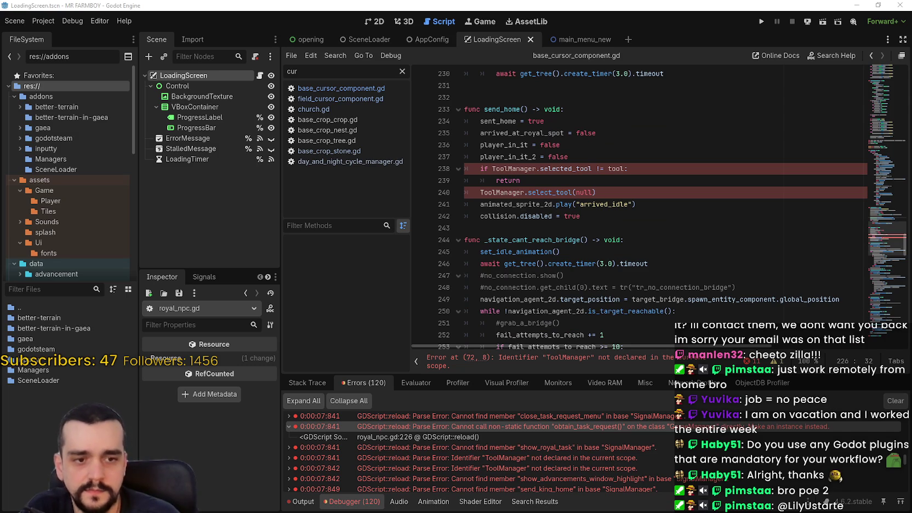
{"action": "key", "text": "alt+Tab"}
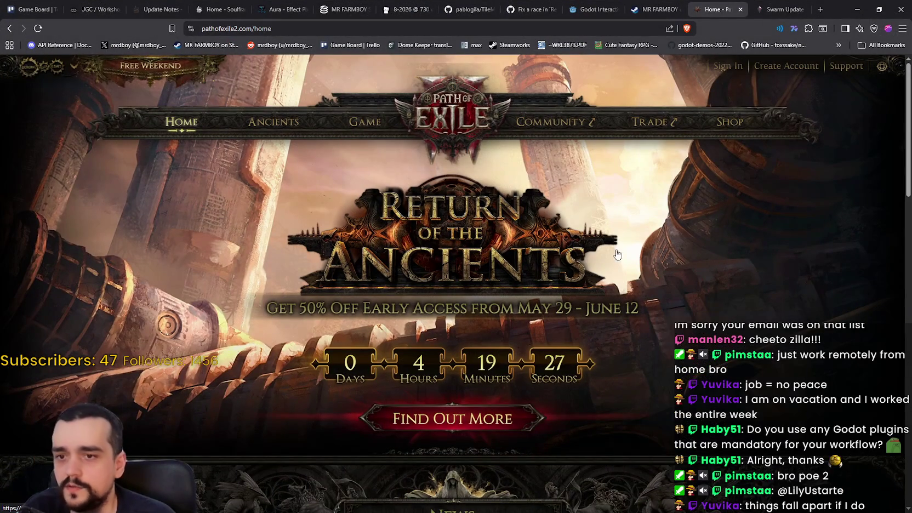
Reload the Path of Exile 2 homepage, minimize the browser, and select ToolManager on line 238
{"action": "right_click", "coordinate": [790, 282]}
{"action": "left_click", "coordinate": [741, 330]}
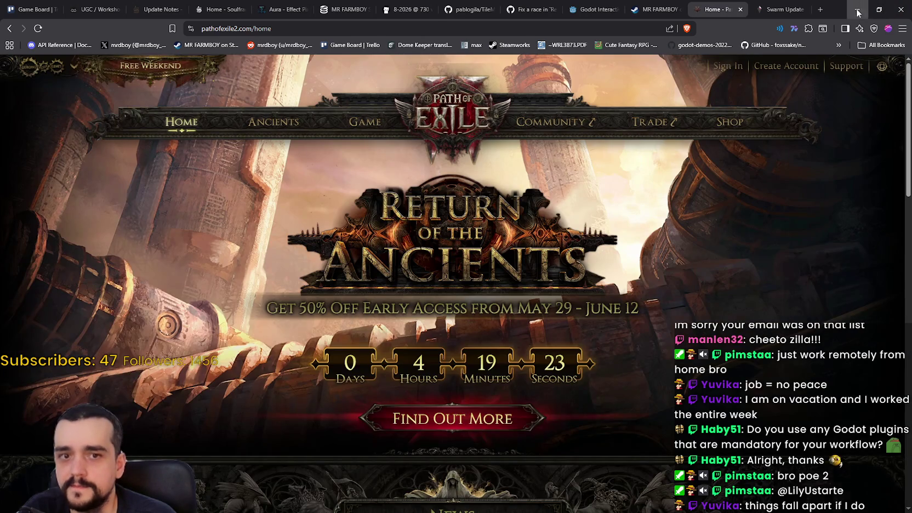
{"action": "left_click", "coordinate": [858, 12]}
{"action": "double_click", "coordinate": [518, 170]}
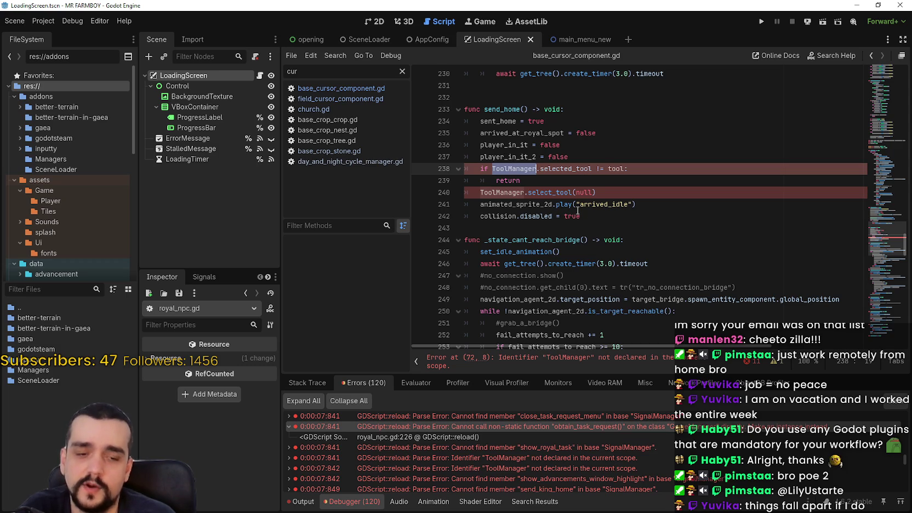
Replace the ToolManager occurrences with GlobalManagers.tool_manager and save royal_npc.gd
{"action": "scroll", "coordinate": [582, 213], "scroll_direction": "down", "scroll_amount": 2}
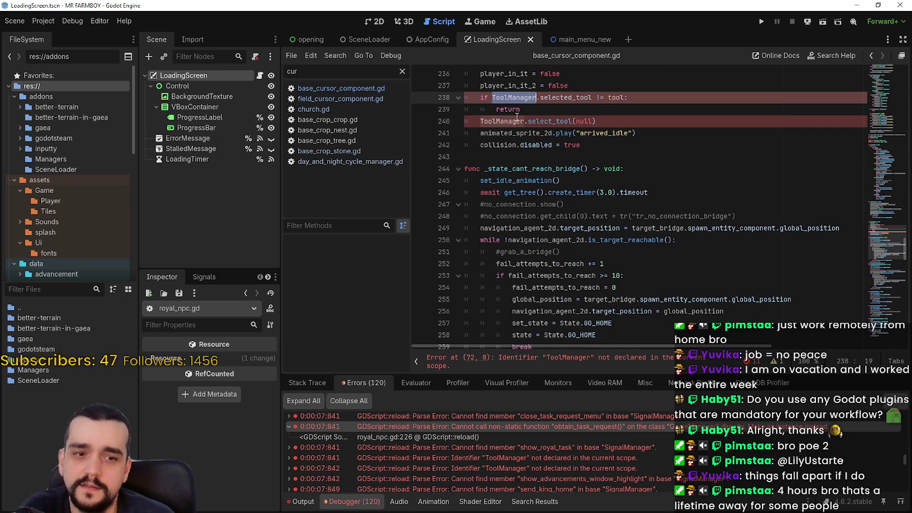
{"action": "scroll", "coordinate": [603, 222], "scroll_direction": "up", "scroll_amount": 2}
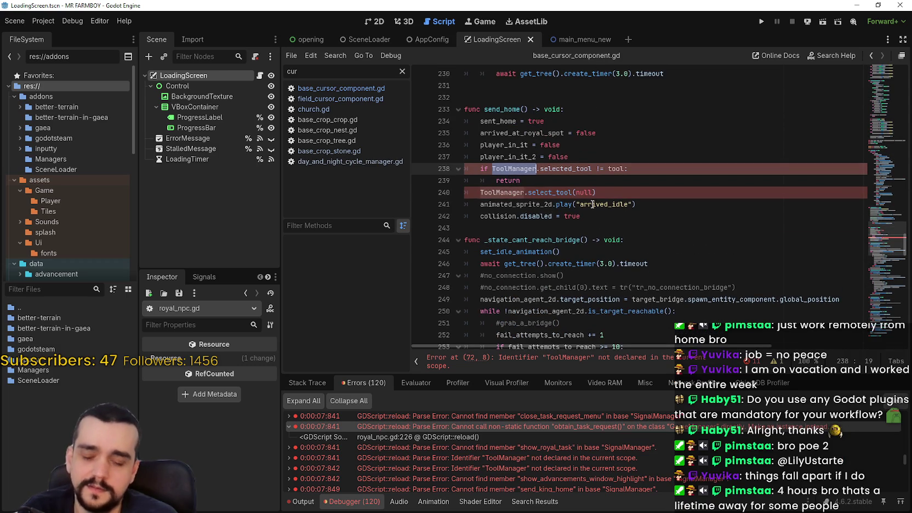
{"action": "key", "text": "alt+Left"}
{"action": "key", "text": "ctrl+d"}
{"action": "key", "text": "ctrl+d"}
{"action": "key", "text": "ctrl+d"}
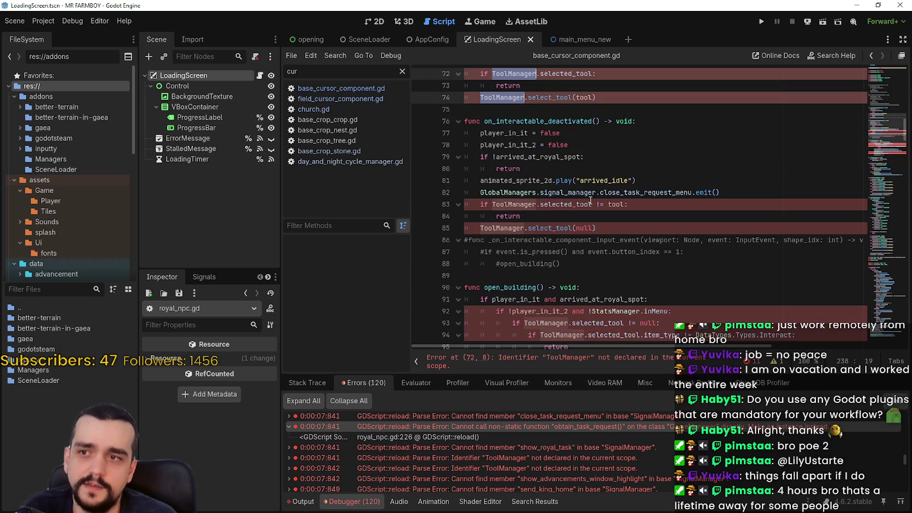
{"action": "key", "text": "ctrl+d"}
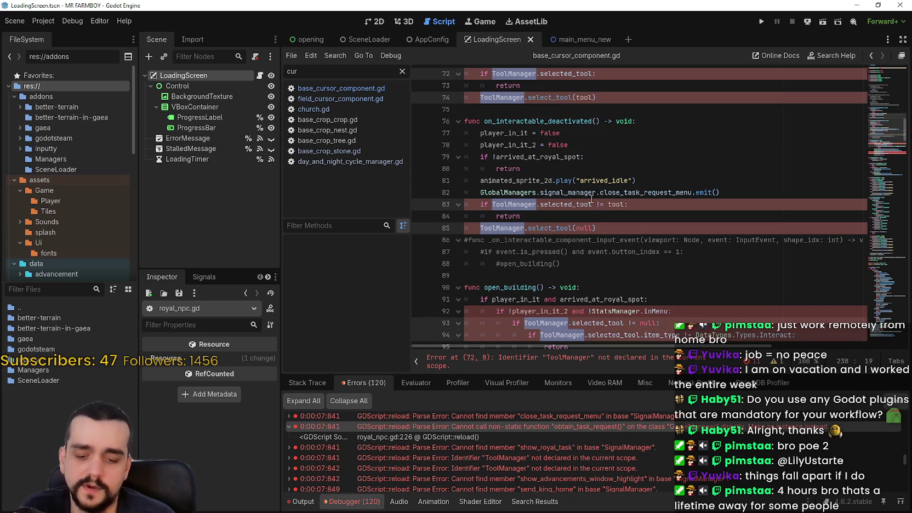
{"action": "type", "text": "Global.selected_tool != tool:"}
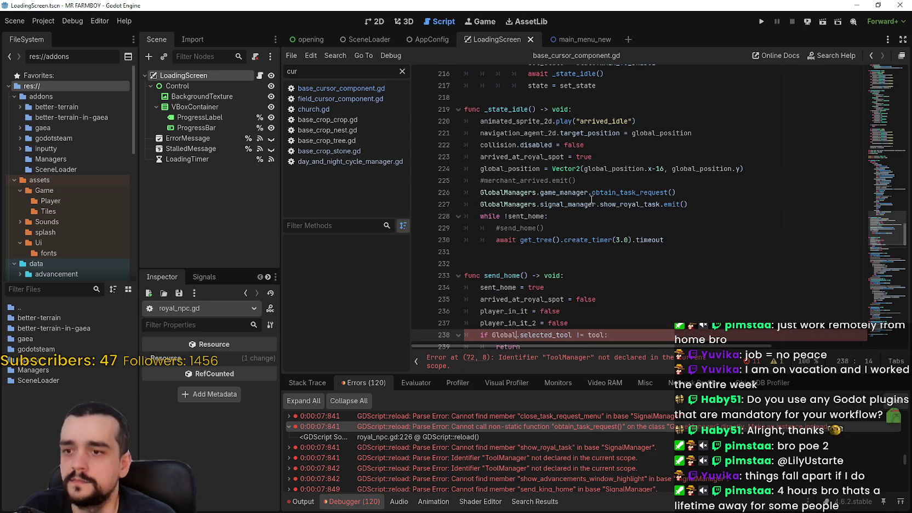
{"action": "key", "text": "Return"}
{"action": "type", "text": ".tool"}
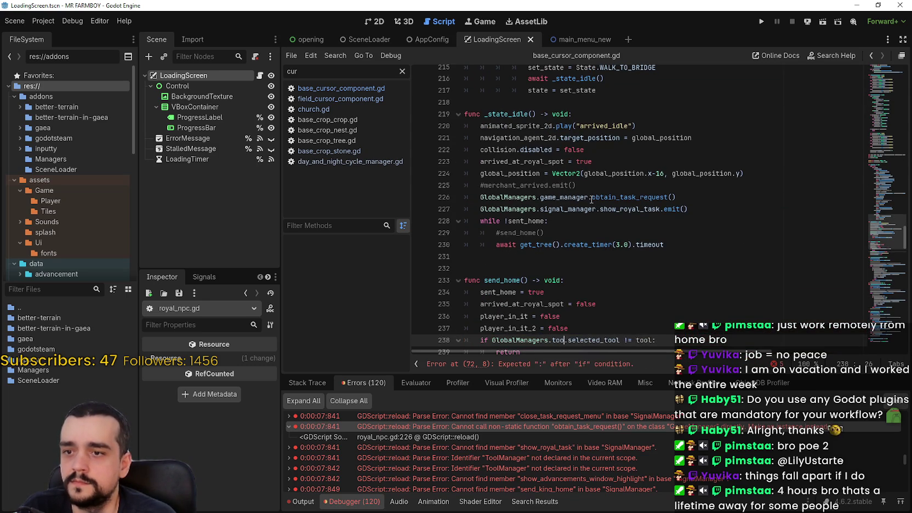
{"action": "key", "text": "Return"}
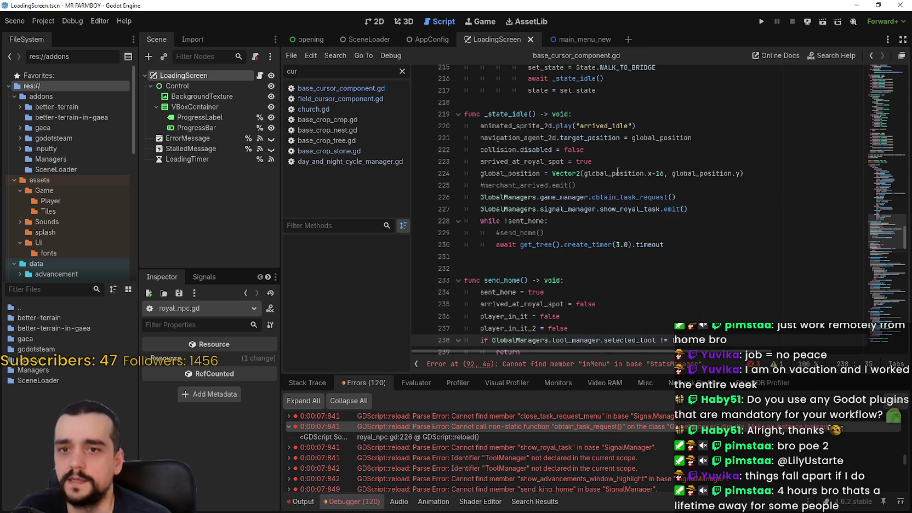
{"action": "scroll", "coordinate": [617, 174], "scroll_direction": "down", "scroll_amount": 15}
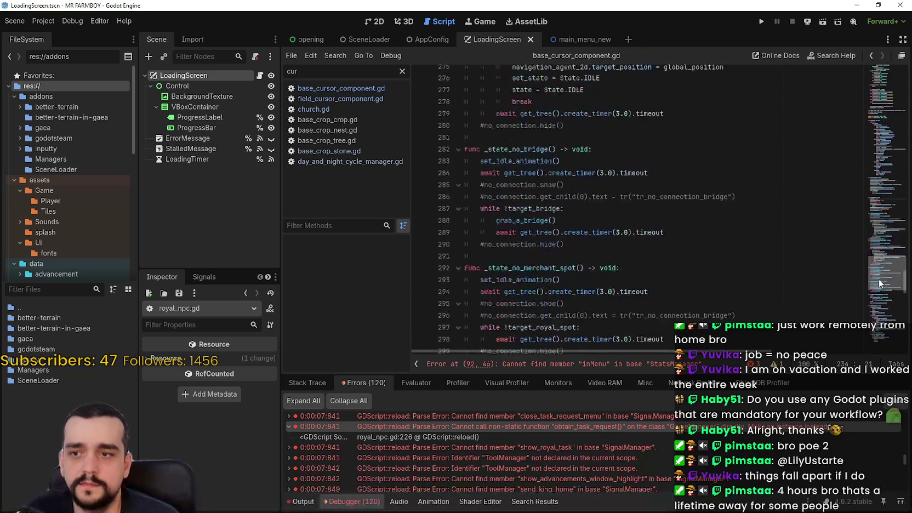
{"action": "scroll", "coordinate": [879, 283], "scroll_direction": "up", "scroll_amount": 15}
{"action": "left_click", "coordinate": [707, 231]}
{"action": "key", "text": "ctrl+s"}
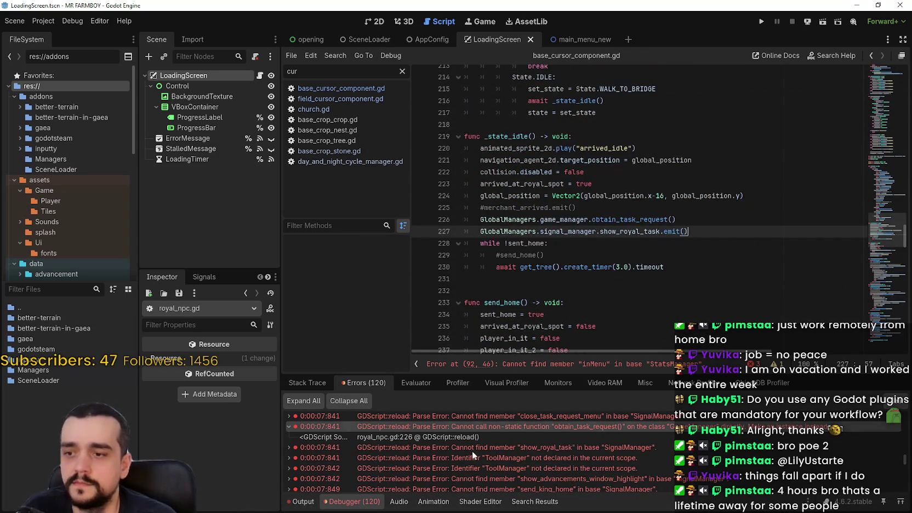
Change the StatsManager references from line 92 onward to GlobalManagers.stats_manager and save
{"action": "left_click", "coordinate": [514, 365]}
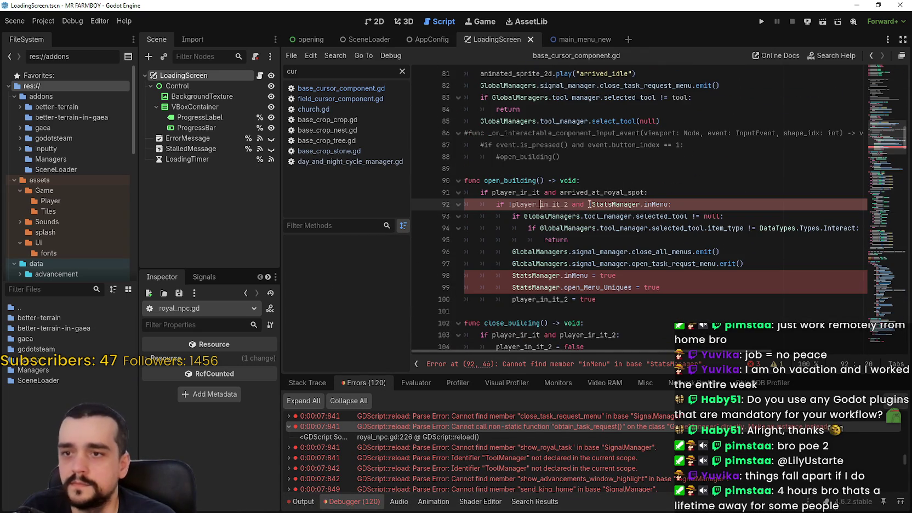
{"action": "double_click", "coordinate": [625, 204]}
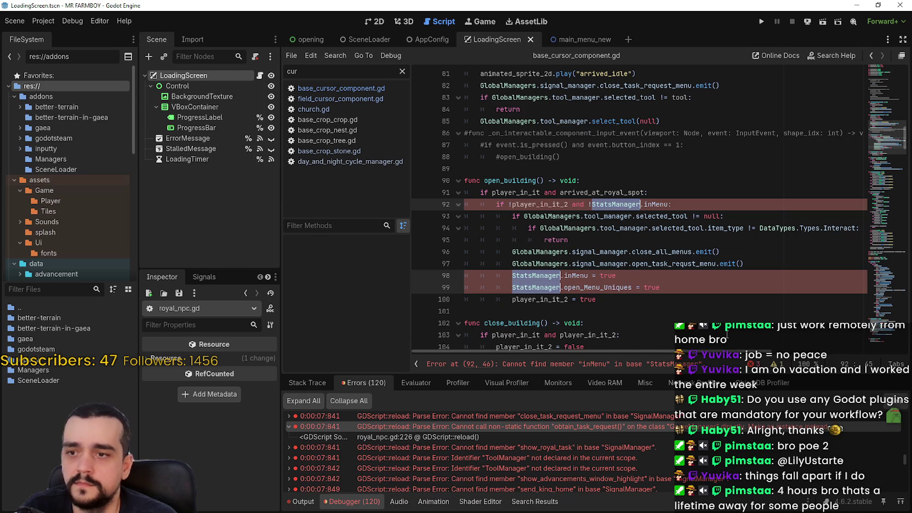
{"action": "type", "text": "GlobalManagers."}
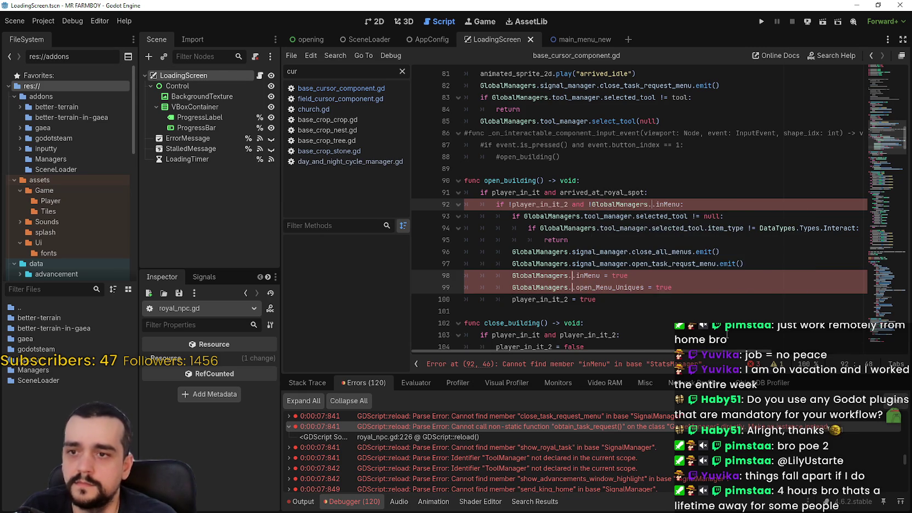
{"action": "type", "text": "sta"}
{"action": "key", "text": "Return"}
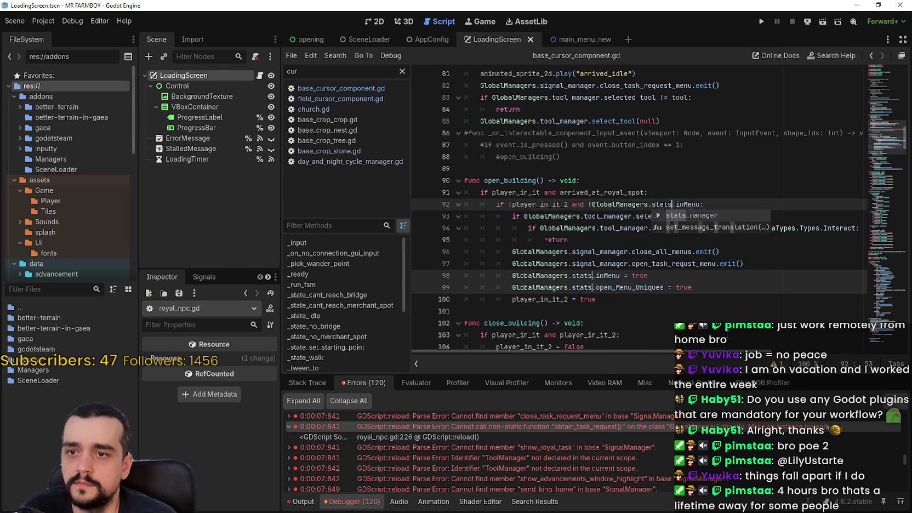
{"action": "left_click", "coordinate": [628, 297]}
{"action": "key", "text": "ctrl+s"}
{"action": "double_click", "coordinate": [622, 276]}
{"action": "key", "text": "ctrl+z"}
{"action": "key", "text": "ctrl+z"}
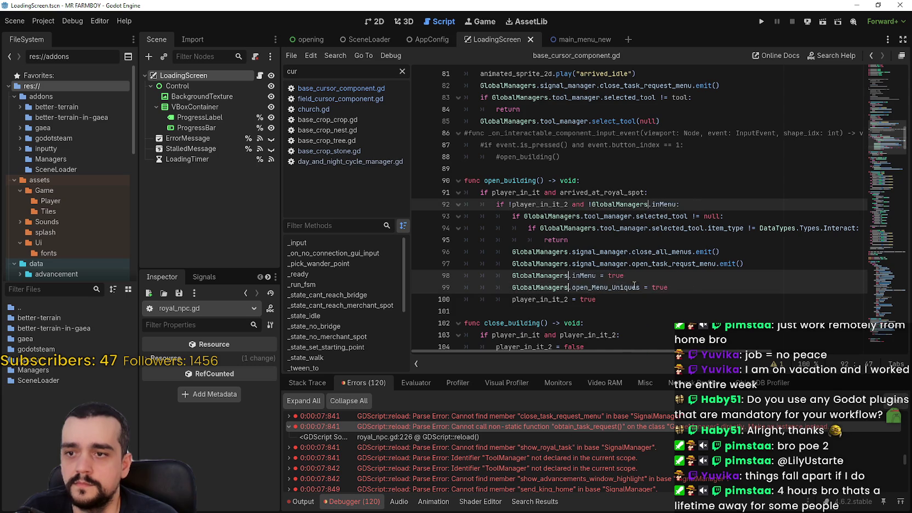
{"action": "type", "text": "GlobalManagers."}
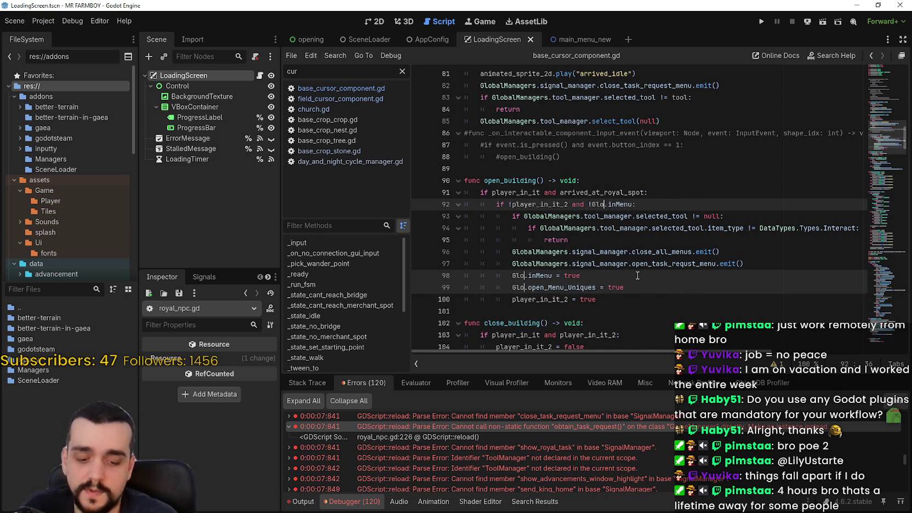
{"action": "type", "text": "stats"}
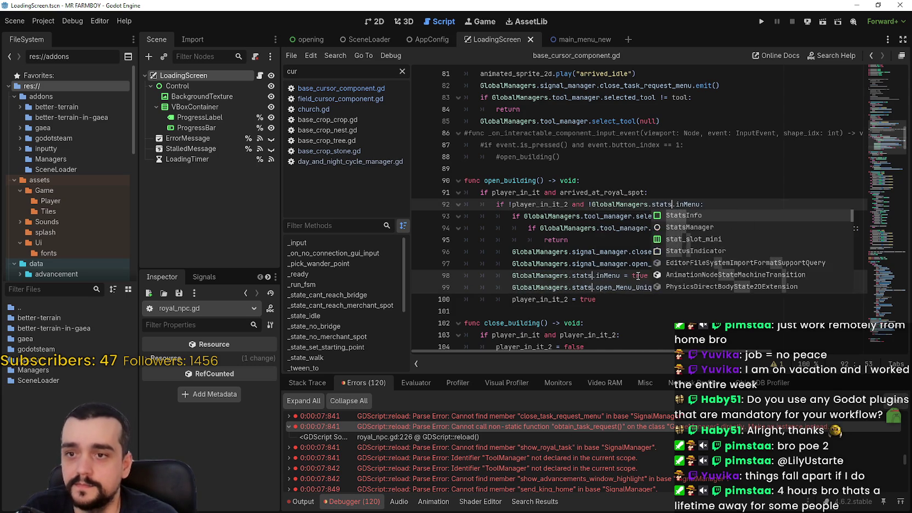
{"action": "type", "text": "_manager"}
{"action": "key", "text": "Return"}
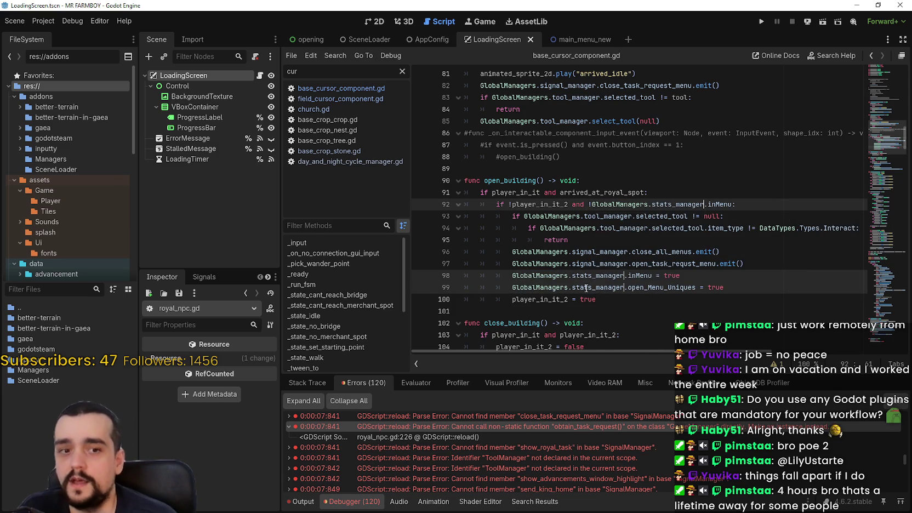
{"action": "left_click", "coordinate": [588, 299]}
{"action": "key", "text": "ctrl+s"}
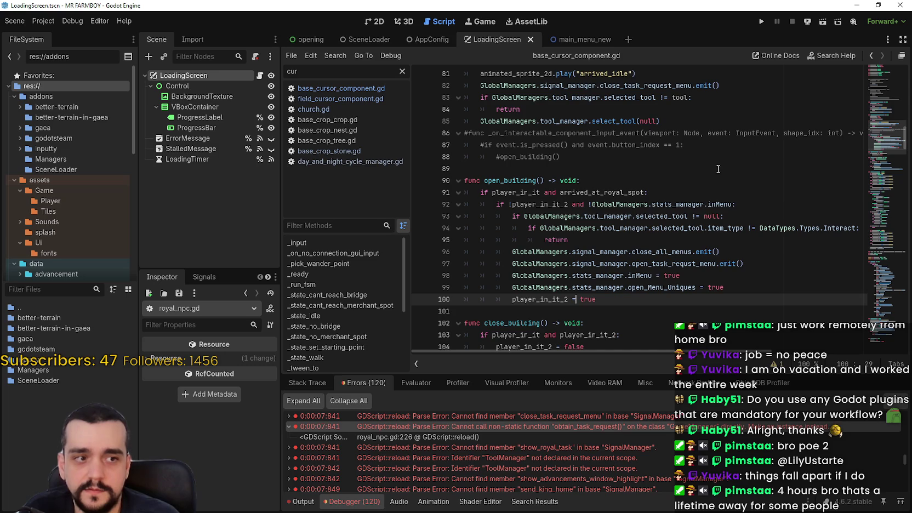
Check the remaining ToolManager error, then open king_npc.gd from its error entry
{"action": "scroll", "coordinate": [700, 196], "scroll_direction": "down", "scroll_amount": 3}
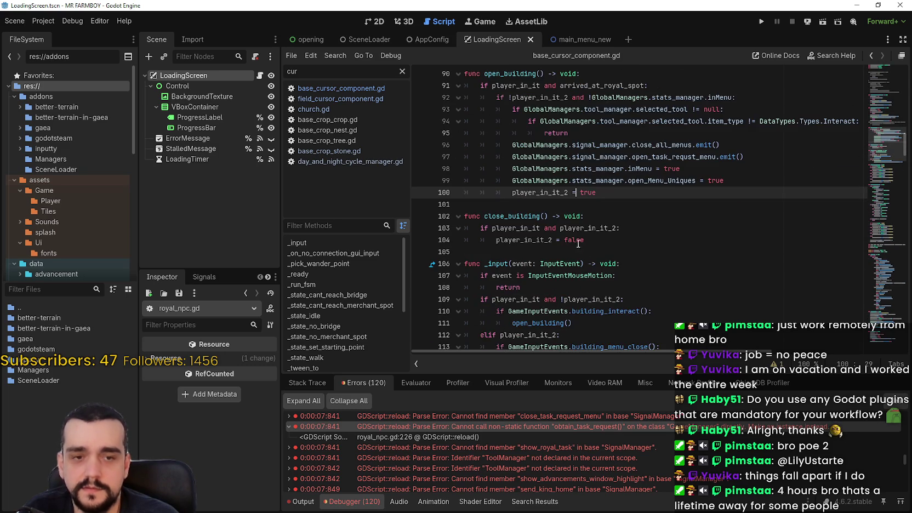
{"action": "left_click", "coordinate": [565, 201]}
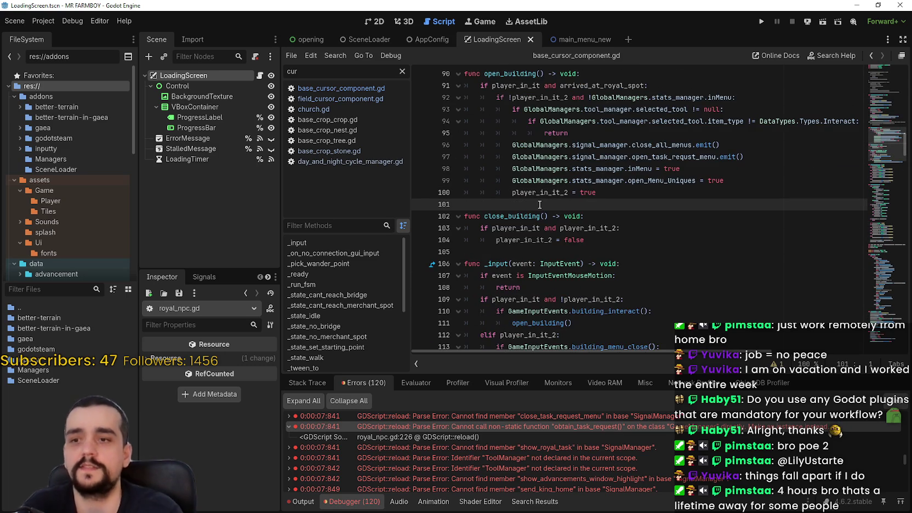
{"action": "scroll", "coordinate": [540, 204], "scroll_direction": "down", "scroll_amount": 7}
{"action": "left_click", "coordinate": [581, 465]}
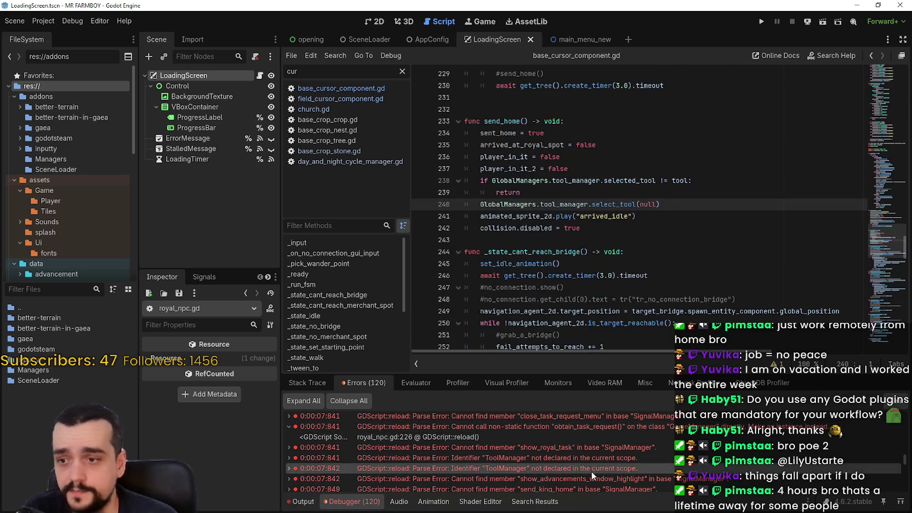
{"action": "scroll", "coordinate": [630, 449], "scroll_direction": "down", "scroll_amount": 2}
{"action": "scroll", "coordinate": [639, 445], "scroll_direction": "down", "scroll_amount": 2}
{"action": "left_click", "coordinate": [644, 453]}
Replace every SignalManager reference from line 35 with GlobalManagers.signal_manager
{"action": "left_click", "coordinate": [504, 248]}
{"action": "double_click", "coordinate": [504, 247]}
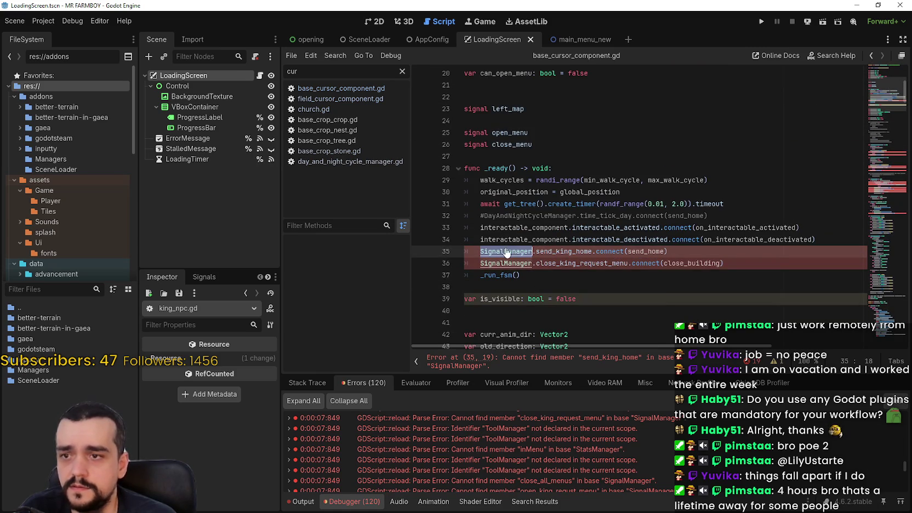
{"action": "key", "text": "ctrl+d"}
{"action": "key", "text": "ctrl+d"}
{"action": "key", "text": "ctrl+d"}
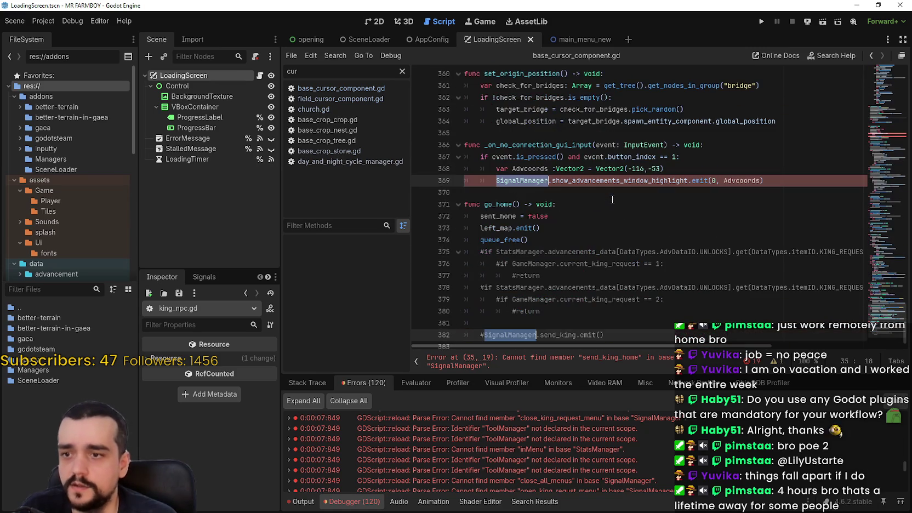
{"action": "type", "text": "GlobalManagers."}
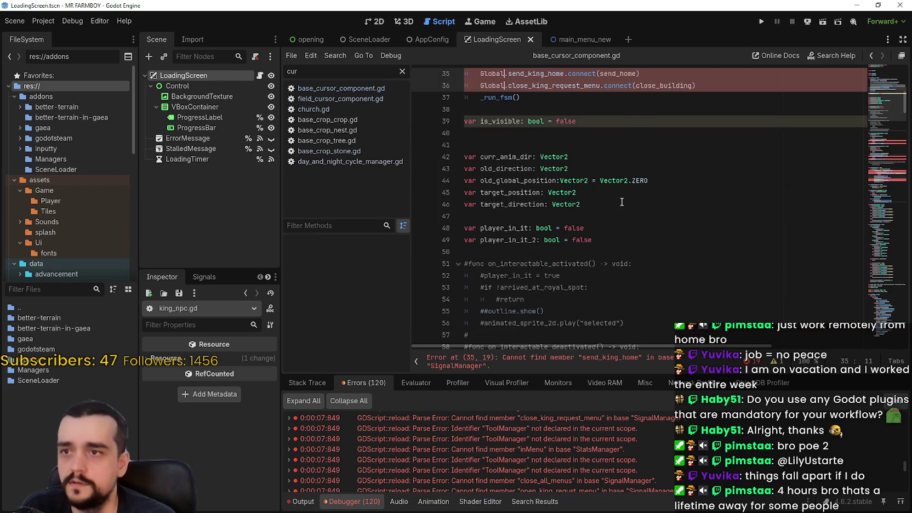
{"action": "type", "text": "signal"}
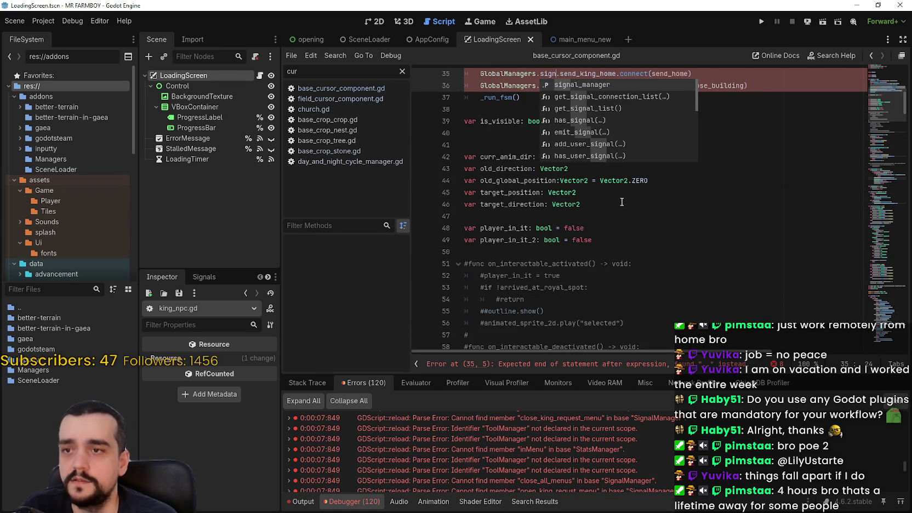
{"action": "key", "text": "Return"}
{"action": "scroll", "coordinate": [624, 198], "scroll_direction": "up", "scroll_amount": 5}
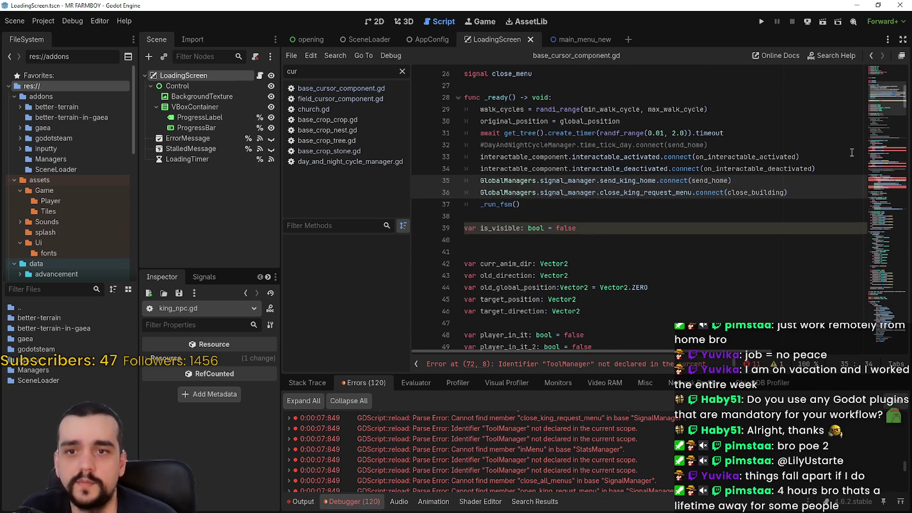
{"action": "scroll", "coordinate": [540, 232], "scroll_direction": "down", "scroll_amount": 12}
Replace the ToolManager references from line 72 with GlobalManagers.tool_manager
{"action": "double_click", "coordinate": [514, 206]}
{"action": "key", "text": "ctrl+d"}
{"action": "key", "text": "ctrl+d"}
{"action": "key", "text": "ctrl+d"}
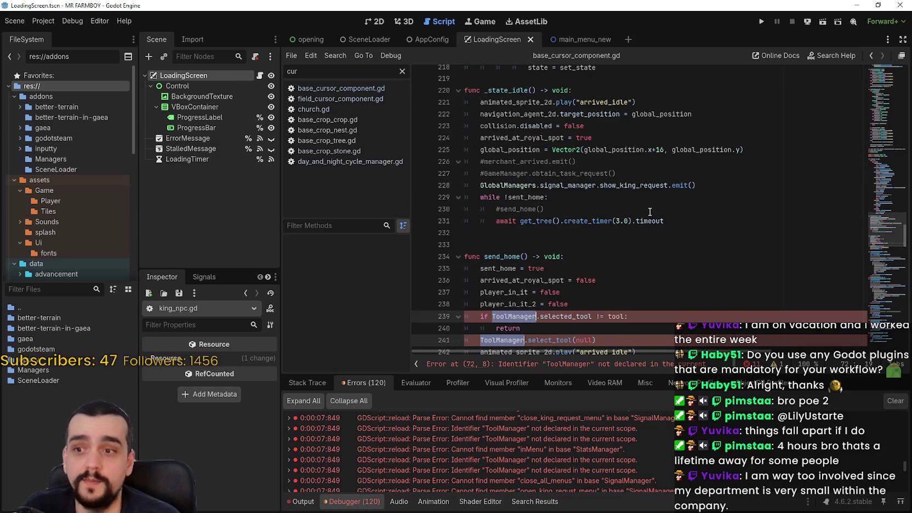
{"action": "type", "text": "GlobalManagers"}
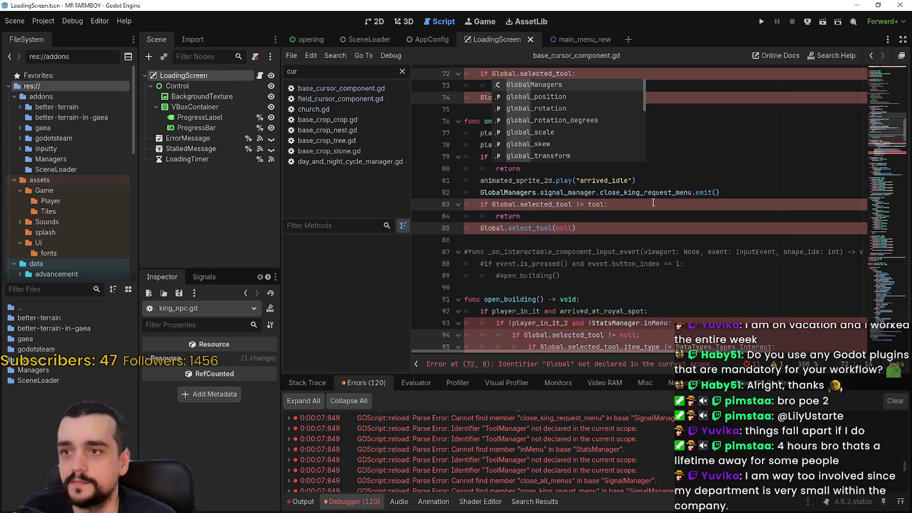
{"action": "type", "text": ".tool_manager"}
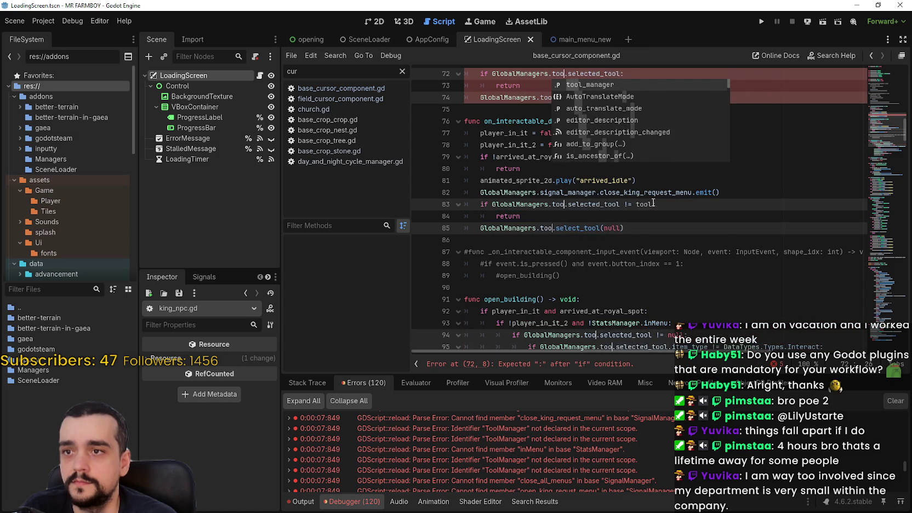
{"action": "scroll", "coordinate": [630, 242], "scroll_direction": "down", "scroll_amount": 2}
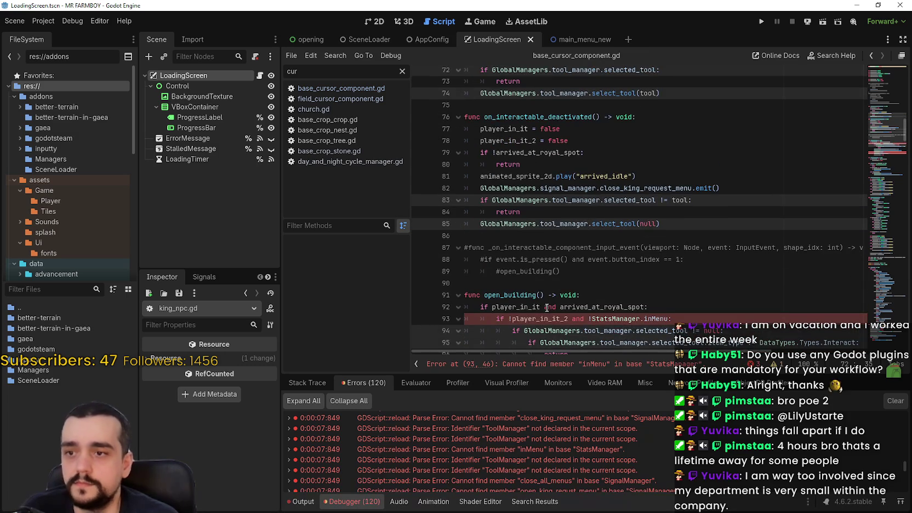
Replace the StatsManager references from line 93 with GlobalManagers.stats_manager and save
{"action": "double_click", "coordinate": [618, 248]}
{"action": "key", "text": "ctrl+d"}
{"action": "key", "text": "ctrl+d"}
{"action": "key", "text": "ctrl+d"}
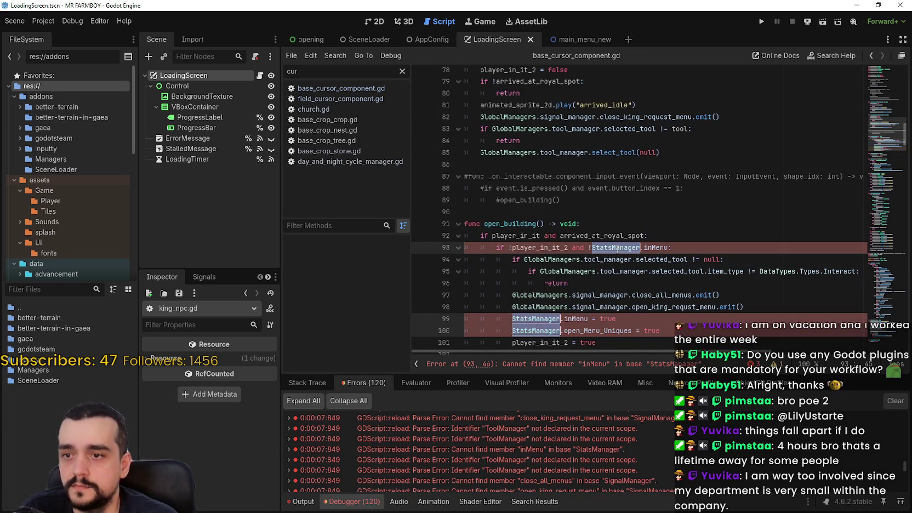
{"action": "type", "text": "Global"}
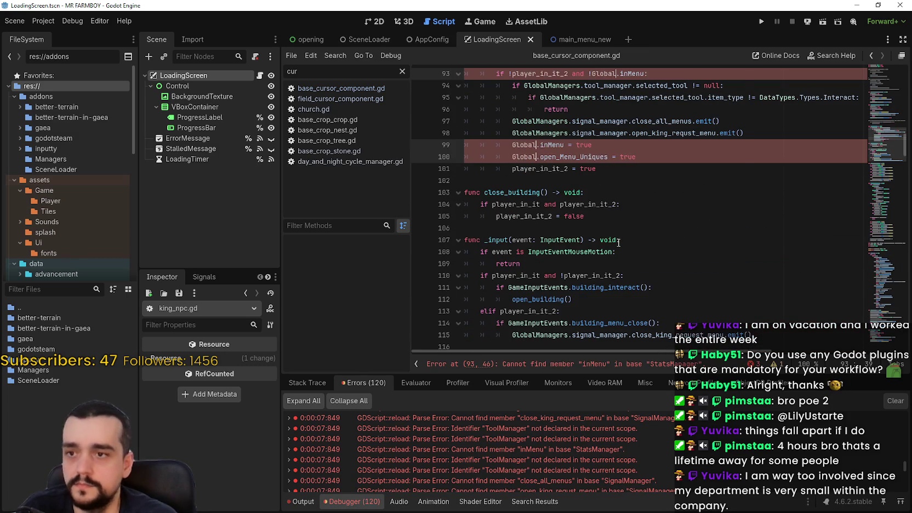
{"action": "key", "text": "Return"}
{"action": "type", "text": ".stats_manager"}
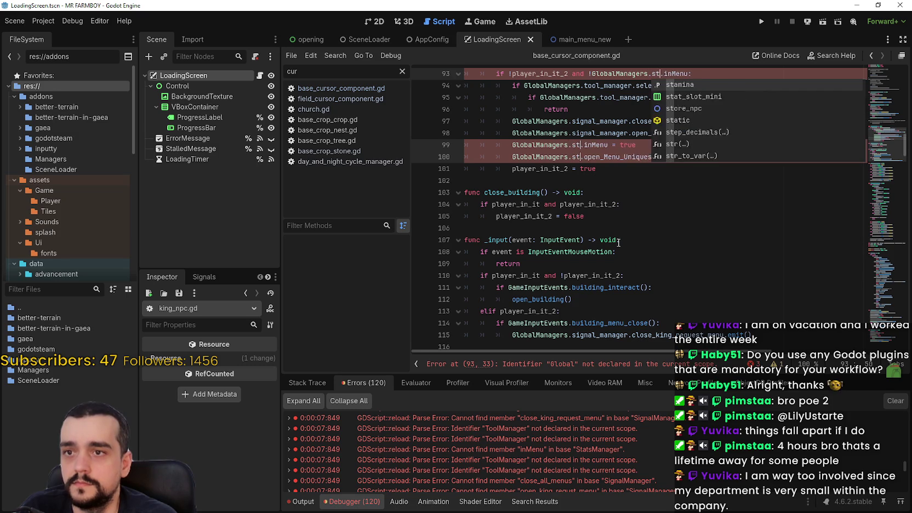
{"action": "key", "text": "ctrl+s"}
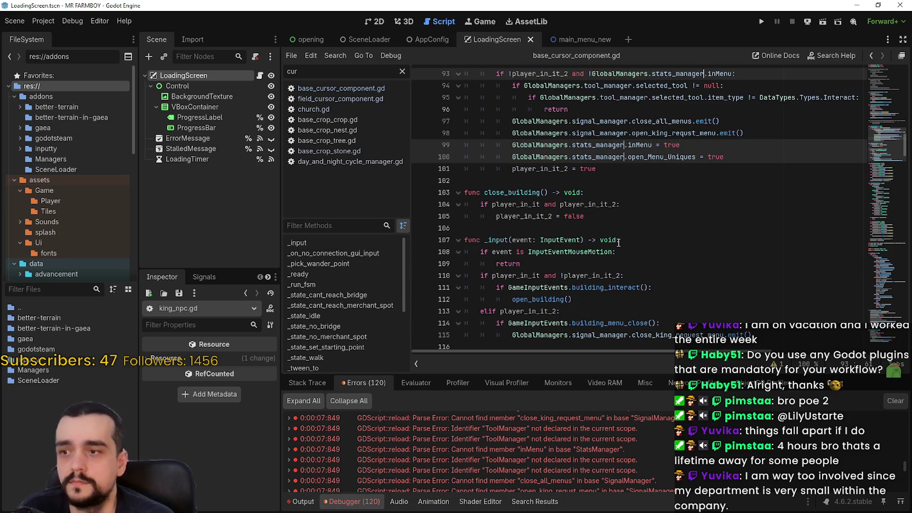
{"action": "scroll", "coordinate": [614, 253], "scroll_direction": "down", "scroll_amount": 5}
{"action": "scroll", "coordinate": [686, 247], "scroll_direction": "down", "scroll_amount": 2}
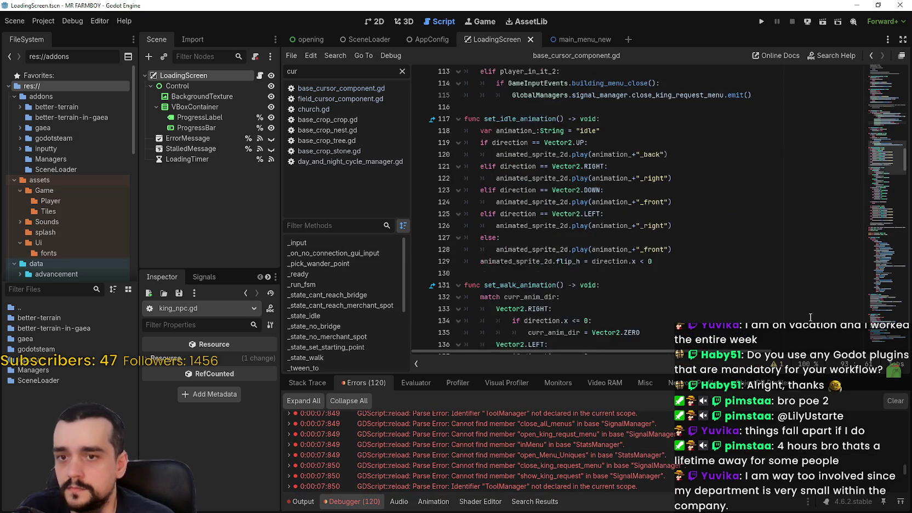
Run the game to the MR FARMBOY main menu, stop it, and show the 79 debugger errors
{"action": "left_click", "coordinate": [761, 22]}
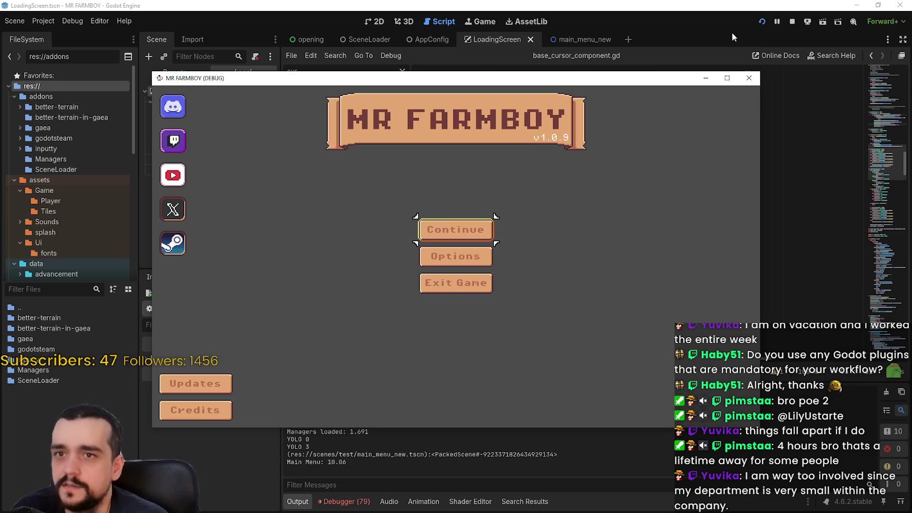
{"action": "left_click", "coordinate": [792, 21]}
{"action": "left_click", "coordinate": [344, 501]}
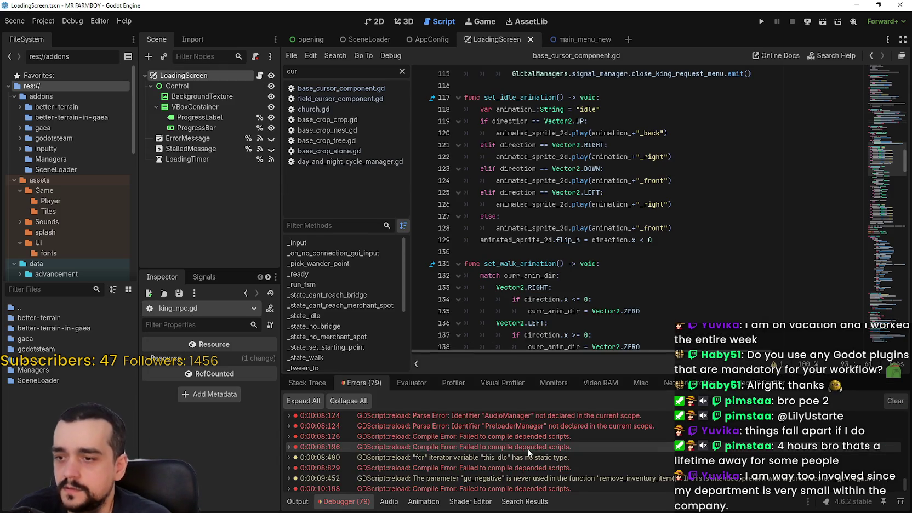
Show the Output log and select the Global Manager 0.179 and Managers Loaded timings
{"action": "scroll", "coordinate": [624, 460], "scroll_direction": "up", "scroll_amount": 5}
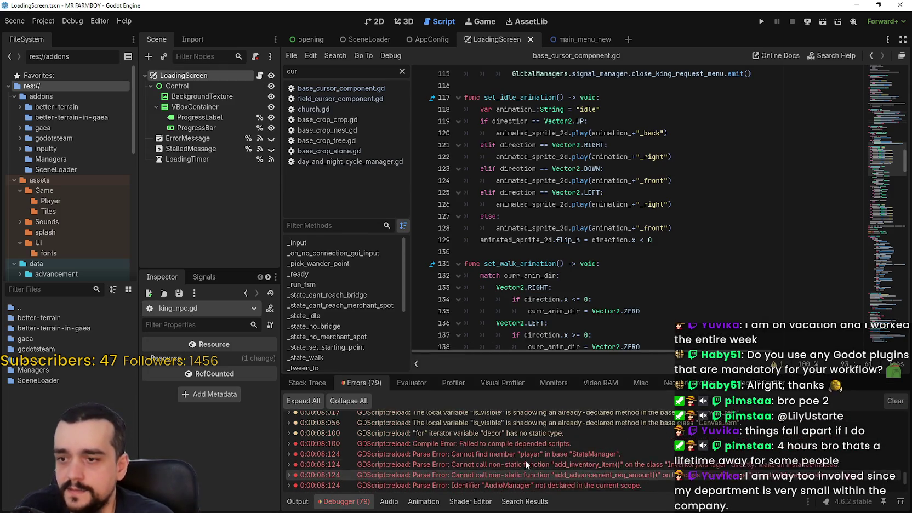
{"action": "left_click", "coordinate": [298, 501]}
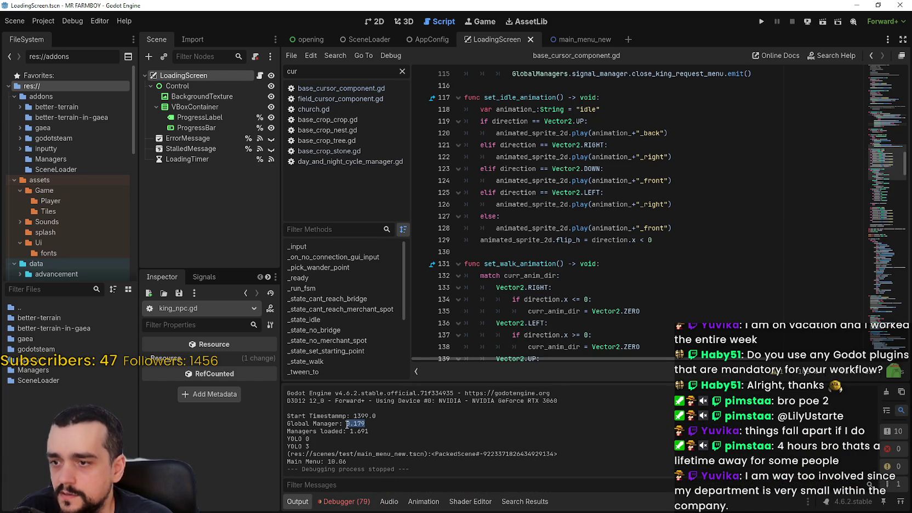
{"action": "left_click_drag", "start_coordinate": [347, 424], "coordinate": [351, 428]}
{"action": "left_click_drag", "start_coordinate": [287, 431], "coordinate": [365, 424]}
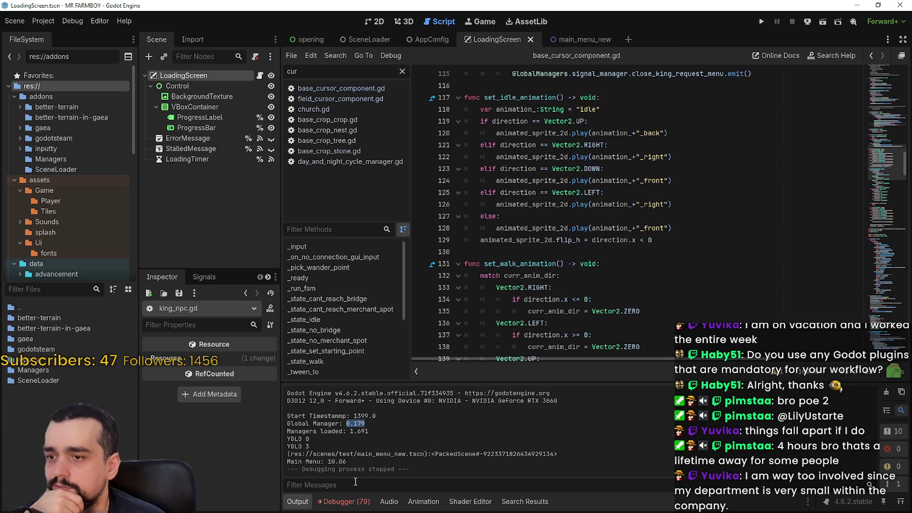
{"action": "left_click", "coordinate": [765, 23]}
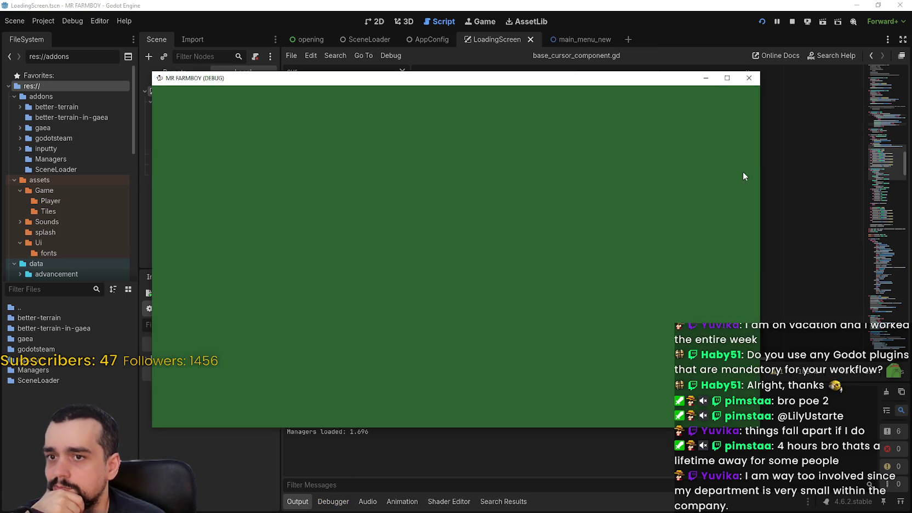
{"action": "left_click", "coordinate": [749, 78]}
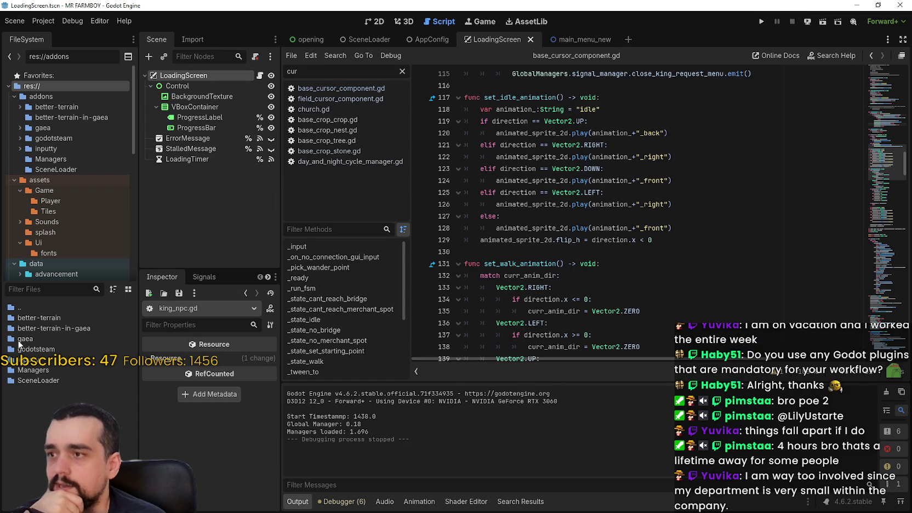
{"action": "left_click", "coordinate": [44, 21]}
{"action": "left_click", "coordinate": [56, 36]}
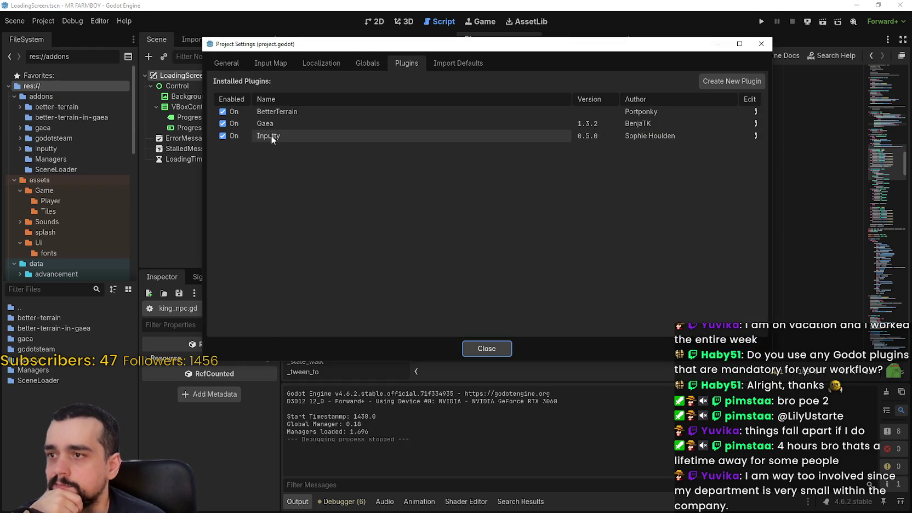
{"action": "left_click", "coordinate": [225, 64]}
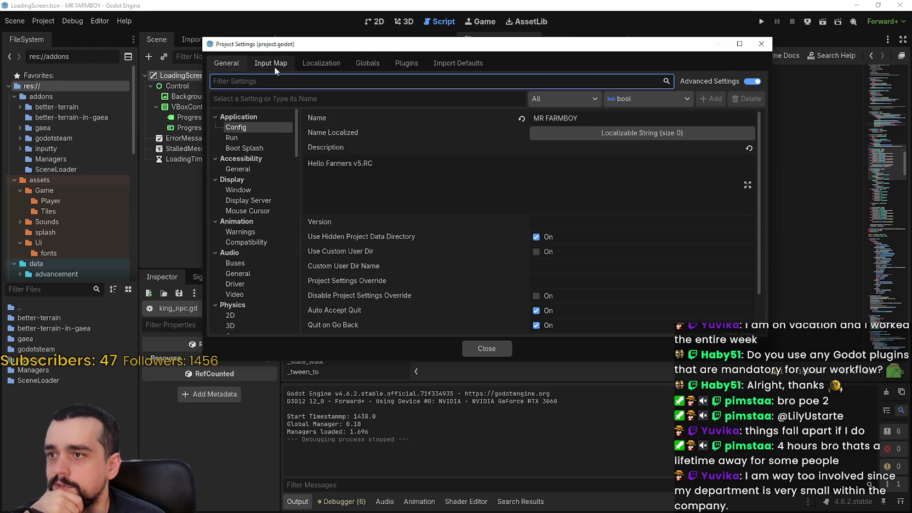
{"action": "left_click", "coordinate": [274, 66]}
{"action": "left_click", "coordinate": [323, 65]}
{"action": "left_click", "coordinate": [367, 65]}
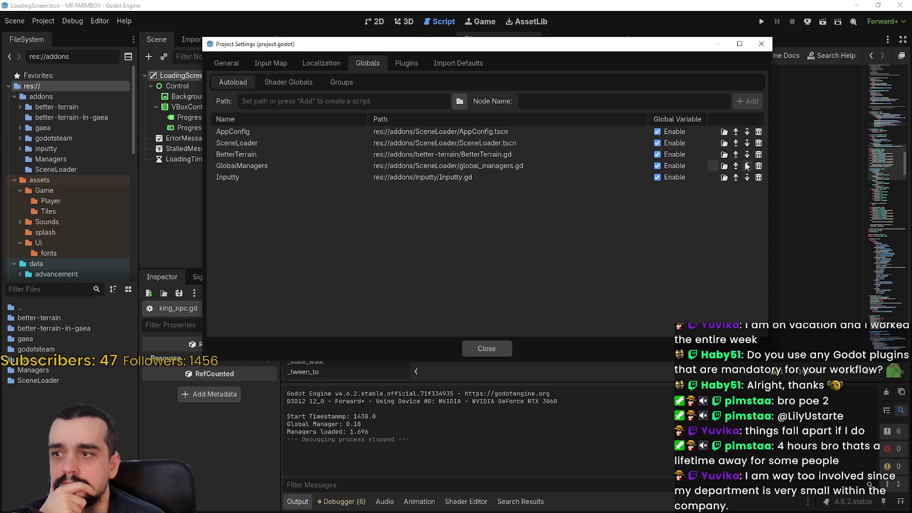
{"action": "left_click", "coordinate": [504, 348]}
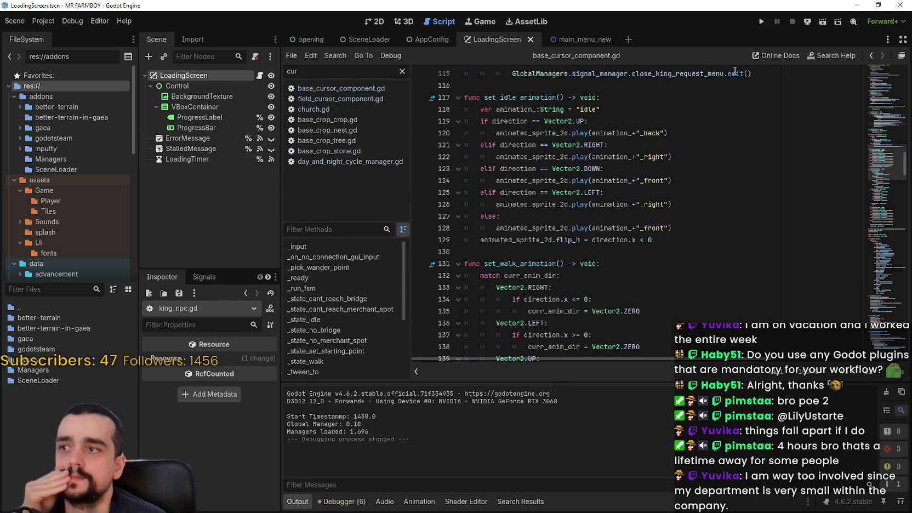
{"action": "left_click", "coordinate": [341, 502]}
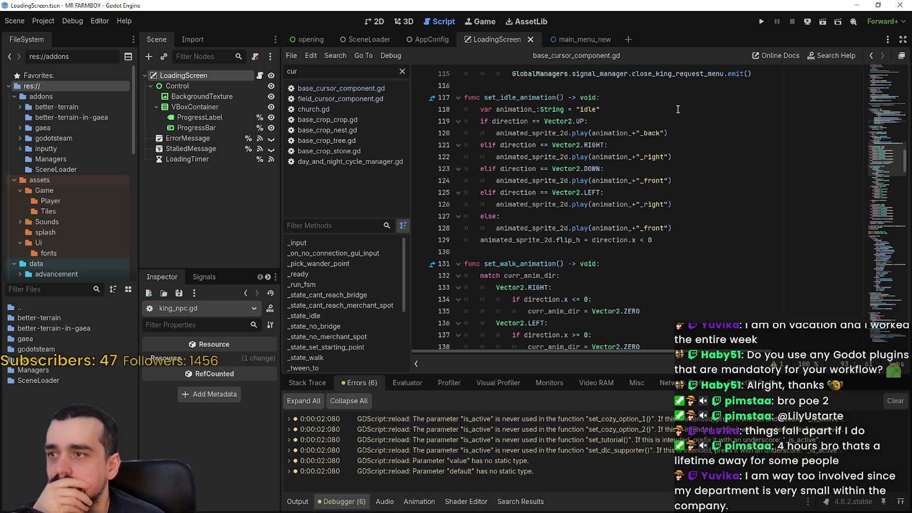
Run and stop the game, then open the 'Could not find type TileMapDual' error in game_tile_map.gd
{"action": "left_click", "coordinate": [761, 21]}
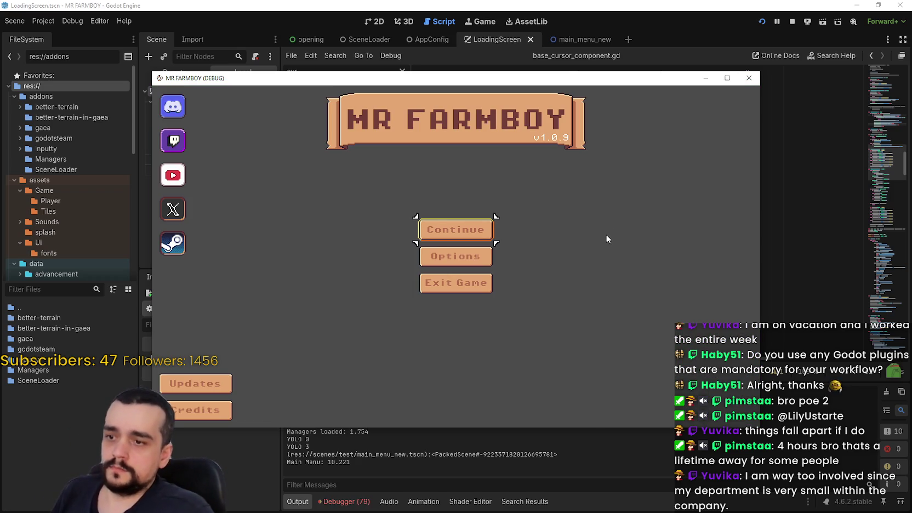
{"action": "left_click", "coordinate": [792, 21]}
{"action": "left_click", "coordinate": [797, 146]}
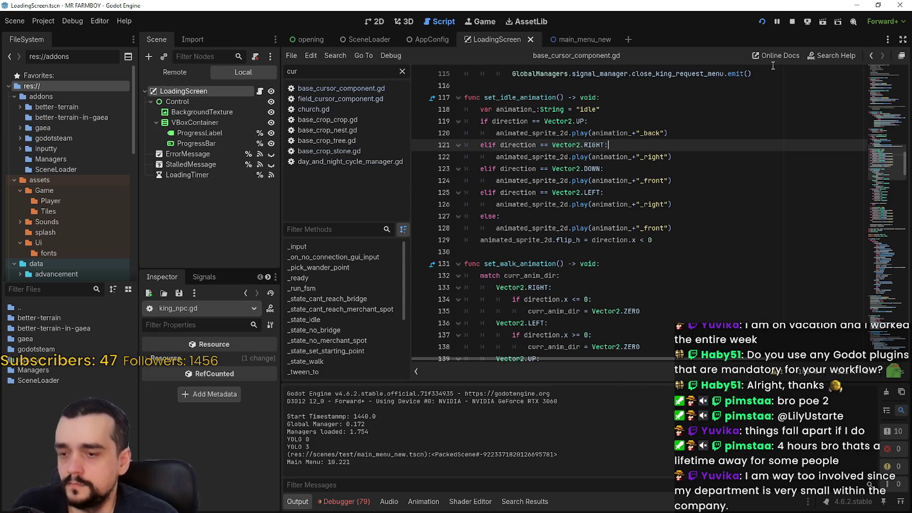
{"action": "left_click", "coordinate": [344, 501]}
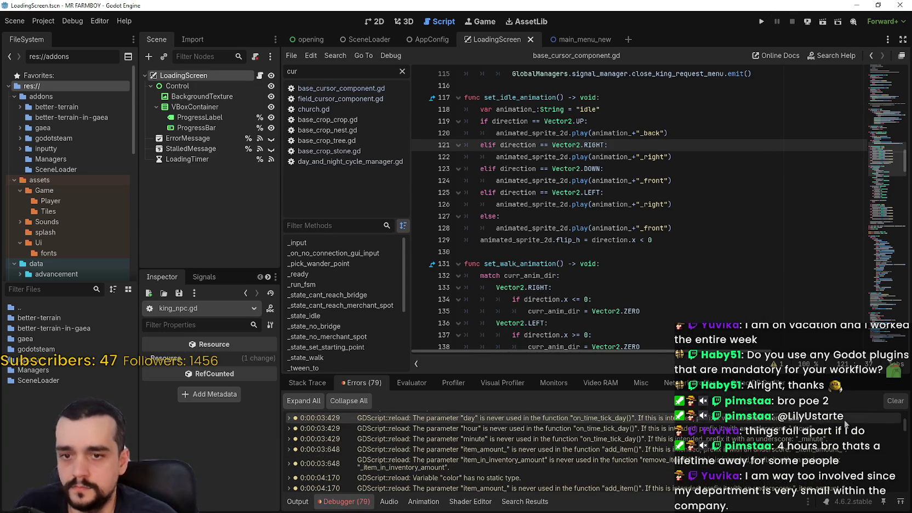
{"action": "left_click_drag", "start_coordinate": [906, 417], "coordinate": [906, 467]}
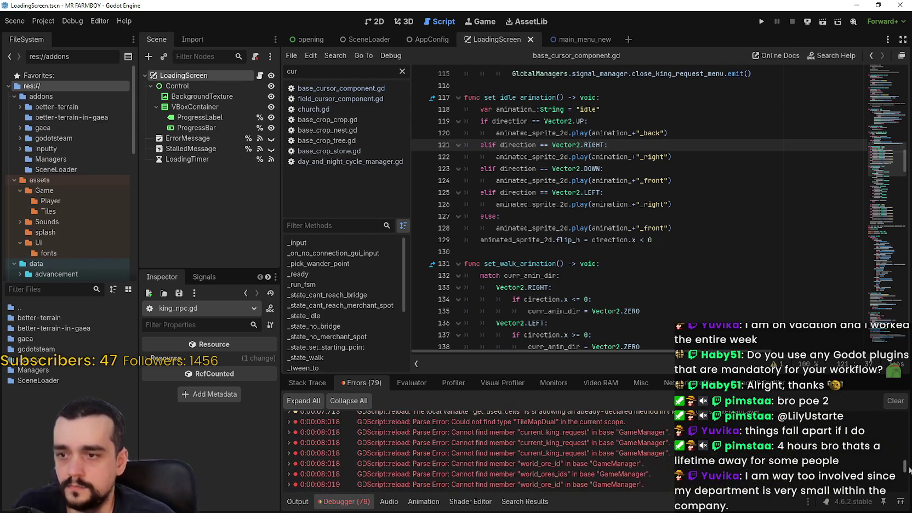
{"action": "left_click", "coordinate": [630, 422]}
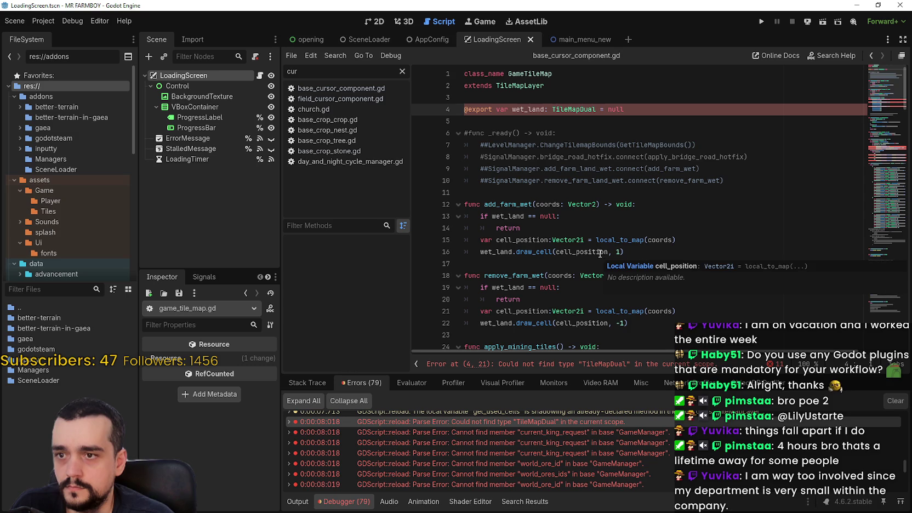
{"action": "left_click", "coordinate": [594, 193]}
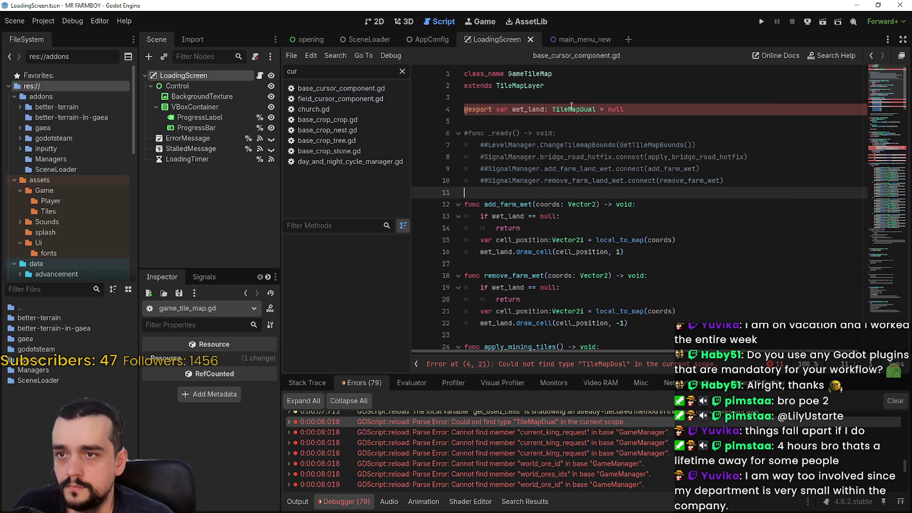
{"action": "scroll", "coordinate": [614, 214], "scroll_direction": "down", "scroll_amount": 7}
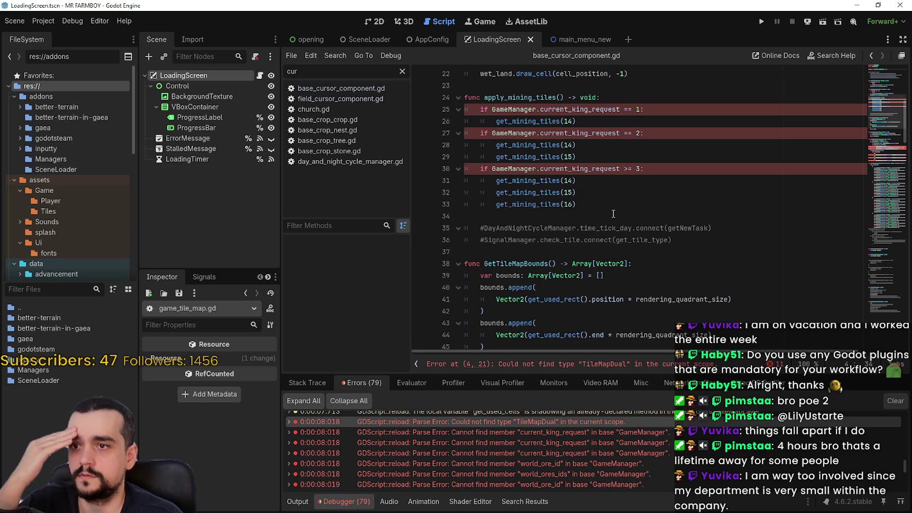
{"action": "scroll", "coordinate": [539, 121], "scroll_direction": "up", "scroll_amount": 7}
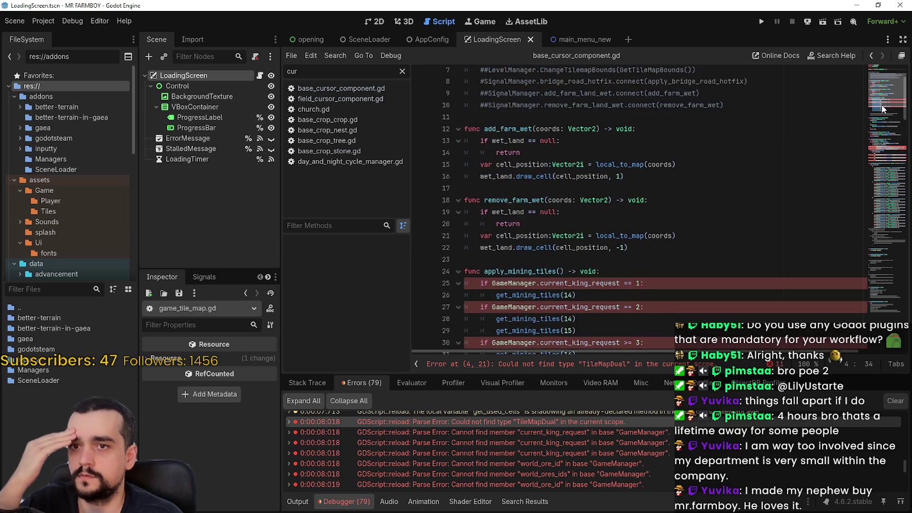
{"action": "double_click", "coordinate": [528, 105]}
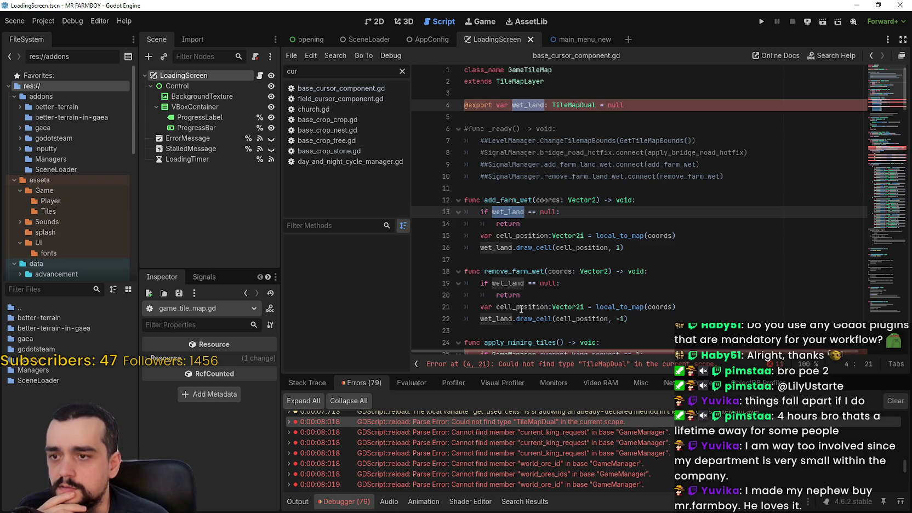
{"action": "scroll", "coordinate": [868, 108], "scroll_direction": "down", "scroll_amount": 3}
{"action": "scroll", "coordinate": [868, 108], "scroll_direction": "up", "scroll_amount": 3}
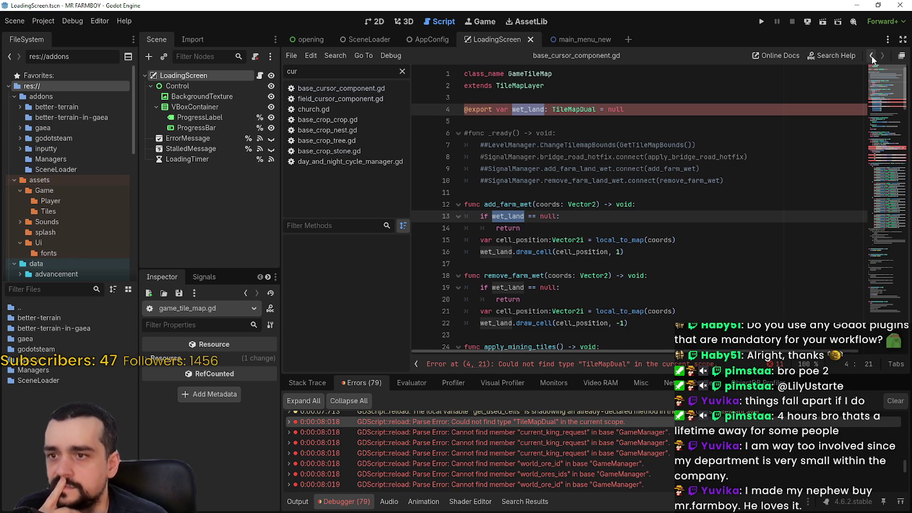
{"action": "scroll", "coordinate": [888, 104], "scroll_direction": "down", "scroll_amount": 3}
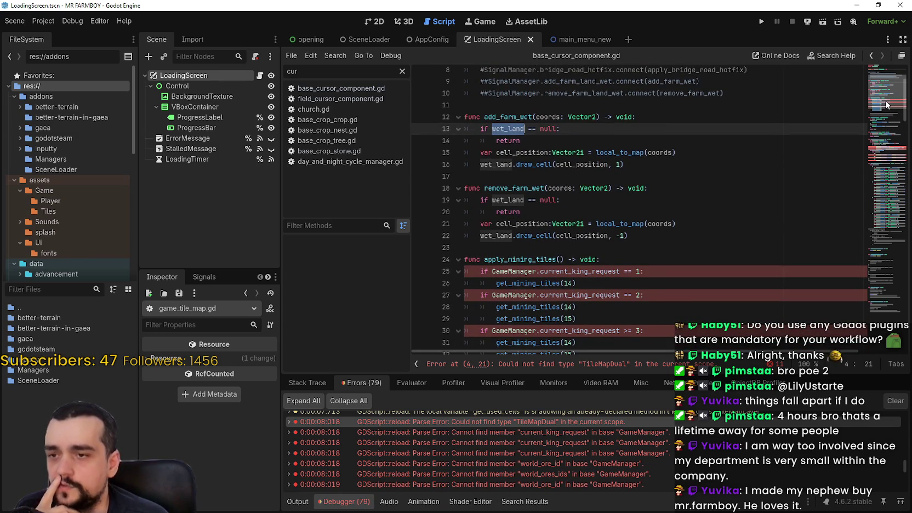
{"action": "scroll", "coordinate": [888, 105], "scroll_direction": "up", "scroll_amount": 3}
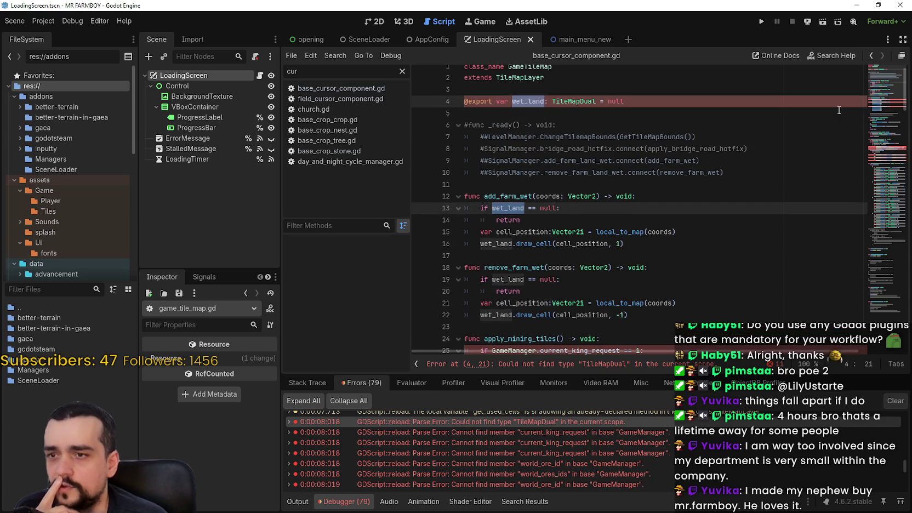
{"action": "double_click", "coordinate": [525, 196]}
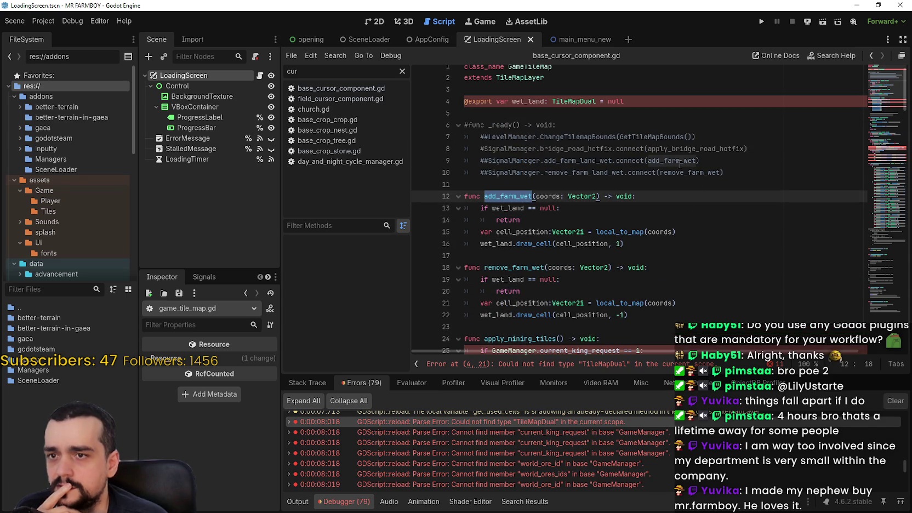
{"action": "scroll", "coordinate": [696, 283], "scroll_direction": "down", "scroll_amount": 8}
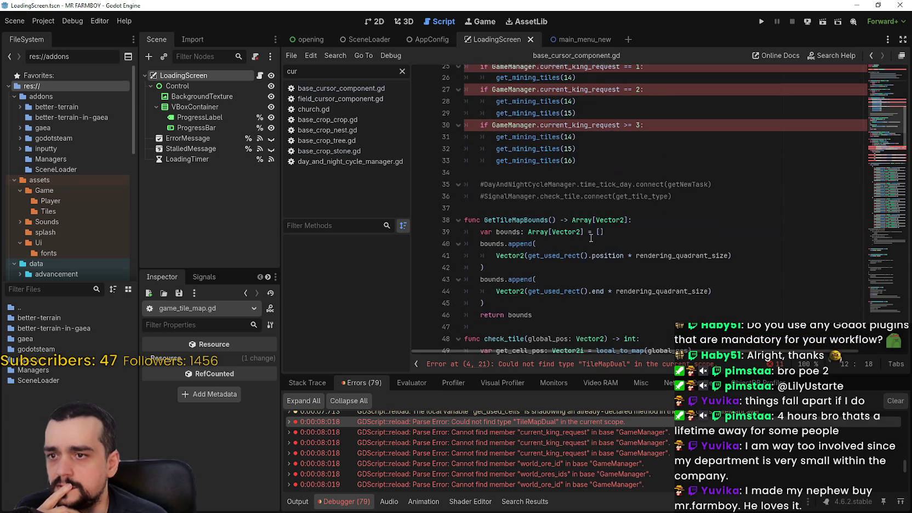
{"action": "scroll", "coordinate": [594, 236], "scroll_direction": "up", "scroll_amount": 2}
{"action": "scroll", "coordinate": [594, 236], "scroll_direction": "down", "scroll_amount": 3}
{"action": "scroll", "coordinate": [631, 257], "scroll_direction": "down", "scroll_amount": 5}
{"action": "scroll", "coordinate": [632, 257], "scroll_direction": "down", "scroll_amount": 17}
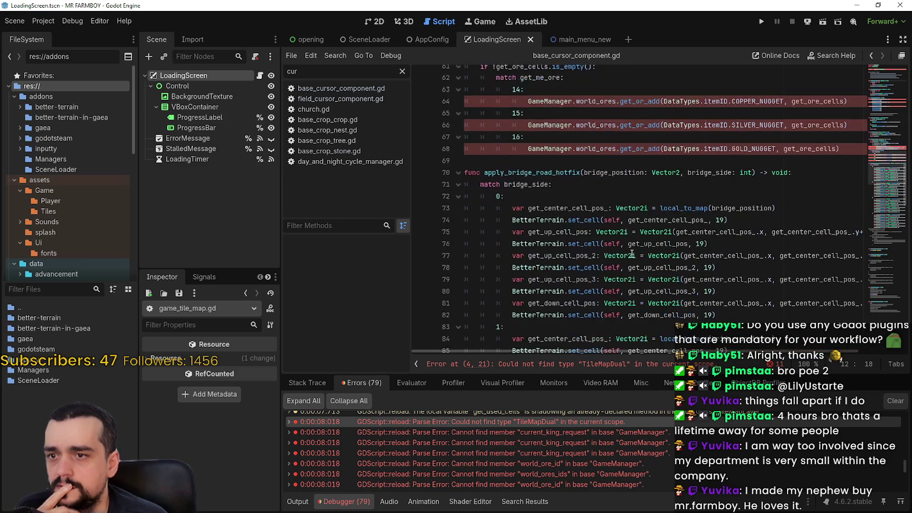
{"action": "mouse_move", "coordinate": [872, 198]}
{"action": "left_mouse_down"}
{"action": "mouse_move", "coordinate": [871, 288]}
{"action": "mouse_move", "coordinate": [871, 76]}
{"action": "left_mouse_up"}
{"action": "double_click", "coordinate": [496, 232]}
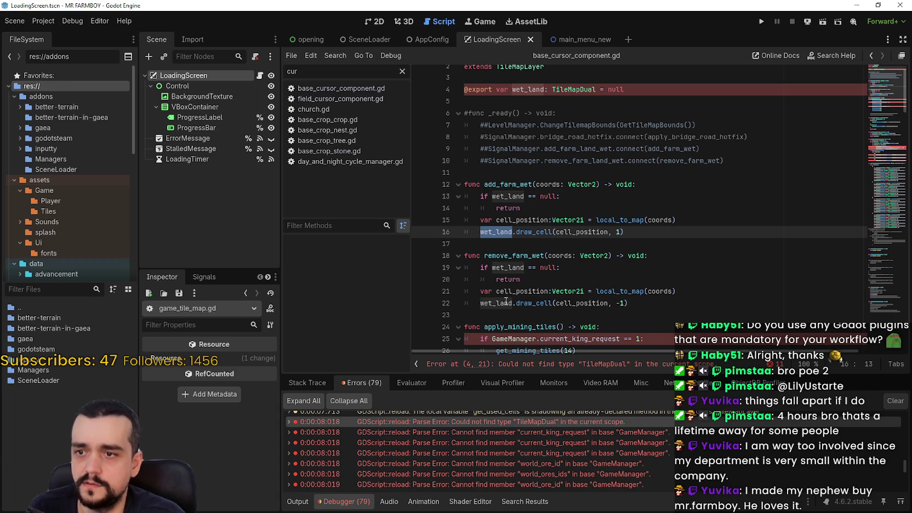
{"action": "double_click", "coordinate": [527, 295]}
{"action": "left_click_drag", "start_coordinate": [665, 300], "coordinate": [460, 185]}
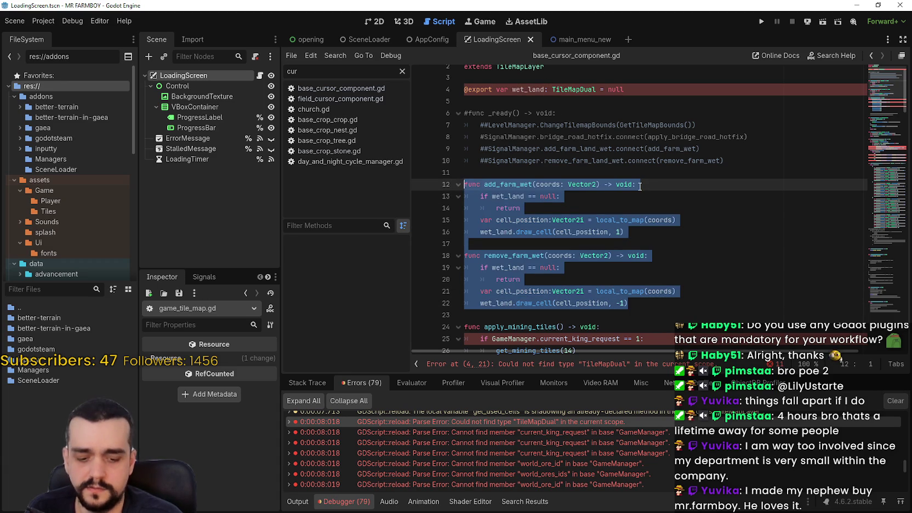
Comment out the two wet-farm functions on lines 12–22
{"action": "key", "text": "ctrl+k"}
{"action": "left_click", "coordinate": [466, 89]}
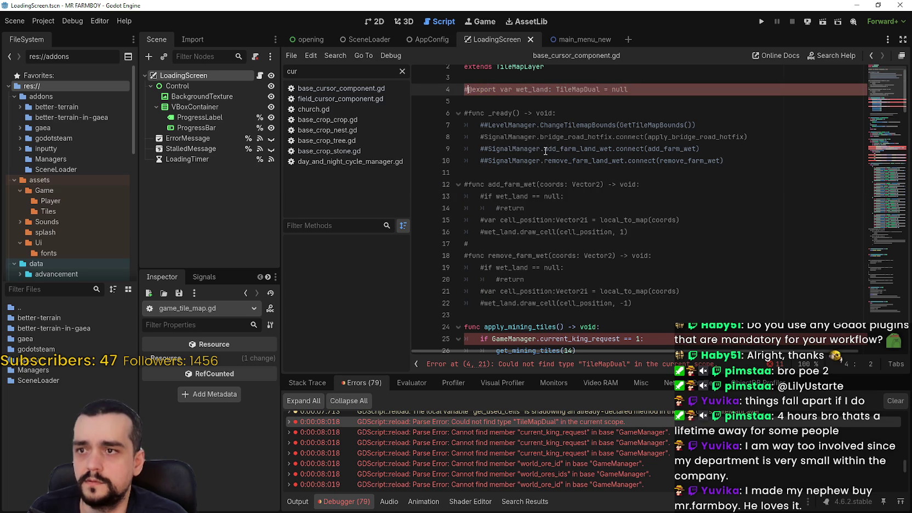
{"action": "scroll", "coordinate": [549, 201], "scroll_direction": "up", "scroll_amount": 1}
{"action": "scroll", "coordinate": [550, 202], "scroll_direction": "down", "scroll_amount": 5}
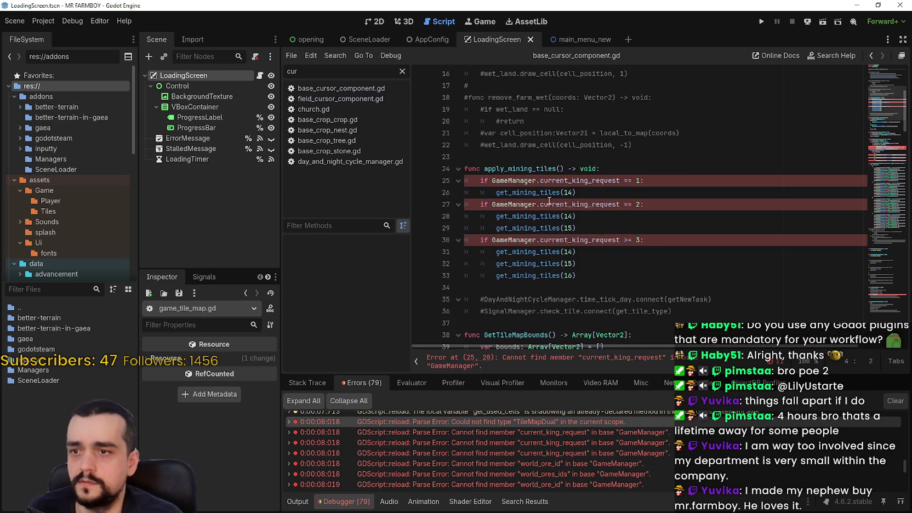
Point the king-request GameManager checks at GlobalManagers.game_manager, save, and jump to the world_ores error
{"action": "double_click", "coordinate": [521, 180]}
{"action": "scroll", "coordinate": [540, 183], "scroll_direction": "down", "scroll_amount": 9}
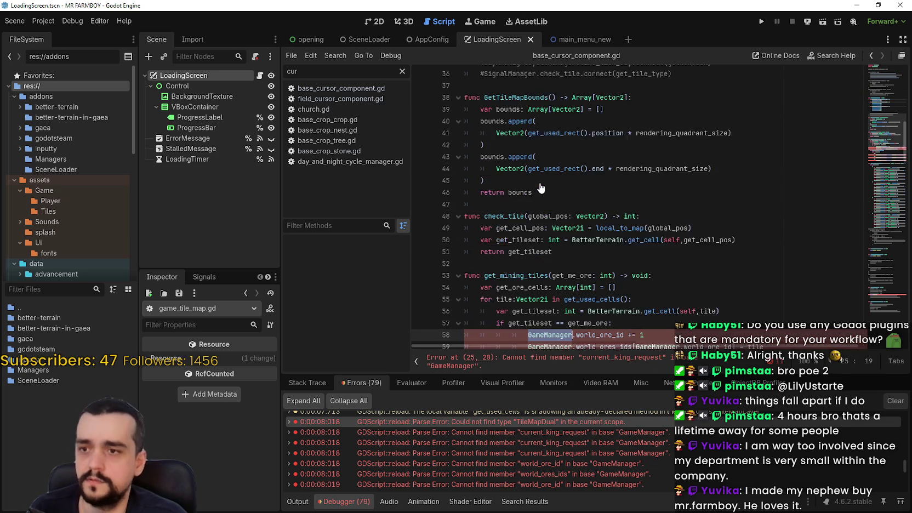
{"action": "scroll", "coordinate": [664, 203], "scroll_direction": "down", "scroll_amount": 18}
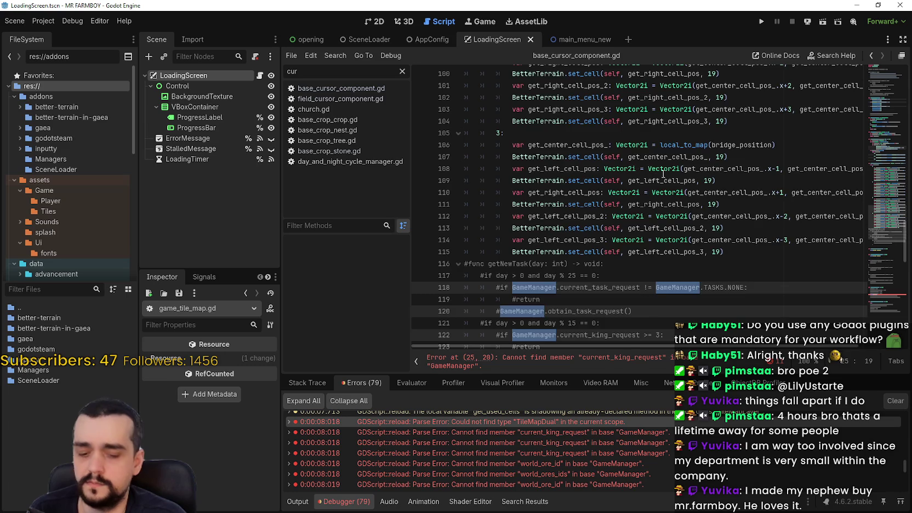
{"action": "type", "text": "Global.current_king_request == 1:"}
{"action": "key", "text": "Return"}
{"action": "type", "text": ".game_manager.current_king_request == 1:"}
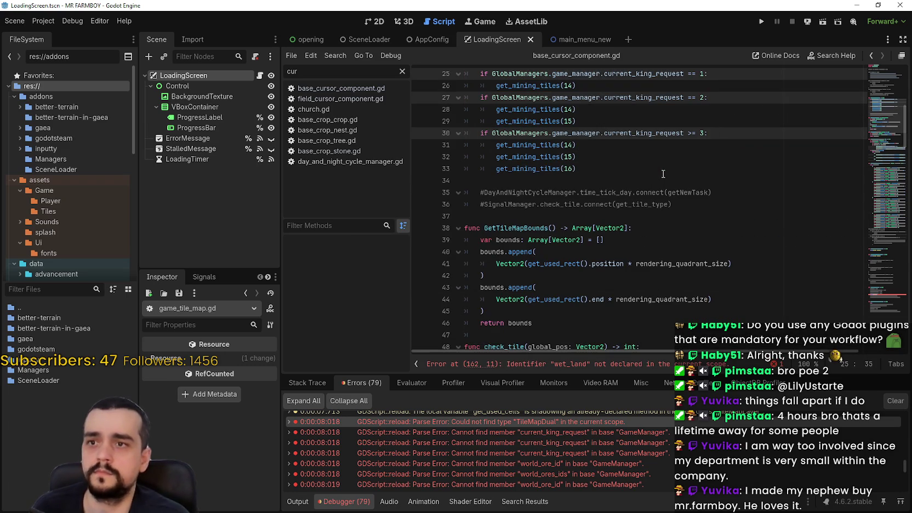
{"action": "key", "text": "ctrl+s"}
{"action": "scroll", "coordinate": [608, 454], "scroll_direction": "down", "scroll_amount": 2}
{"action": "scroll", "coordinate": [609, 447], "scroll_direction": "down", "scroll_amount": 1}
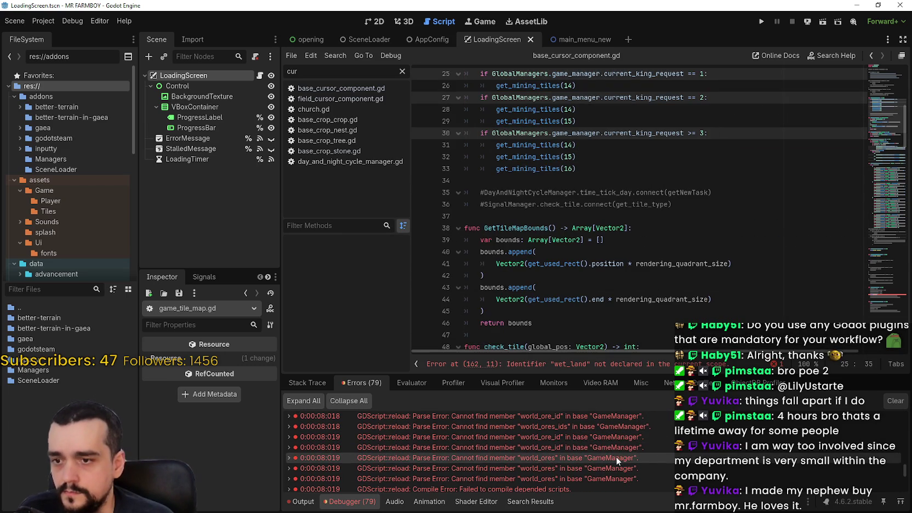
{"action": "left_click", "coordinate": [616, 453]}
{"action": "scroll", "coordinate": [600, 448], "scroll_direction": "down", "scroll_amount": 3}
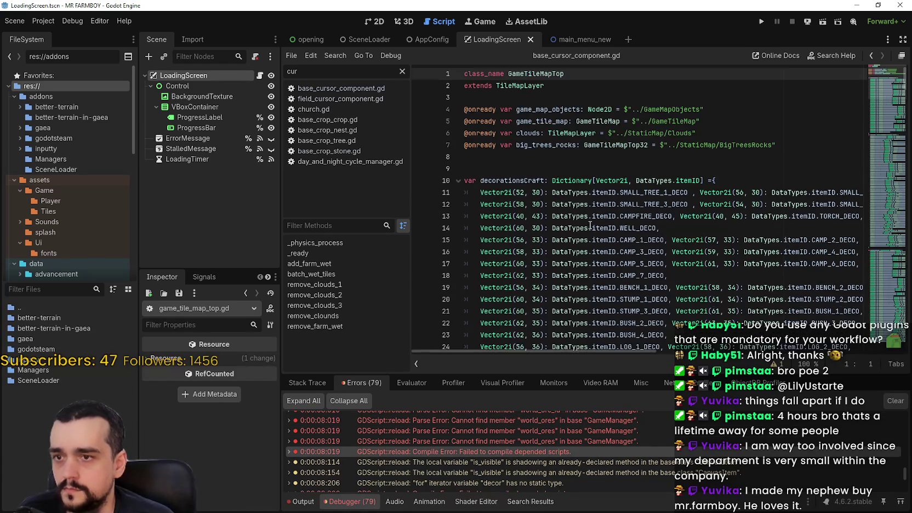
Run the game until the MR FARMBOY main menu appears, then stop it
{"action": "mouse_move", "coordinate": [883, 71]}
{"action": "left_mouse_down"}
{"action": "mouse_move", "coordinate": [879, 316]}
{"action": "mouse_move", "coordinate": [855, 165]}
{"action": "mouse_move", "coordinate": [775, 9]}
{"action": "left_mouse_up"}
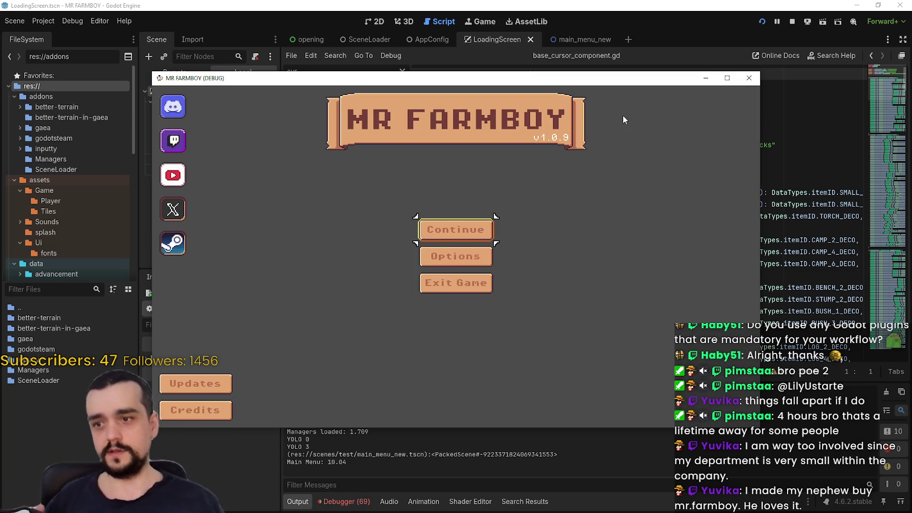
{"action": "left_click", "coordinate": [793, 21]}
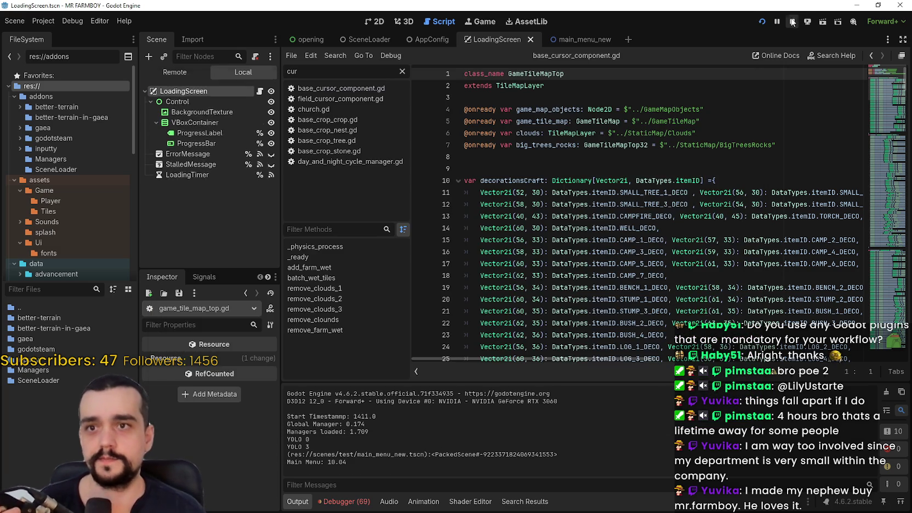
Open the wet_land parse error at line 162 from the debugger's error list
{"action": "left_click", "coordinate": [345, 501]}
{"action": "scroll", "coordinate": [475, 470], "scroll_direction": "down", "scroll_amount": 3}
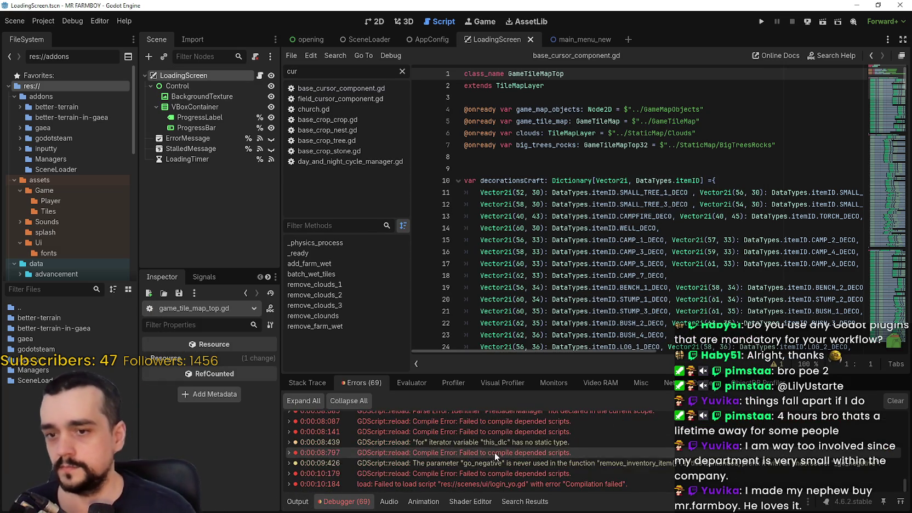
{"action": "scroll", "coordinate": [483, 474], "scroll_direction": "up", "scroll_amount": 5}
{"action": "scroll", "coordinate": [498, 462], "scroll_direction": "up", "scroll_amount": 2}
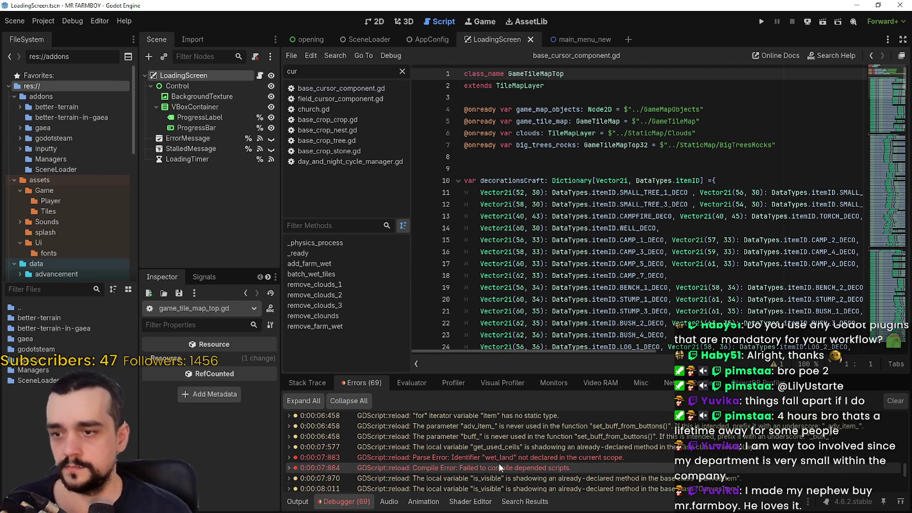
{"action": "double_click", "coordinate": [545, 458]}
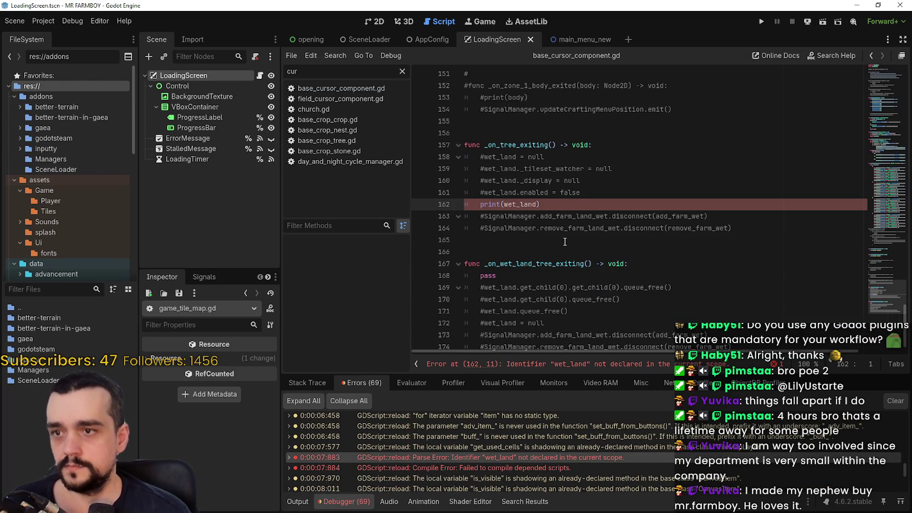
Comment out print(wet_land), give _on_tree_exiting a pass body, save, and open field_cursor_component.gd
{"action": "type", "text": "#"}
{"action": "left_click", "coordinate": [643, 139]}
{"action": "key", "text": "Return"}
{"action": "type", "text": "pass"}
{"action": "scroll", "coordinate": [610, 207], "scroll_direction": "down", "scroll_amount": 1}
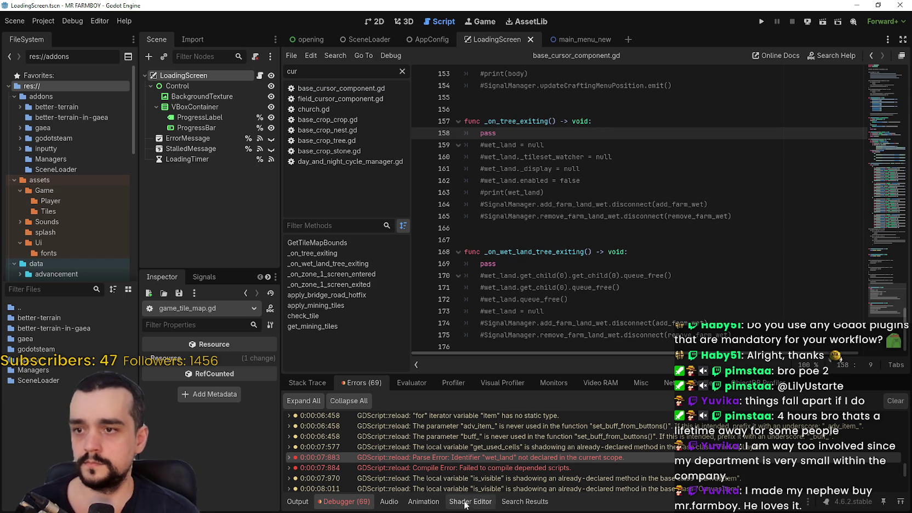
{"action": "double_click", "coordinate": [455, 465]}
{"action": "double_click", "coordinate": [465, 468]}
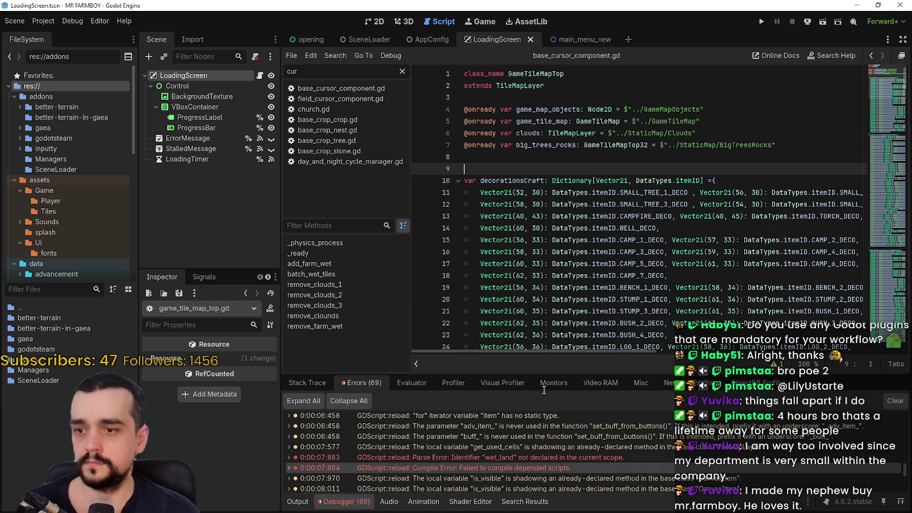
{"action": "key", "text": "ctrl+s"}
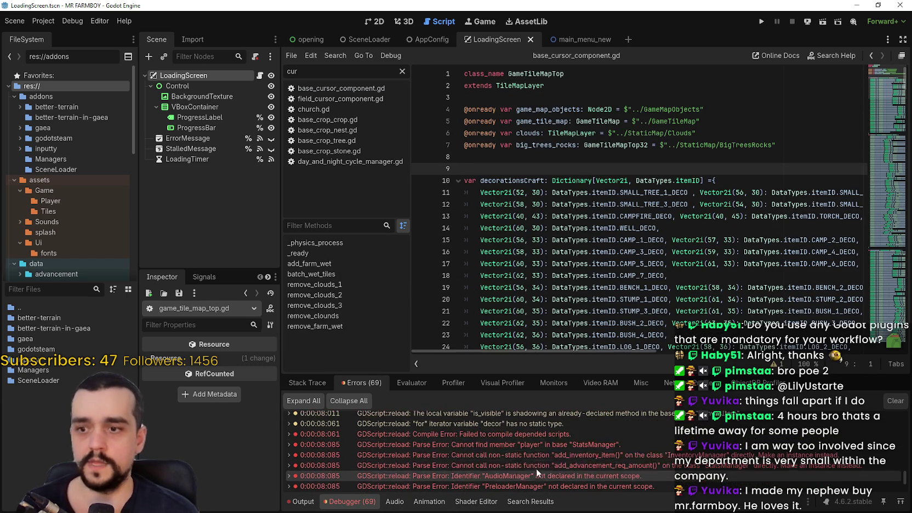
{"action": "double_click", "coordinate": [538, 446]}
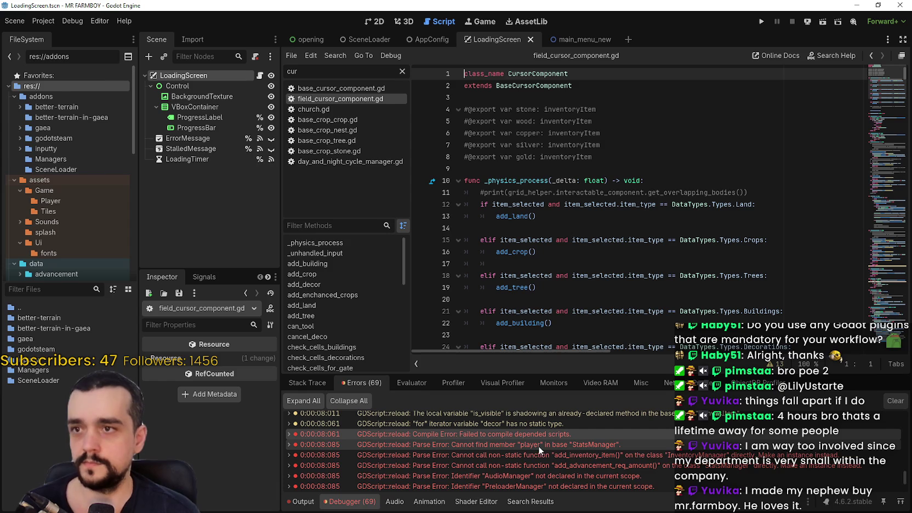
Open env_res.gd from its error and replace StatsManager on lines 15 and 18 with GlobalManagers.stats_manager
{"action": "double_click", "coordinate": [548, 445]}
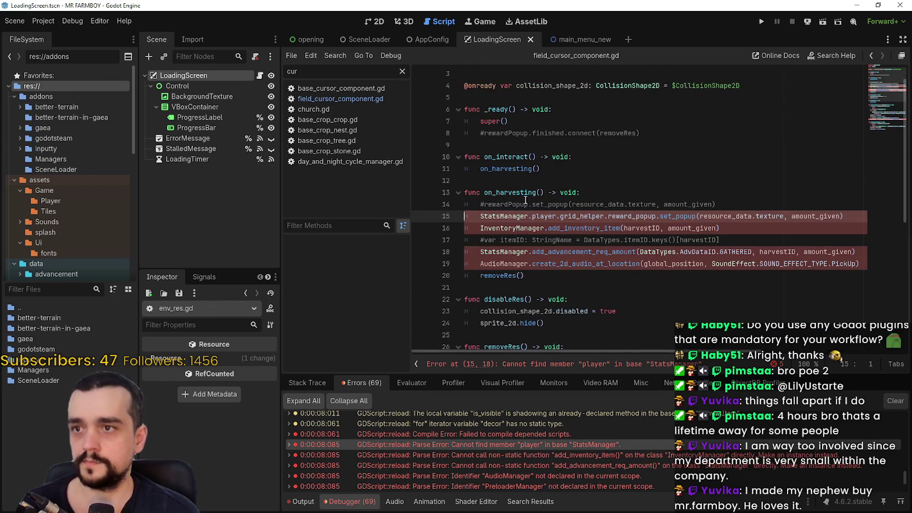
{"action": "scroll", "coordinate": [884, 86], "scroll_direction": "down", "scroll_amount": 1}
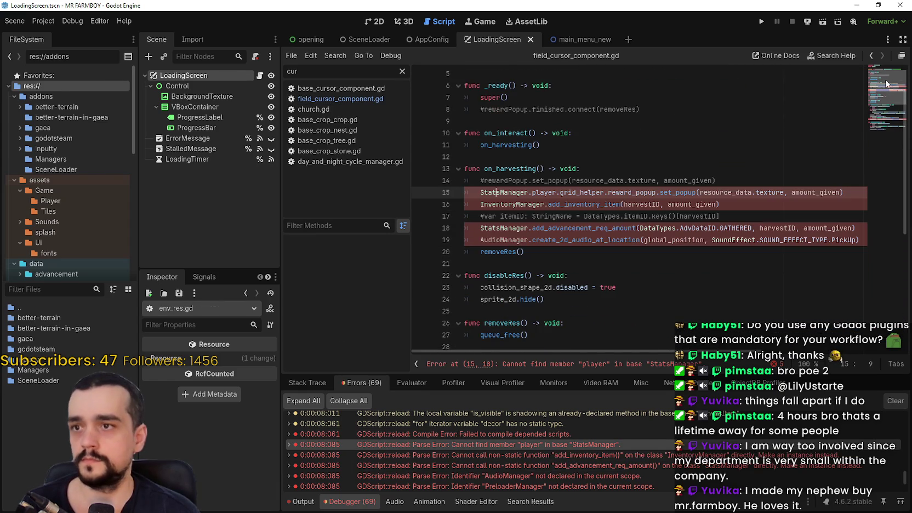
{"action": "left_click", "coordinate": [501, 193]}
{"action": "double_click", "coordinate": [502, 192]}
{"action": "mouse_move", "coordinate": [510, 169]}
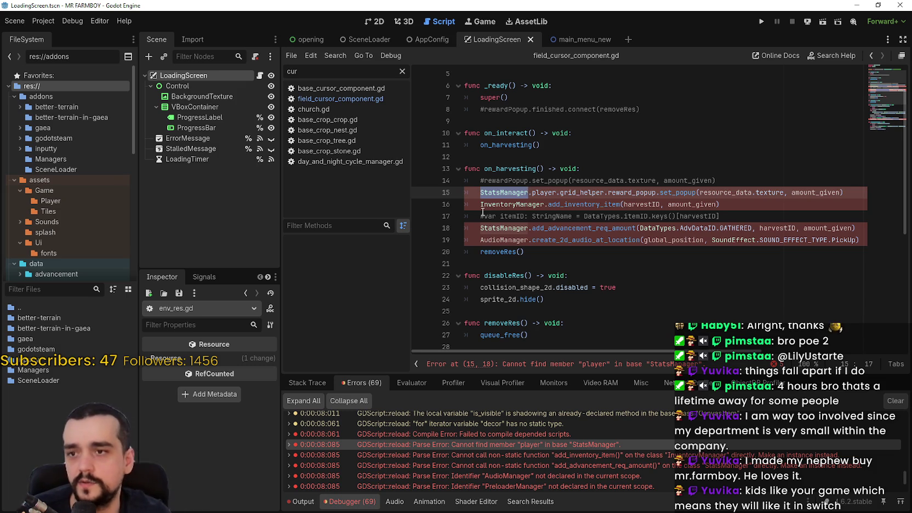
{"action": "key", "text": "ctrl+d"}
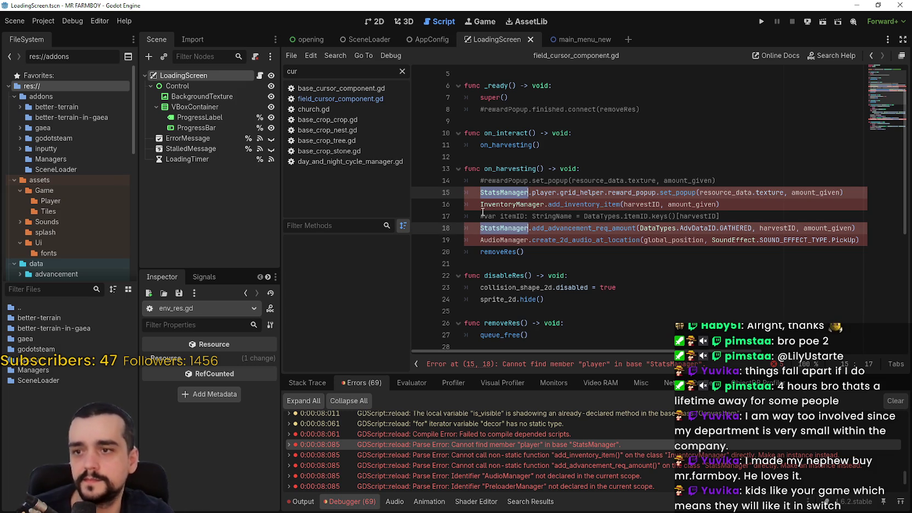
{"action": "type", "text": "GlobalManagers."}
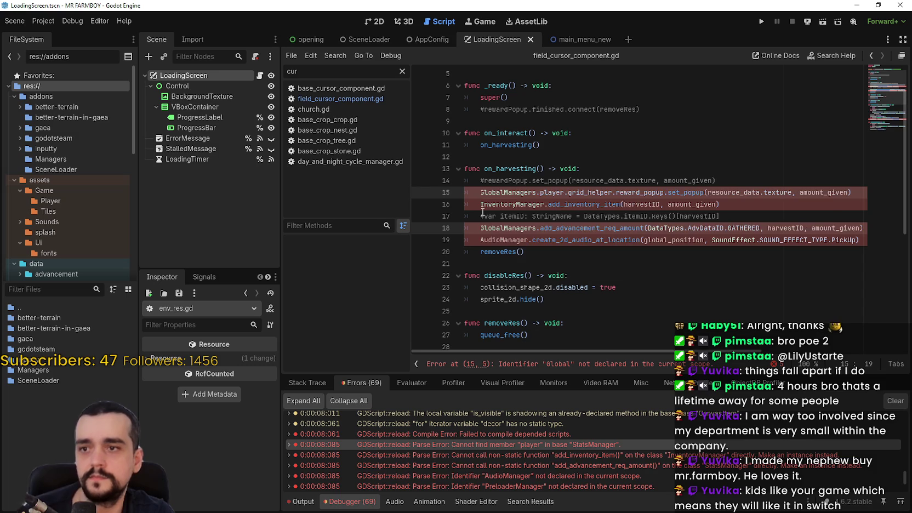
{"action": "type", "text": "sta"}
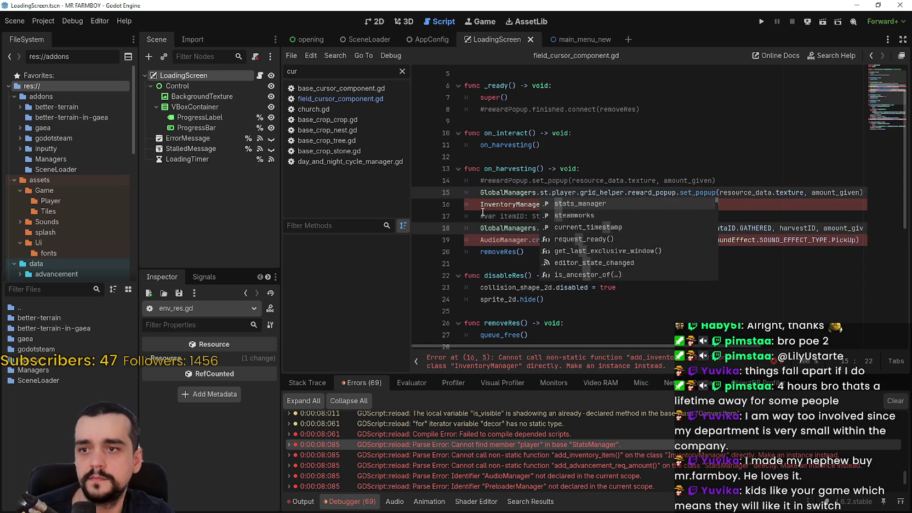
{"action": "type", "text": "ts_manager."}
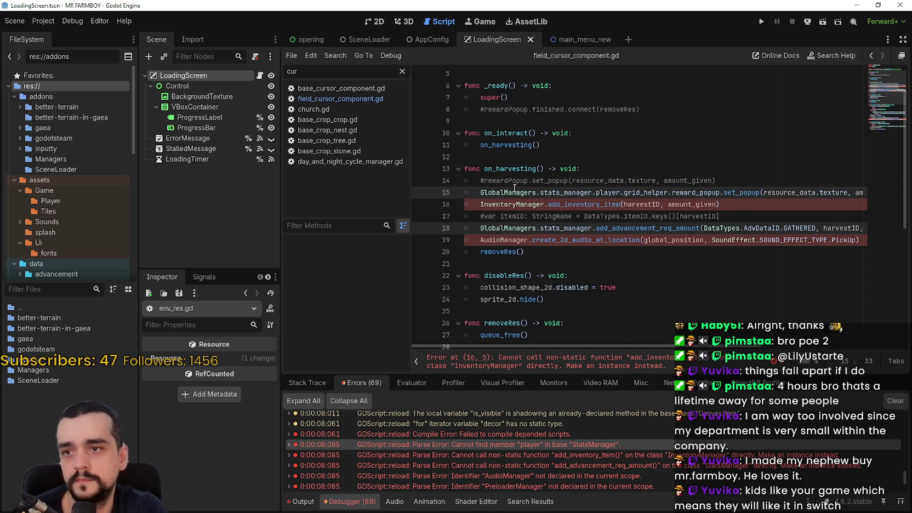
Change InventoryManager and AudioManager to GlobalManagers.inventory_manager and GlobalManagers.audio_manager, then save
{"action": "double_click", "coordinate": [507, 204]}
{"action": "type", "text": "Globa"}
{"action": "key", "text": "Return"}
{"action": "type", "text": ".inventor"}
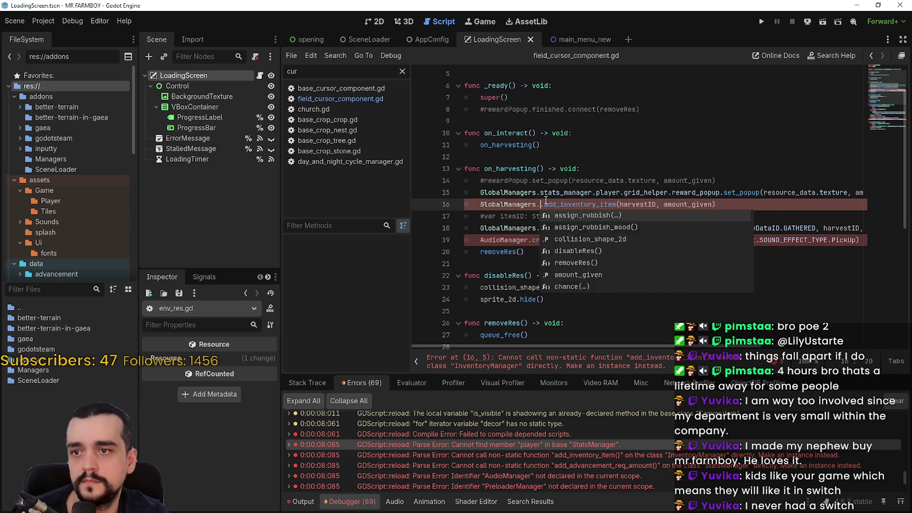
{"action": "key", "text": "Return"}
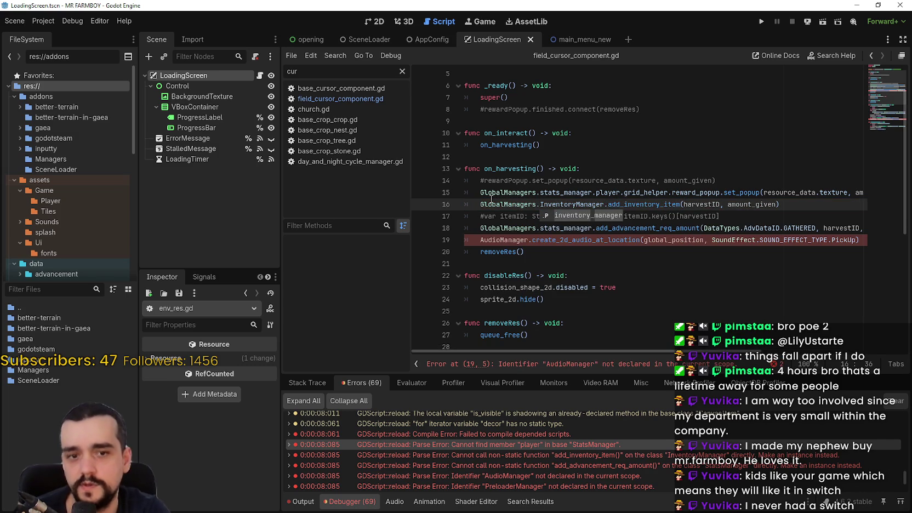
{"action": "double_click", "coordinate": [497, 239]}
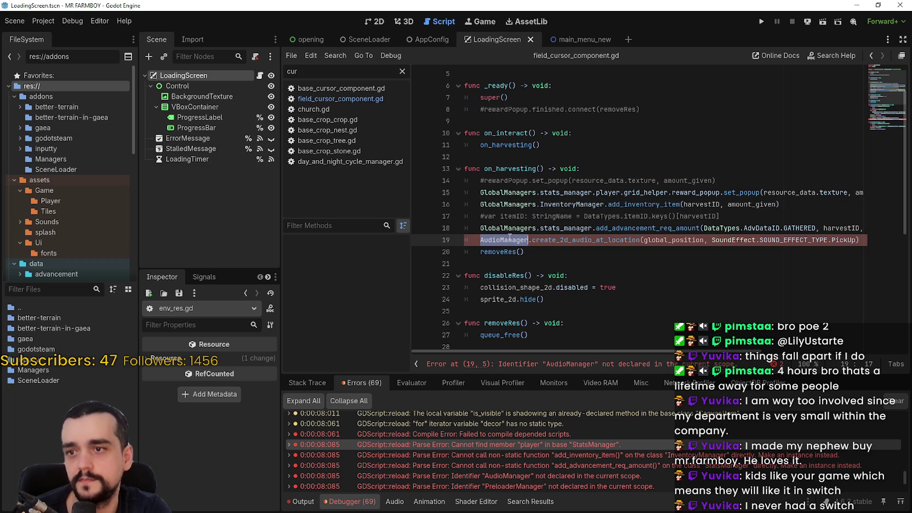
{"action": "type", "text": "Global"}
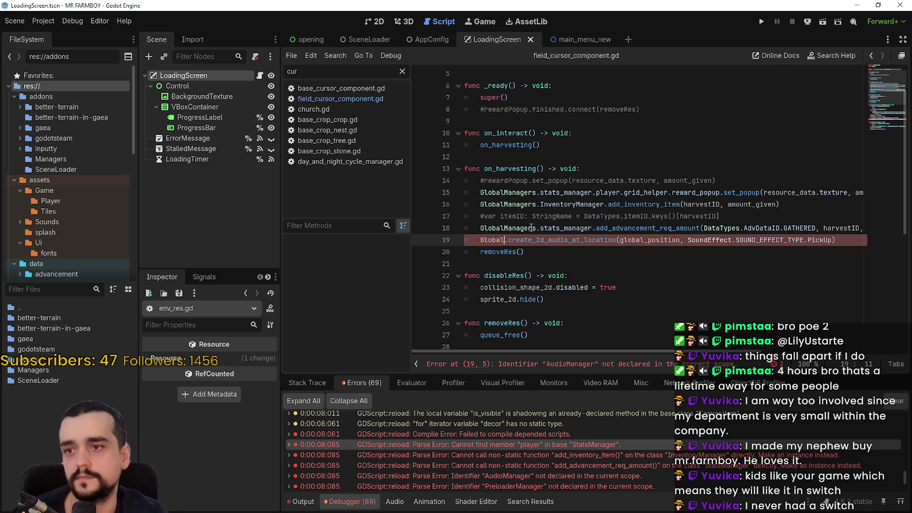
{"action": "key", "text": "Return"}
{"action": "type", "text": ".audio_manager"}
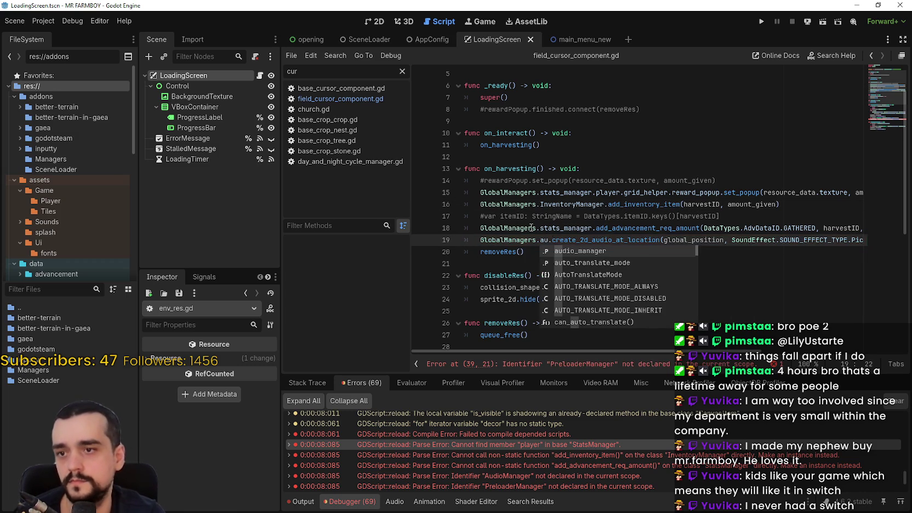
{"action": "key", "text": "ctrl+s"}
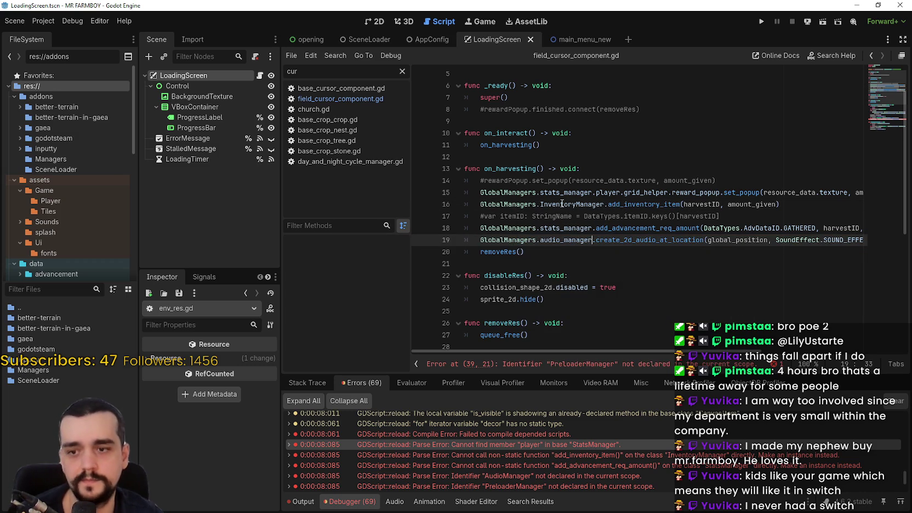
Replace PreloaderManager on line 39 with GlobalManagers.preload_manager
{"action": "scroll", "coordinate": [609, 280], "scroll_direction": "down", "scroll_amount": 2}
{"action": "scroll", "coordinate": [609, 280], "scroll_direction": "down", "scroll_amount": 5}
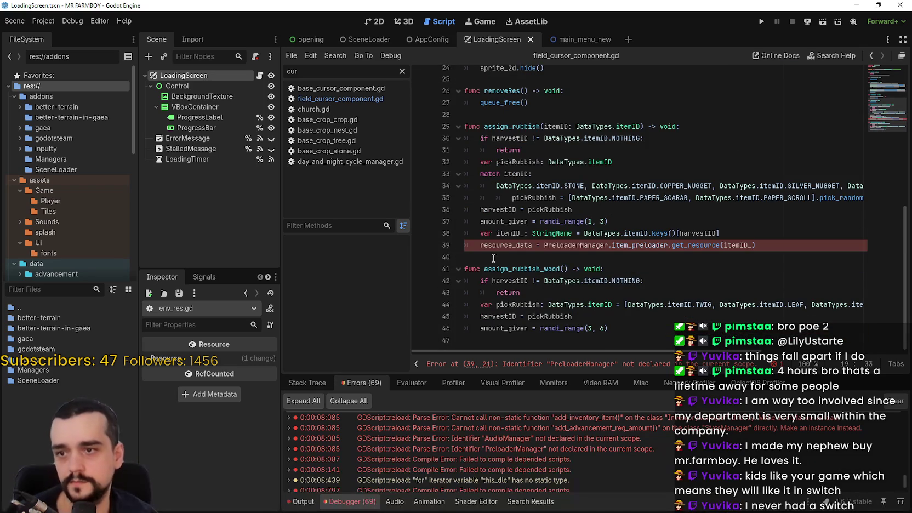
{"action": "double_click", "coordinate": [499, 245]}
{"action": "double_click", "coordinate": [595, 245]}
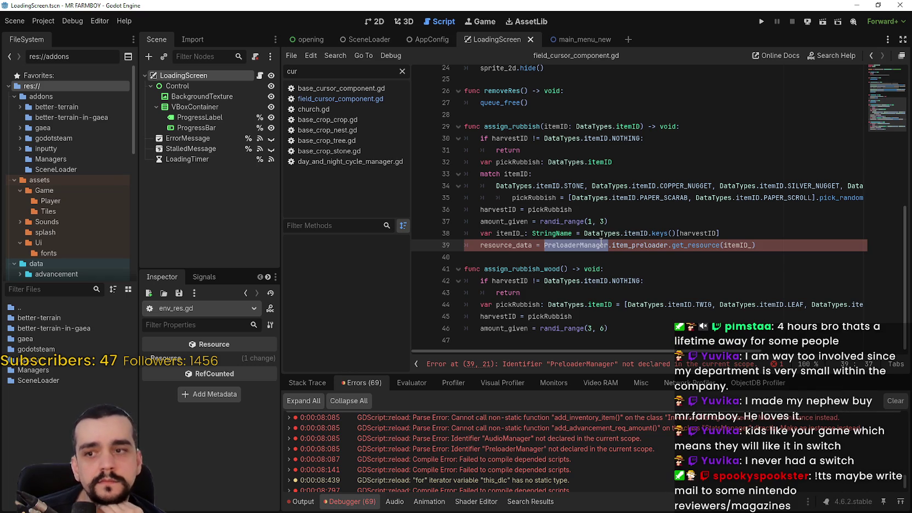
{"action": "type", "text": "GlobalManagers"}
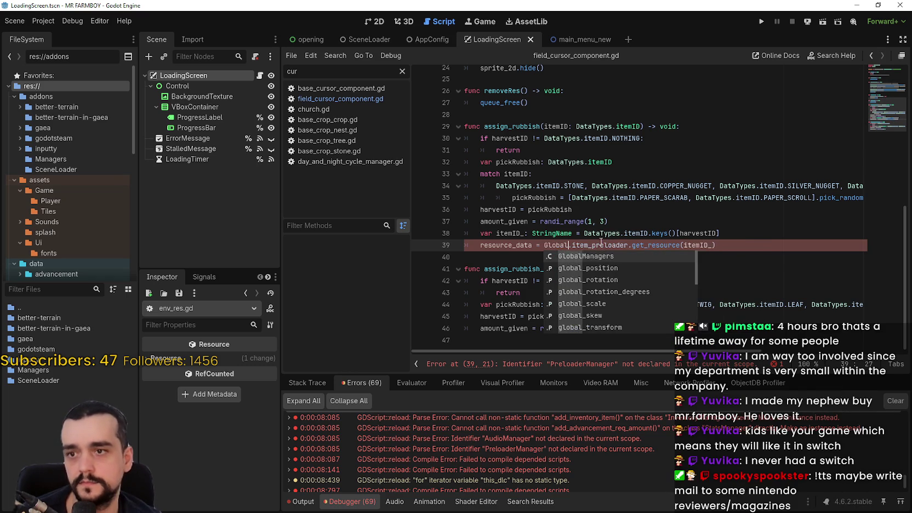
{"action": "type", "text": ".preload"}
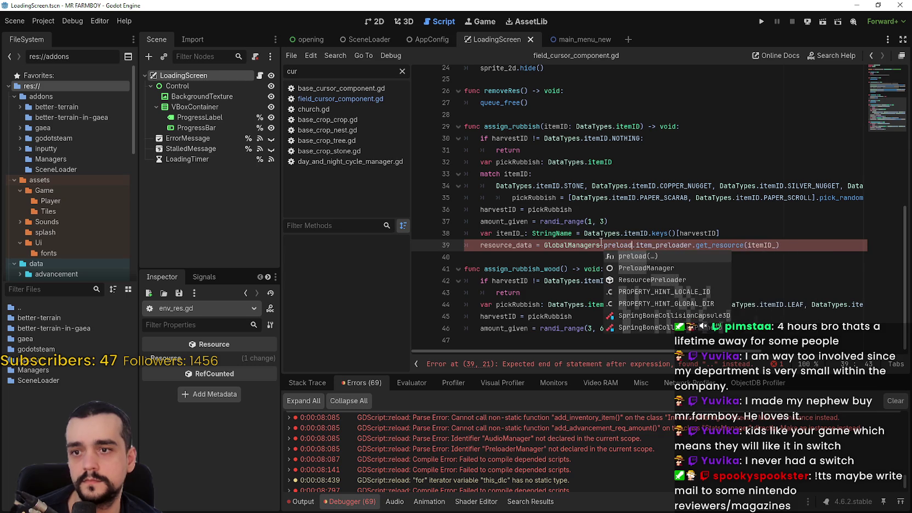
{"action": "type", "text": "_manager"}
{"action": "key", "text": "Return"}
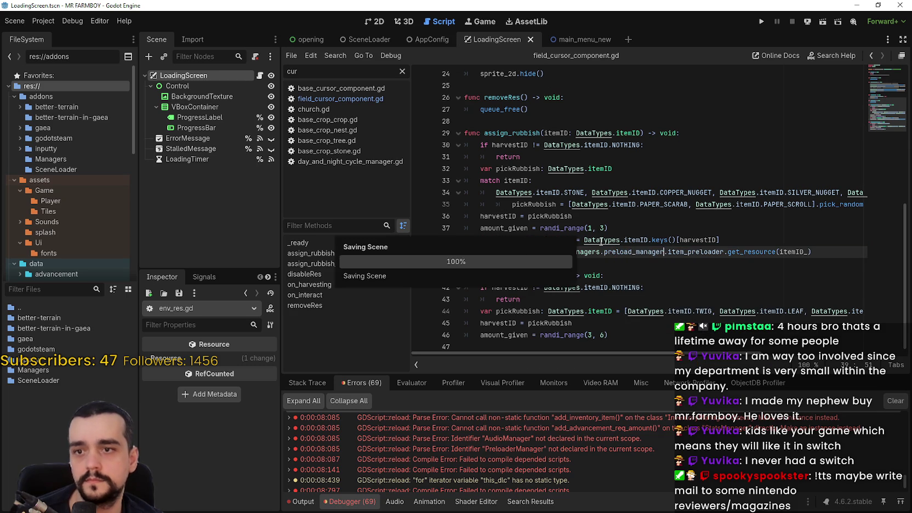
{"action": "left_click", "coordinate": [633, 265]}
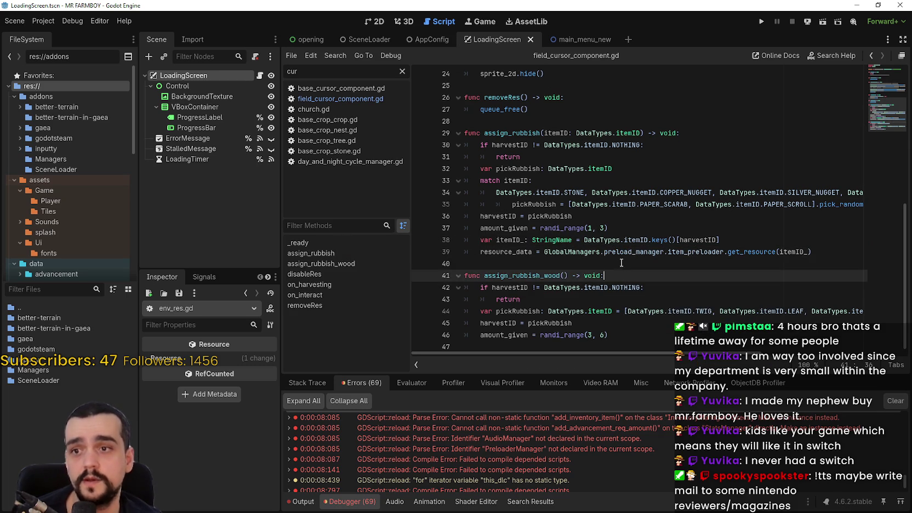
{"action": "mouse_move", "coordinate": [622, 254]}
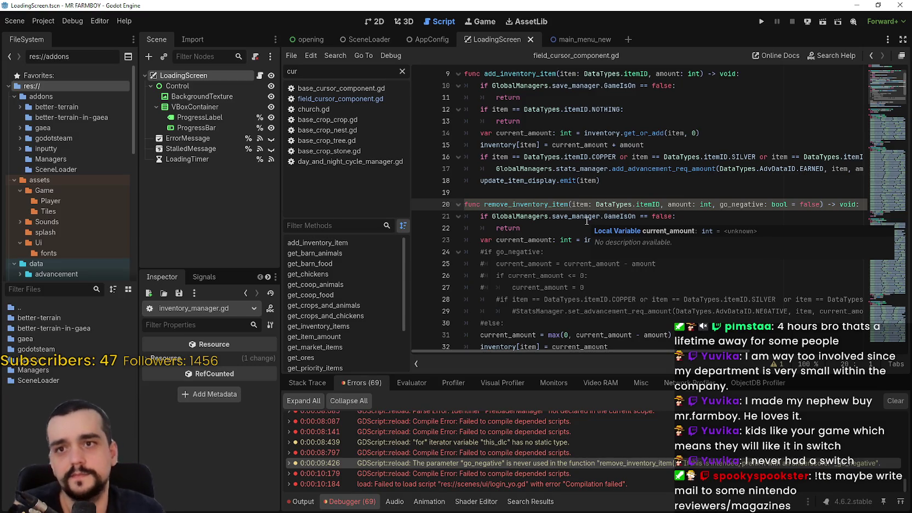
Scroll to the top of inventory_manager.gd and launch the game with F5
{"action": "left_click", "coordinate": [616, 192]}
{"action": "scroll", "coordinate": [791, 85], "scroll_direction": "down", "scroll_amount": 2}
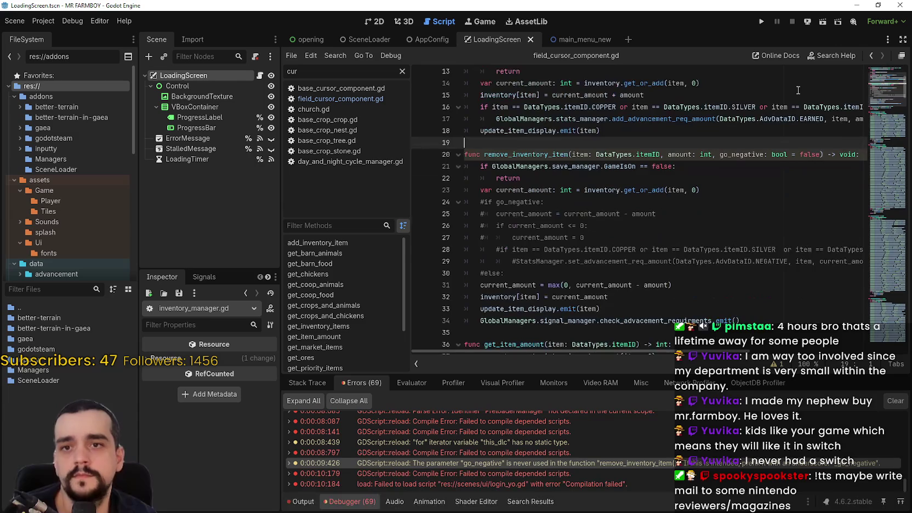
{"action": "mouse_move", "coordinate": [880, 84]}
{"action": "left_mouse_down"}
{"action": "mouse_move", "coordinate": [860, 144]}
{"action": "mouse_move", "coordinate": [853, 244]}
{"action": "mouse_move", "coordinate": [873, 45]}
{"action": "left_mouse_up"}
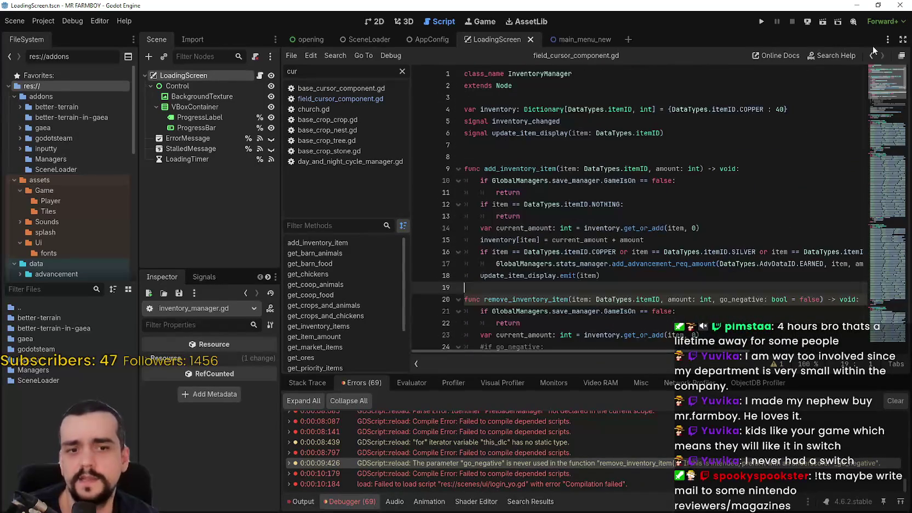
{"action": "left_click", "coordinate": [658, 158]}
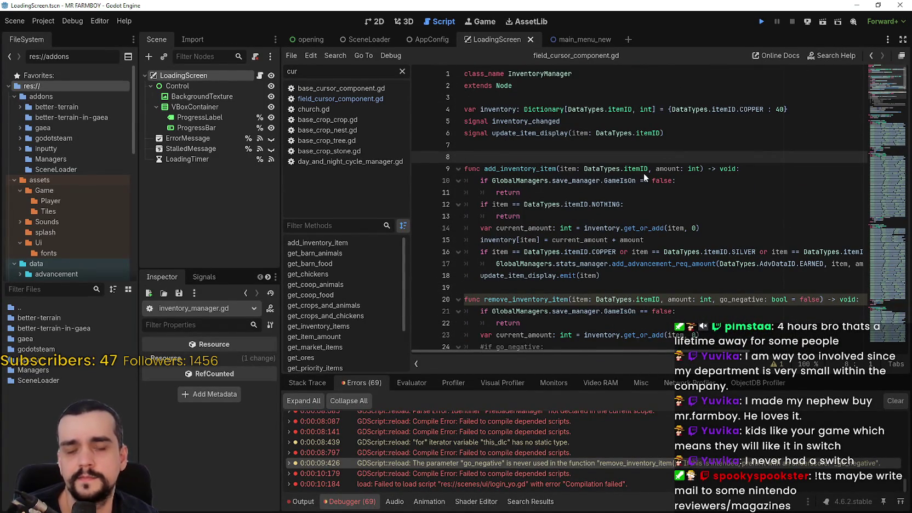
{"action": "key", "text": "F5"}
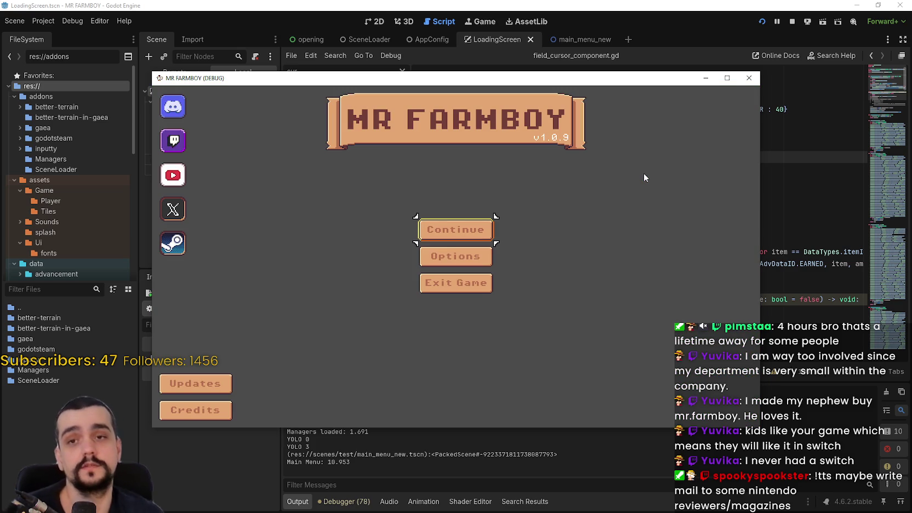
Move the game window aside, jump to stats_manager.gd's unused-parameter warning, then exit the game
{"action": "left_click_drag", "start_coordinate": [680, 79], "coordinate": [755, 52]}
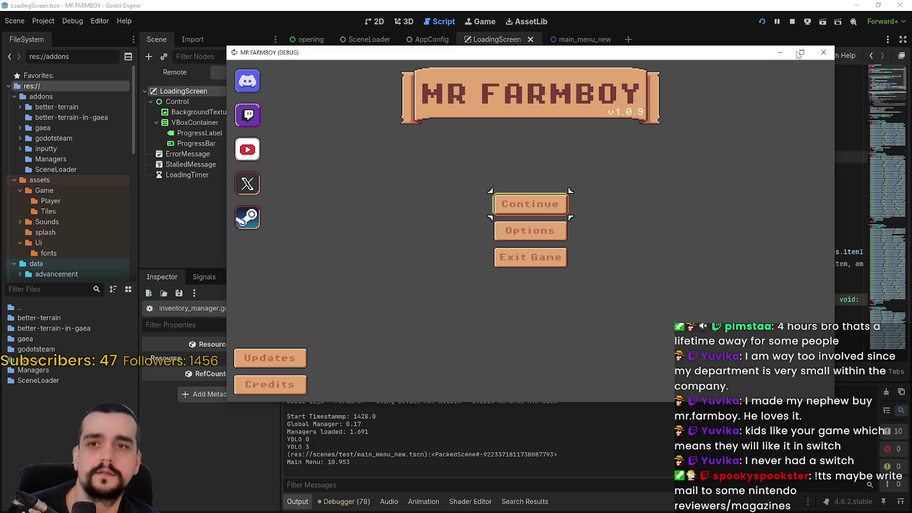
{"action": "left_click", "coordinate": [346, 501]}
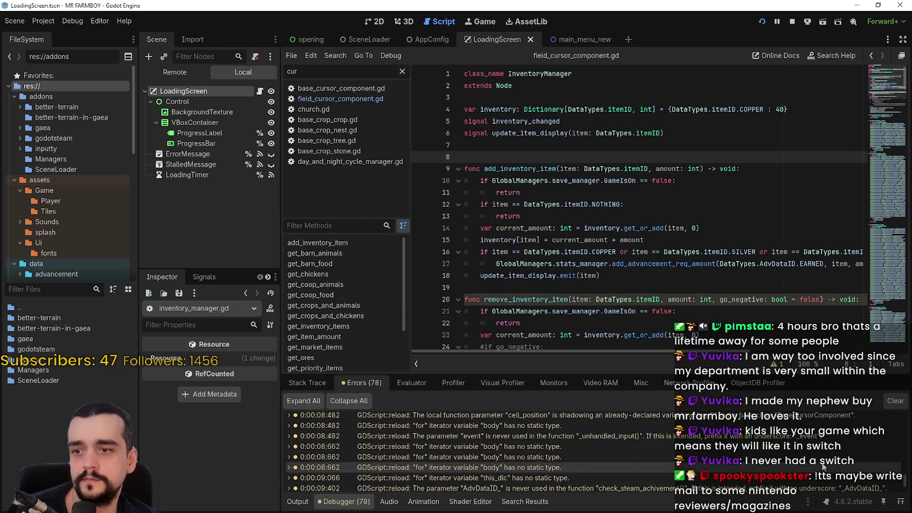
{"action": "scroll", "coordinate": [782, 464], "scroll_direction": "down", "scroll_amount": 2}
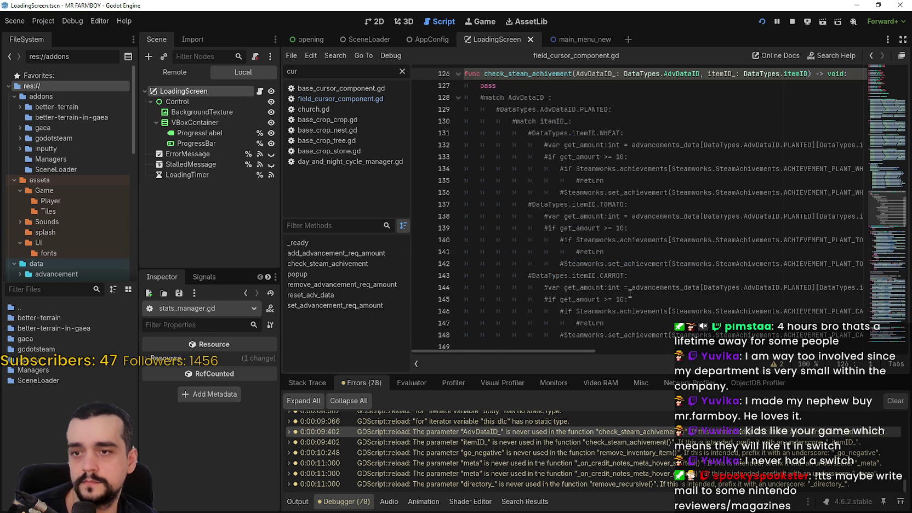
{"action": "left_click", "coordinate": [629, 251]}
{"action": "scroll", "coordinate": [626, 250], "scroll_direction": "down", "scroll_amount": 1}
{"action": "scroll", "coordinate": [626, 250], "scroll_direction": "down", "scroll_amount": 1}
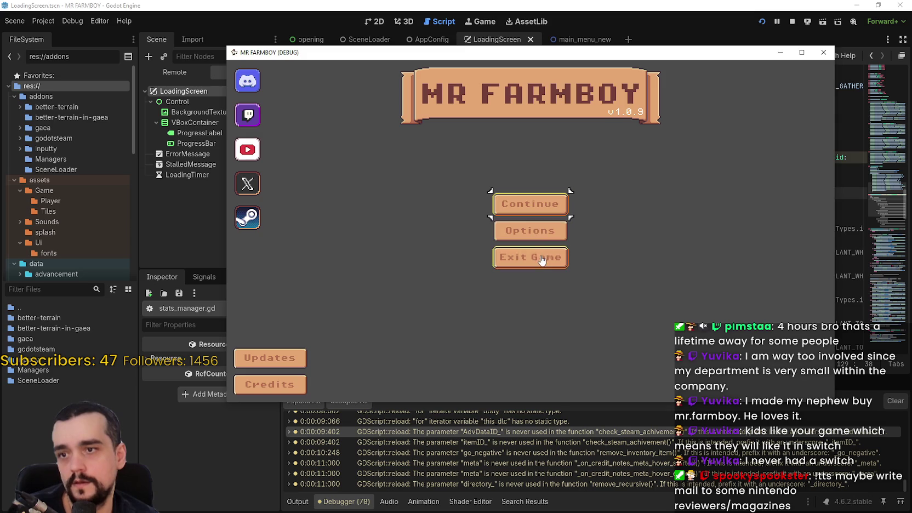
{"action": "left_click", "coordinate": [542, 261]}
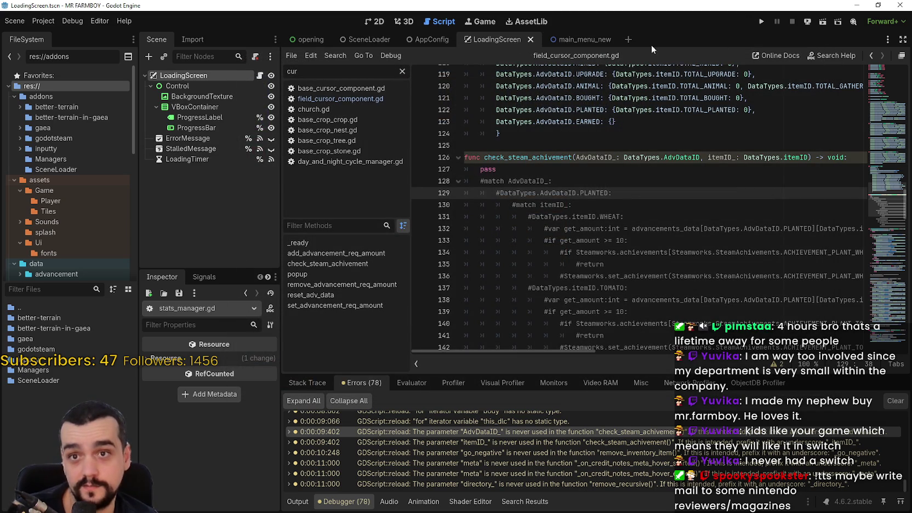
Set AppConfig's main menu scene to main_menu_map.tscn, save, and run the game again
{"action": "left_click", "coordinate": [387, 43]}
{"action": "left_click", "coordinate": [431, 40]}
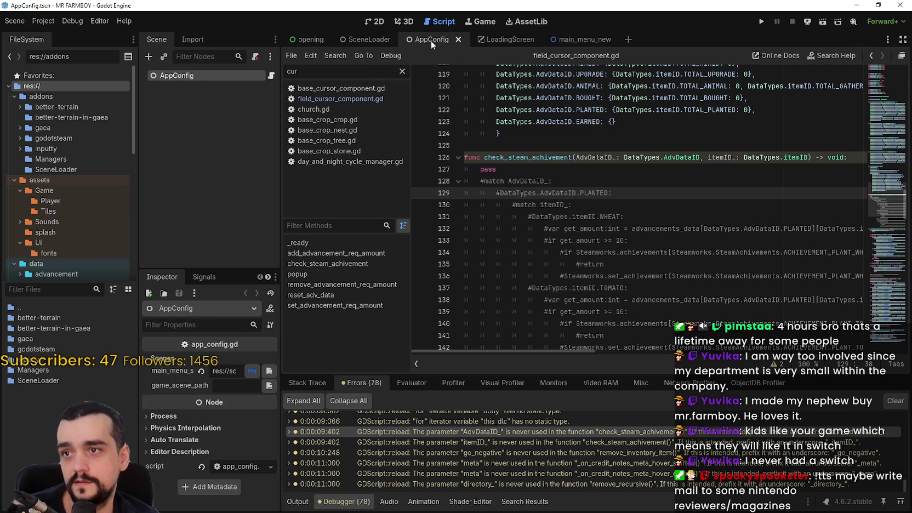
{"action": "left_click", "coordinate": [269, 371]}
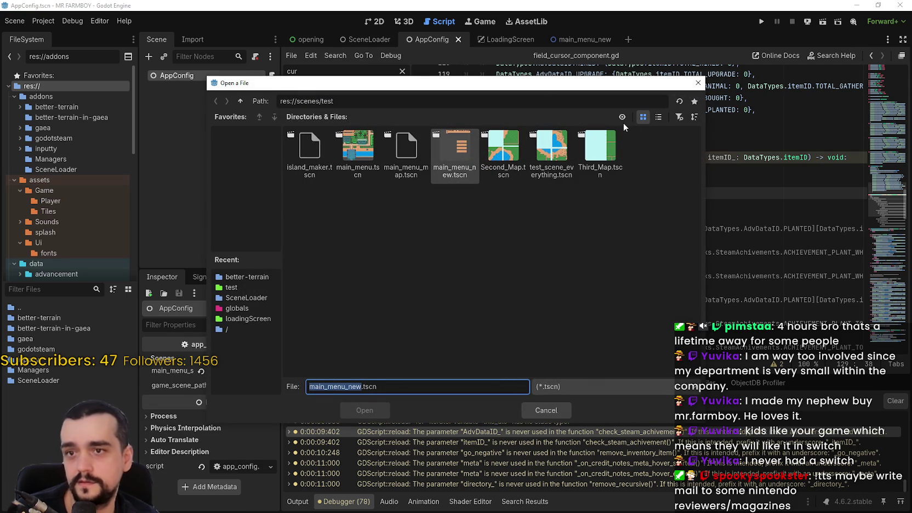
{"action": "double_click", "coordinate": [420, 140]}
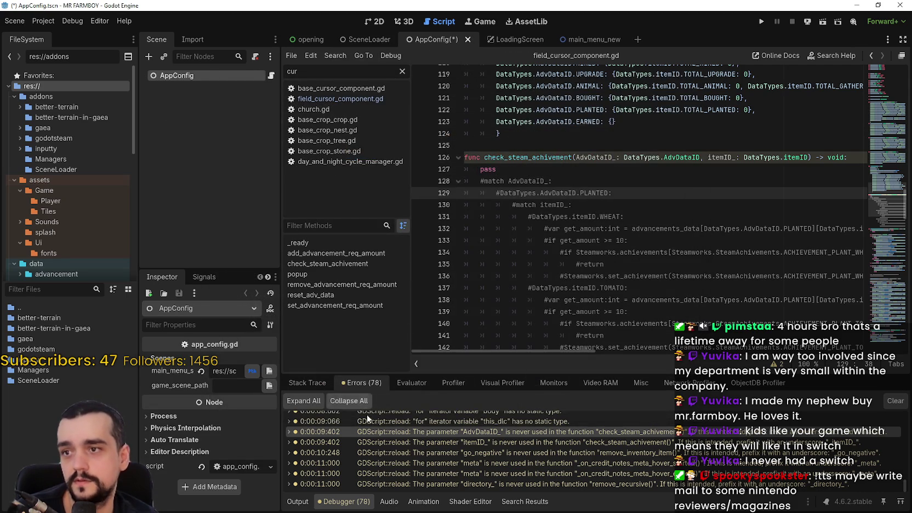
{"action": "left_click", "coordinate": [566, 148]}
{"action": "key", "text": "ctrl+s"}
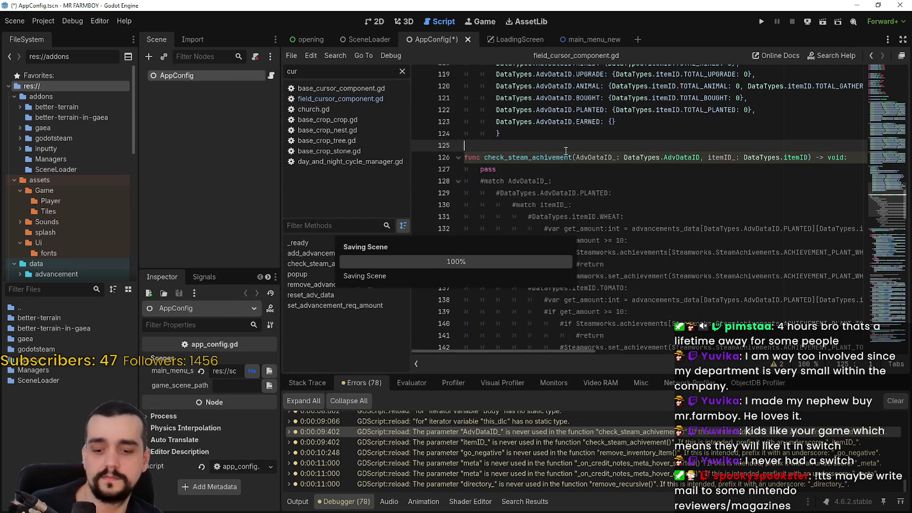
{"action": "left_click", "coordinate": [761, 21]}
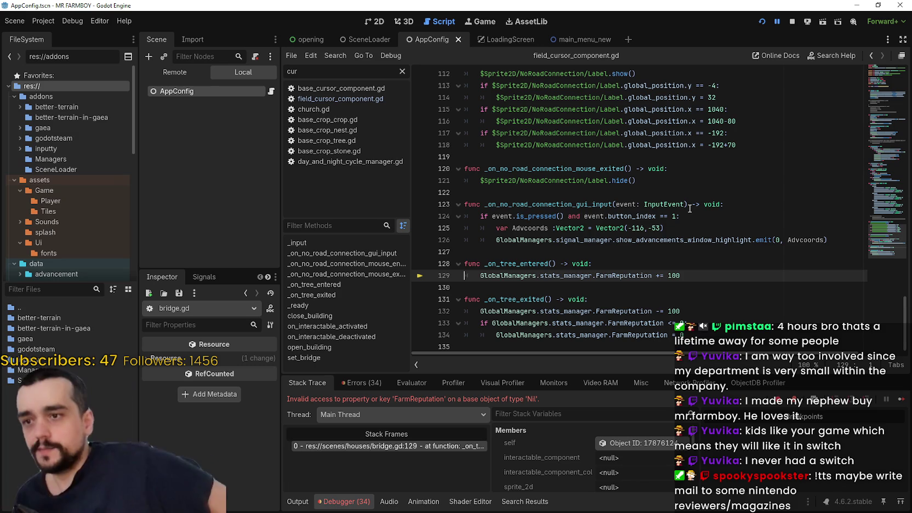
Select GlobalManagers.stats_manager on the failing line 129 of bridge.gd
{"action": "left_click", "coordinate": [514, 267]}
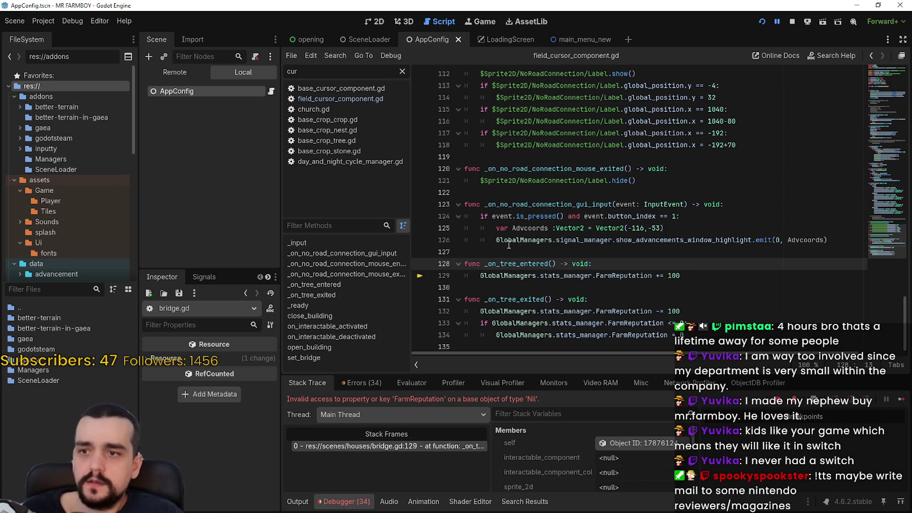
{"action": "double_click", "coordinate": [509, 244]}
{"action": "scroll", "coordinate": [576, 288], "scroll_direction": "up", "scroll_amount": 3}
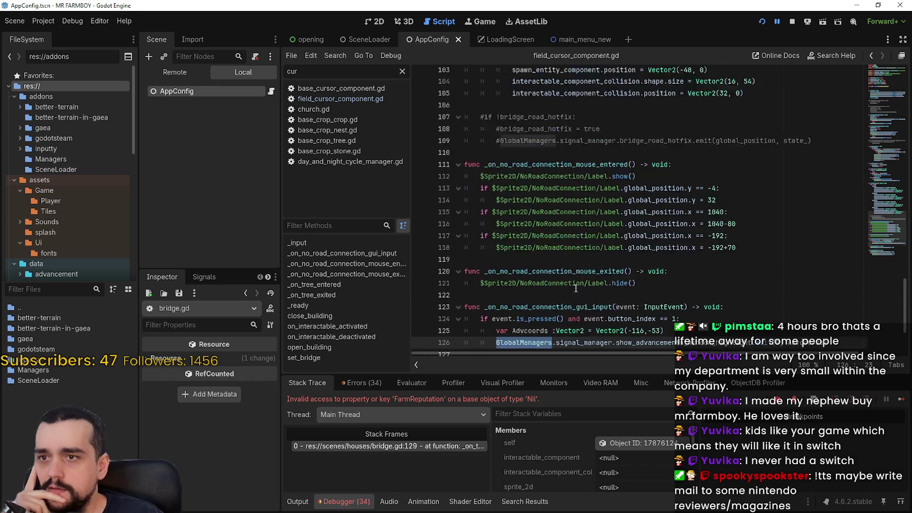
{"action": "scroll", "coordinate": [575, 288], "scroll_direction": "up", "scroll_amount": 20}
{"action": "left_click_drag", "start_coordinate": [885, 106], "coordinate": [879, 81]}
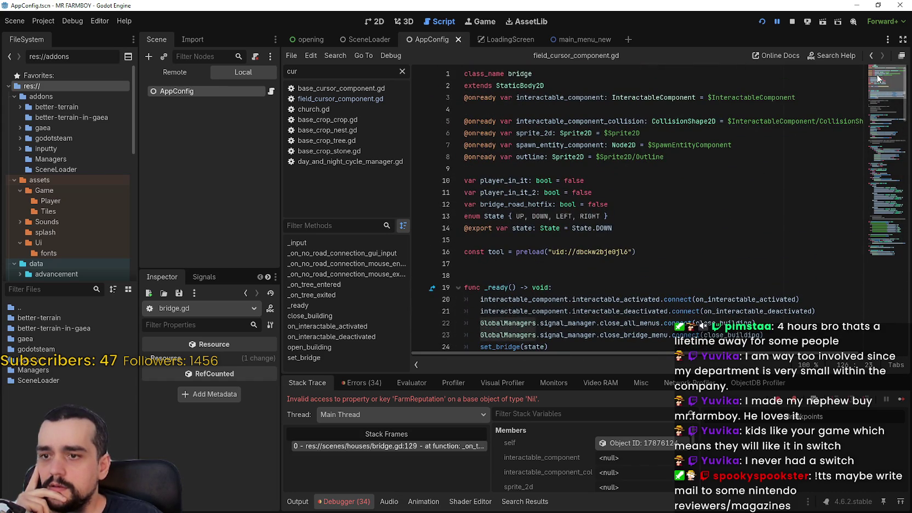
{"action": "left_click_drag", "start_coordinate": [878, 78], "coordinate": [858, 286]}
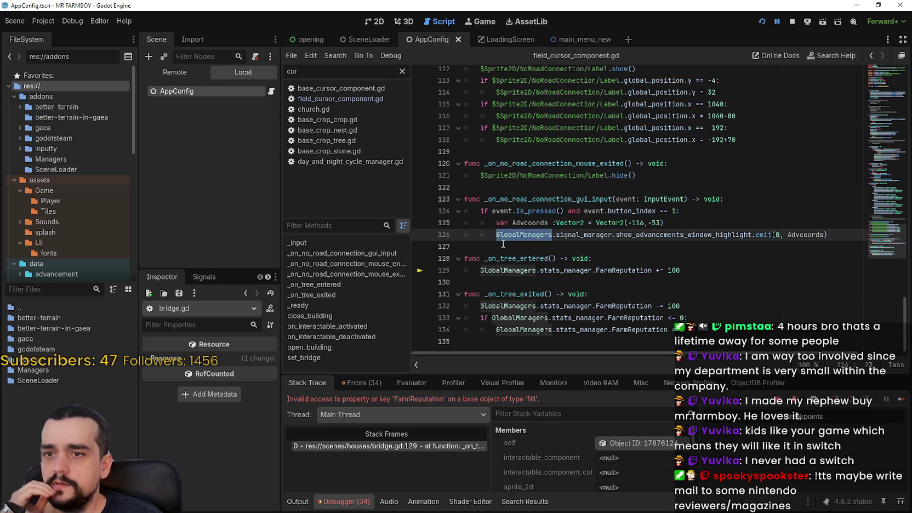
{"action": "double_click", "coordinate": [509, 270]}
{"action": "key", "text": "ctrl+shift+Right"}
{"action": "key", "text": "ctrl+shift+Right"}
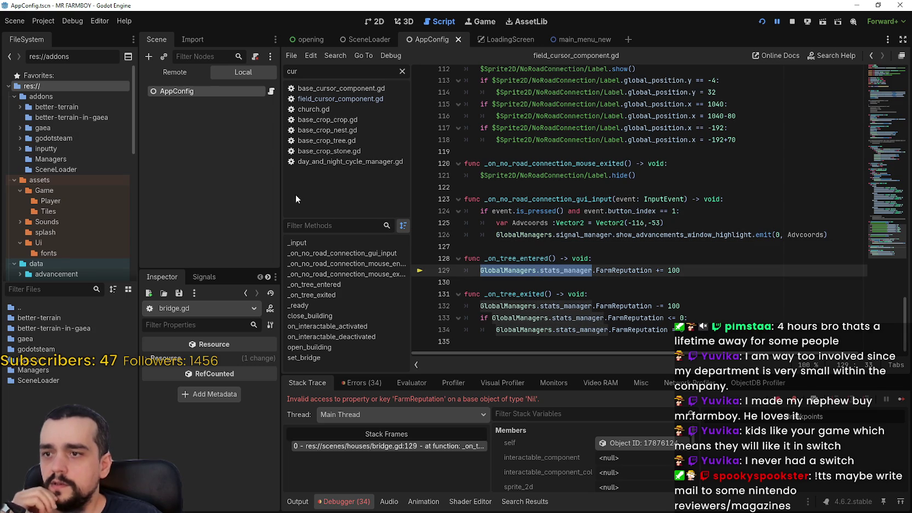
Inspect the live GlobalManagers node in the Remote scene tree, then stop the game
{"action": "left_click", "coordinate": [50, 21]}
{"action": "left_click", "coordinate": [211, 100]}
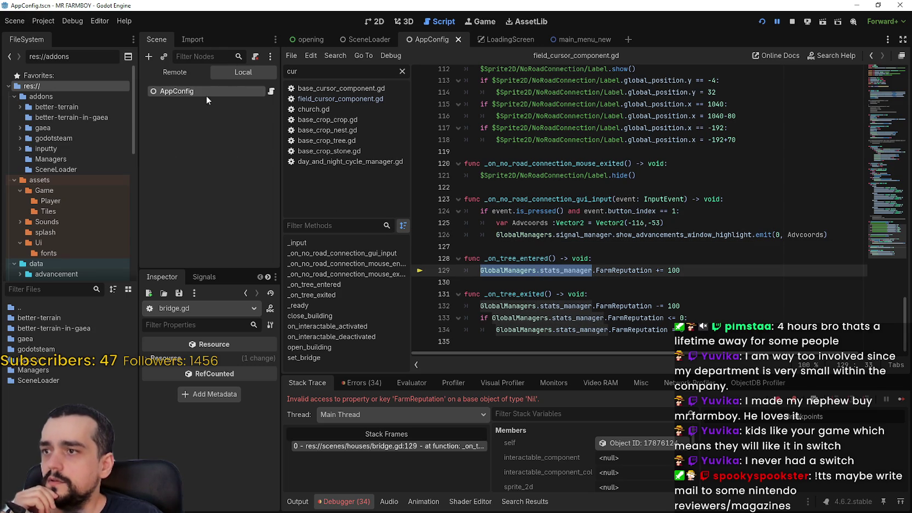
{"action": "left_click", "coordinate": [175, 72]}
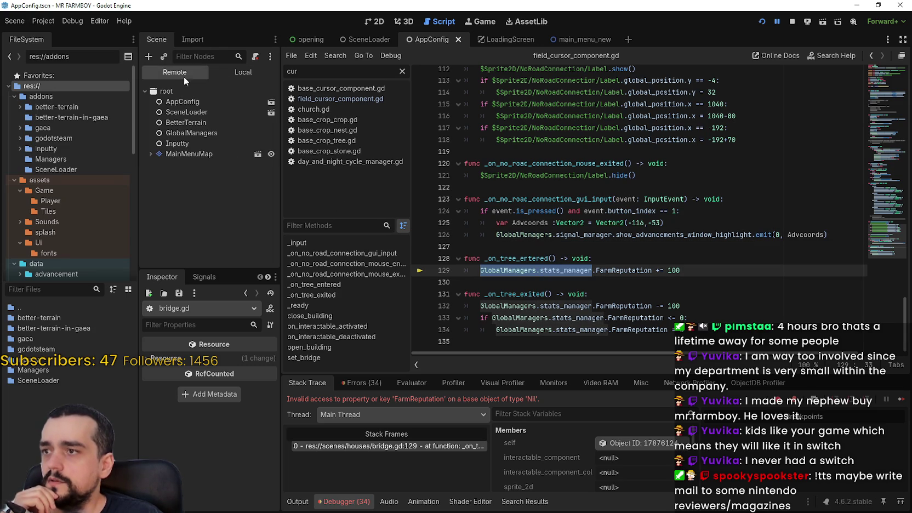
{"action": "left_click", "coordinate": [187, 134]}
{"action": "scroll", "coordinate": [202, 417], "scroll_direction": "down", "scroll_amount": 2}
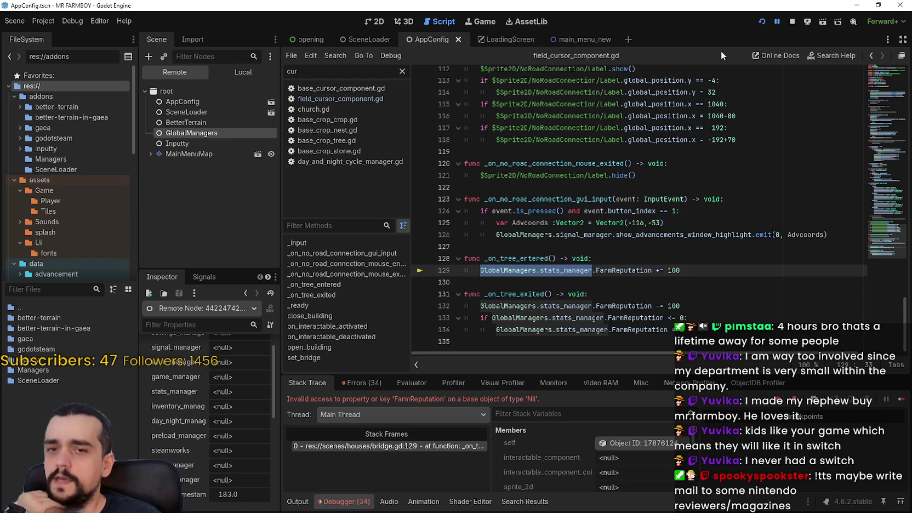
{"action": "left_click", "coordinate": [793, 22]}
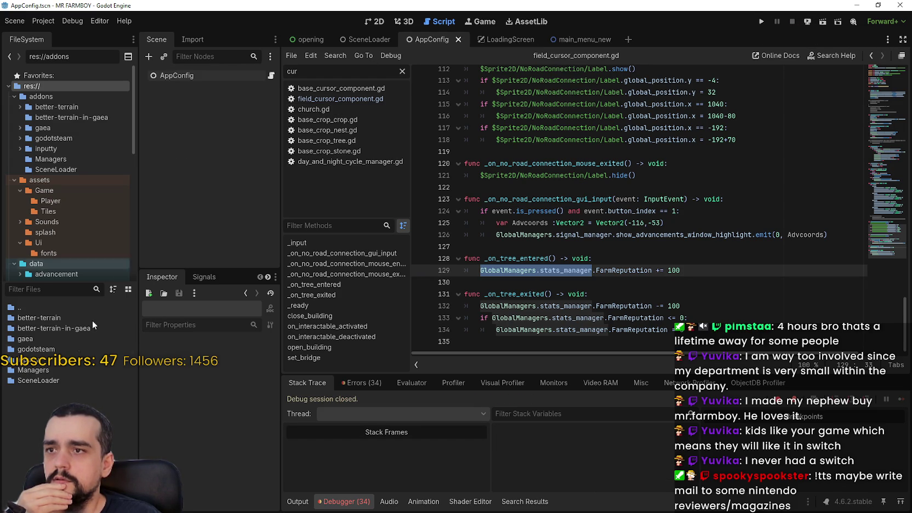
Filter the FileSystem for 'main' and open the main_menu_map scene in the 2D view
{"action": "left_click", "coordinate": [36, 292]}
{"action": "type", "text": "main"}
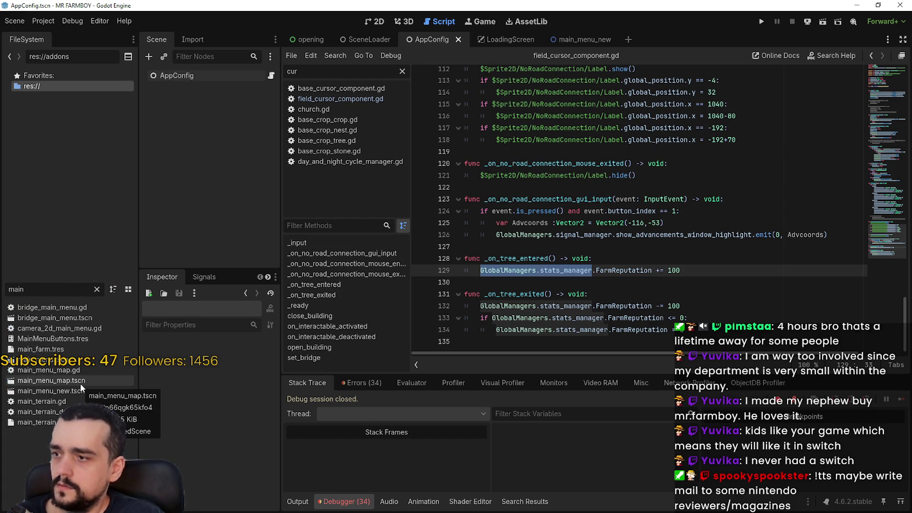
{"action": "left_click", "coordinate": [80, 384]}
{"action": "double_click", "coordinate": [80, 381]}
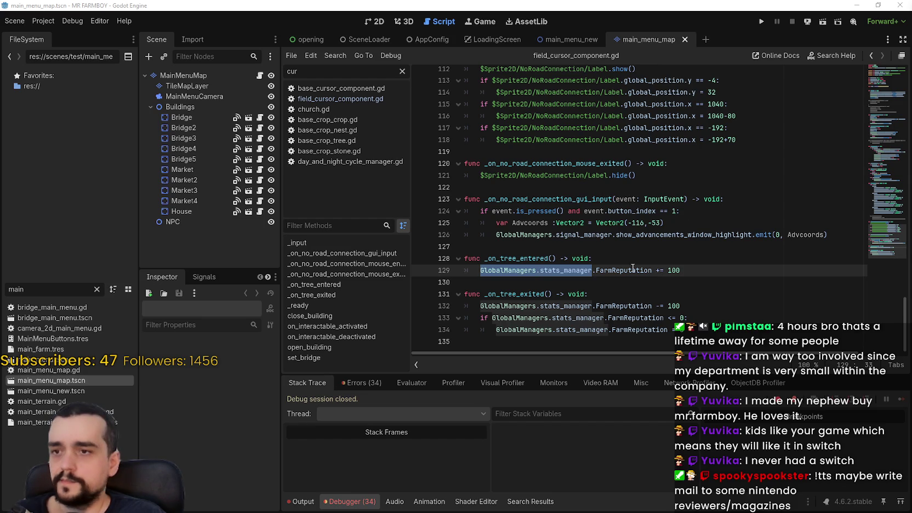
{"action": "left_click", "coordinate": [217, 74]}
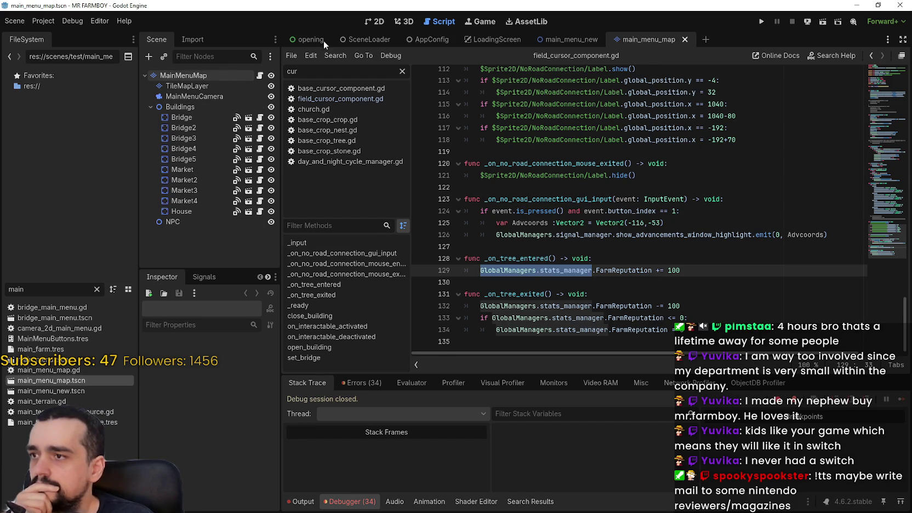
{"action": "left_click", "coordinate": [374, 22]}
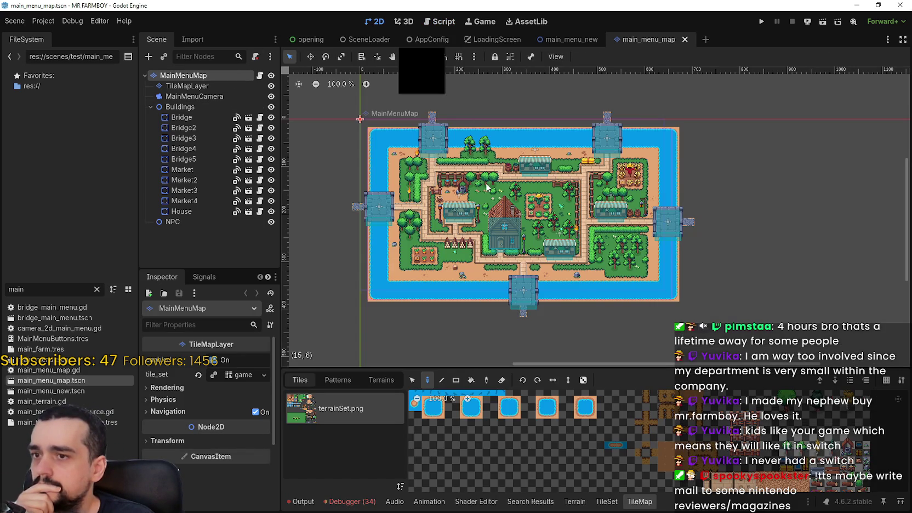
Re-apply the 'main' file filter and show the Debugger's Errors list
{"action": "left_click_drag", "start_coordinate": [33, 289], "coordinate": [4, 282]}
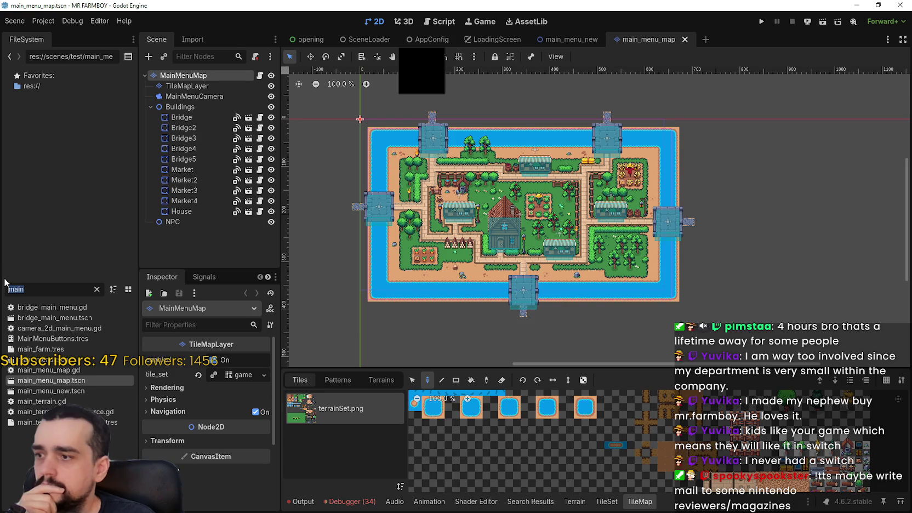
{"action": "key", "text": "ctrl+x"}
{"action": "key", "text": "ctrl+v"}
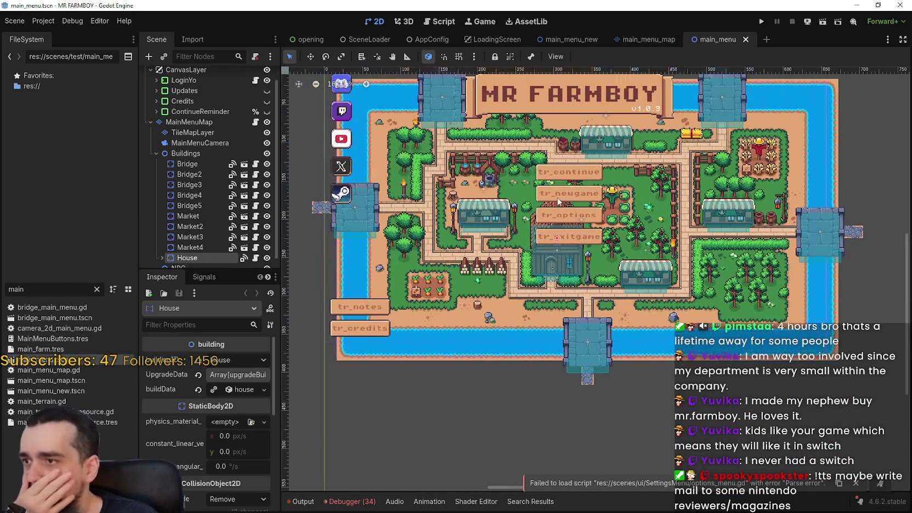
{"action": "scroll", "coordinate": [204, 190], "scroll_direction": "up", "scroll_amount": 2}
{"action": "left_click", "coordinate": [351, 501]}
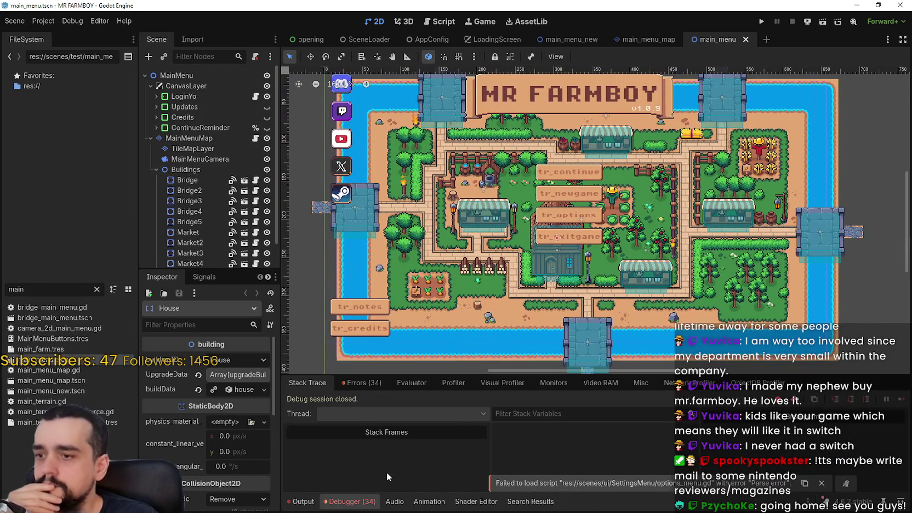
{"action": "left_click", "coordinate": [378, 386]}
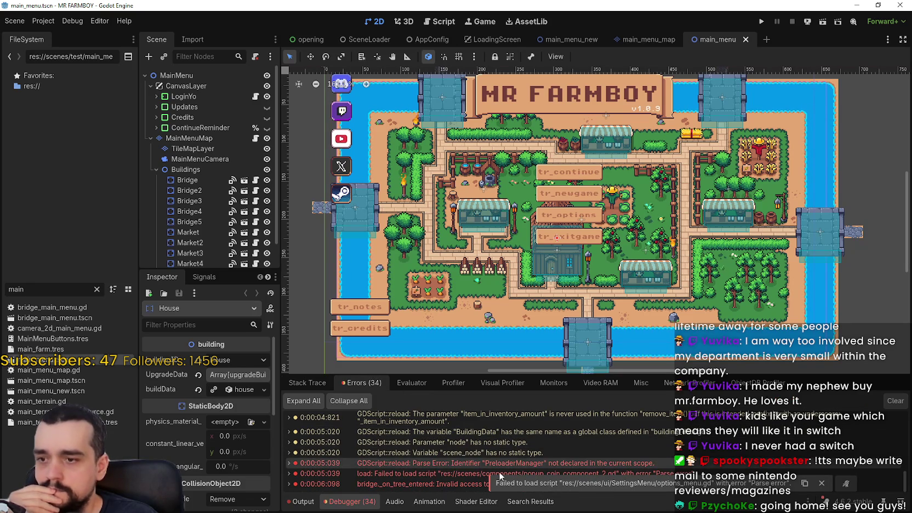
Replace PreloaderManager with GlobalManagers.preload_manager in popup_coin_component_2.gd line 14 and save
{"action": "double_click", "coordinate": [413, 463]}
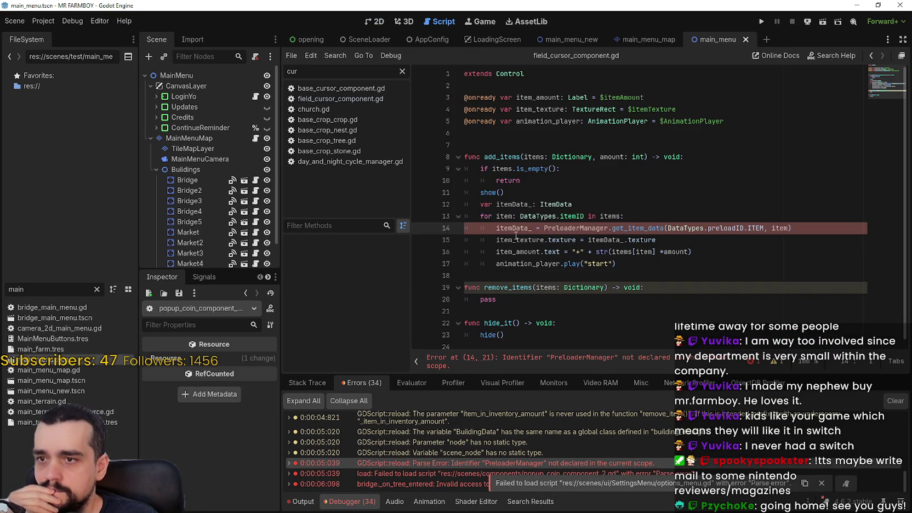
{"action": "double_click", "coordinate": [550, 227]}
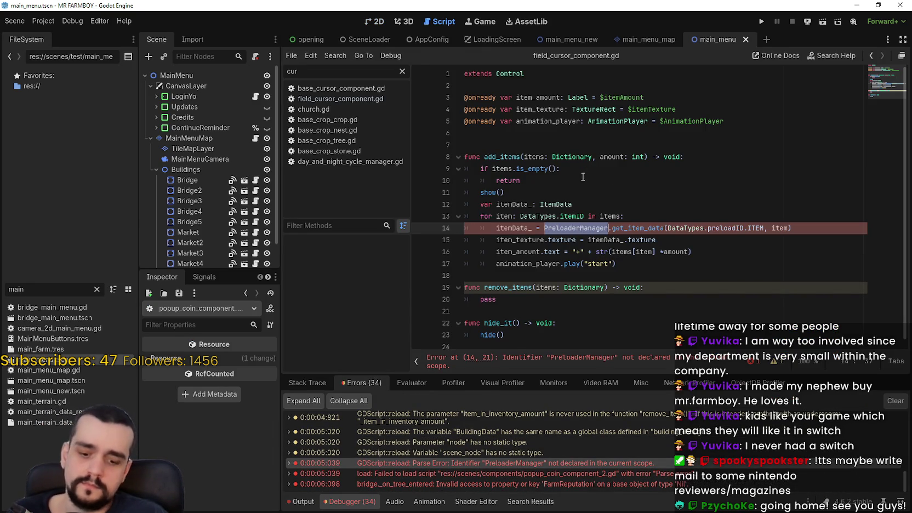
{"action": "type", "text": "Global"}
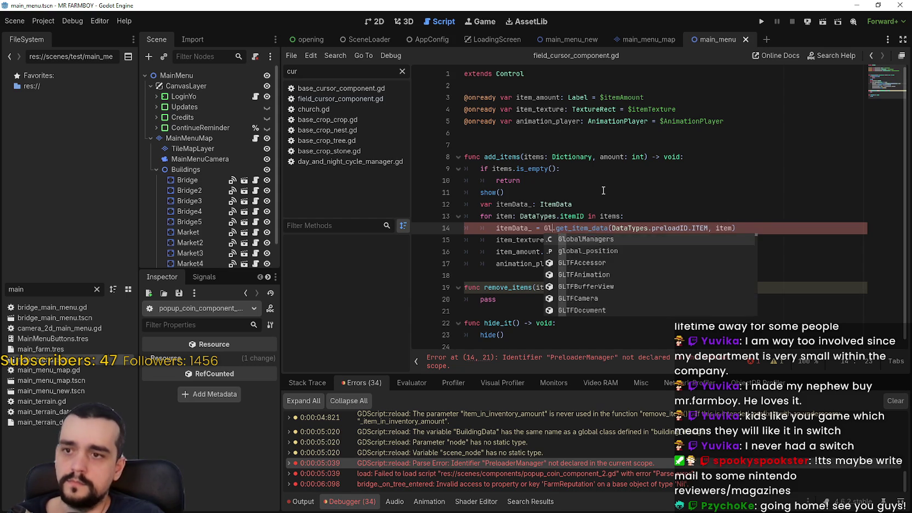
{"action": "key", "text": "Return"}
{"action": "type", "text": ".preload"}
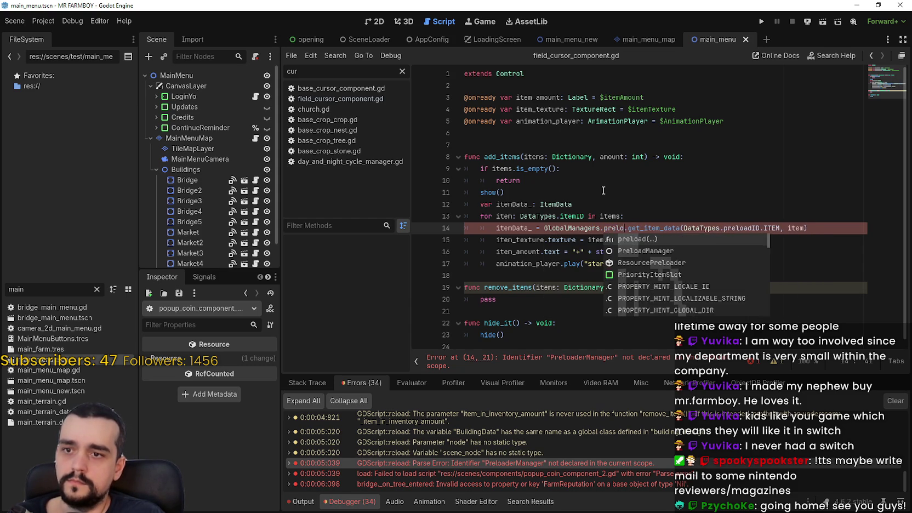
{"action": "type", "text": "_manager"}
{"action": "key", "text": "ctrl+s"}
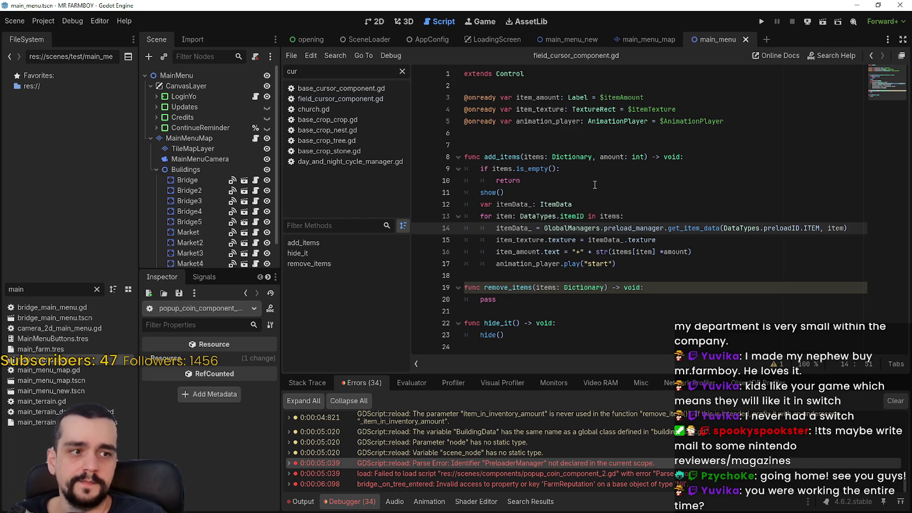
Open bridge.gd at the FarmReputation error in _on_tree_entered
{"action": "left_click", "coordinate": [548, 276]}
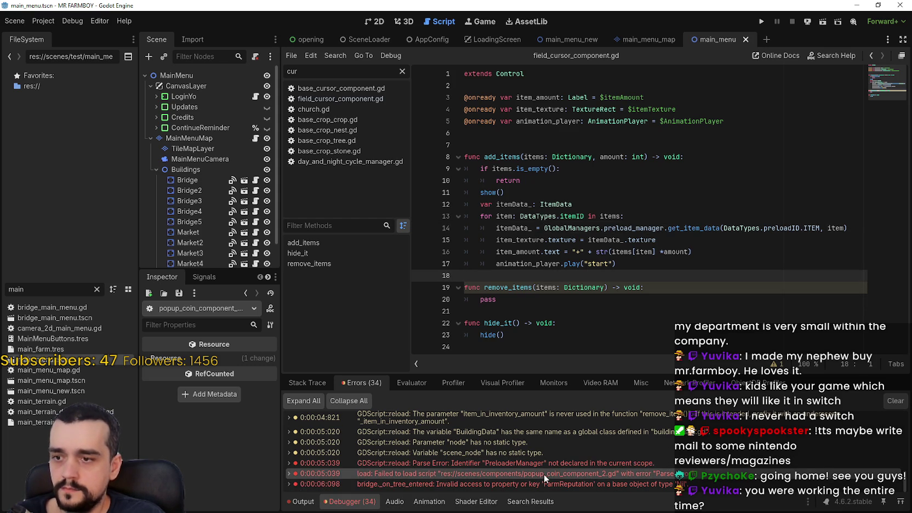
{"action": "double_click", "coordinate": [546, 484]}
{"action": "key", "text": "Down"}
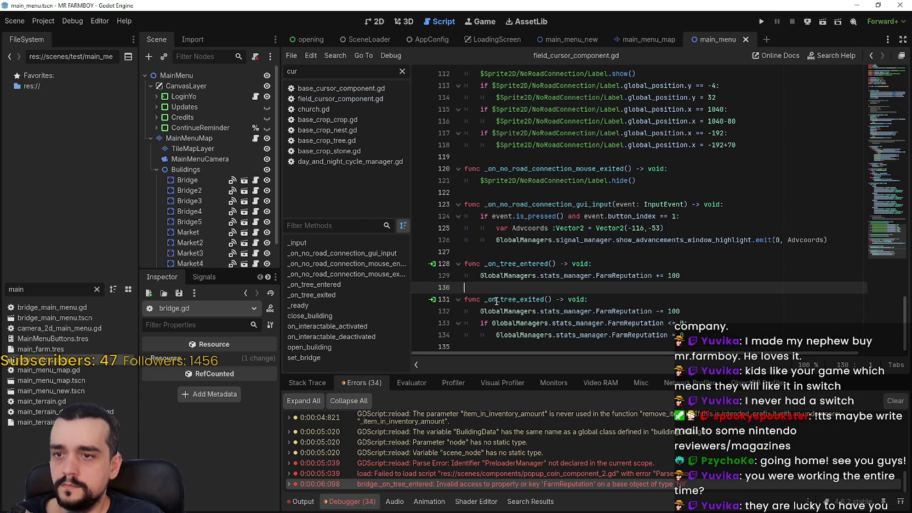
Review the GlobalManagers reference on bridge.gd line 129 and run the game with F5
{"action": "scroll", "coordinate": [803, 137], "scroll_direction": "up", "scroll_amount": 5}
{"action": "mouse_move", "coordinate": [880, 236]}
{"action": "left_mouse_down"}
{"action": "mouse_move", "coordinate": [872, 65]}
{"action": "mouse_move", "coordinate": [863, 302]}
{"action": "left_mouse_up"}
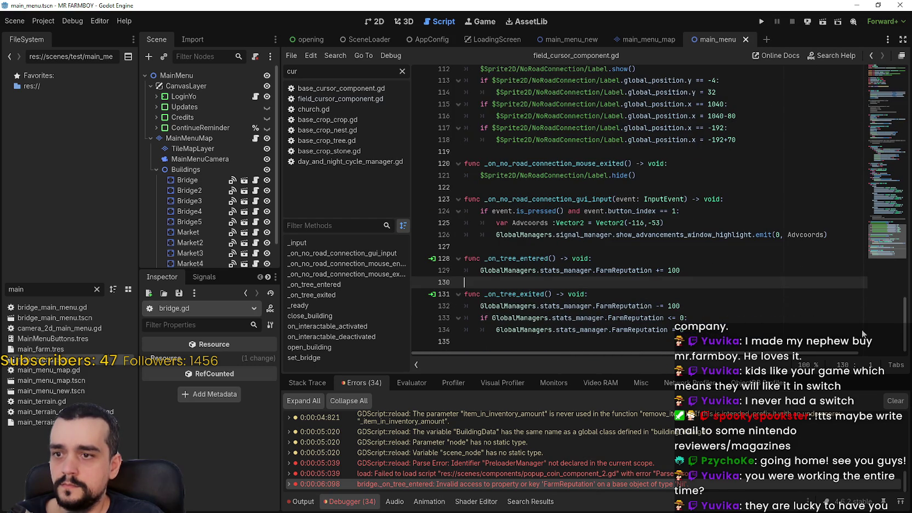
{"action": "left_click", "coordinate": [727, 307]}
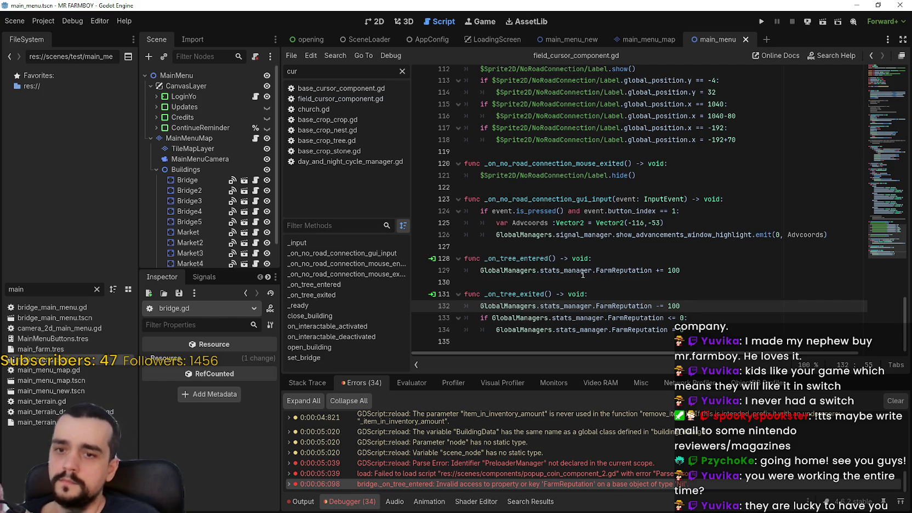
{"action": "double_click", "coordinate": [527, 270]}
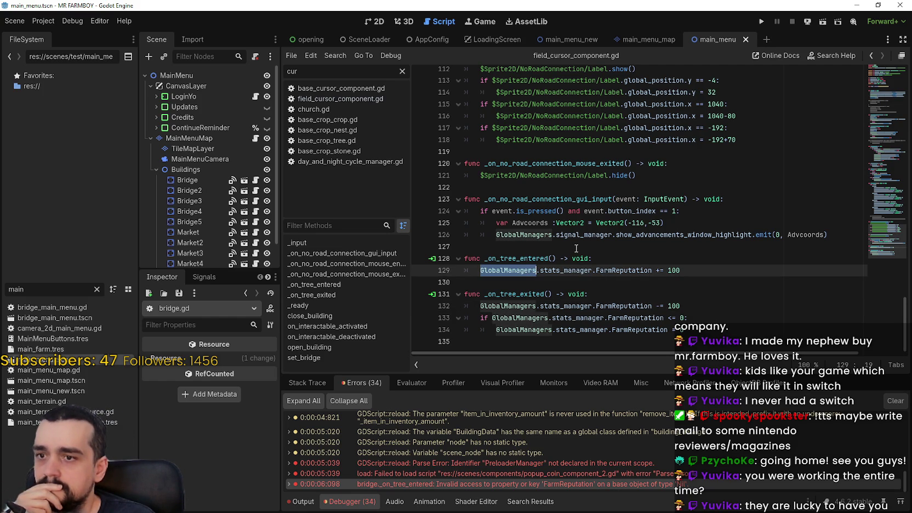
{"action": "left_click", "coordinate": [576, 248]}
{"action": "key", "text": "F5"}
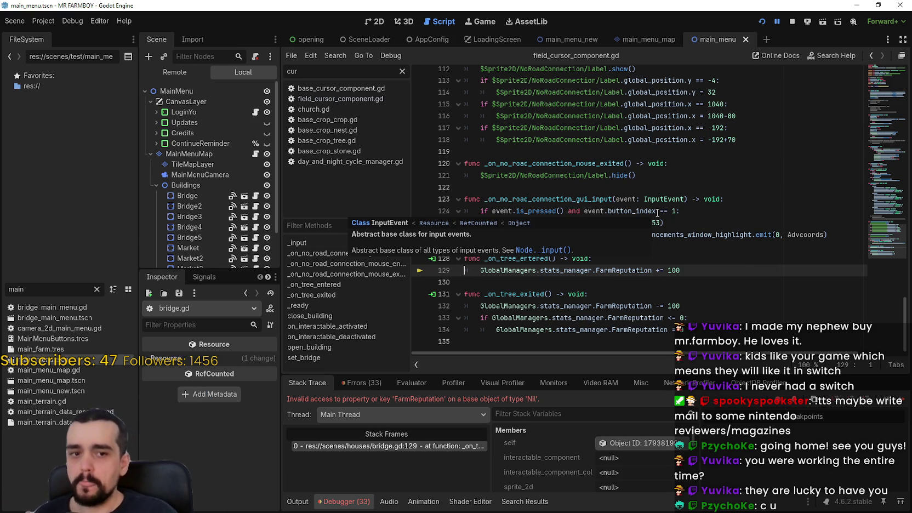
Add an 'if !GlobalManagers.stats_manager: return' guard at the start of _on_tree_entered
{"action": "left_click", "coordinate": [702, 262]}
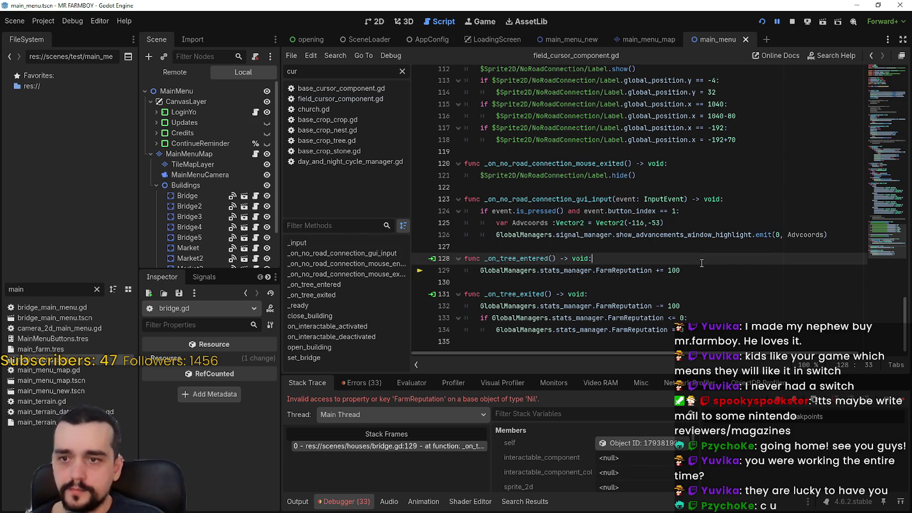
{"action": "key", "text": "Return"}
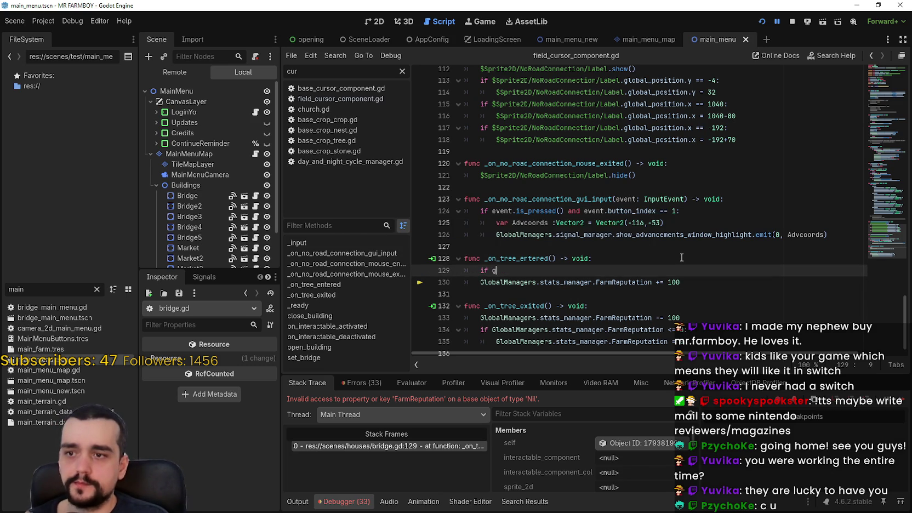
{"action": "type", "text": "lobal"}
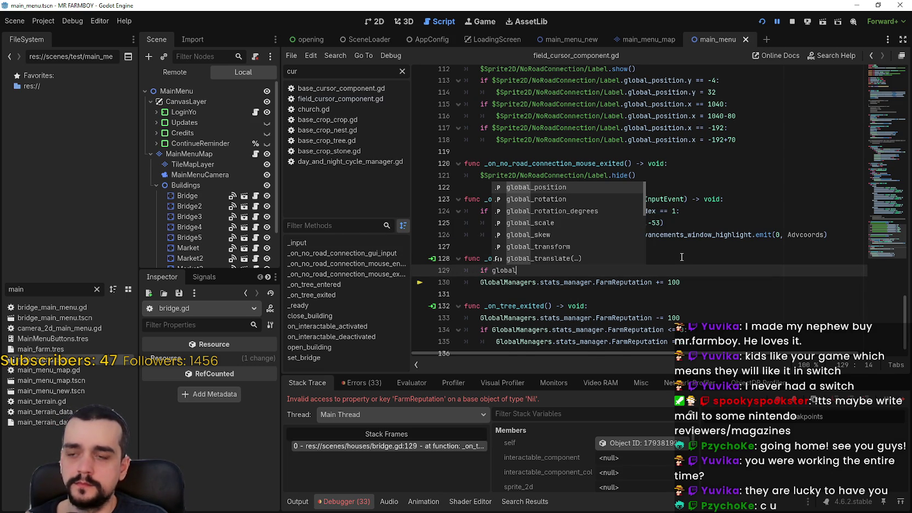
{"action": "type", "text": "M"}
{"action": "key", "text": "Return"}
{"action": "type", "text": ".stats"}
{"action": "key", "text": "Return"}
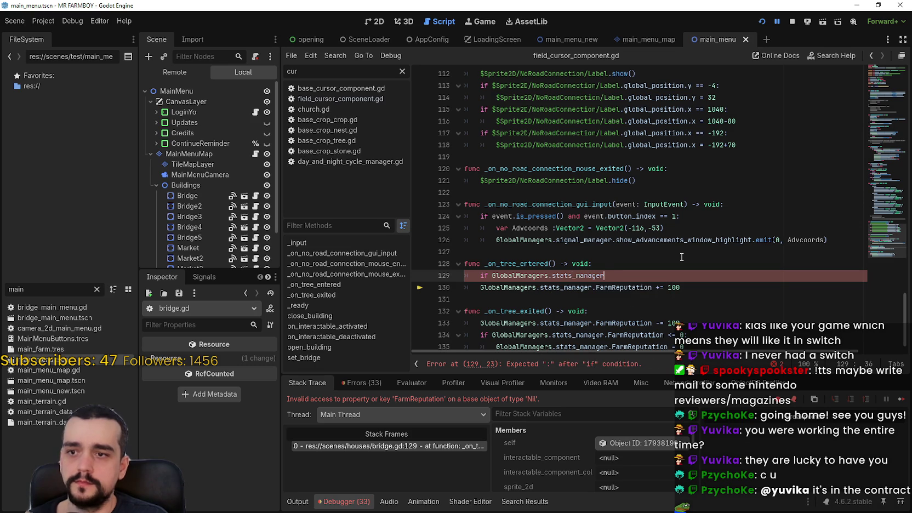
{"action": "type", "text": ":"}
{"action": "key", "text": "Return"}
{"action": "type", "text": "return"}
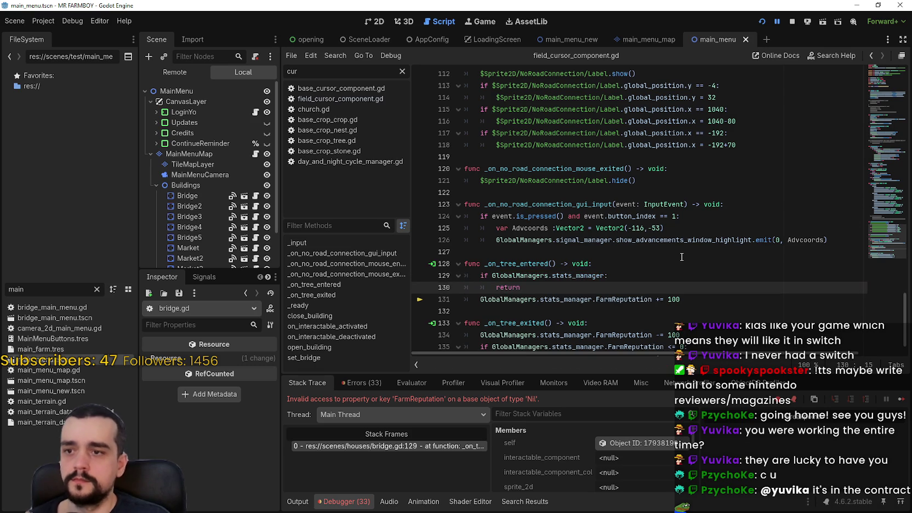
{"action": "key", "text": "Up"}
{"action": "key", "text": "ctrl+Left"}
{"action": "type", "text": "!"}
{"action": "scroll", "coordinate": [530, 282], "scroll_direction": "down", "scroll_amount": 1}
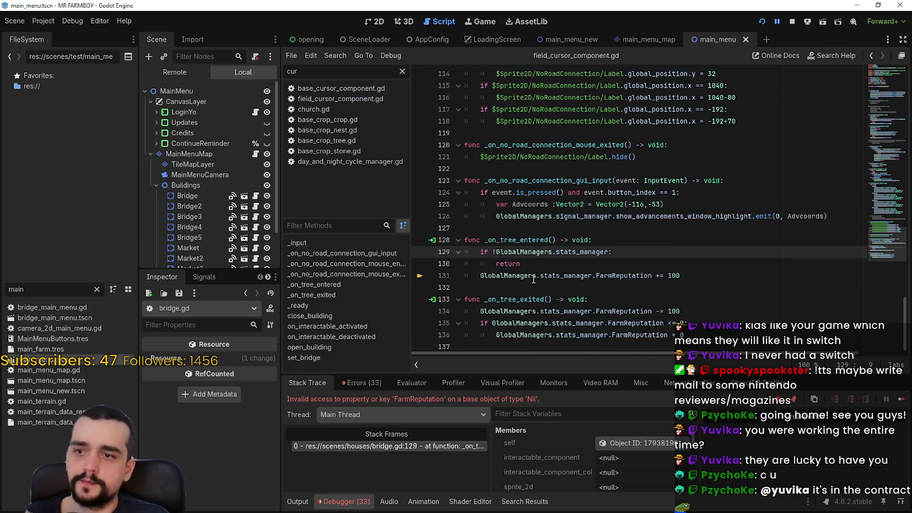
Copy the guard into _on_tree_exited, save bridge.gd, then stop and rerun the game
{"action": "left_click_drag", "start_coordinate": [537, 263], "coordinate": [456, 255]}
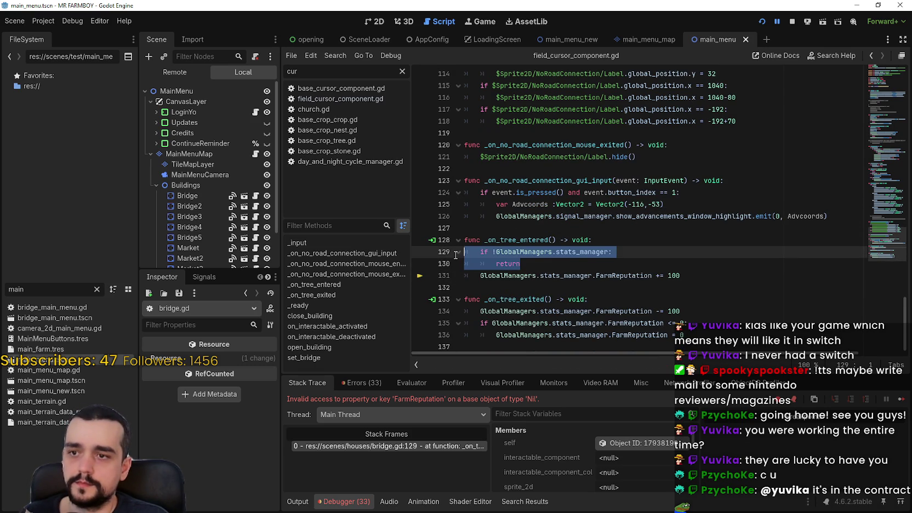
{"action": "left_click", "coordinate": [642, 299]}
{"action": "key", "text": "Return"}
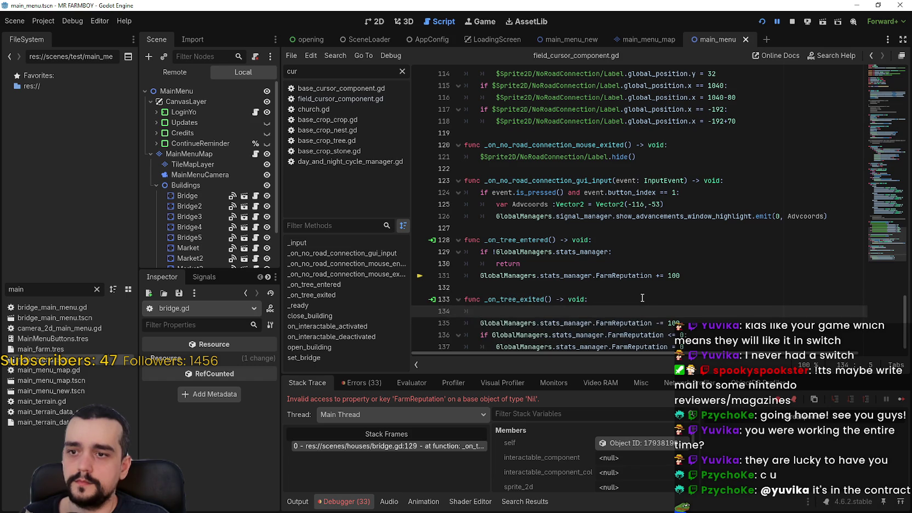
{"action": "key", "text": "ctrl+v"}
{"action": "key", "text": "ctrl+s"}
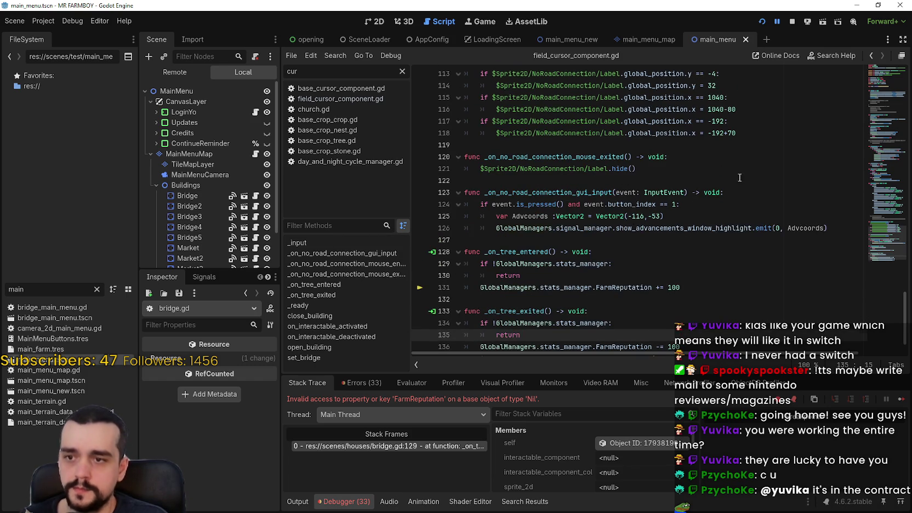
{"action": "left_click", "coordinate": [792, 22]}
{"action": "left_click", "coordinate": [762, 22]}
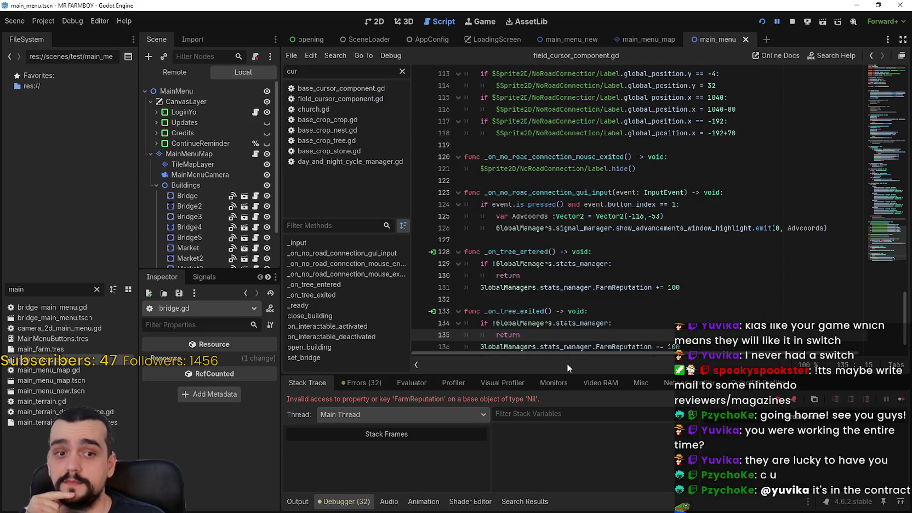
{"action": "scroll", "coordinate": [625, 251], "scroll_direction": "up", "scroll_amount": 3}
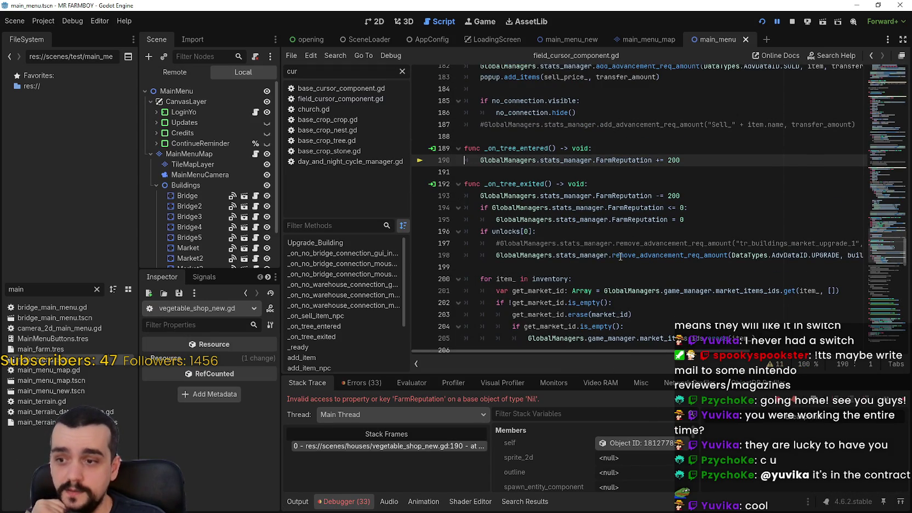
Add an 'if !GlobalManagers.stats_manager: return' guard to the halted script's _on_tree_entered
{"action": "left_click", "coordinate": [628, 147]}
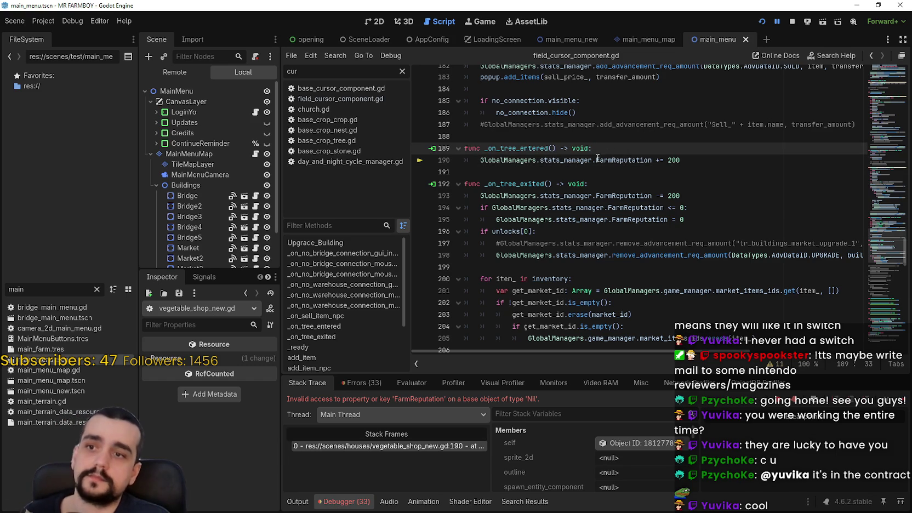
{"action": "double_click", "coordinate": [564, 161]}
{"action": "left_click", "coordinate": [615, 145]}
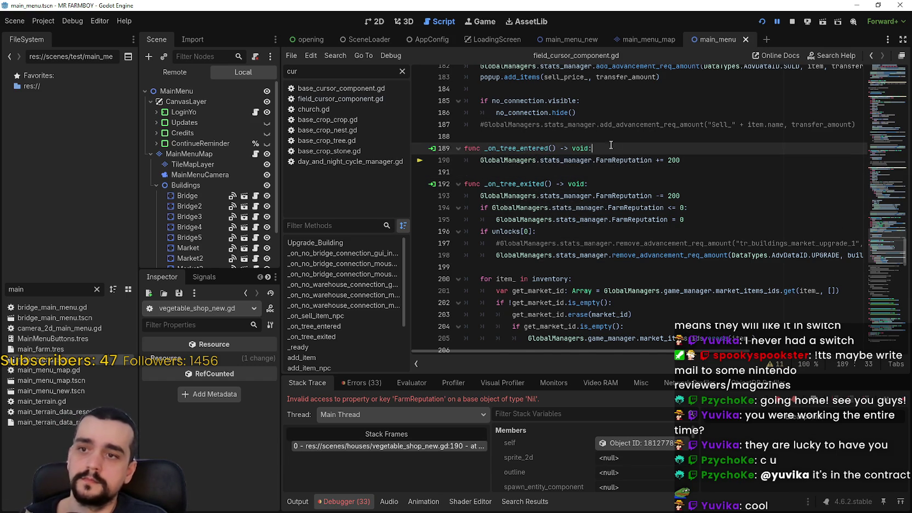
{"action": "key", "text": "Return"}
{"action": "type", "text": "if !GlobalManagers.stats_manager:"}
{"action": "key", "text": "Return"}
{"action": "type", "text": "return"}
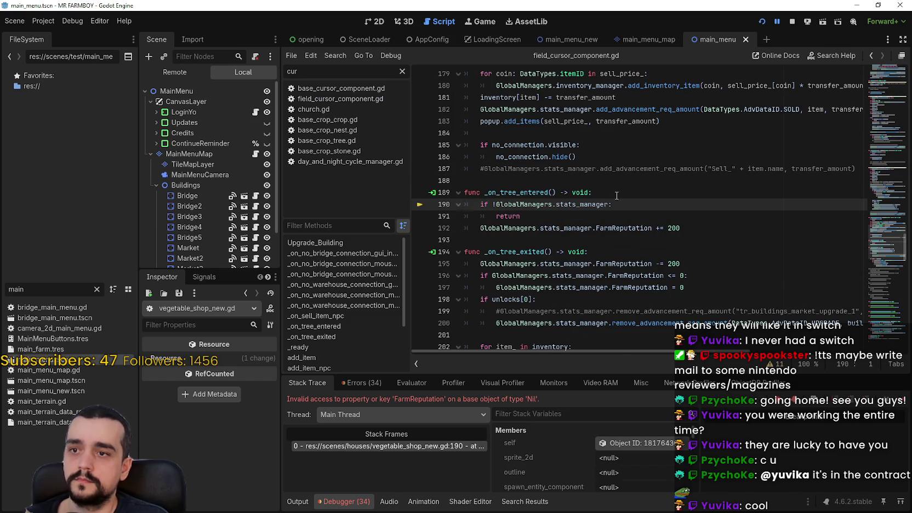
Continue past the stats_manager errors, stop the game, and run the project again
{"action": "left_click", "coordinate": [902, 405]}
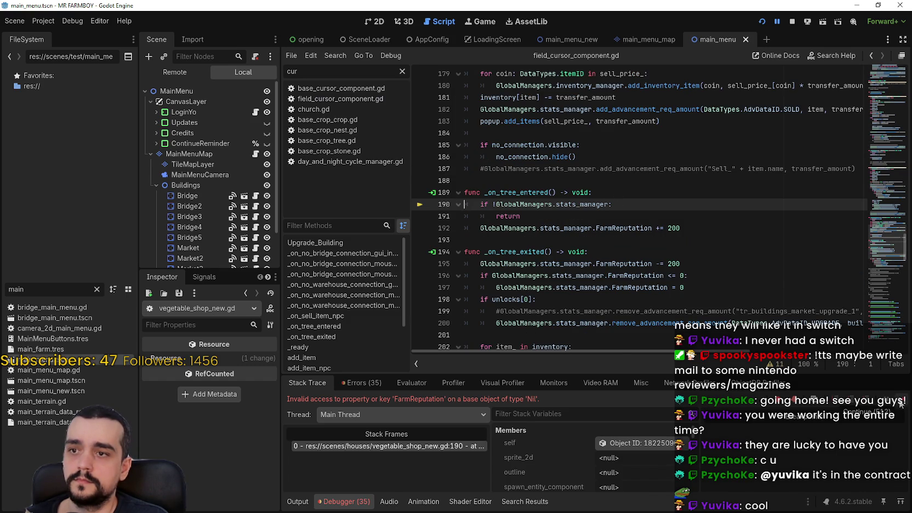
{"action": "left_click", "coordinate": [901, 404]}
{"action": "left_click", "coordinate": [792, 21]}
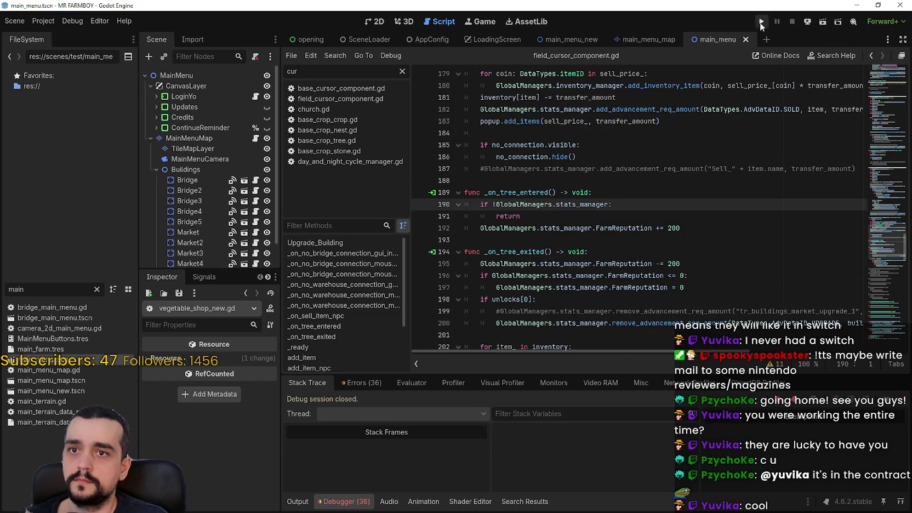
{"action": "key", "text": "F5"}
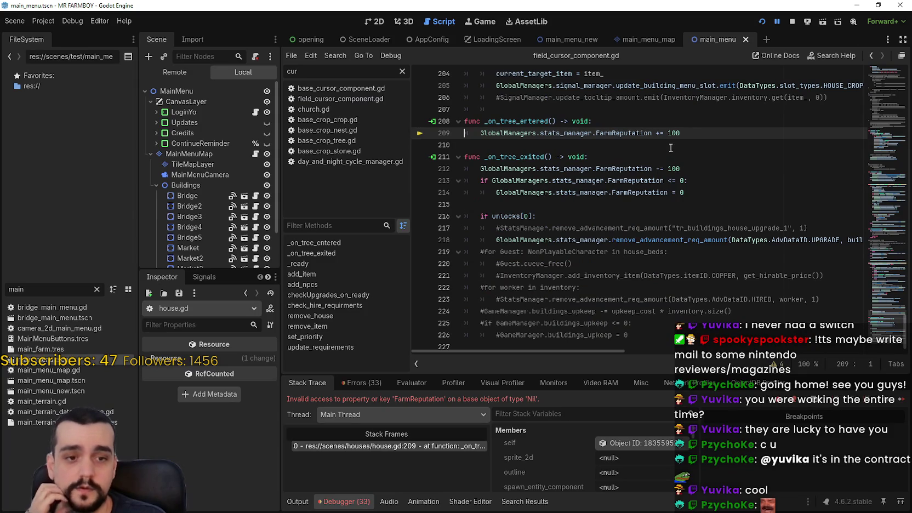
Insert the same stats_manager guard after house.gd line 208, save, stop, and relaunch
{"action": "left_click", "coordinate": [663, 122]}
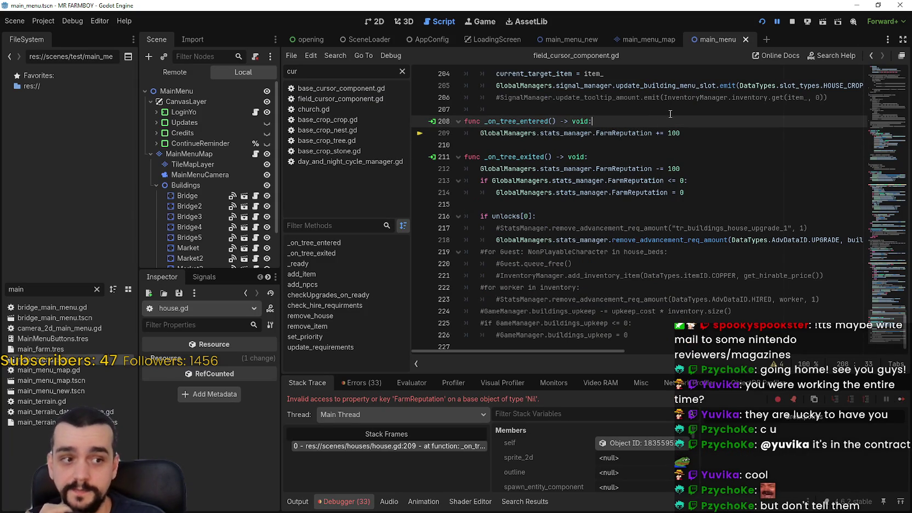
{"action": "key", "text": "Return"}
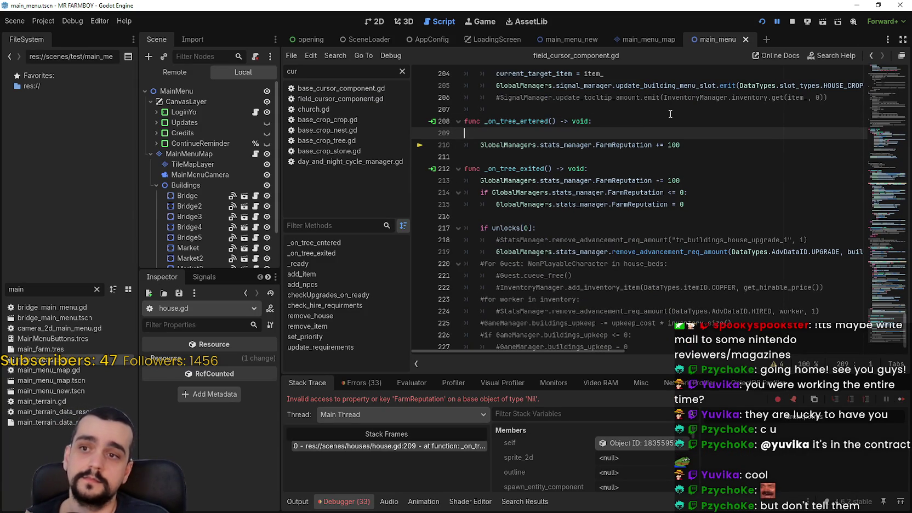
{"action": "type", "text": "if !GlobalManagers.stats_manager:"}
{"action": "key", "text": "Return"}
{"action": "type", "text": "return"}
{"action": "key", "text": "ctrl+s"}
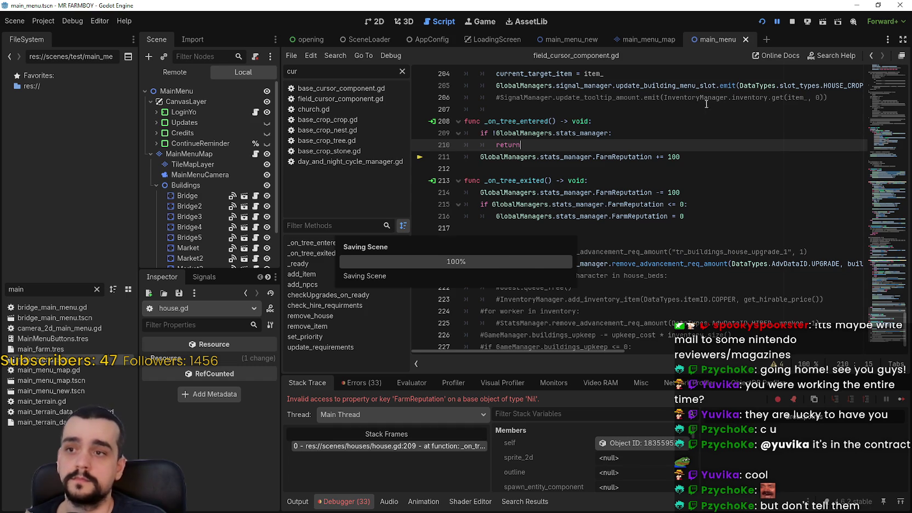
{"action": "key", "text": "F8"}
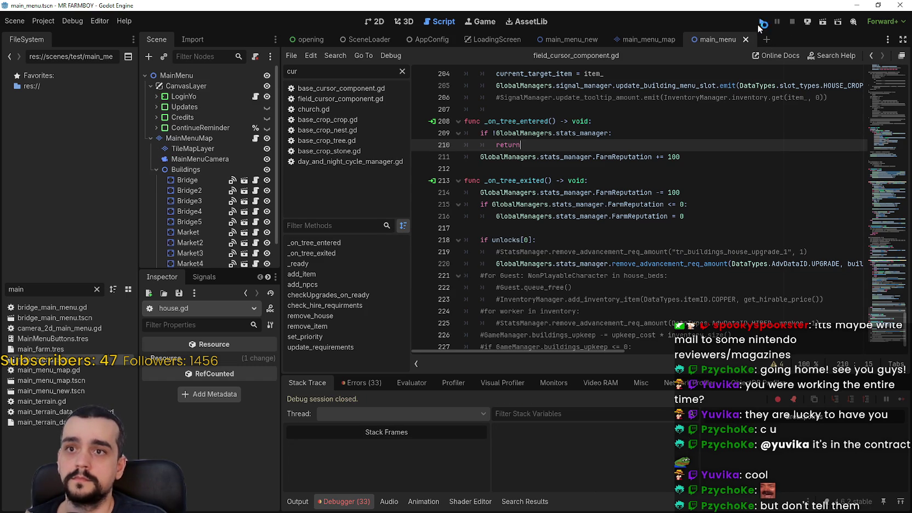
{"action": "left_click", "coordinate": [761, 22]}
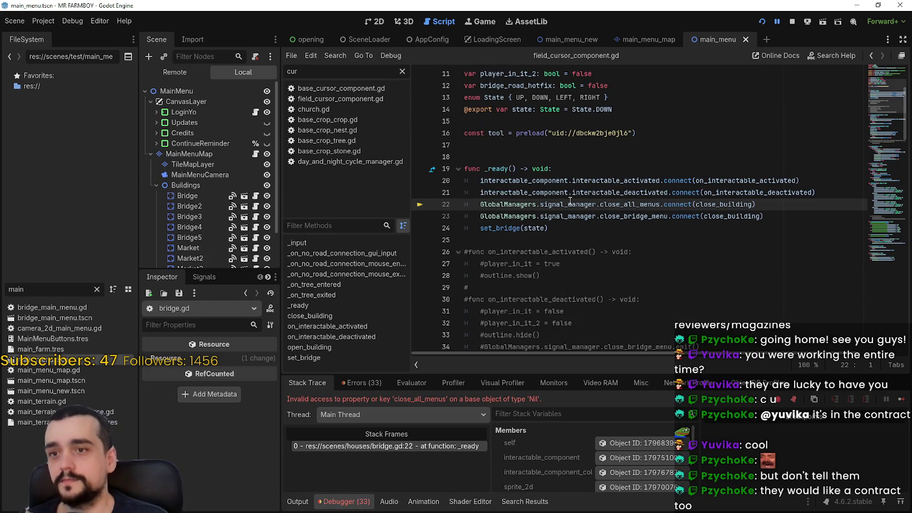
Inspect the signal_manager reference on bridge.gd line 22
{"action": "scroll", "coordinate": [549, 218], "scroll_direction": "up", "scroll_amount": 3}
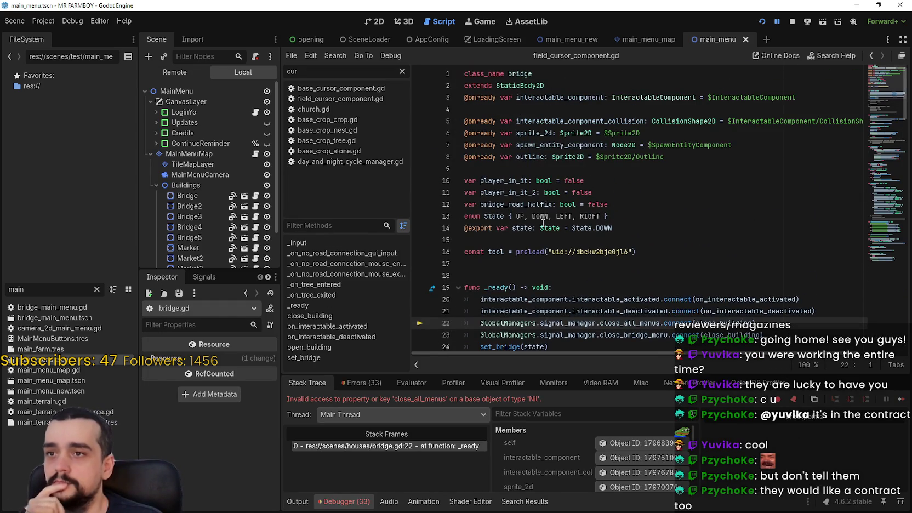
{"action": "scroll", "coordinate": [554, 220], "scroll_direction": "down", "scroll_amount": 3}
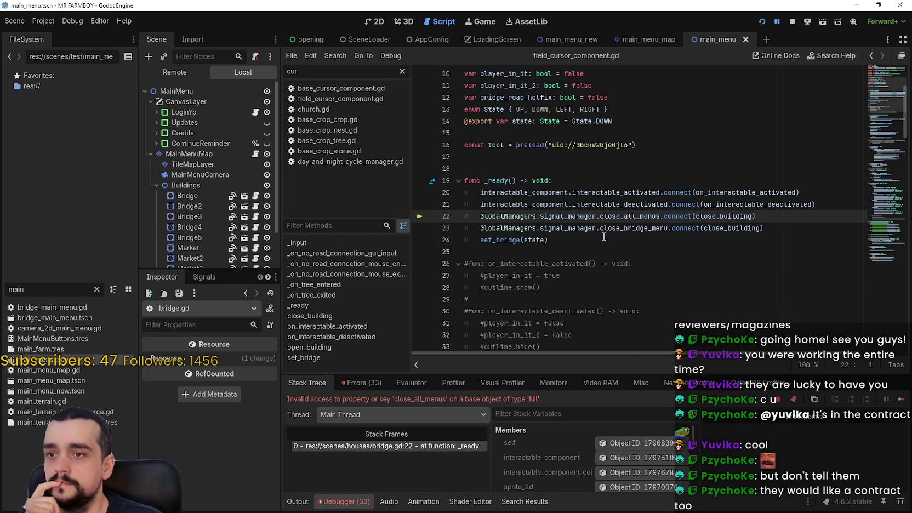
{"action": "double_click", "coordinate": [577, 217]}
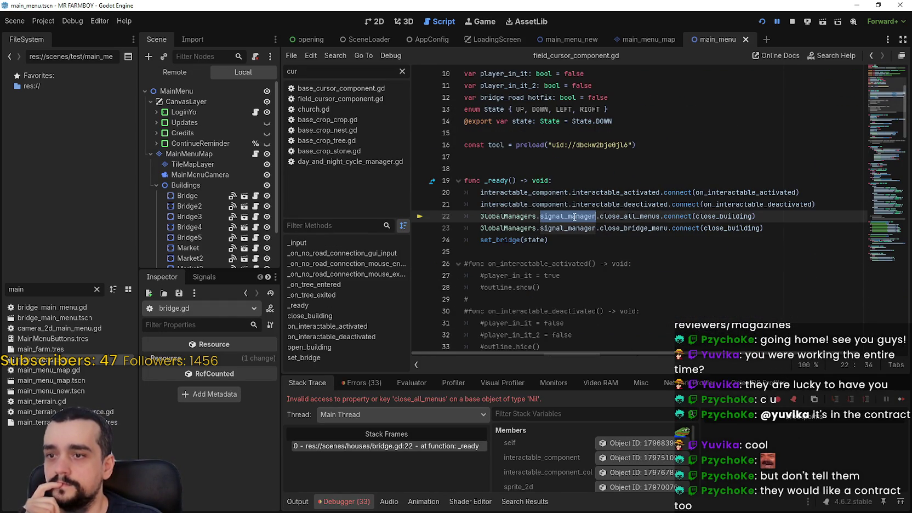
{"action": "left_click", "coordinate": [820, 205]}
{"action": "left_click", "coordinate": [625, 258]}
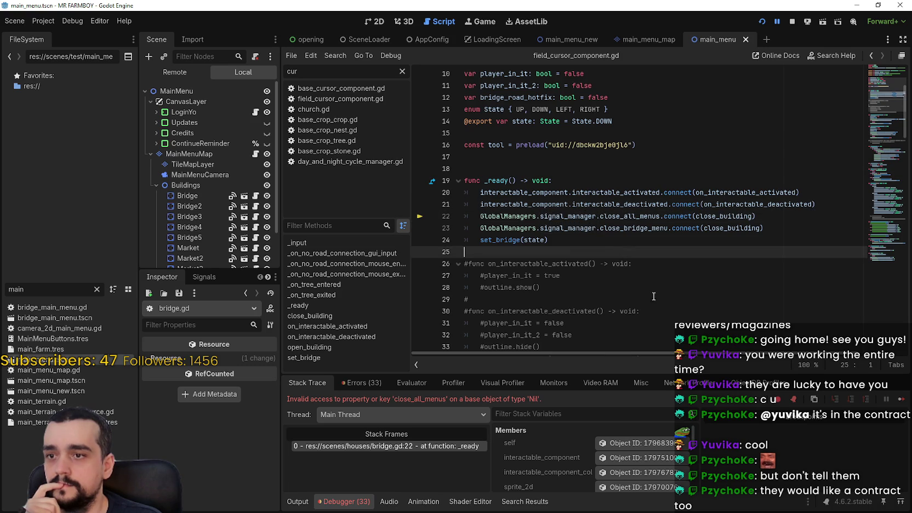
{"action": "left_click", "coordinate": [634, 242]}
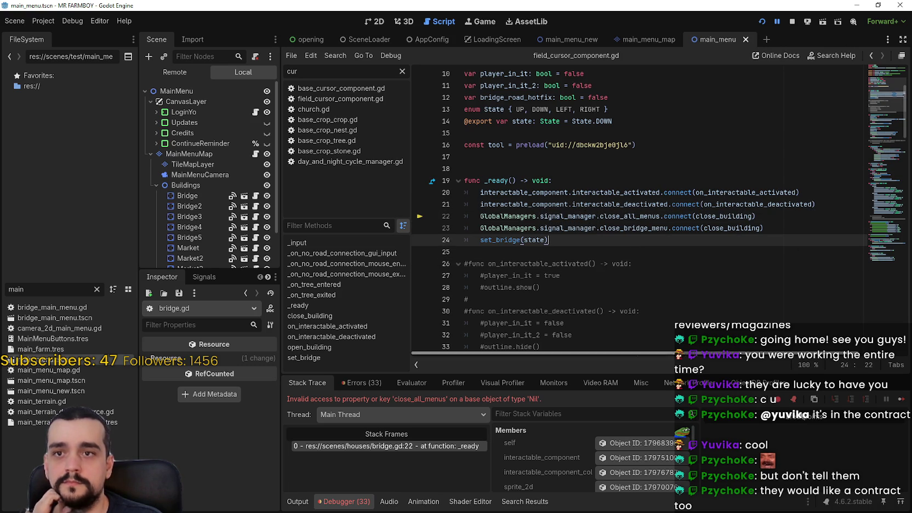
Continue past the close_all_menus and close_building_menu errors until the farm map loads, then stop
{"action": "left_click", "coordinate": [902, 399]}
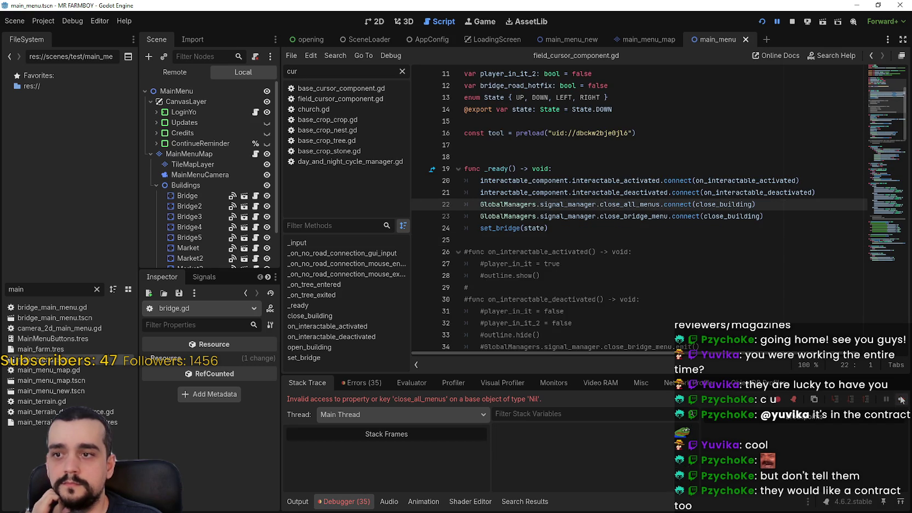
{"action": "left_click", "coordinate": [902, 400]}
{"action": "left_click", "coordinate": [900, 401]}
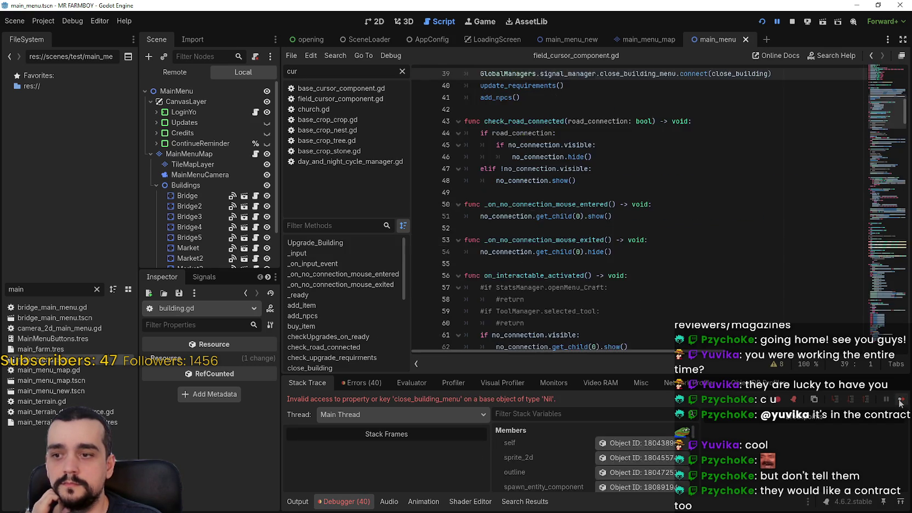
{"action": "left_click", "coordinate": [901, 402]}
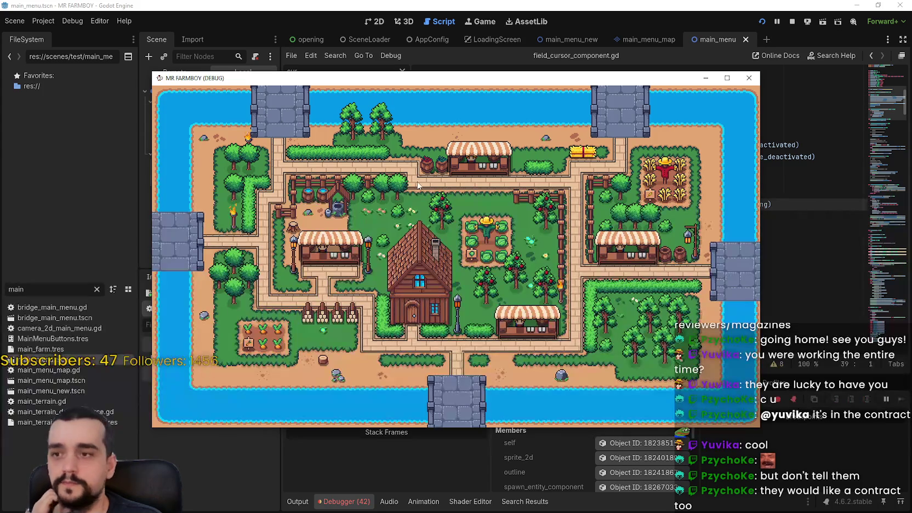
{"action": "key", "text": "F8"}
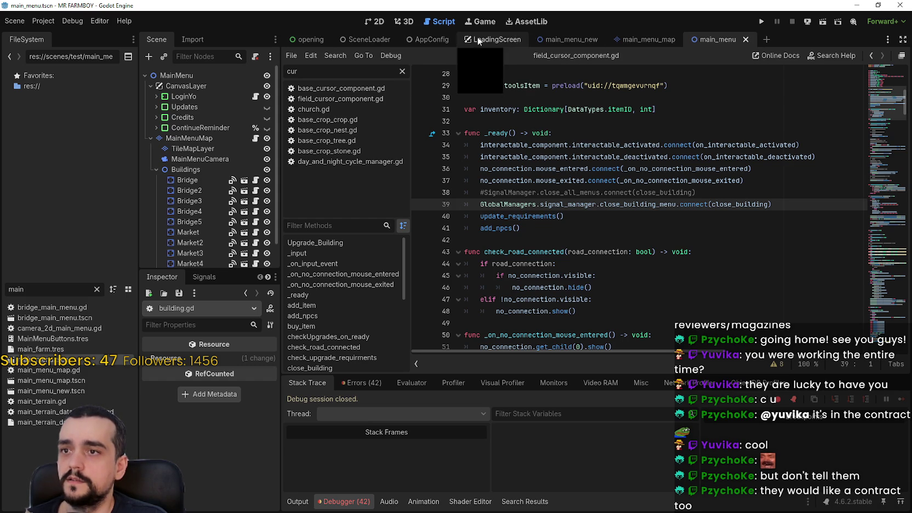
Set AppConfig's main menu scene path to main_menu.tscn, then save and run the project
{"action": "left_click", "coordinate": [431, 40]}
{"action": "left_click", "coordinate": [158, 77]}
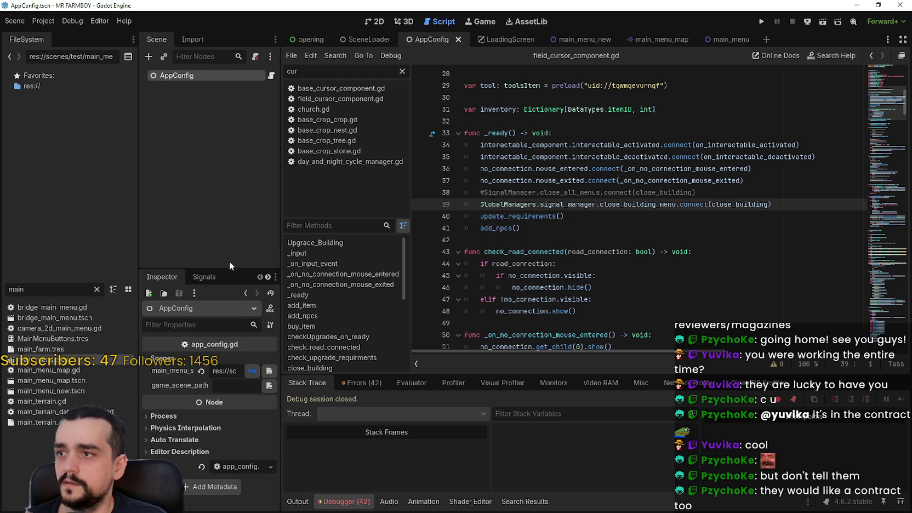
{"action": "left_click", "coordinate": [269, 371]}
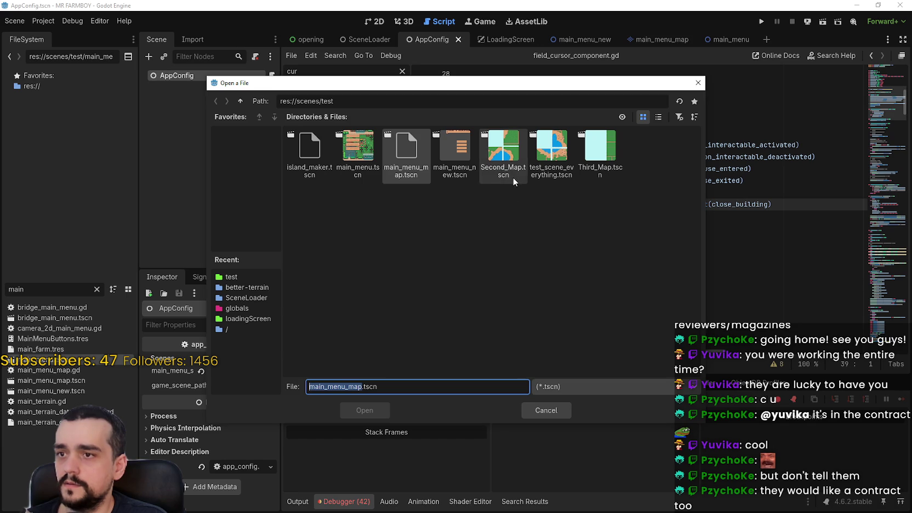
{"action": "left_click", "coordinate": [658, 118]}
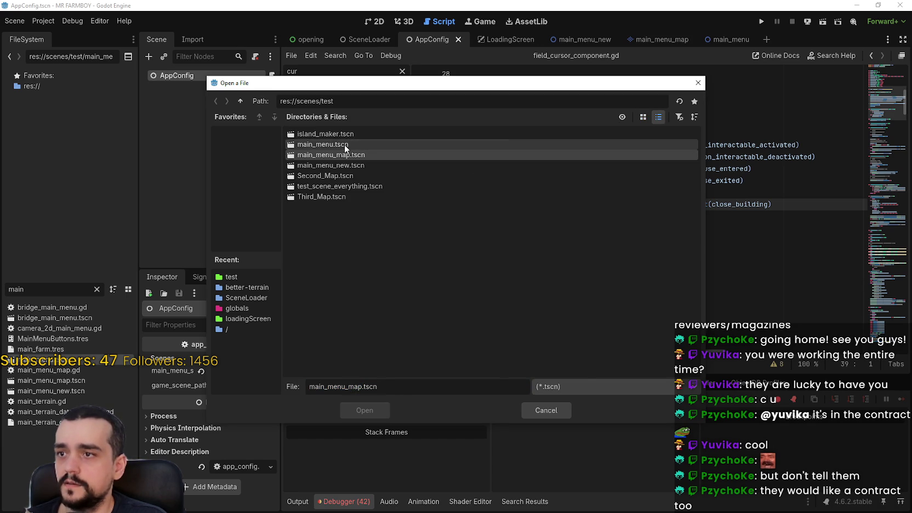
{"action": "double_click", "coordinate": [345, 145]}
{"action": "left_click", "coordinate": [762, 21]}
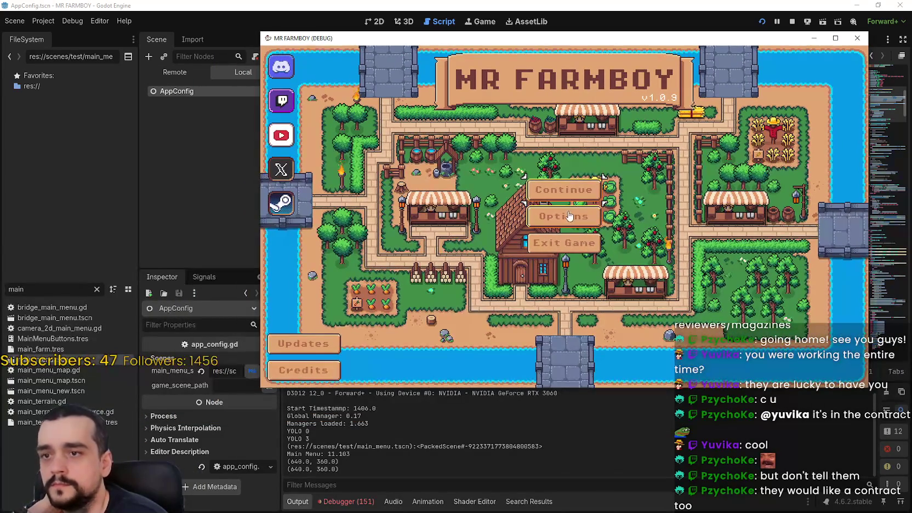
In the running game, view the update notes, open Options, and continue past the login_yo.gd:220 error
{"action": "left_click", "coordinate": [325, 345]}
{"action": "left_click", "coordinate": [569, 295]}
{"action": "left_click", "coordinate": [567, 220]}
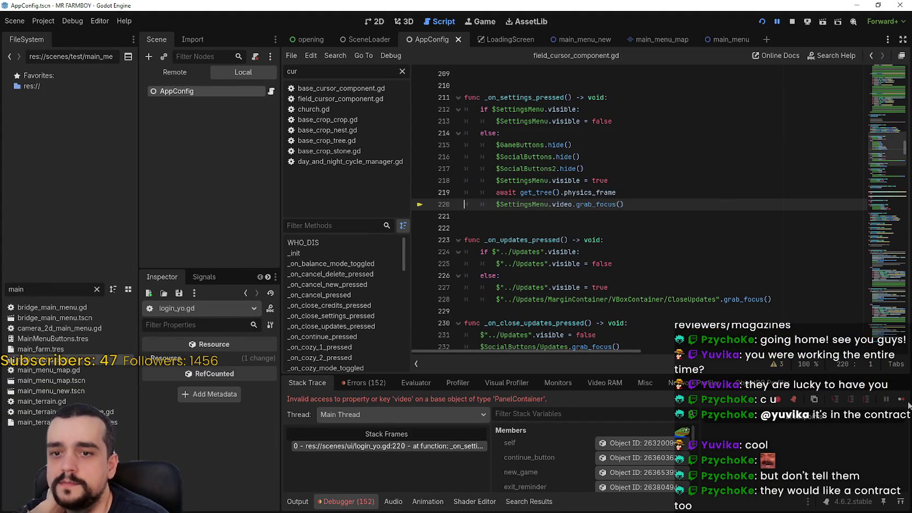
{"action": "left_click", "coordinate": [902, 400]}
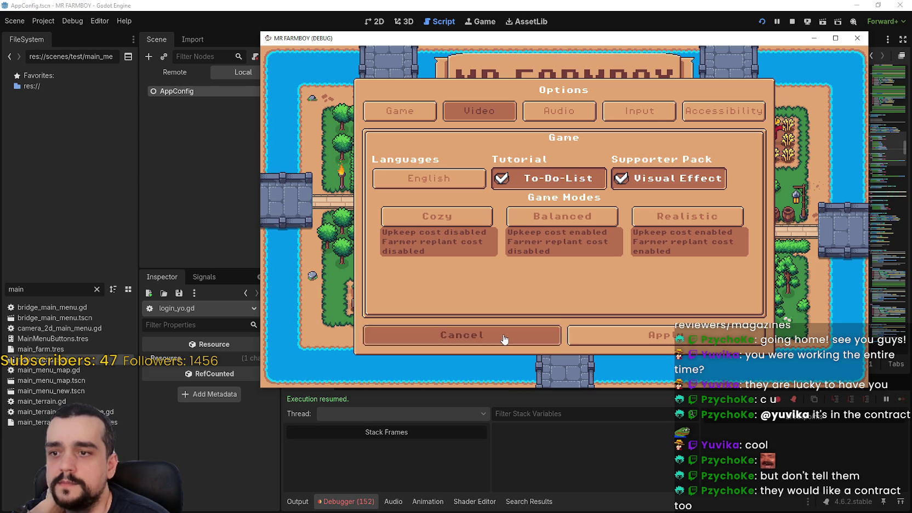
Close the game window and run the project again
{"action": "left_click", "coordinate": [850, 36]}
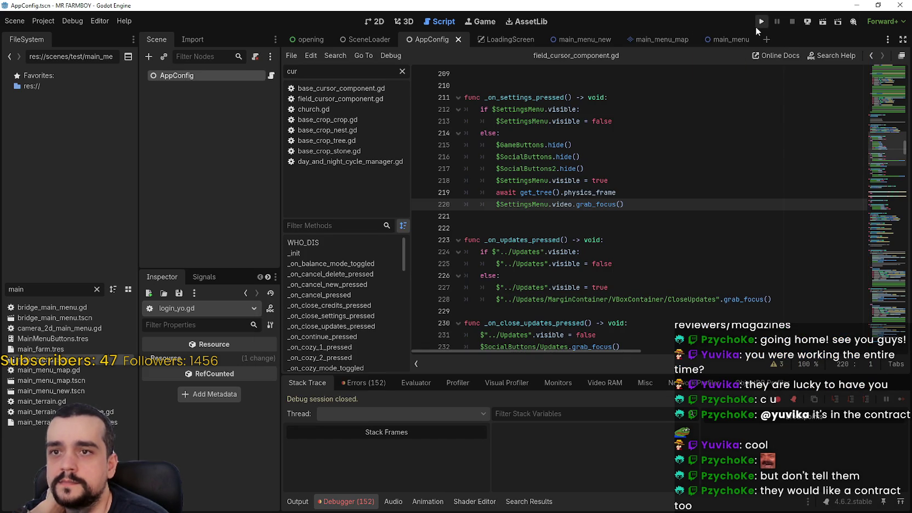
{"action": "left_click", "coordinate": [762, 22]}
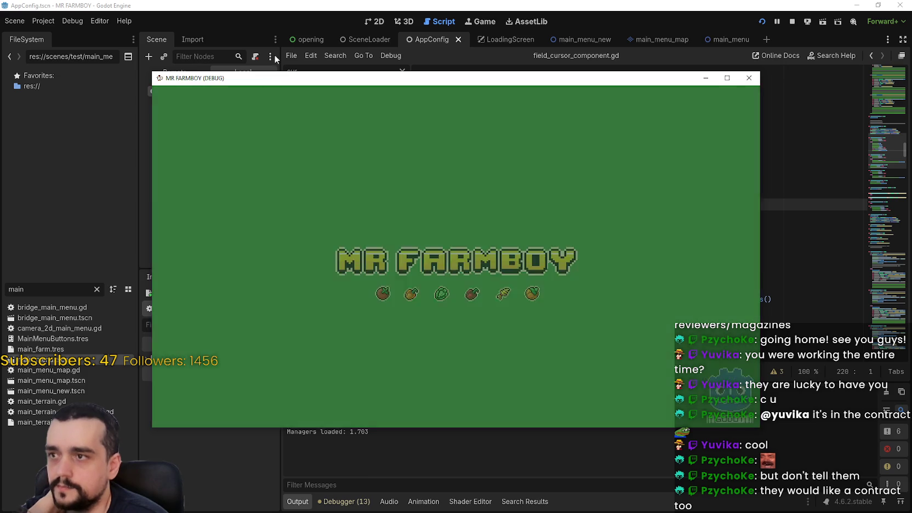
{"action": "left_click", "coordinate": [274, 54]}
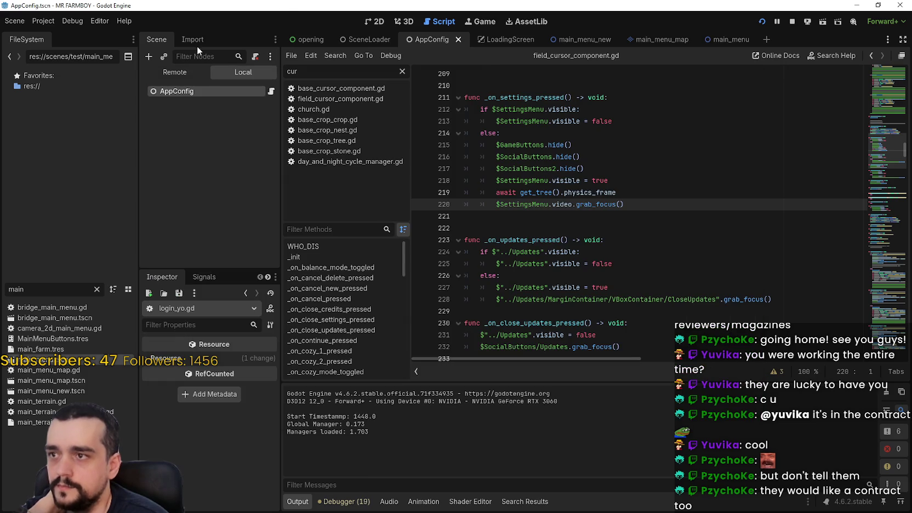
Inspect the live GlobalManagers node, finding tool_manager and audio_manager null
{"action": "left_click", "coordinate": [187, 131]}
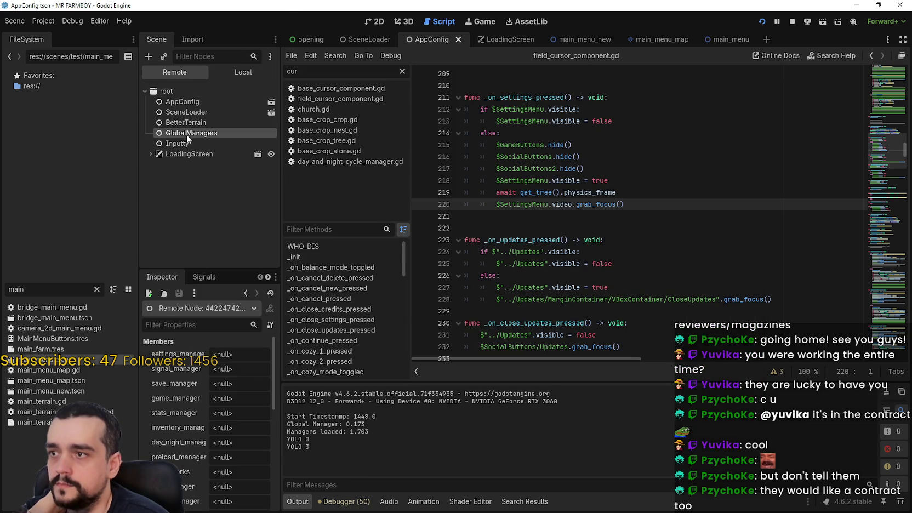
{"action": "scroll", "coordinate": [176, 404], "scroll_direction": "down", "scroll_amount": 1}
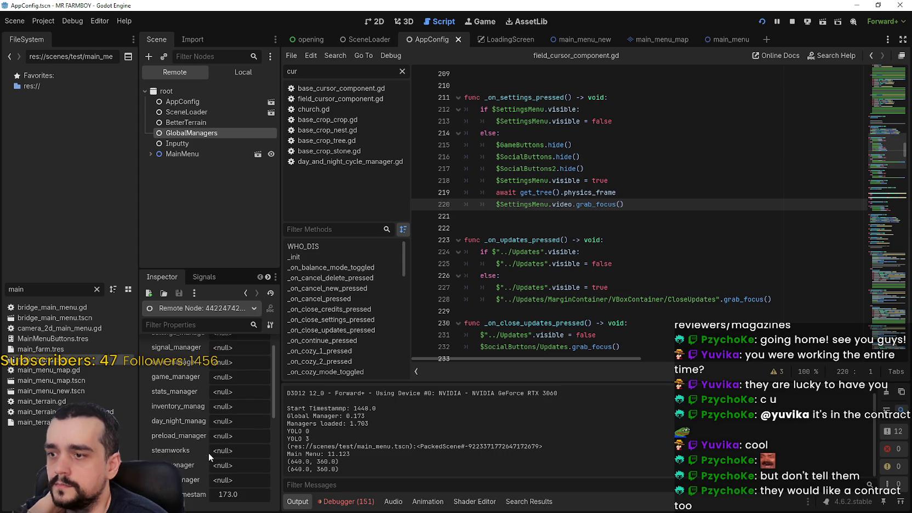
{"action": "scroll", "coordinate": [212, 435], "scroll_direction": "down", "scroll_amount": 1}
{"action": "scroll", "coordinate": [213, 435], "scroll_direction": "up", "scroll_amount": 1}
{"action": "left_click_drag", "start_coordinate": [281, 411], "coordinate": [359, 420]}
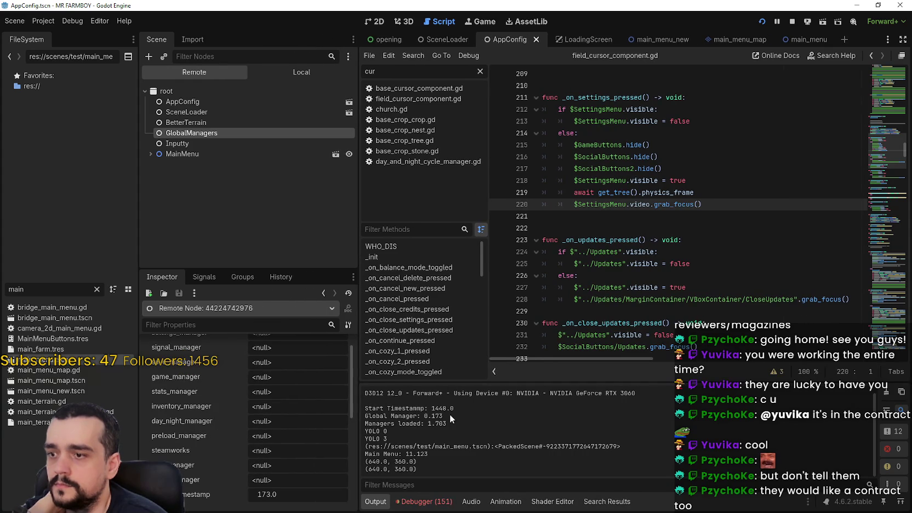
{"action": "key", "text": "alt+Tab"}
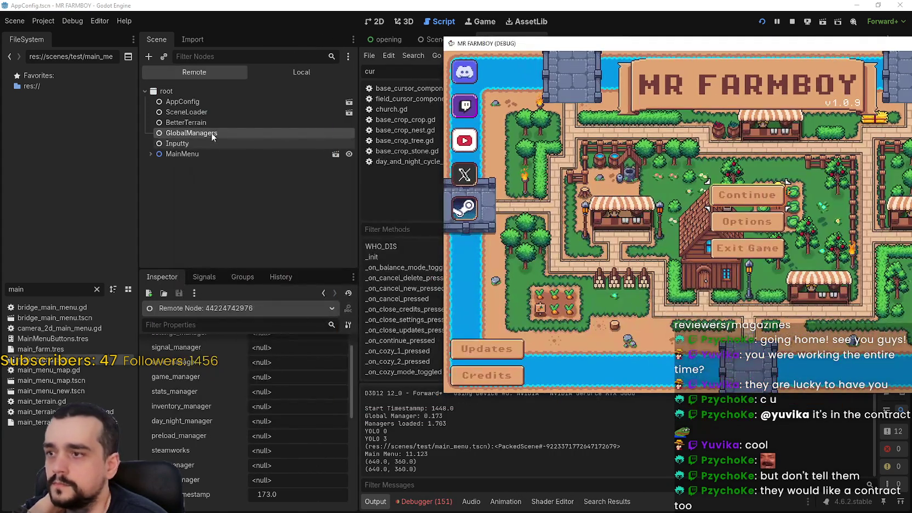
{"action": "left_click", "coordinate": [210, 133]}
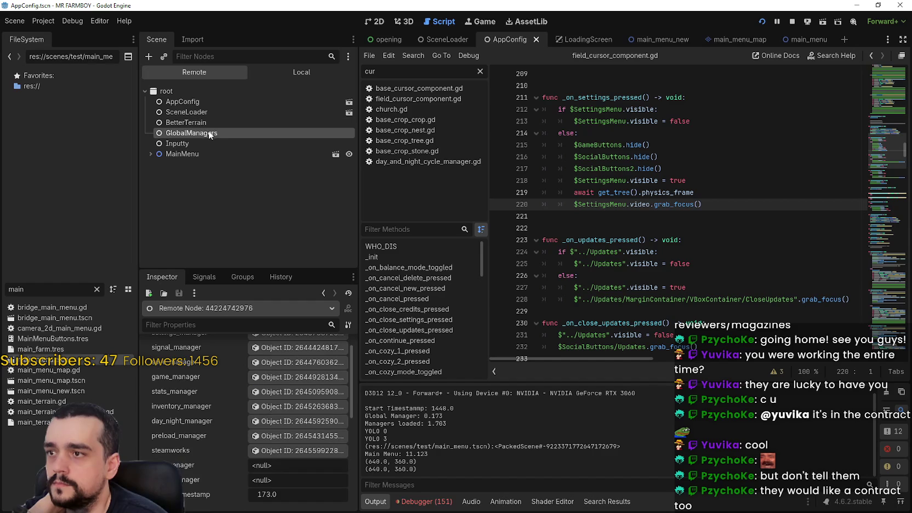
{"action": "scroll", "coordinate": [296, 491], "scroll_direction": "up", "scroll_amount": 1}
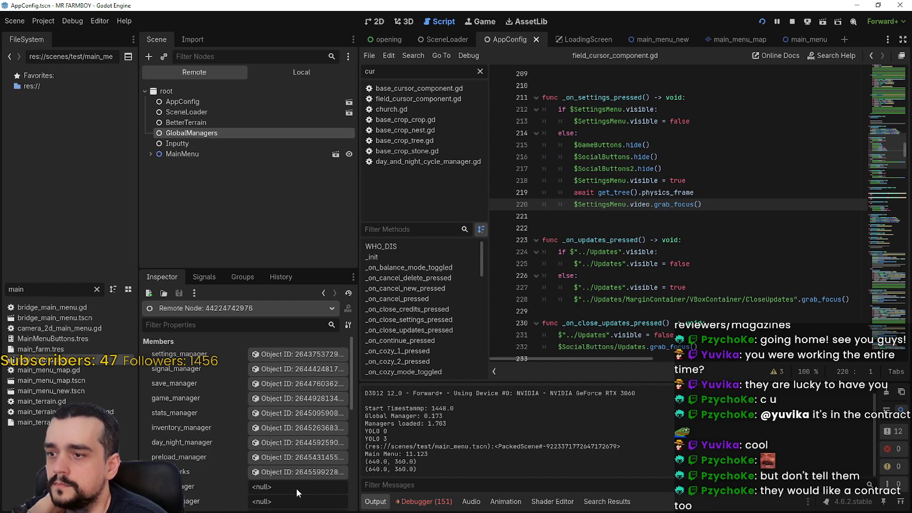
{"action": "left_click_drag", "start_coordinate": [353, 367], "coordinate": [360, 399]}
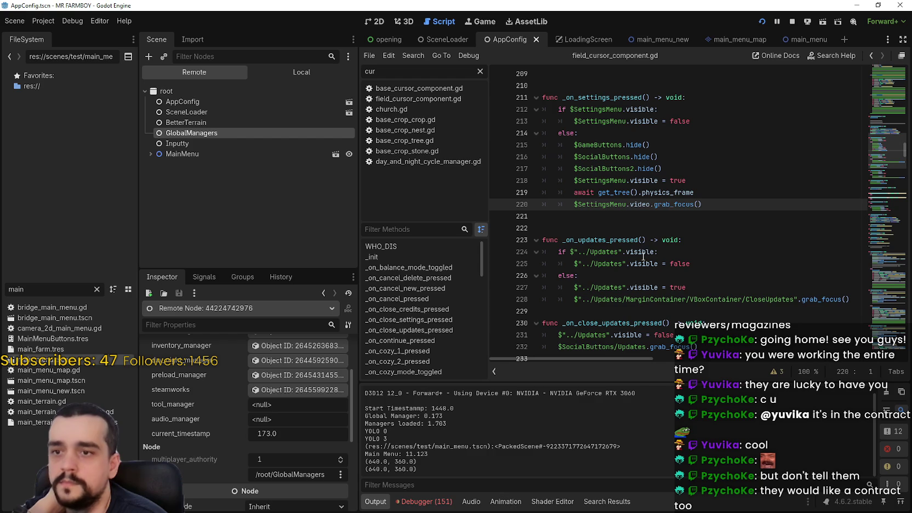
Open the Debugger's Errors list and jump to the SettingsManager missing 'config' parse error
{"action": "left_click", "coordinate": [427, 501]}
{"action": "left_click", "coordinate": [442, 383]}
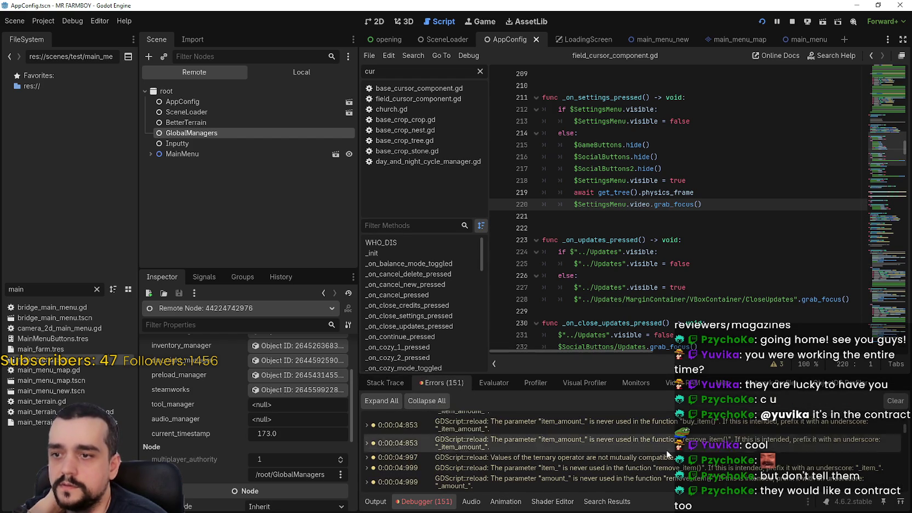
{"action": "left_click_drag", "start_coordinate": [904, 433], "coordinate": [906, 465]}
{"action": "double_click", "coordinate": [603, 431]}
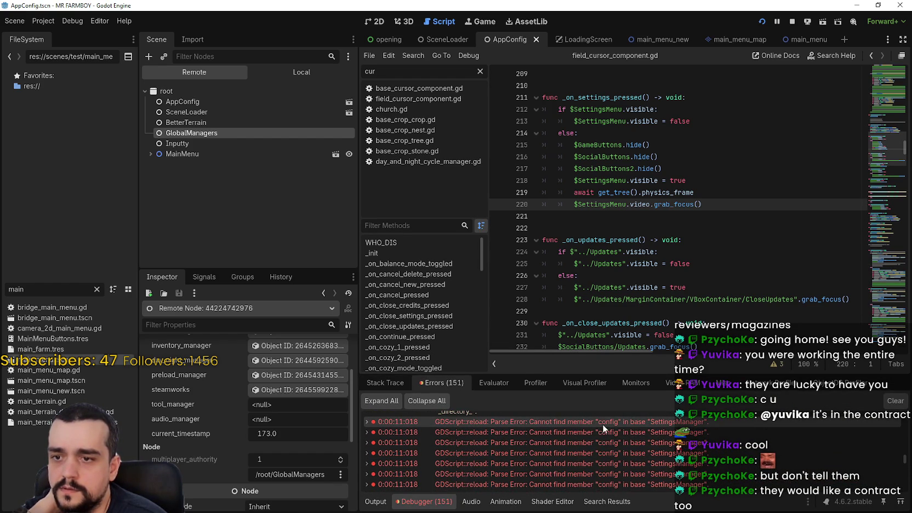
Examine options_menu.gd's variable declarations around line 57 where the parse error occurs
{"action": "scroll", "coordinate": [649, 250], "scroll_direction": "up", "scroll_amount": 3}
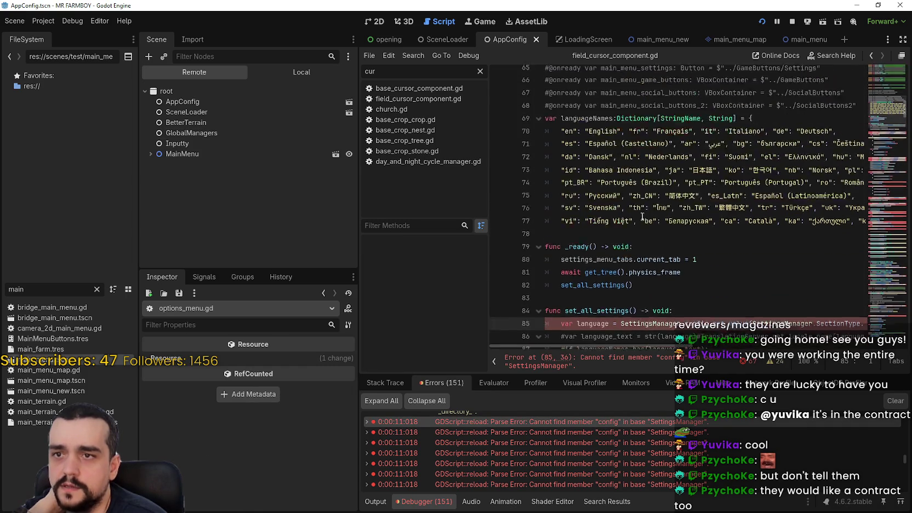
{"action": "left_click", "coordinate": [894, 99]}
{"action": "left_click", "coordinate": [887, 71]}
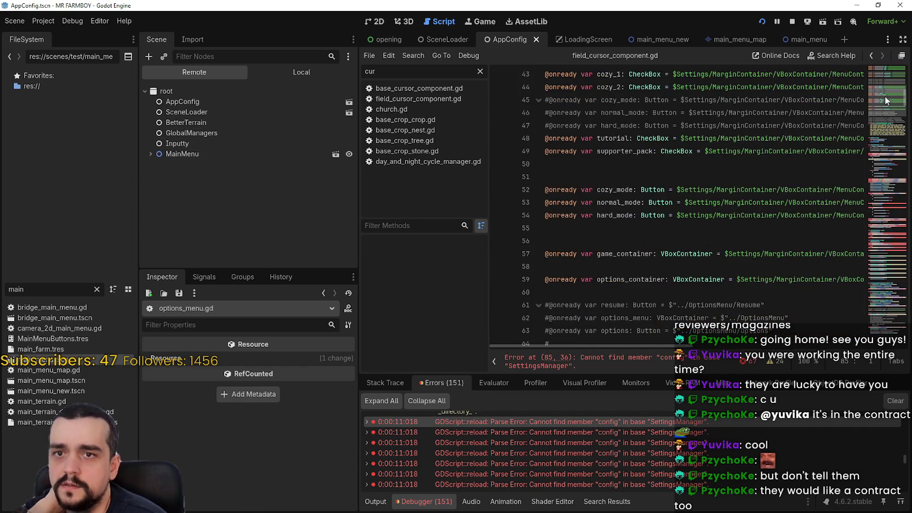
{"action": "left_click", "coordinate": [887, 111]}
{"action": "scroll", "coordinate": [887, 111], "scroll_direction": "down", "scroll_amount": 6}
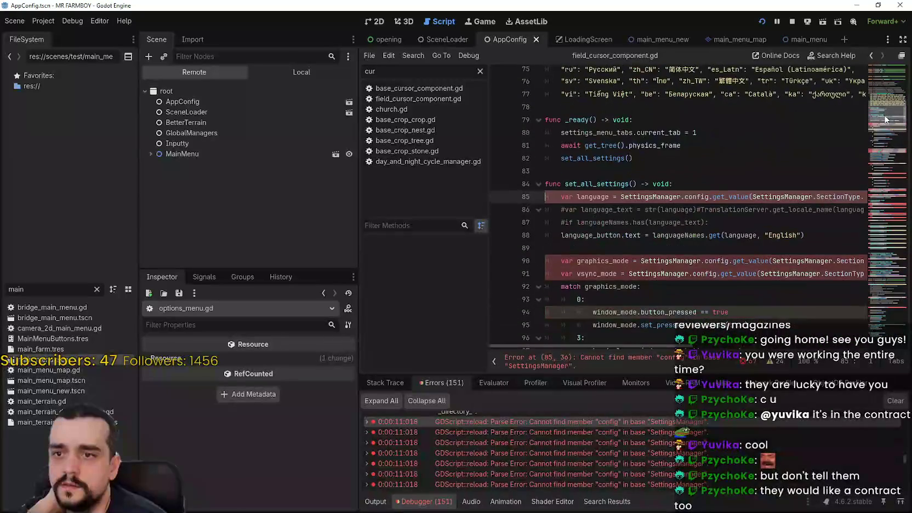
{"action": "left_click_drag", "start_coordinate": [360, 233], "coordinate": [233, 233]}
{"action": "scroll", "coordinate": [530, 468], "scroll_direction": "up", "scroll_amount": 5}
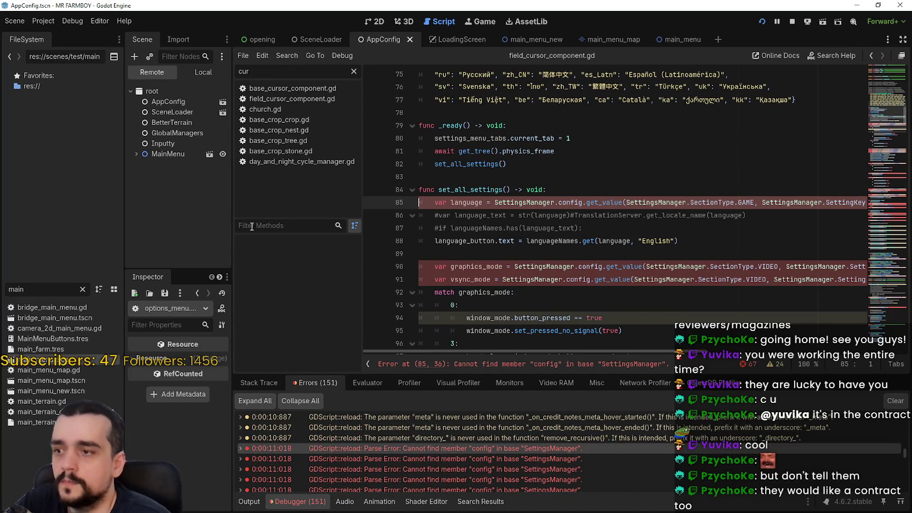
{"action": "left_click_drag", "start_coordinate": [232, 271], "coordinate": [367, 271]}
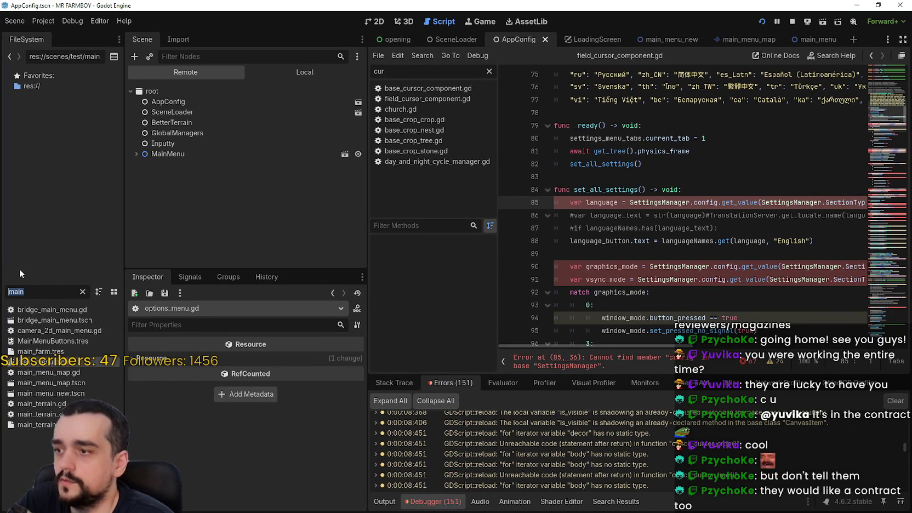
Stop the game, open main_menu's login_yo.gd at the GlobalManagers setup, and filter files by 'tool'
{"action": "type", "text": "tool"}
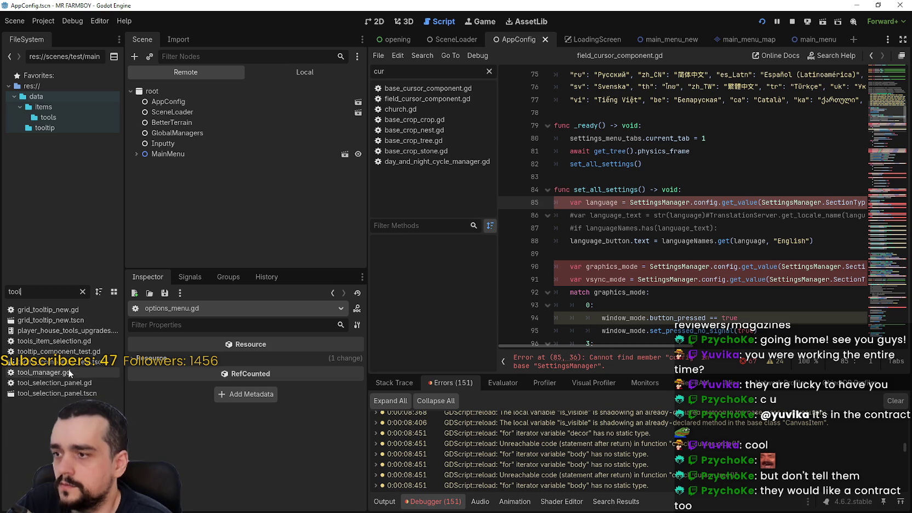
{"action": "left_click", "coordinate": [419, 72]}
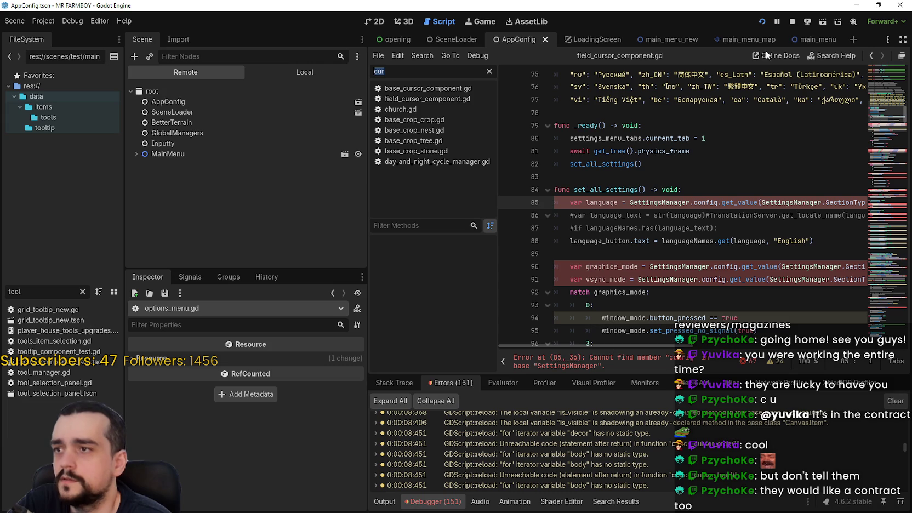
{"action": "left_click", "coordinate": [791, 23]}
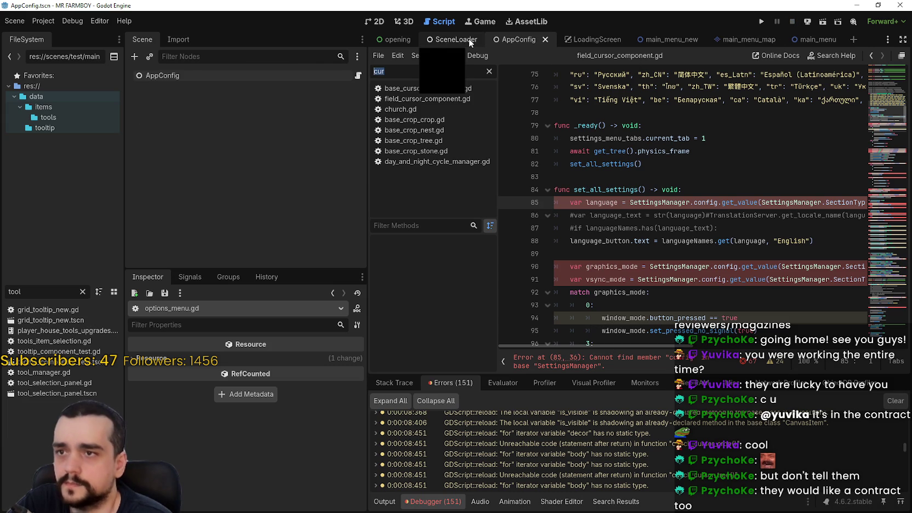
{"action": "left_click", "coordinate": [819, 40]}
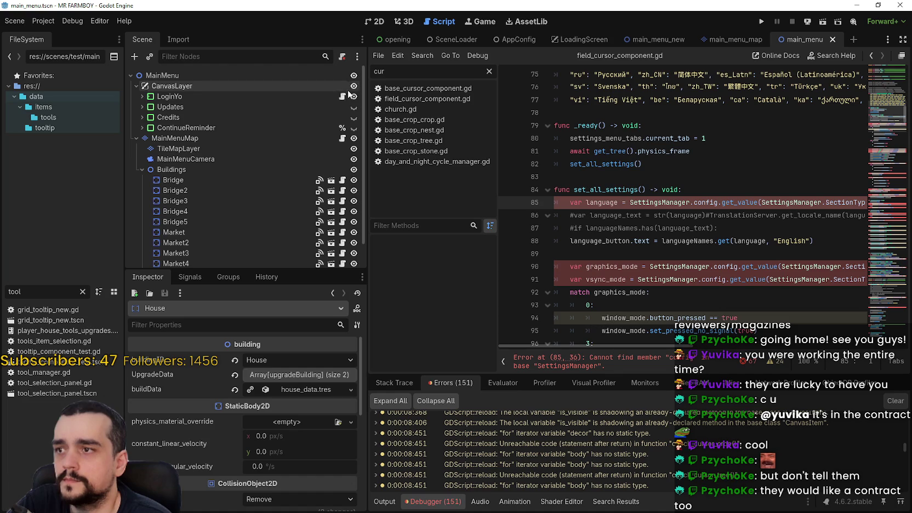
{"action": "left_click", "coordinate": [342, 96]}
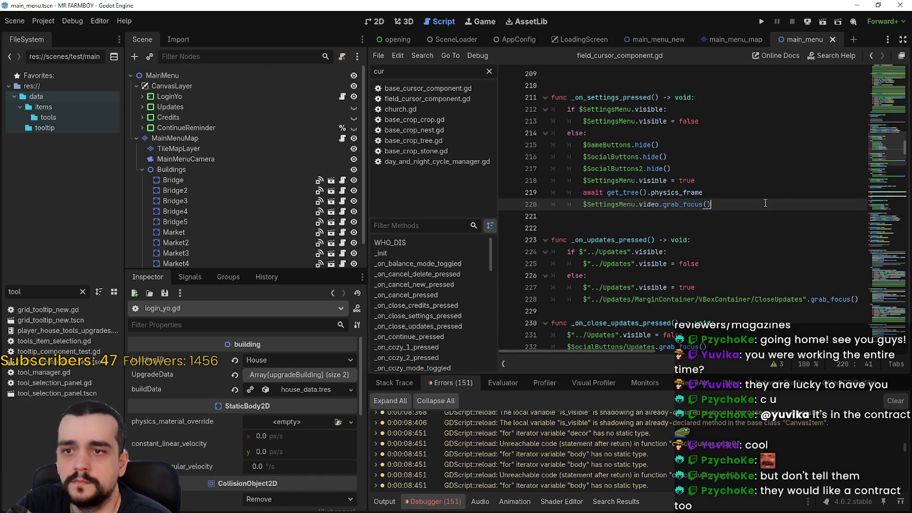
{"action": "left_click_drag", "start_coordinate": [883, 112], "coordinate": [892, 69]}
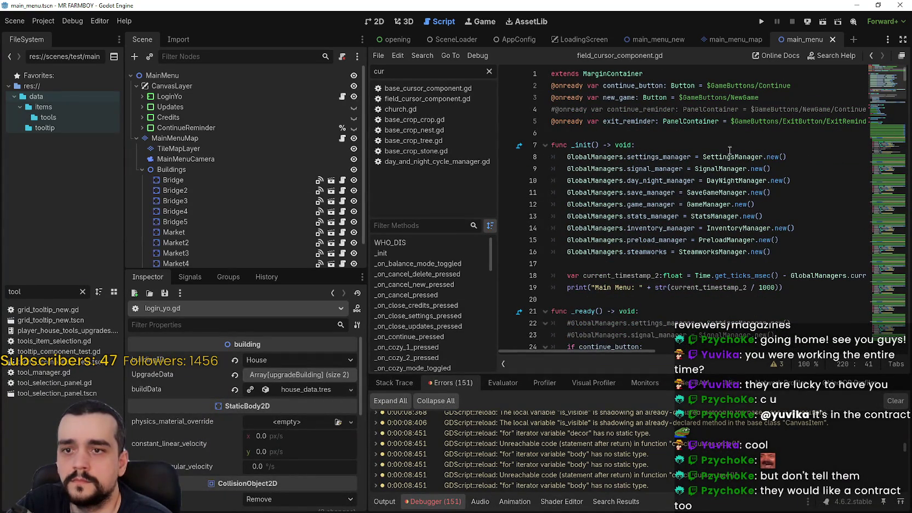
{"action": "left_click", "coordinate": [794, 240]}
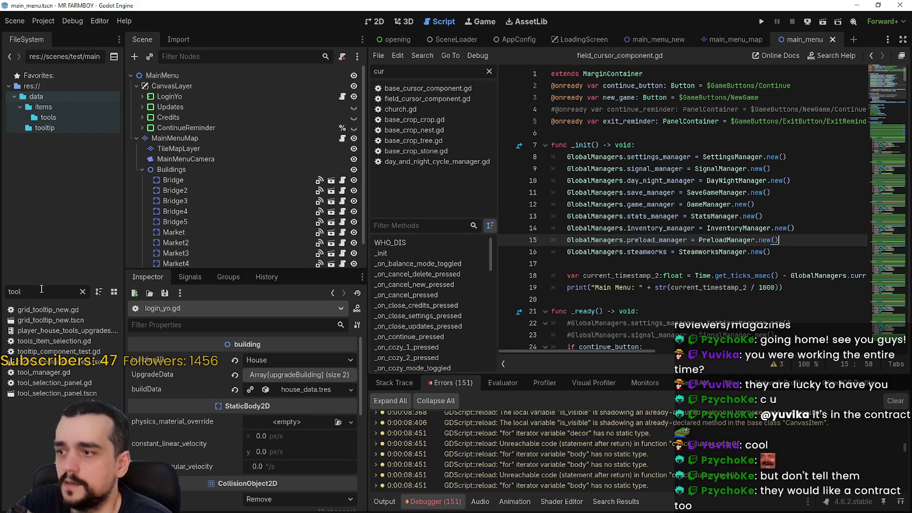
{"action": "type", "text": "tool"}
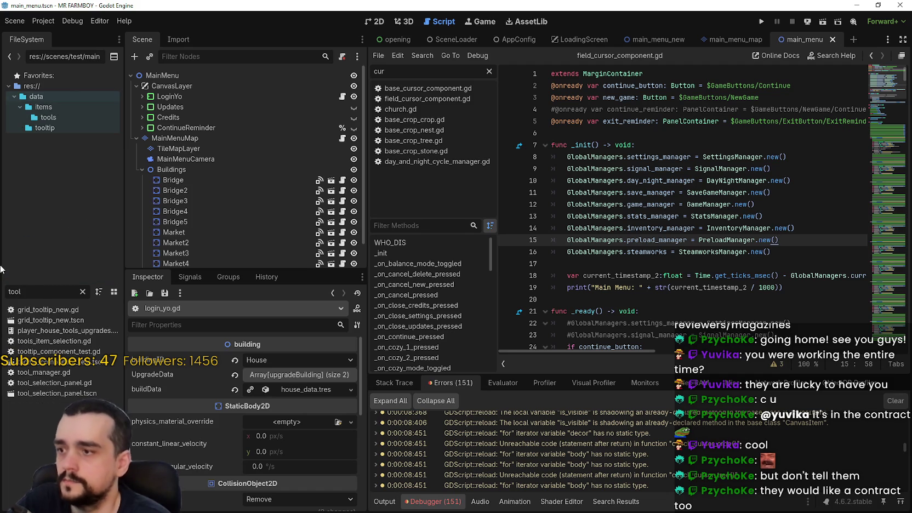
Add 'class_name ToolManager' as the first line of tool_manager.gd and save it
{"action": "double_click", "coordinate": [31, 373]}
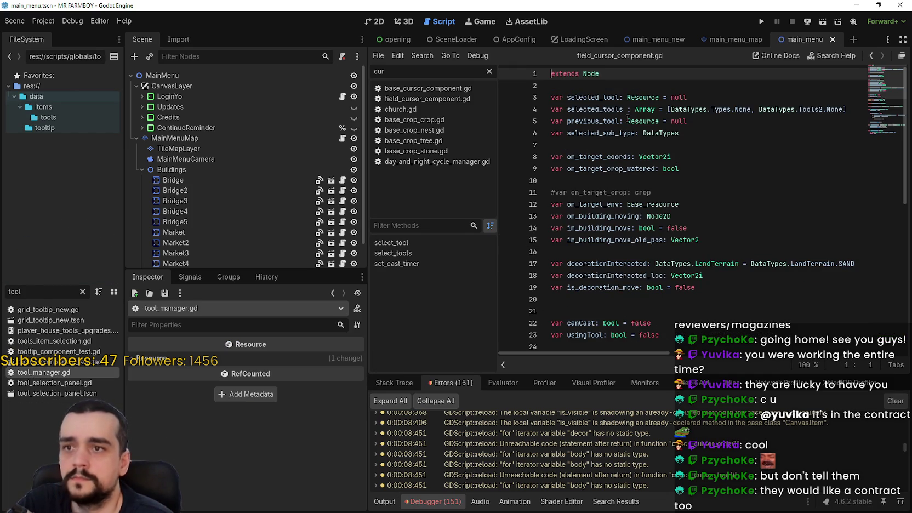
{"action": "key", "text": "Return"}
{"action": "key", "text": "Up"}
{"action": "type", "text": "class_name Tool"}
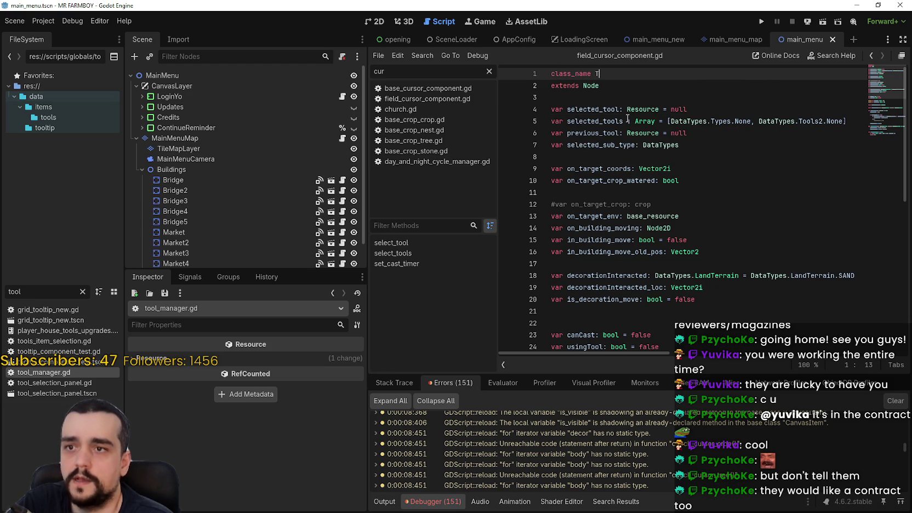
{"action": "type", "text": "Manager"}
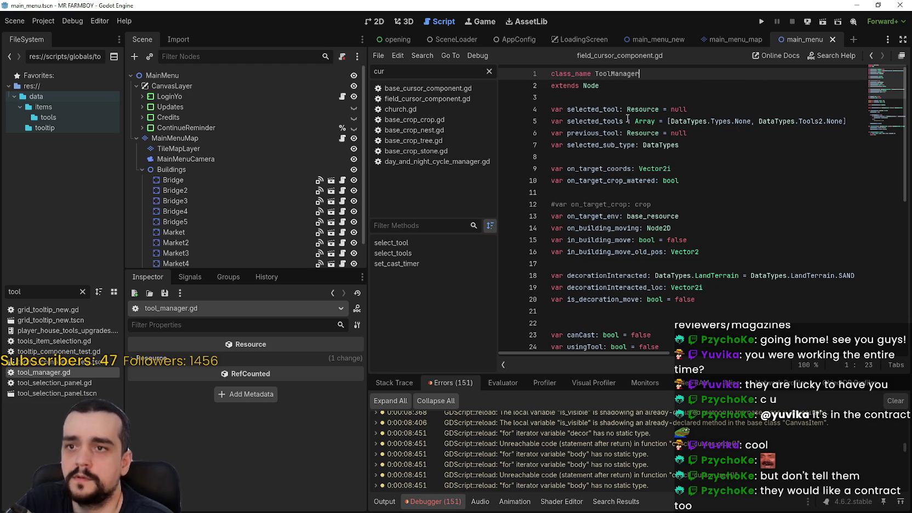
{"action": "left_click", "coordinate": [627, 109]}
{"action": "key", "text": "ctrl+s"}
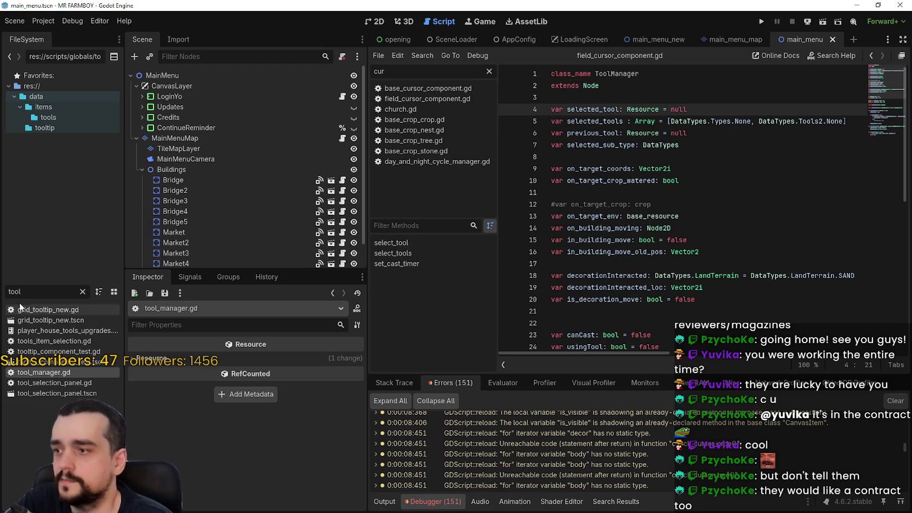
Filter files by 'audio' and open AudioManager.gd, undoing a stray blank line
{"action": "type", "text": "audio"}
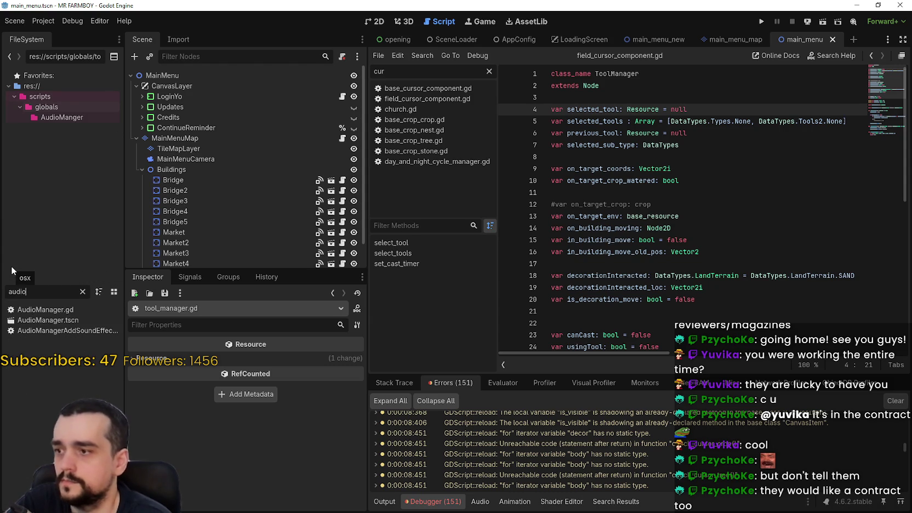
{"action": "double_click", "coordinate": [39, 310]}
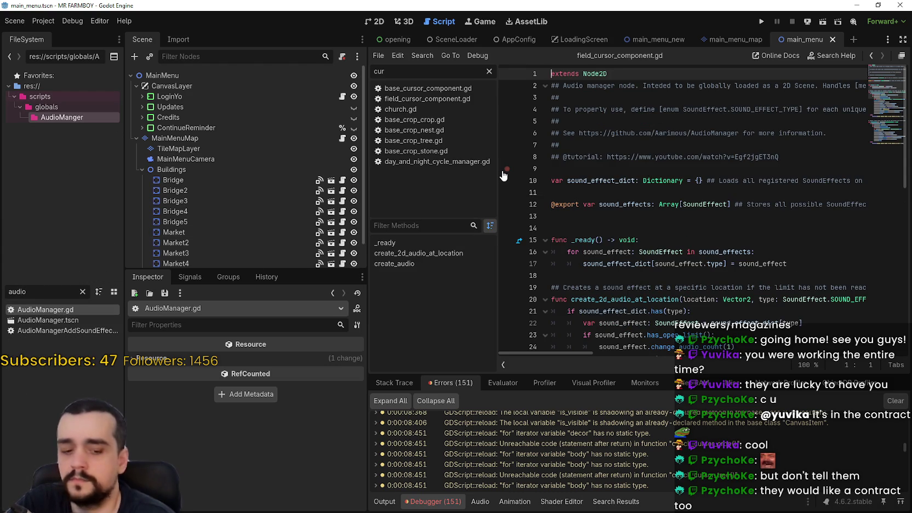
{"action": "key", "text": "Return"}
{"action": "key", "text": "ctrl+z"}
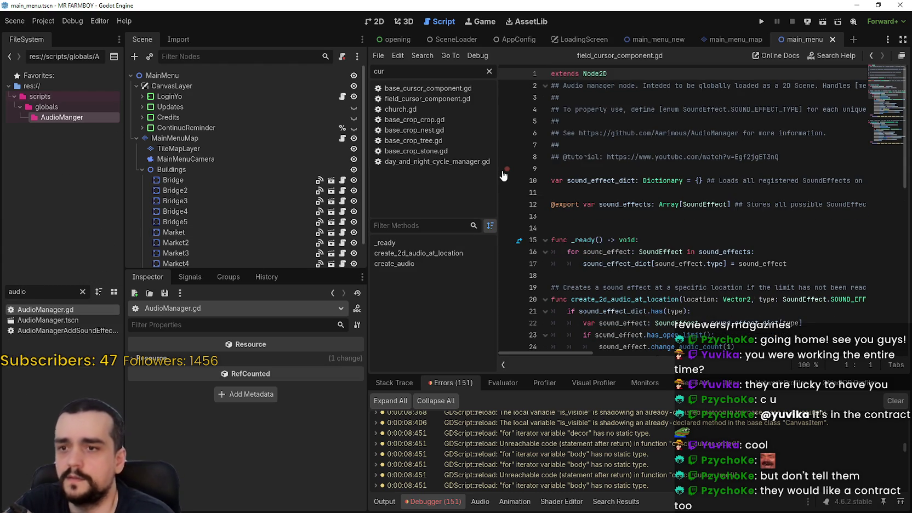
{"action": "left_click", "coordinate": [656, 227]}
{"action": "scroll", "coordinate": [656, 225], "scroll_direction": "down", "scroll_amount": 2}
{"action": "scroll", "coordinate": [656, 225], "scroll_direction": "up", "scroll_amount": 2}
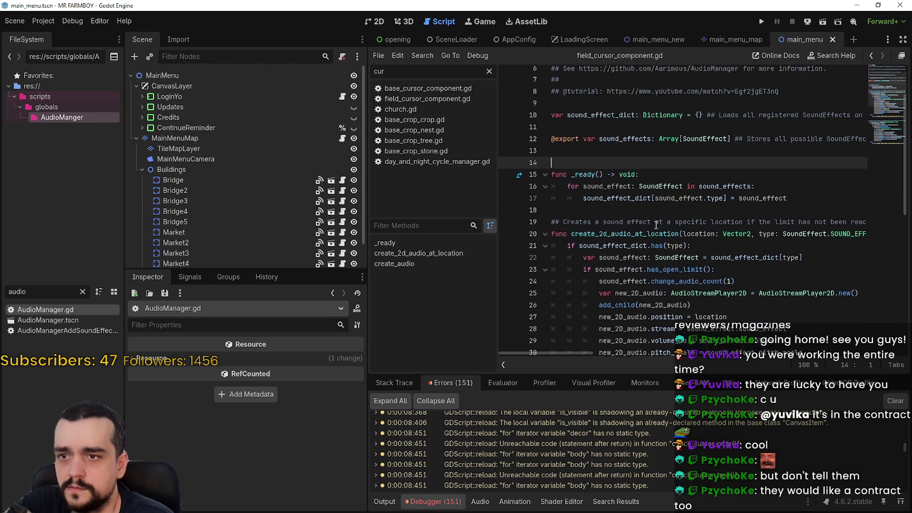
Add 'class_name AudioManager' above extends Node2D in the AudioManager scene's script and save
{"action": "double_click", "coordinate": [46, 320]}
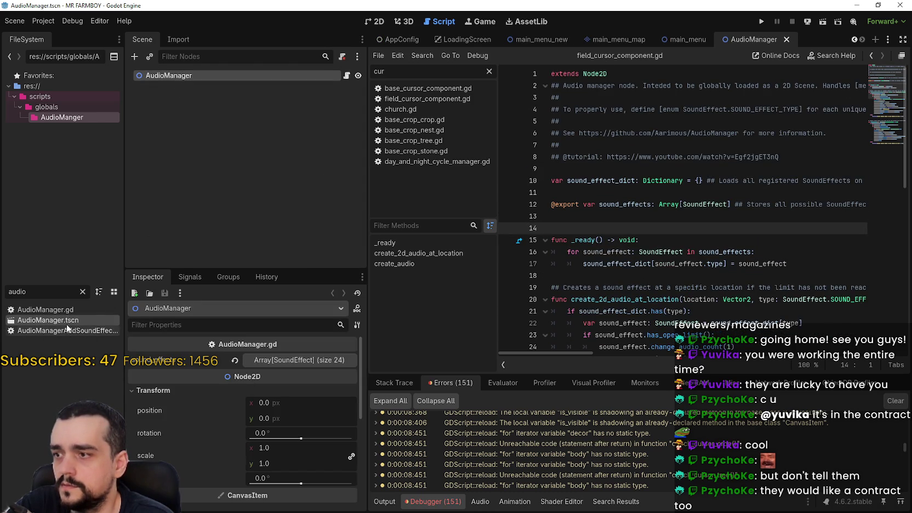
{"action": "left_click", "coordinate": [349, 77]}
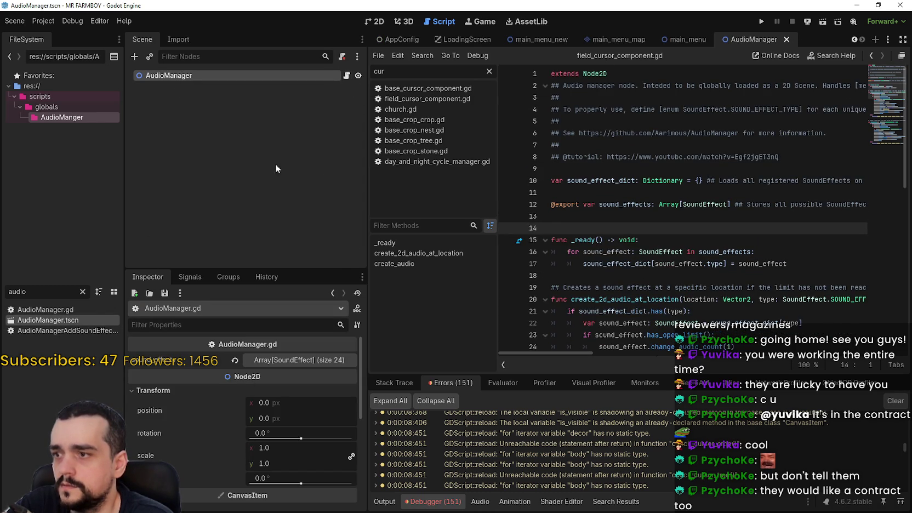
{"action": "left_click", "coordinate": [553, 73]}
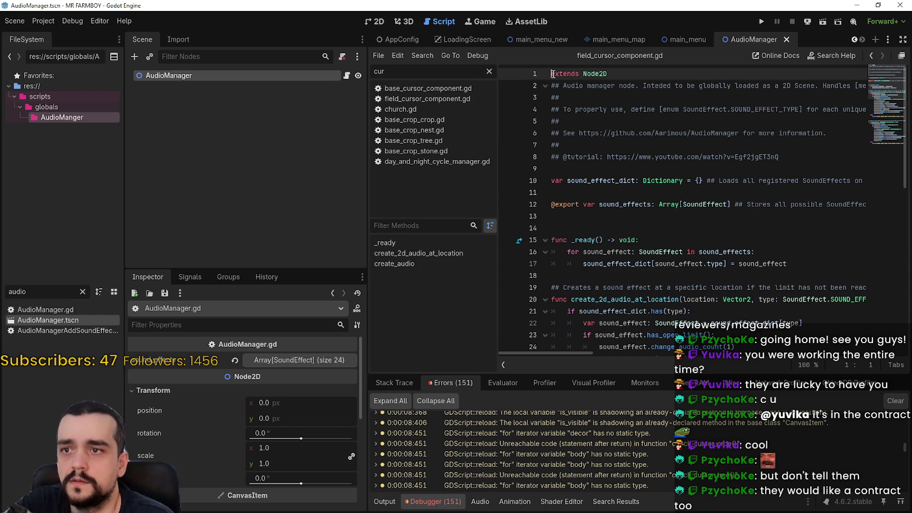
{"action": "key", "text": "Return"}
{"action": "key", "text": "Up"}
{"action": "type", "text": "cla"}
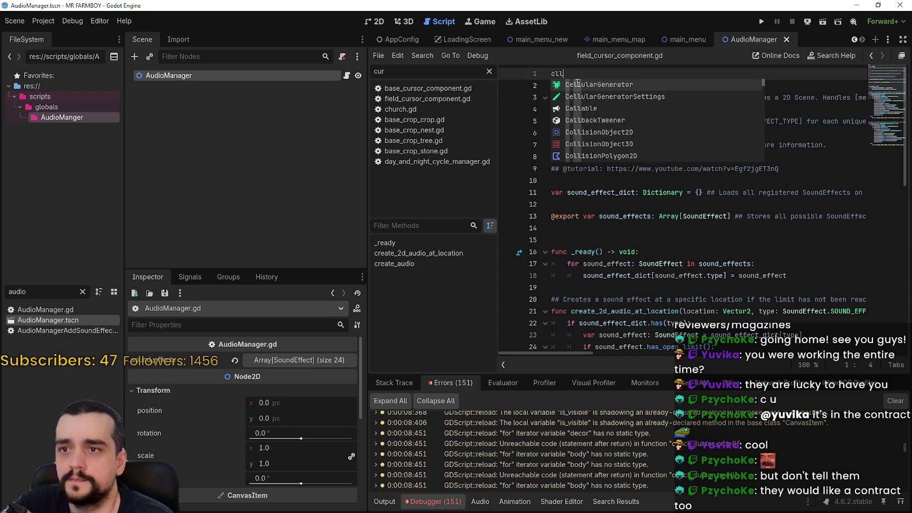
{"action": "type", "text": "ss"}
{"action": "key", "text": "Return"}
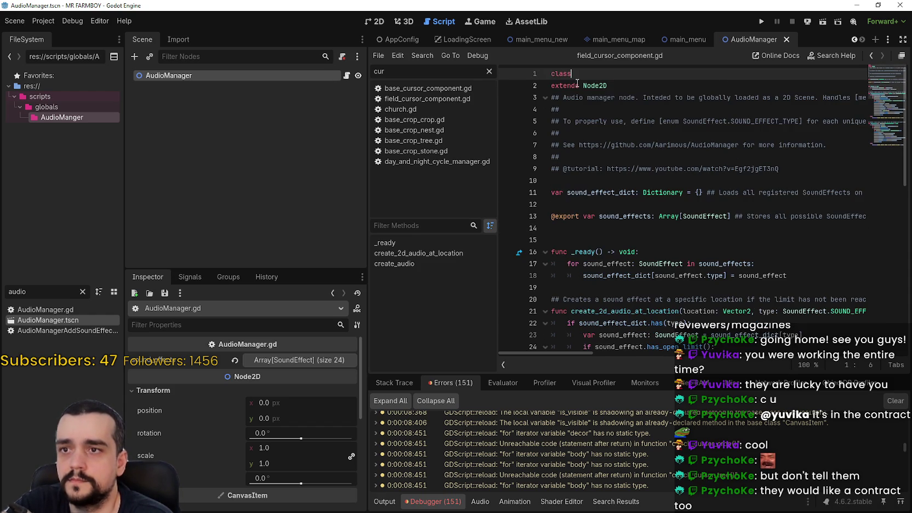
{"action": "type", "text": "_name "}
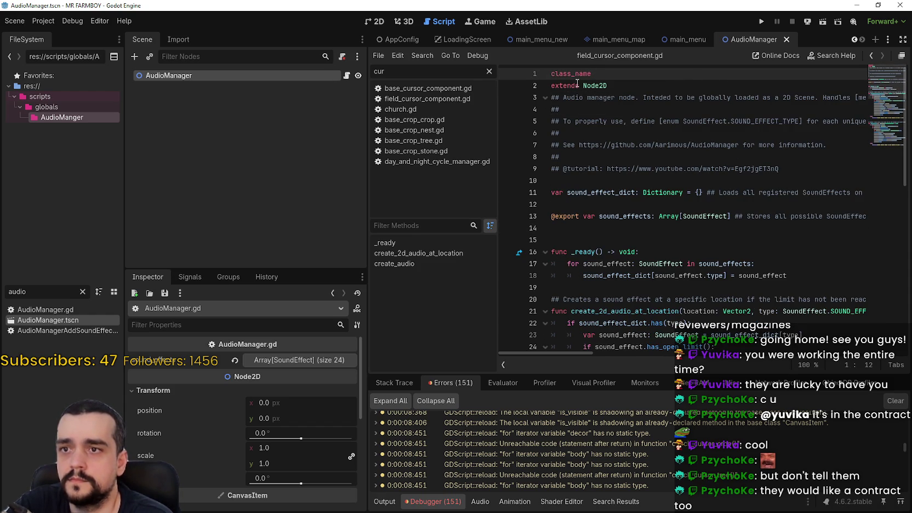
{"action": "type", "text": "r"}
{"action": "key", "text": "ctrl+s"}
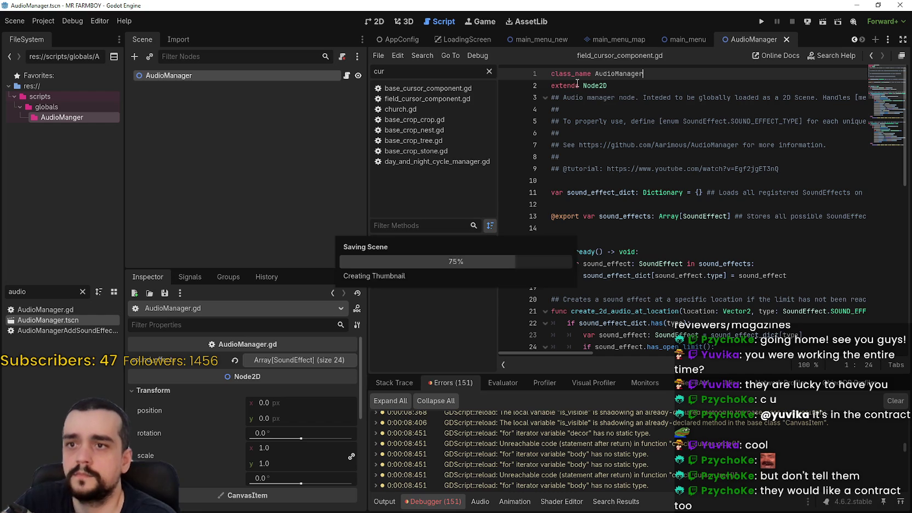
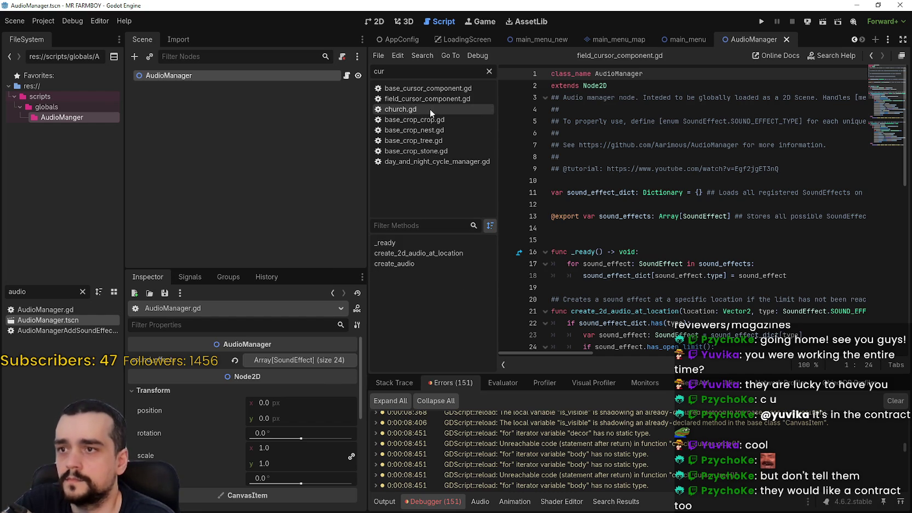
Switch to the main_menu scene and clear the 'cur' script filter to list every script
{"action": "left_click", "coordinate": [687, 40]}
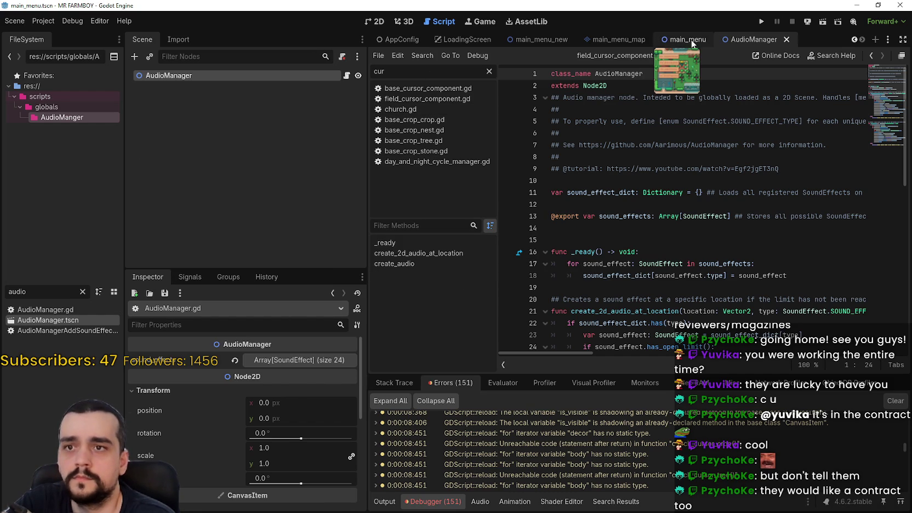
{"action": "left_click", "coordinate": [489, 73]}
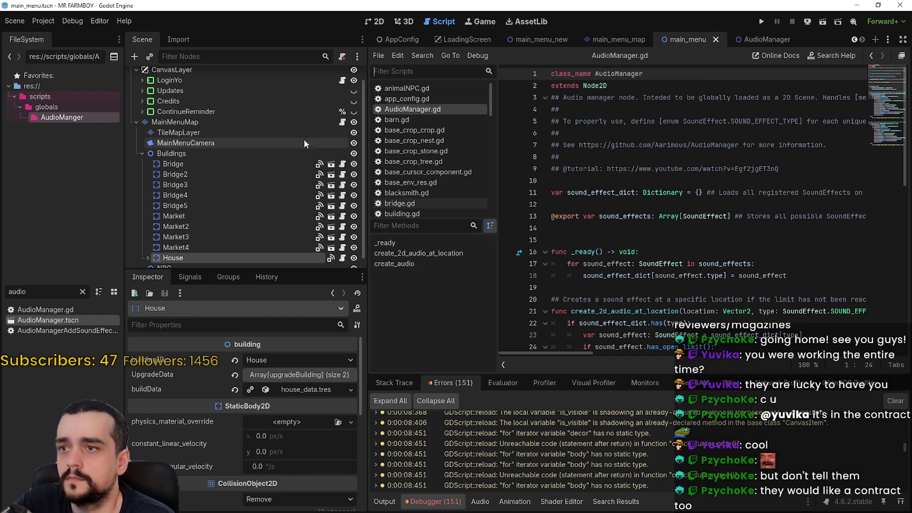
Open login_yo.gd and go to the end of the settings_manager line in _init
{"action": "left_click", "coordinate": [344, 80]}
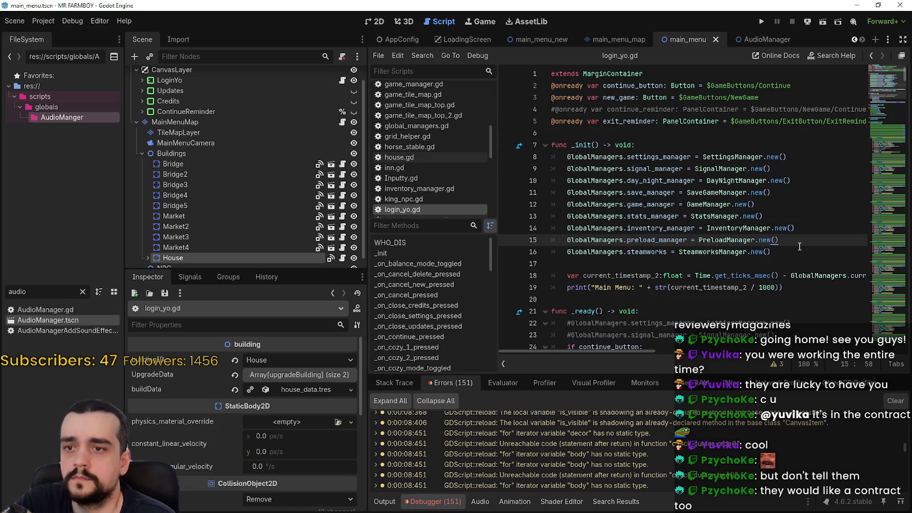
{"action": "key", "text": "Return"}
{"action": "key", "text": "ctrl+z"}
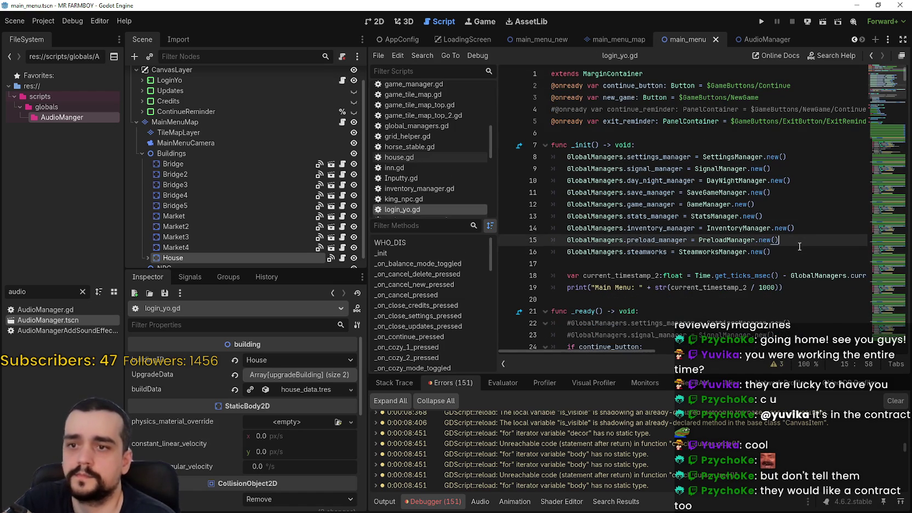
{"action": "left_click", "coordinate": [801, 171]}
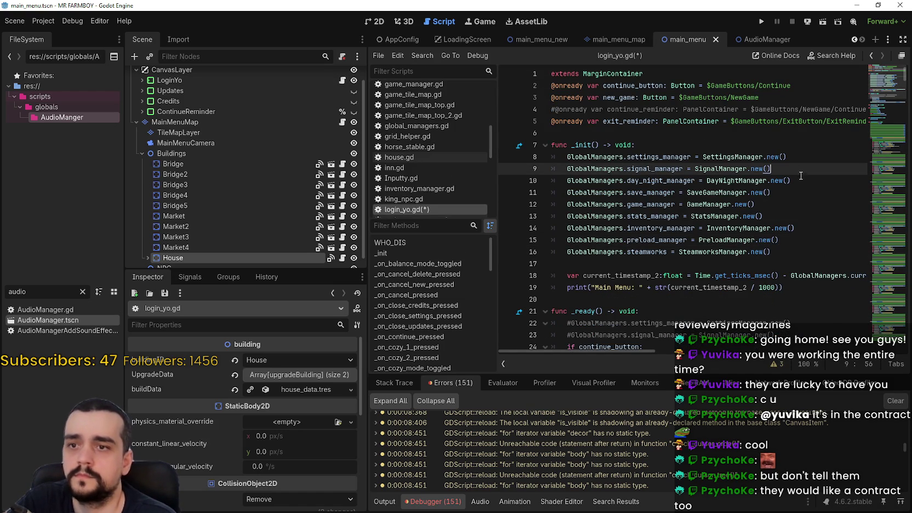
{"action": "left_click", "coordinate": [804, 161]}
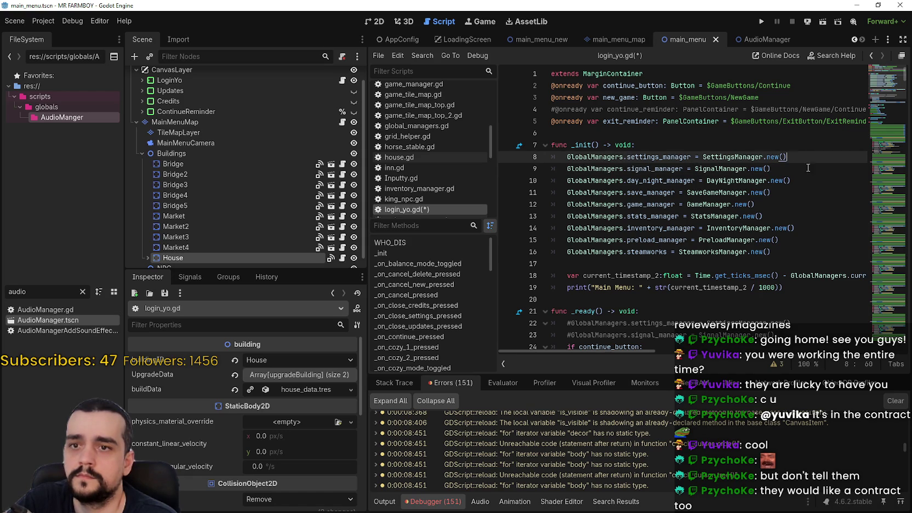
Add 'GlobalManagers.audio_manager = AudioManager.new()' below the settings_manager line
{"action": "key", "text": "Return"}
{"action": "type", "text": "Global"}
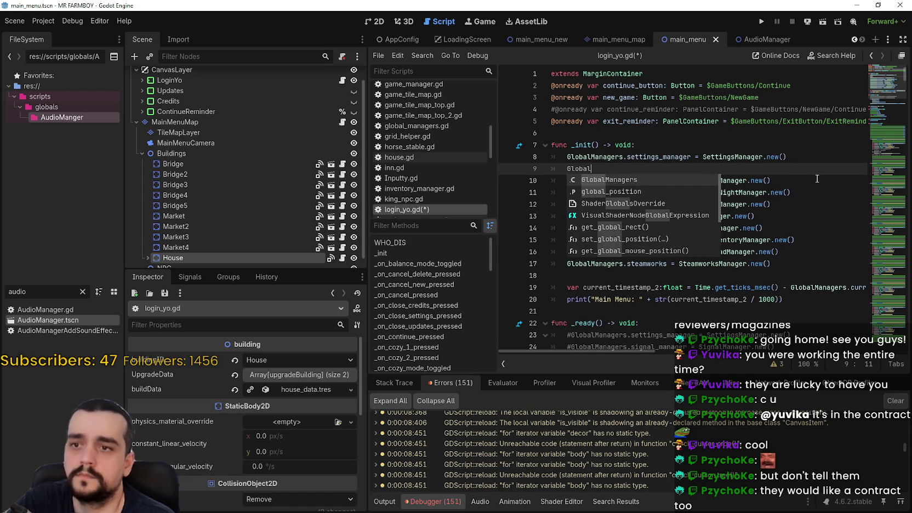
{"action": "type", "text": "Managers.aui"}
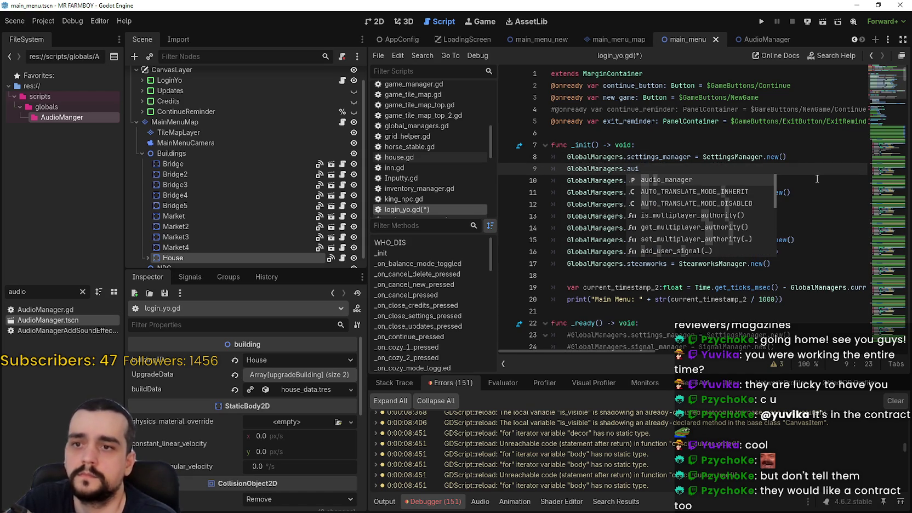
{"action": "key", "text": "Return"}
{"action": "type", "text": "AudioManager"}
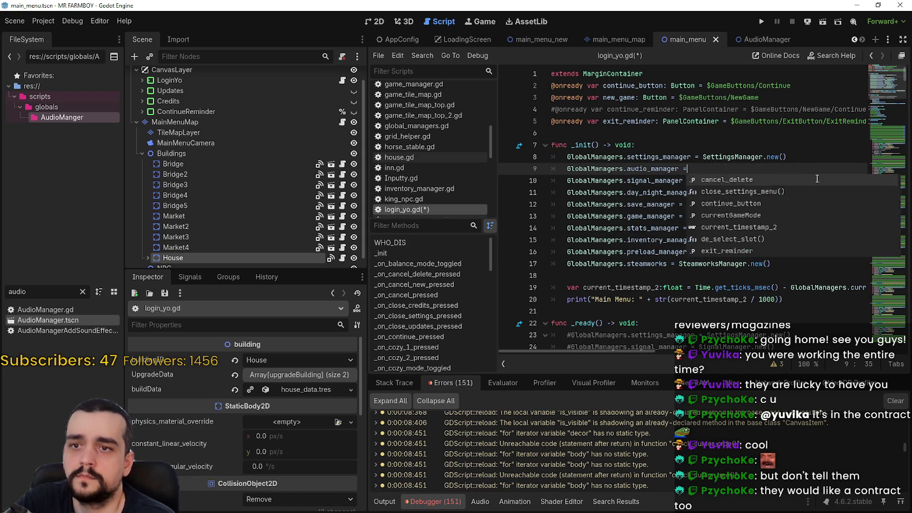
{"action": "key", "text": "Return"}
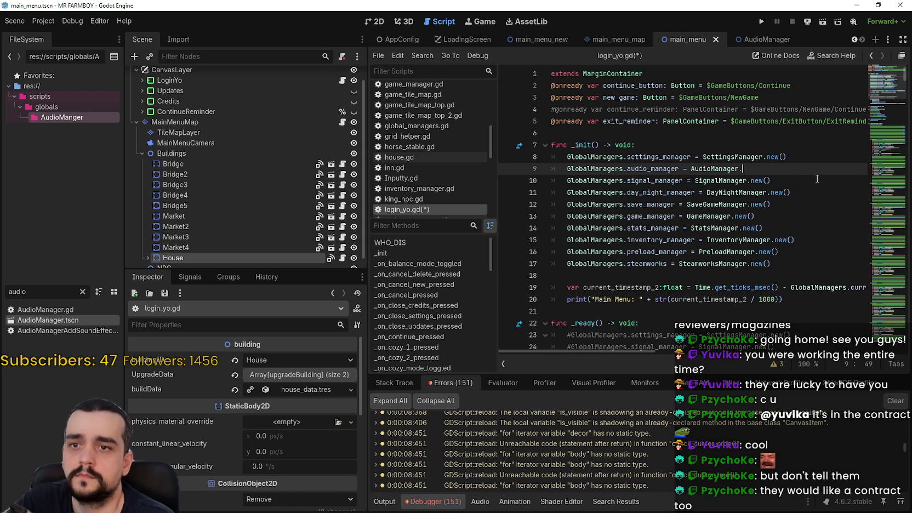
{"action": "type", "text": "new"}
{"action": "key", "text": "Return"}
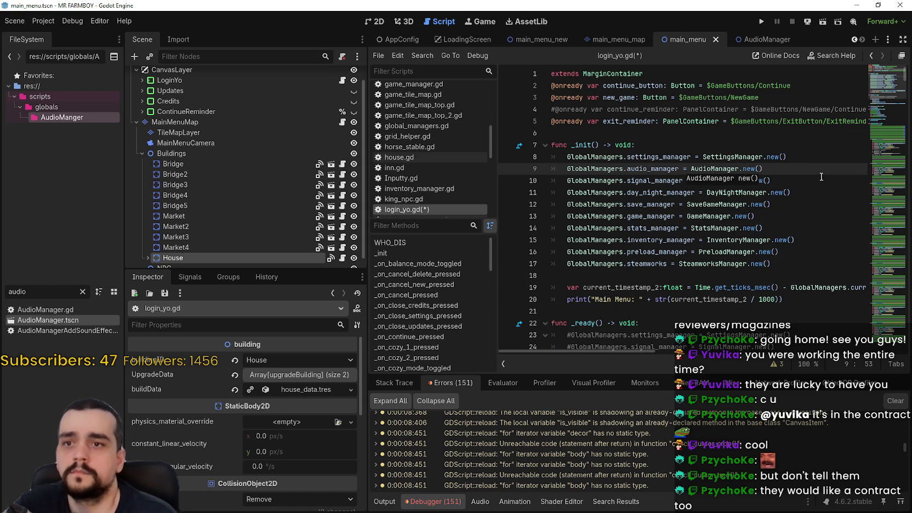
{"action": "left_click", "coordinate": [776, 170]}
{"action": "left_click_drag", "start_coordinate": [567, 168], "coordinate": [765, 169]}
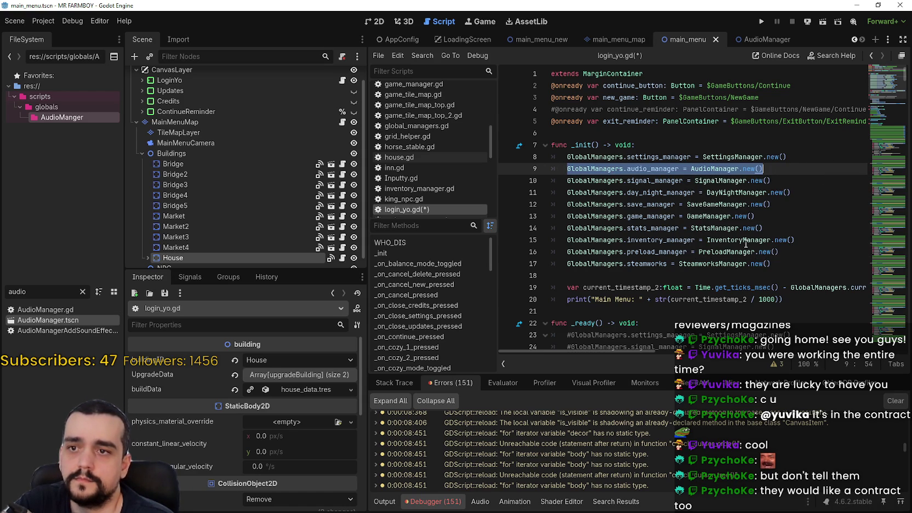
{"action": "left_click", "coordinate": [794, 166]}
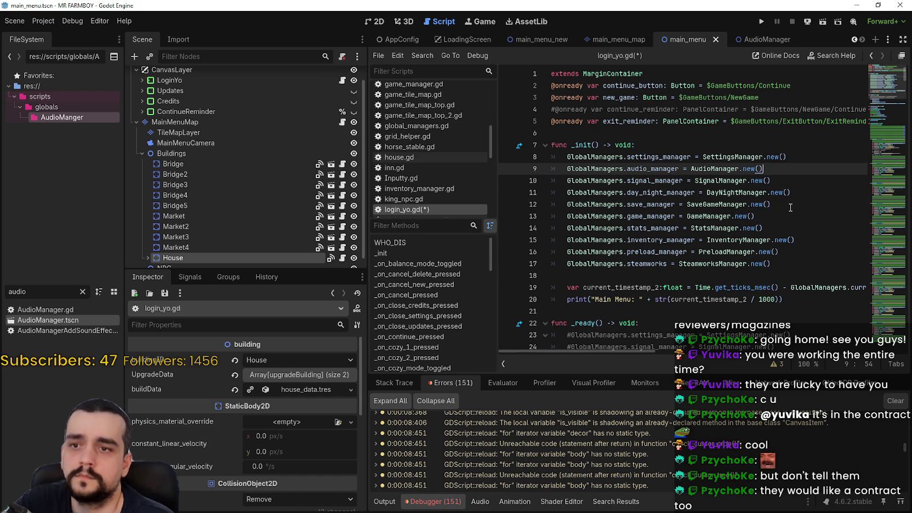
{"action": "left_click", "coordinate": [762, 217]}
{"action": "left_click", "coordinate": [785, 205]}
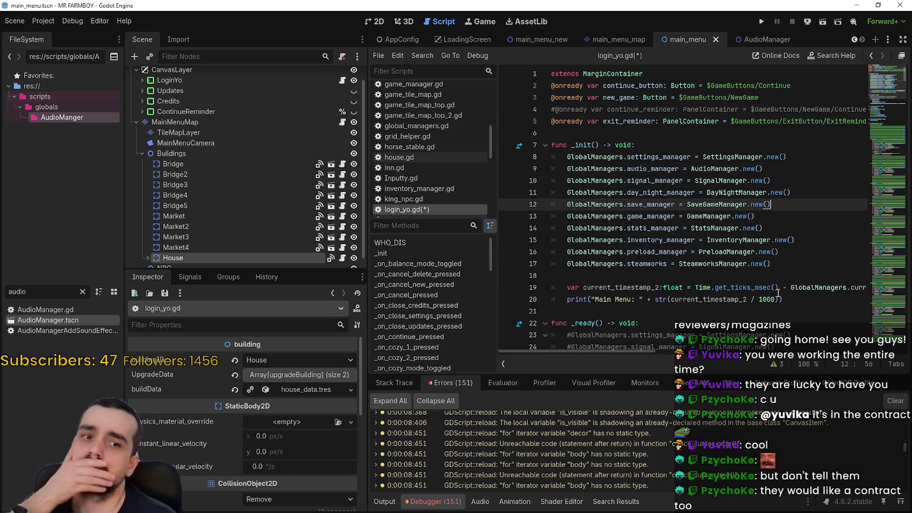
{"action": "left_click", "coordinate": [788, 265]}
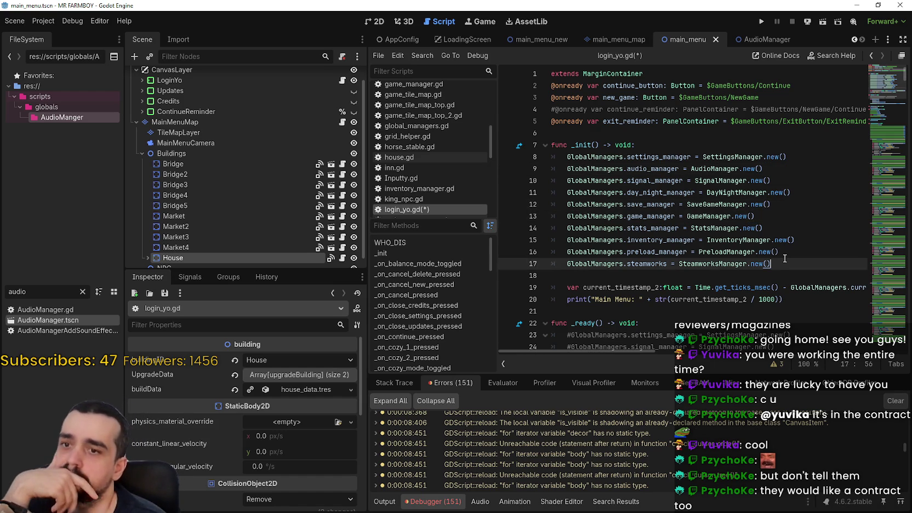
Add 'GlobalManagers.tool_manager = ToolManager.new()' after the preload_manager line and save
{"action": "left_click", "coordinate": [784, 251]}
{"action": "key", "text": "Return"}
{"action": "type", "text": "Globa"}
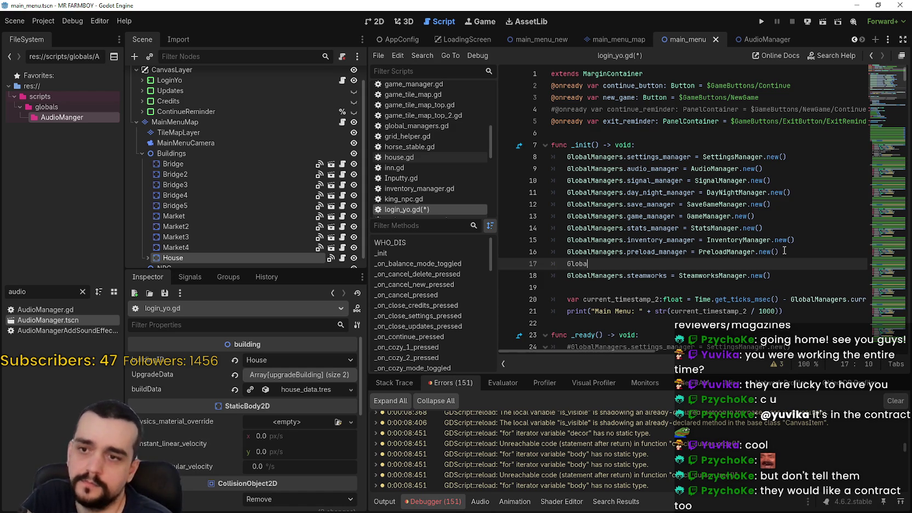
{"action": "type", "text": "lManagers."}
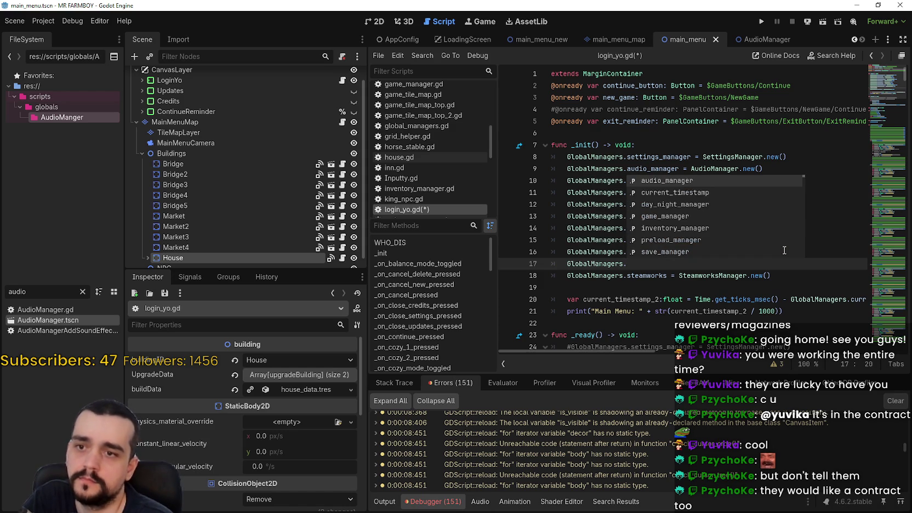
{"action": "type", "text": "tool_manager."}
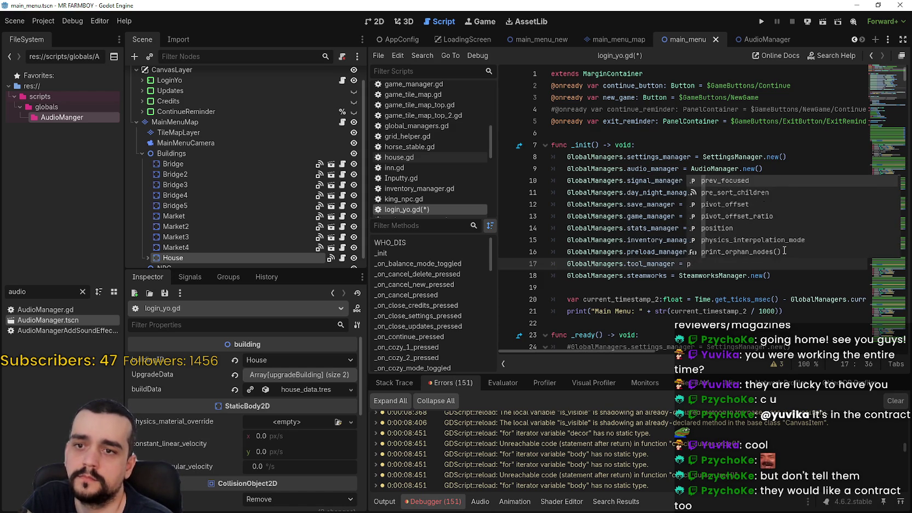
{"action": "type", "text": " ToolManager."}
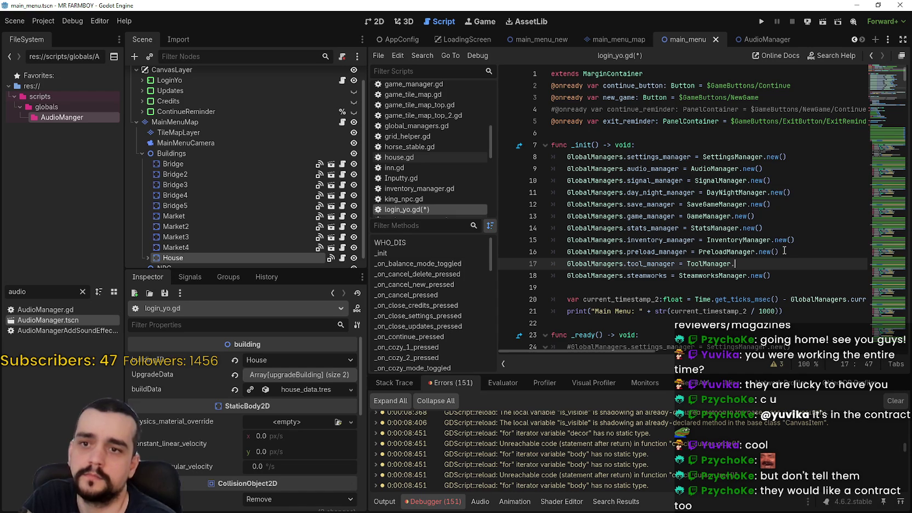
{"action": "key", "text": "Return"}
{"action": "key", "text": "ctrl+s"}
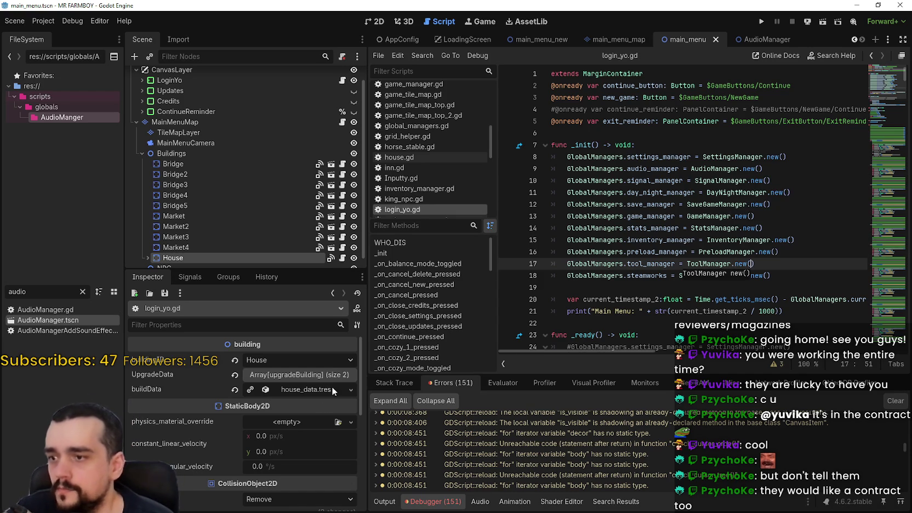
Jump from the Debugger error list to the failing line 85 in options_menu.gd
{"action": "scroll", "coordinate": [906, 451], "scroll_direction": "down", "scroll_amount": 3}
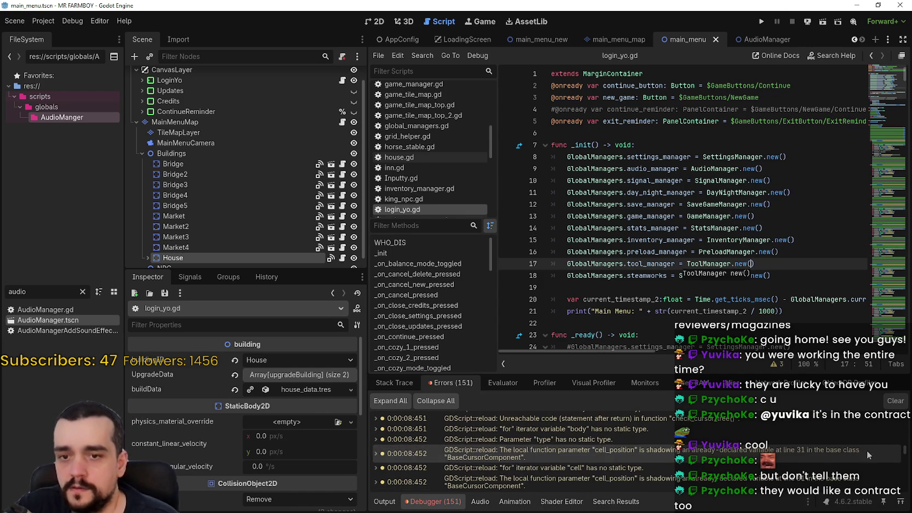
{"action": "scroll", "coordinate": [905, 451], "scroll_direction": "down", "scroll_amount": 10}
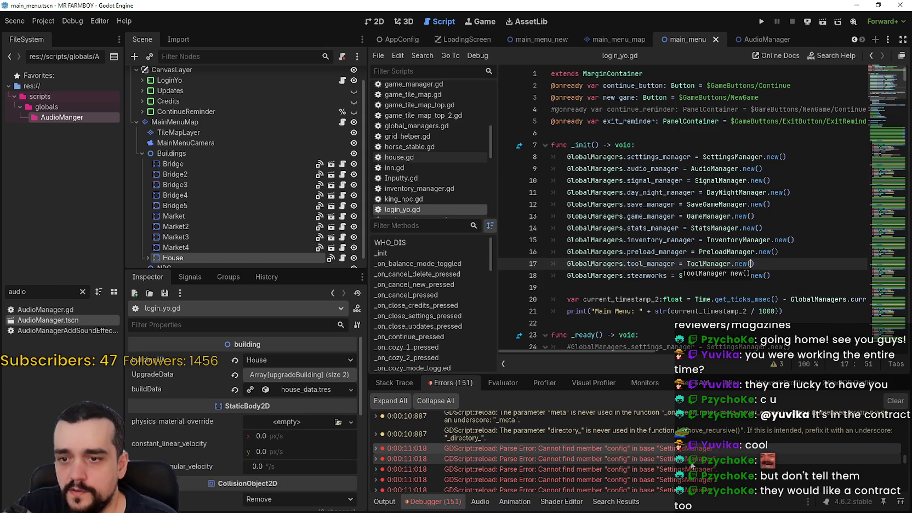
{"action": "double_click", "coordinate": [679, 450]}
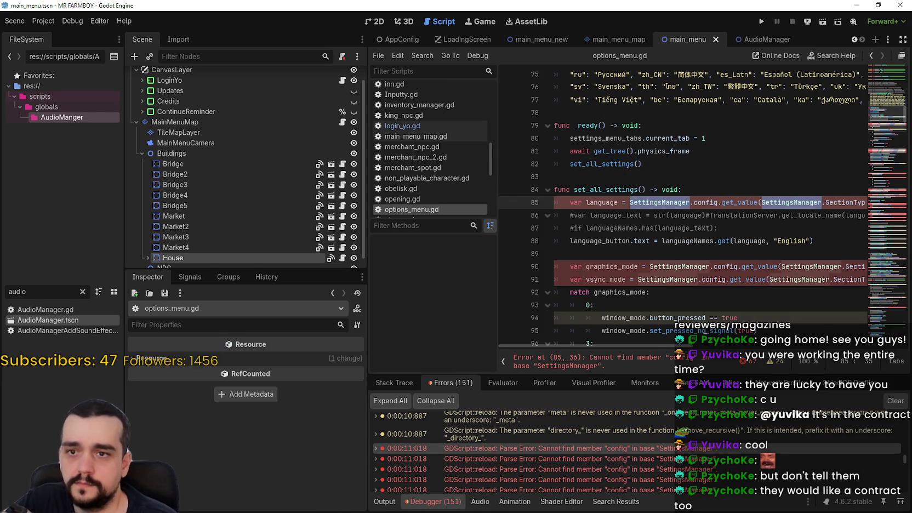
Change line 85 to use GlobalManagers.settings_manager and copy that reference
{"action": "scroll", "coordinate": [582, 314], "scroll_direction": "right", "scroll_amount": 8}
{"action": "scroll", "coordinate": [606, 245], "scroll_direction": "left", "scroll_amount": 8}
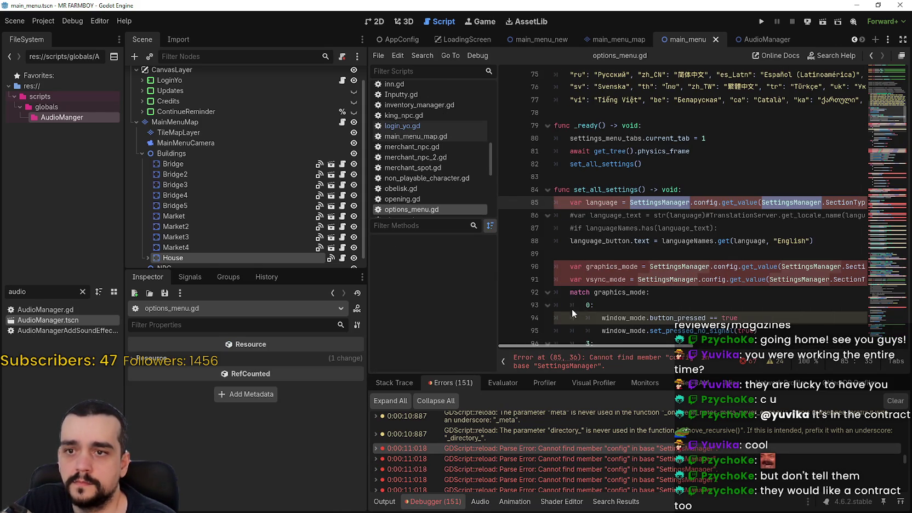
{"action": "type", "text": "GlobalManagers.settings_manager"}
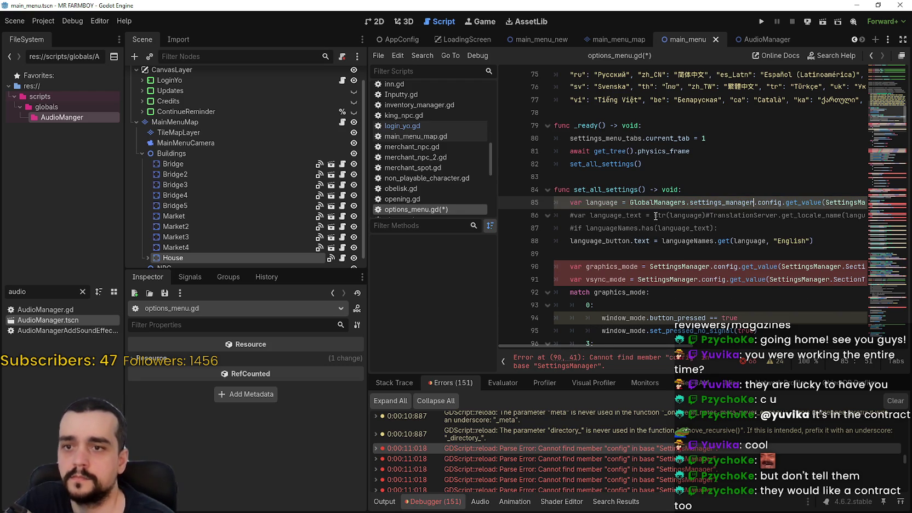
{"action": "key", "text": "ctrl+shift+Left"}
{"action": "key", "text": "ctrl+shift+Left"}
{"action": "key", "text": "ctrl+shift+Left"}
{"action": "key", "text": "ctrl+c"}
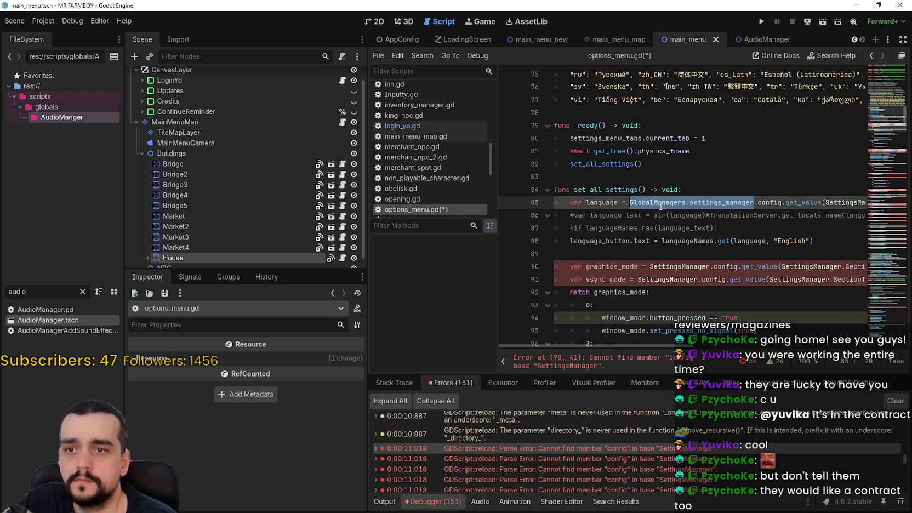
Paste GlobalManagers.settings_manager over the SettingsManager references on lines 90 and 91
{"action": "double_click", "coordinate": [675, 267]}
{"action": "key", "text": "ctrl+v"}
{"action": "double_click", "coordinate": [676, 280]}
{"action": "key", "text": "ctrl+v"}
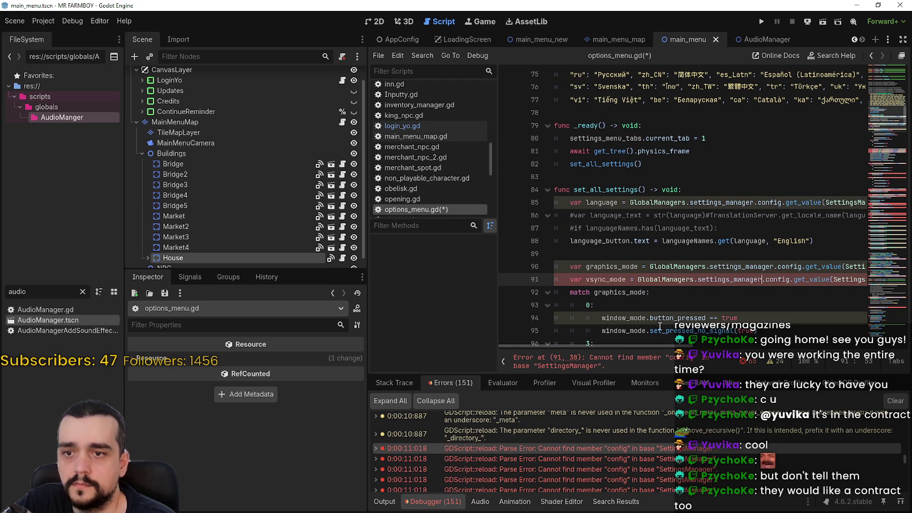
Replace SettingsManager with GlobalManagers.settings_manager on lines 108, 109 and 110
{"action": "scroll", "coordinate": [674, 274], "scroll_direction": "down", "scroll_amount": 6}
{"action": "scroll", "coordinate": [670, 257], "scroll_direction": "up", "scroll_amount": 5}
{"action": "left_click", "coordinate": [673, 244]}
{"action": "scroll", "coordinate": [673, 230], "scroll_direction": "down", "scroll_amount": 5}
{"action": "scroll", "coordinate": [673, 229], "scroll_direction": "up", "scroll_amount": 2}
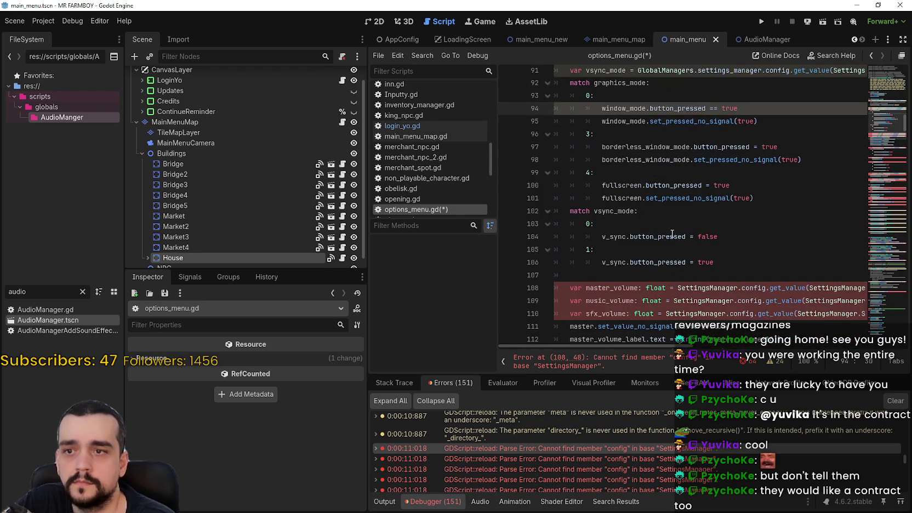
{"action": "scroll", "coordinate": [668, 243], "scroll_direction": "down", "scroll_amount": 2}
{"action": "key", "text": "ctrl+v"}
{"action": "double_click", "coordinate": [704, 224]}
{"action": "key", "text": "ctrl+v"}
{"action": "double_click", "coordinate": [696, 237]}
{"action": "key", "text": "ctrl+v"}
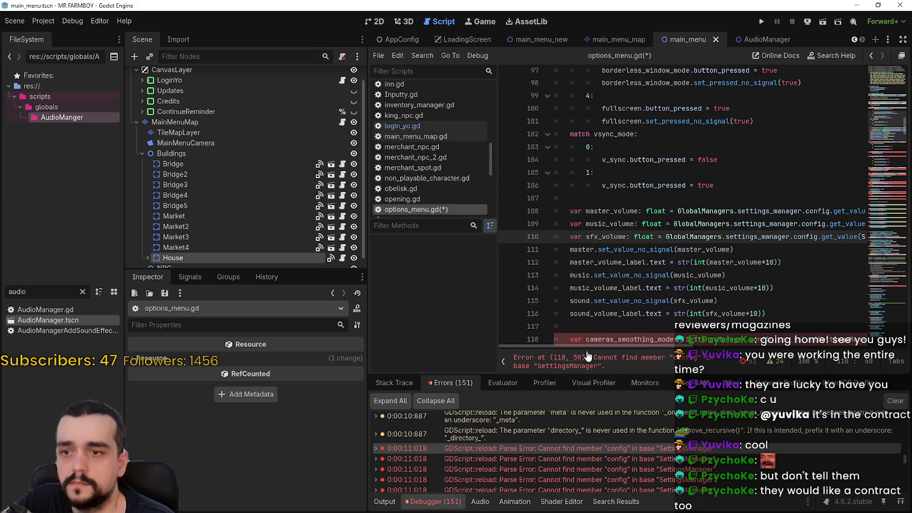
Use GlobalManagers.settings_manager on line 118 and GlobalManagers.save_manager on line 125
{"action": "scroll", "coordinate": [642, 272], "scroll_direction": "down", "scroll_amount": 3}
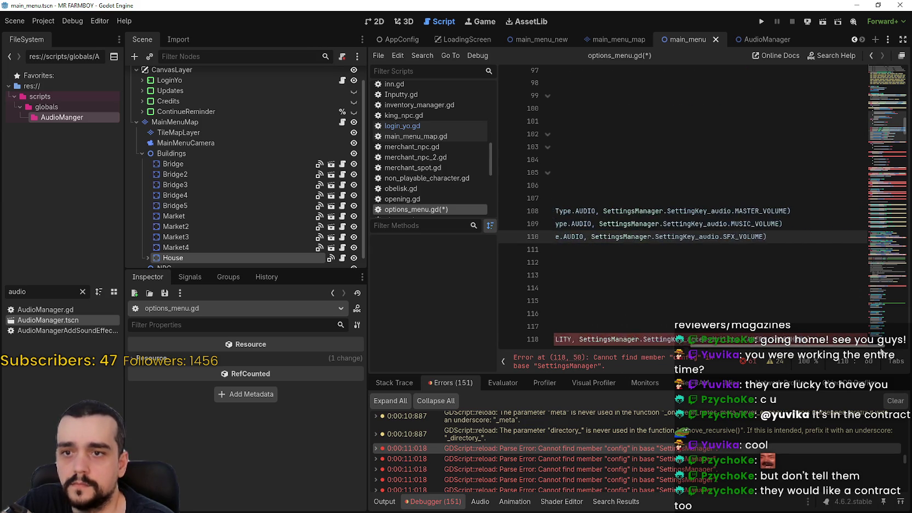
{"action": "scroll", "coordinate": [642, 272], "scroll_direction": "down", "scroll_amount": 2}
{"action": "double_click", "coordinate": [696, 185]}
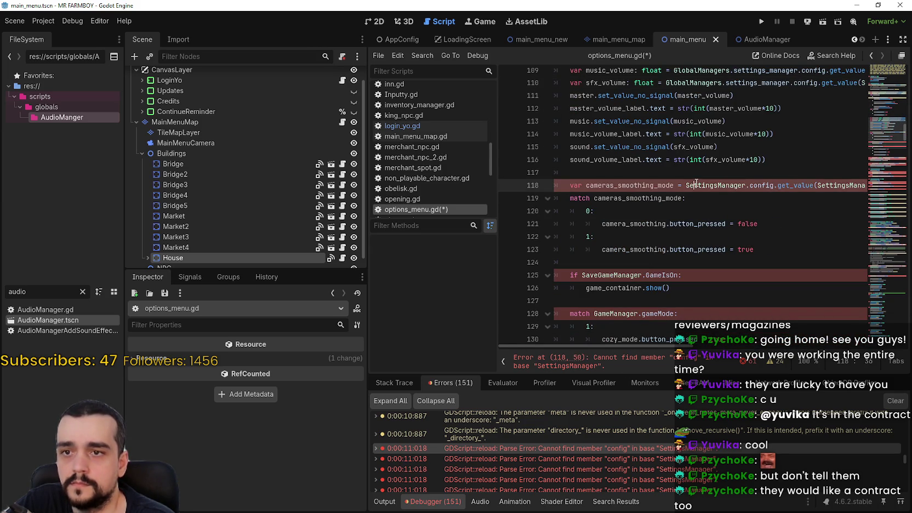
{"action": "key", "text": "ctrl+v"}
{"action": "scroll", "coordinate": [693, 190], "scroll_direction": "down", "scroll_amount": 3}
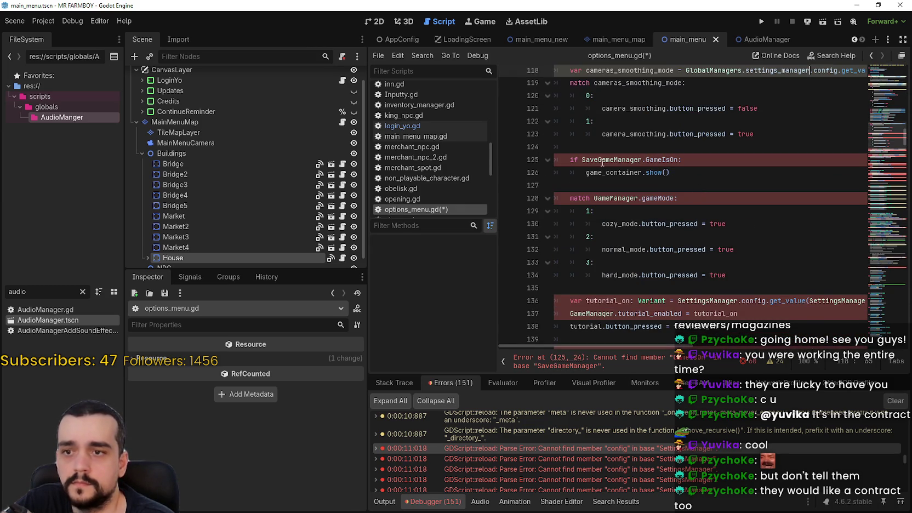
{"action": "double_click", "coordinate": [599, 159]}
{"action": "type", "text": "GlobalManagers.s"}
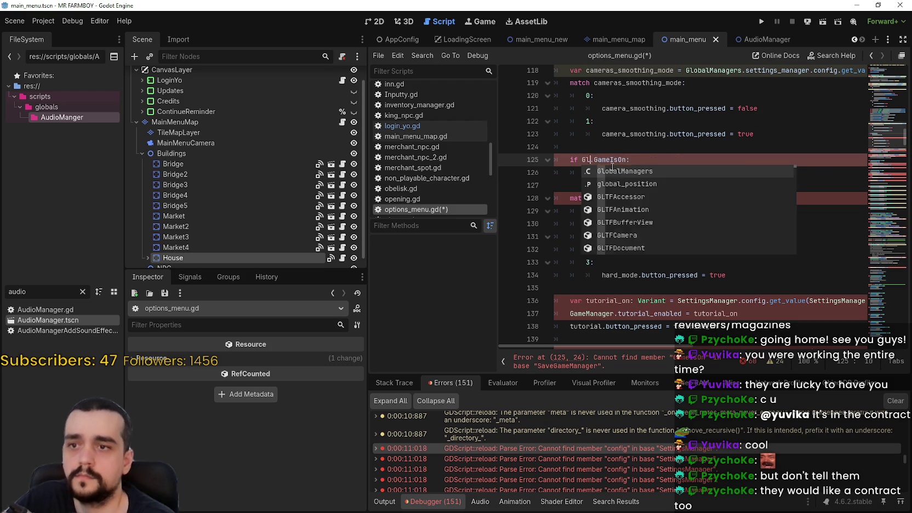
{"action": "type", "text": "ave"}
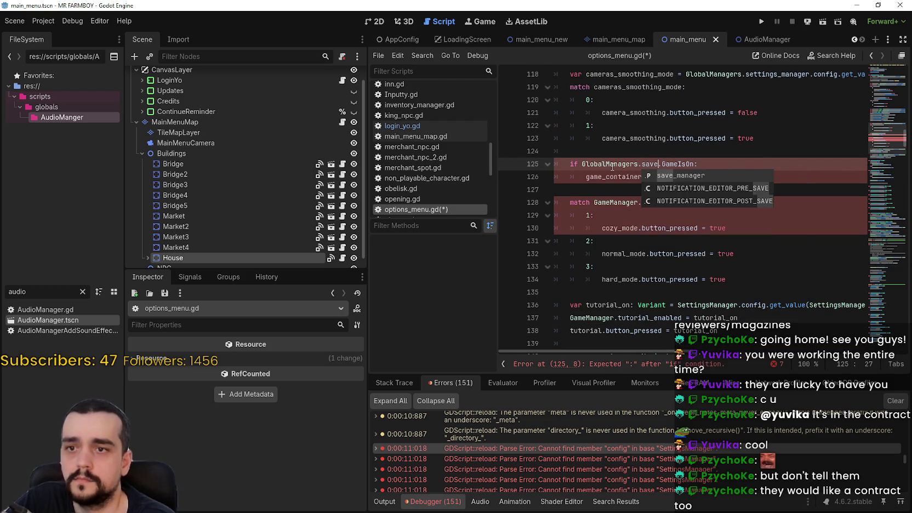
{"action": "key", "text": "Return"}
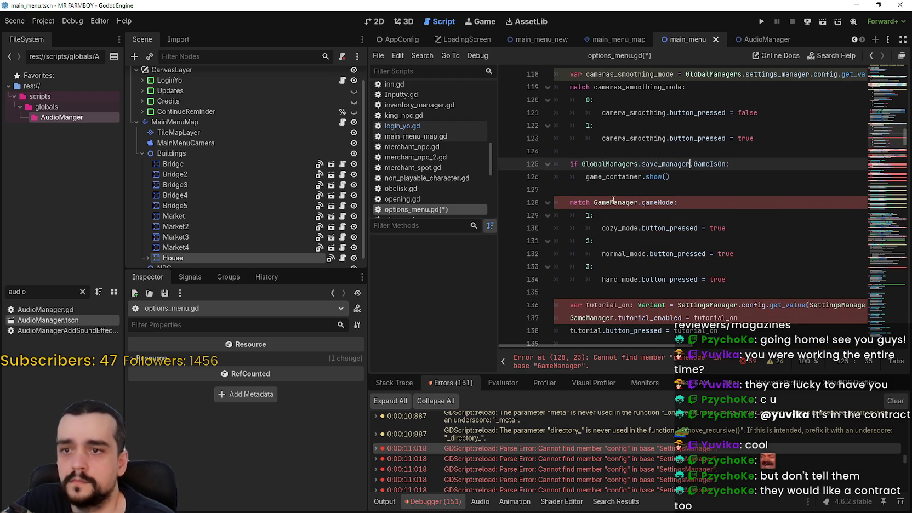
Replace GameManager on line 128 with GlobalManagers.game_manager
{"action": "double_click", "coordinate": [613, 203]}
{"action": "type", "text": "Glo"}
{"action": "key", "text": "Return"}
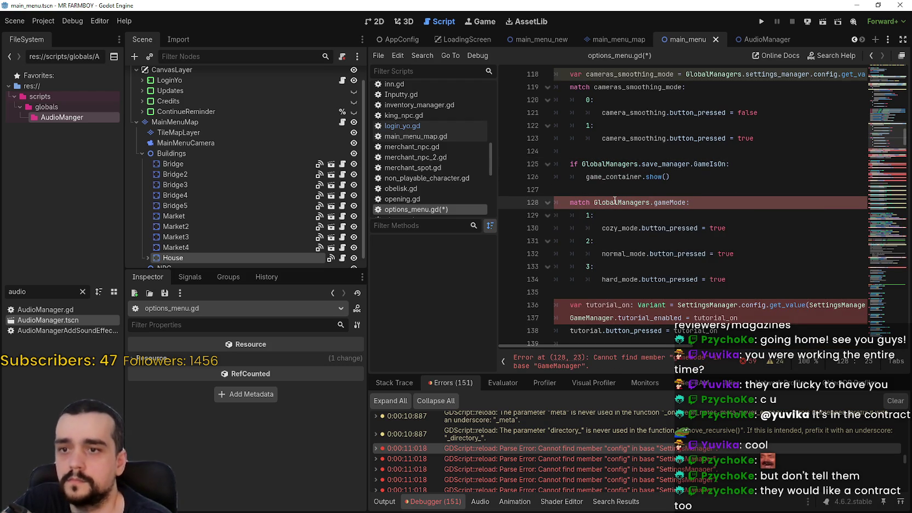
{"action": "type", "text": ".game_m"}
{"action": "key", "text": "Return"}
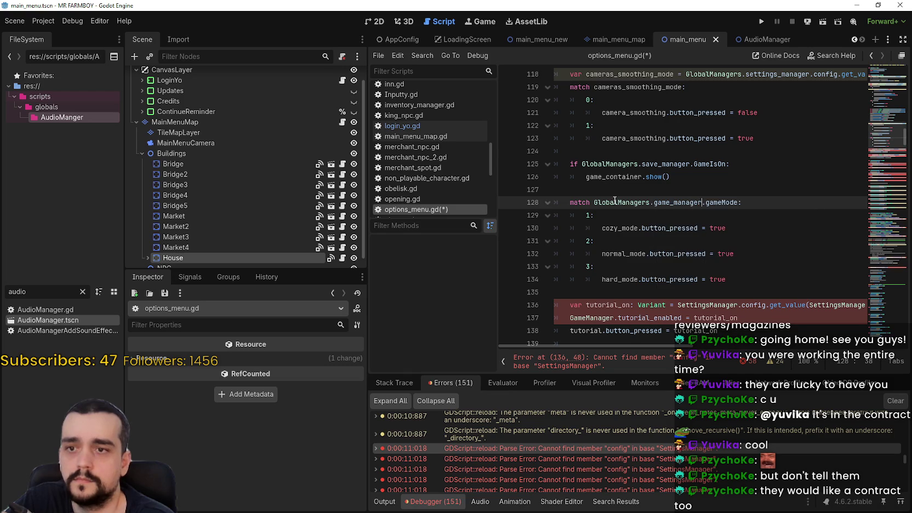
Switch lines 136 and 137 to GlobalManagers.settings_manager and GlobalManagers.game_manager
{"action": "scroll", "coordinate": [615, 200], "scroll_direction": "down", "scroll_amount": 2}
{"action": "double_click", "coordinate": [696, 229]}
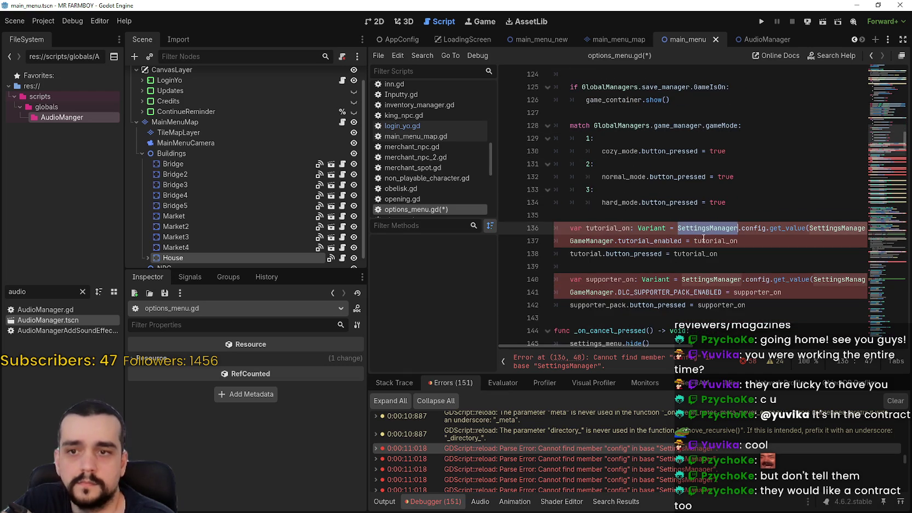
{"action": "type", "text": "GlobalManagers.settings_manager"}
{"action": "double_click", "coordinate": [588, 241]}
{"action": "type", "text": "Global"}
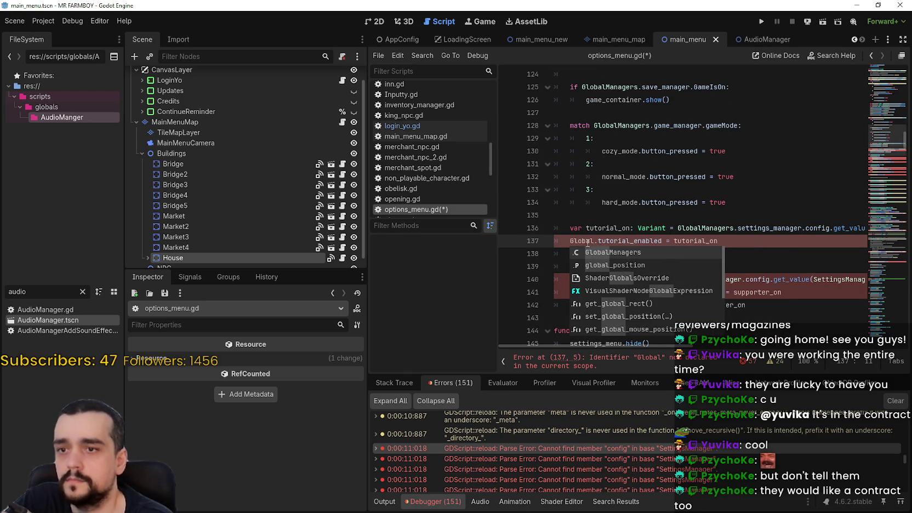
{"action": "key", "text": "Return"}
{"action": "type", "text": ".game_"}
{"action": "key", "text": "Return"}
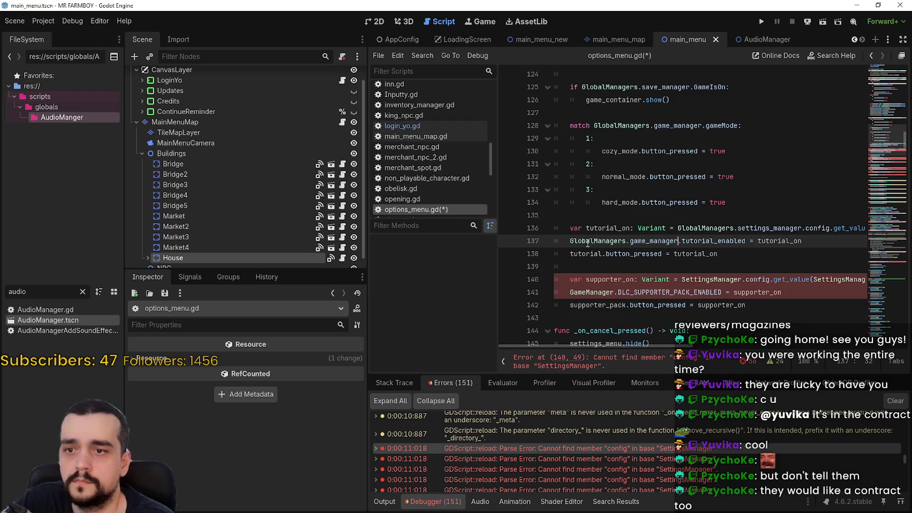
Switch lines 140 and 141 to GlobalManagers.settings_manager and GlobalManagers.game_manager
{"action": "scroll", "coordinate": [601, 241], "scroll_direction": "down", "scroll_amount": 2}
{"action": "double_click", "coordinate": [704, 203]}
{"action": "type", "text": "GlobalManagers.settings_manager"}
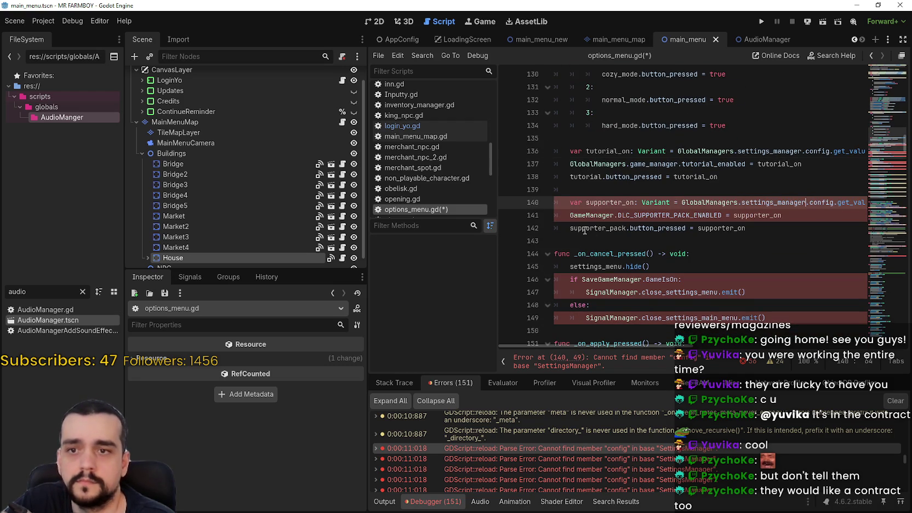
{"action": "double_click", "coordinate": [585, 216]}
{"action": "type", "text": "game"}
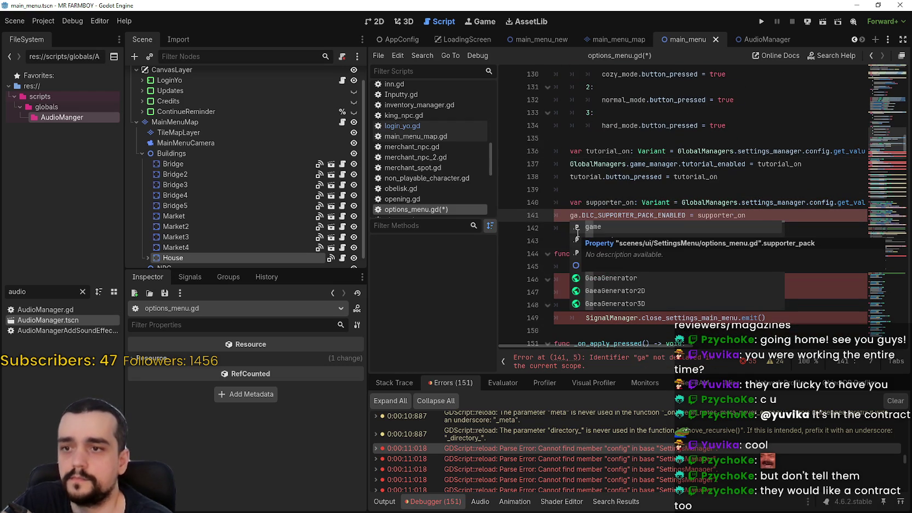
{"action": "key", "text": "Down"}
{"action": "key", "text": "Down"}
{"action": "key", "text": "Down"}
{"action": "key", "text": "Return"}
{"action": "type", "text": ".gam"}
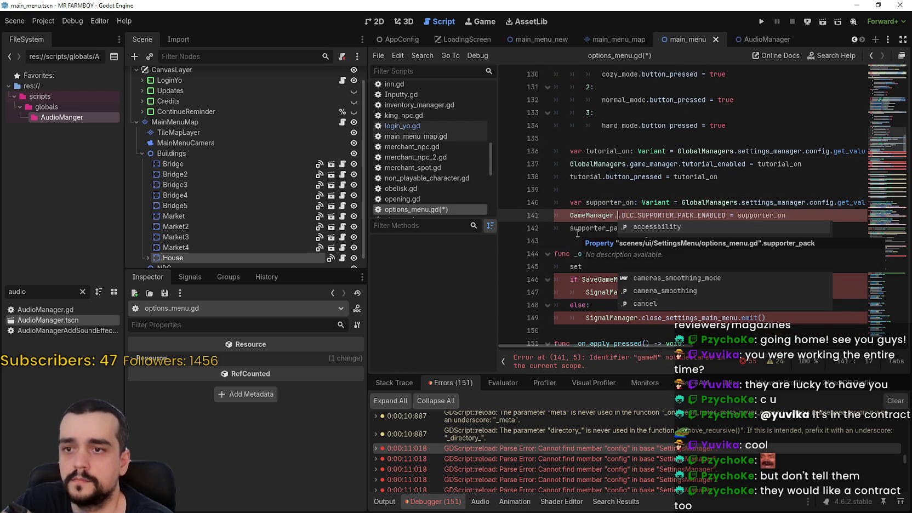
{"action": "type", "text": "e_"}
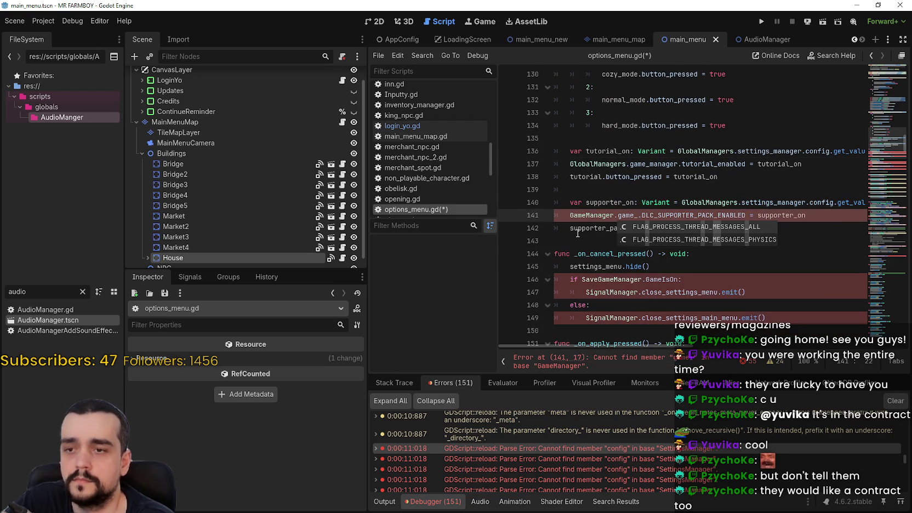
{"action": "key", "text": "BackSpace"}
{"action": "key", "text": "BackSpace"}
{"action": "key", "text": "BackSpace"}
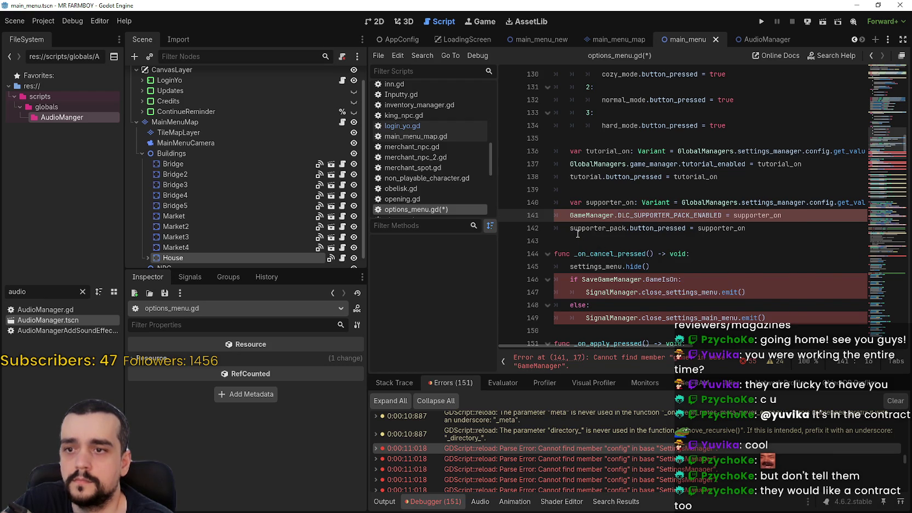
{"action": "type", "text": ".game"}
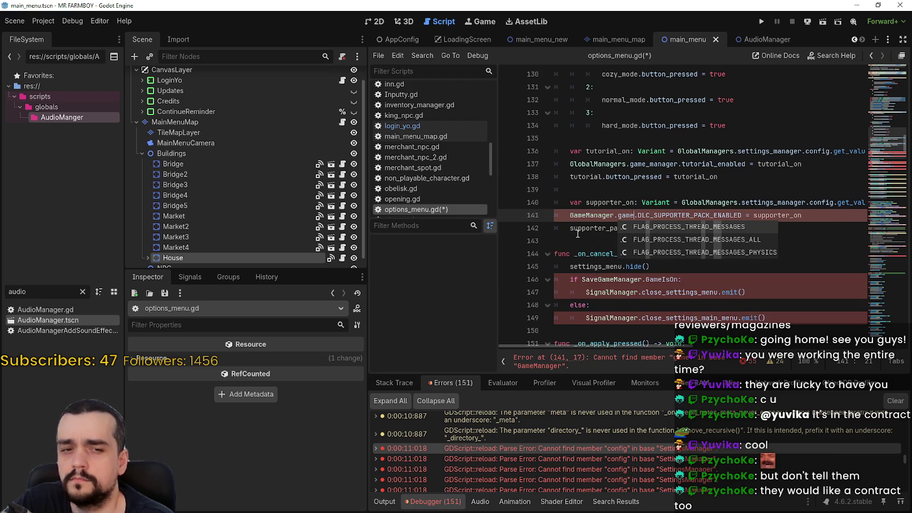
{"action": "key", "text": "BackSpace"}
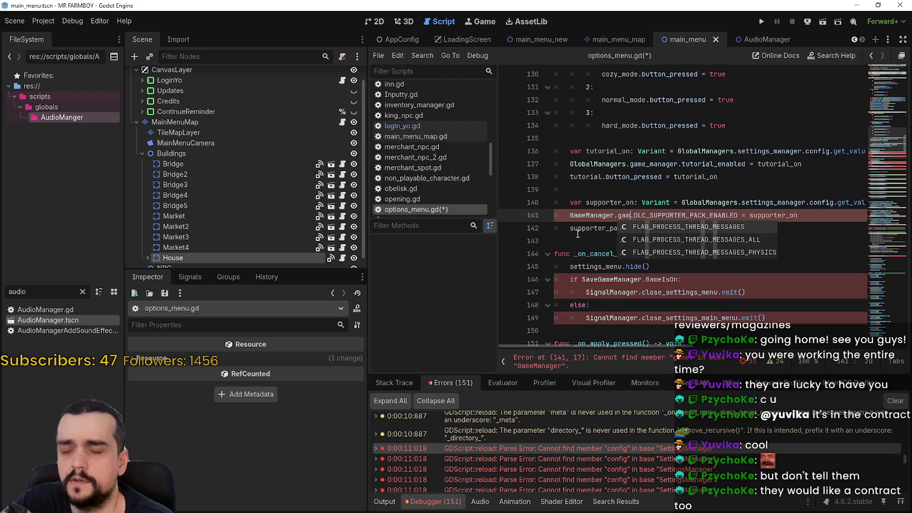
{"action": "key", "text": "BackSpace"}
{"action": "key", "text": "BackSpace"}
{"action": "key", "text": "BackSpace"}
{"action": "type", "text": "GlobalManagers.game"}
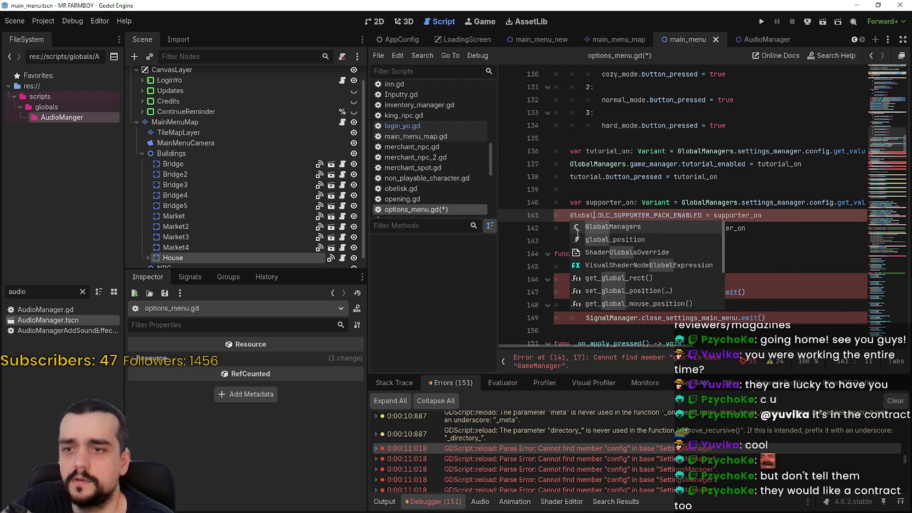
{"action": "type", "text": "_manager"}
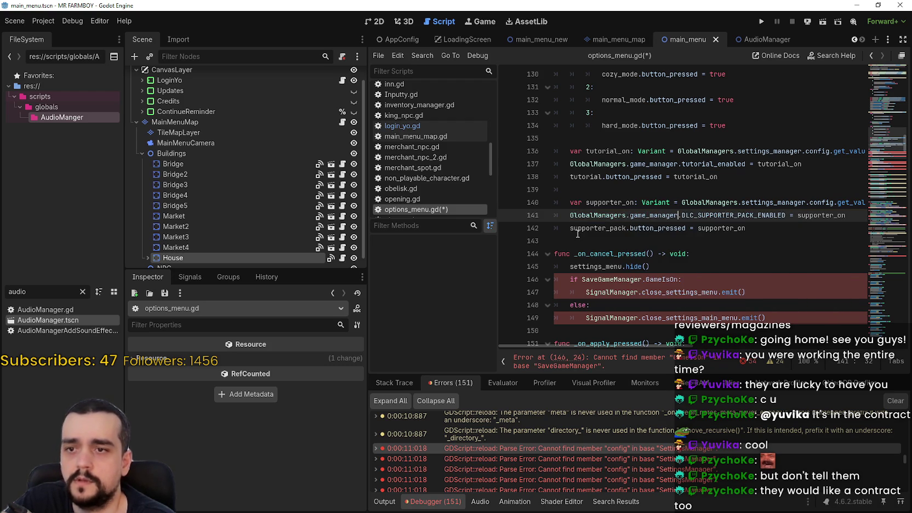
Select the SaveGameManager reference on line 146 and review the surrounding code
{"action": "scroll", "coordinate": [647, 164], "scroll_direction": "down", "scroll_amount": 2}
{"action": "double_click", "coordinate": [611, 196]}
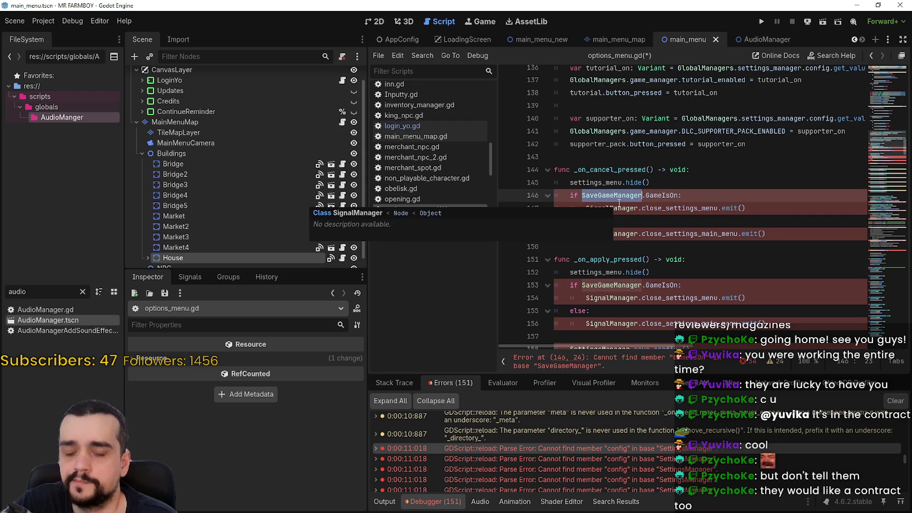
{"action": "scroll", "coordinate": [660, 177], "scroll_direction": "up", "scroll_amount": 2}
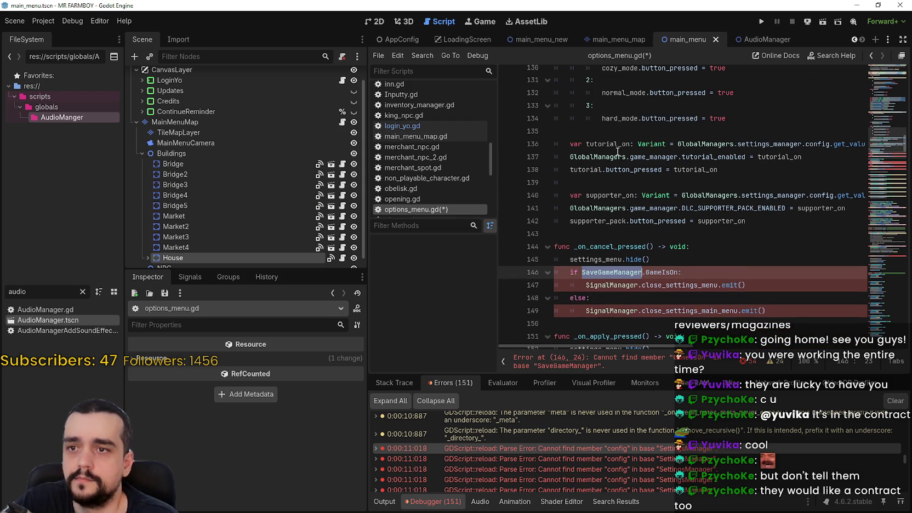
{"action": "scroll", "coordinate": [633, 269], "scroll_direction": "up", "scroll_amount": 2}
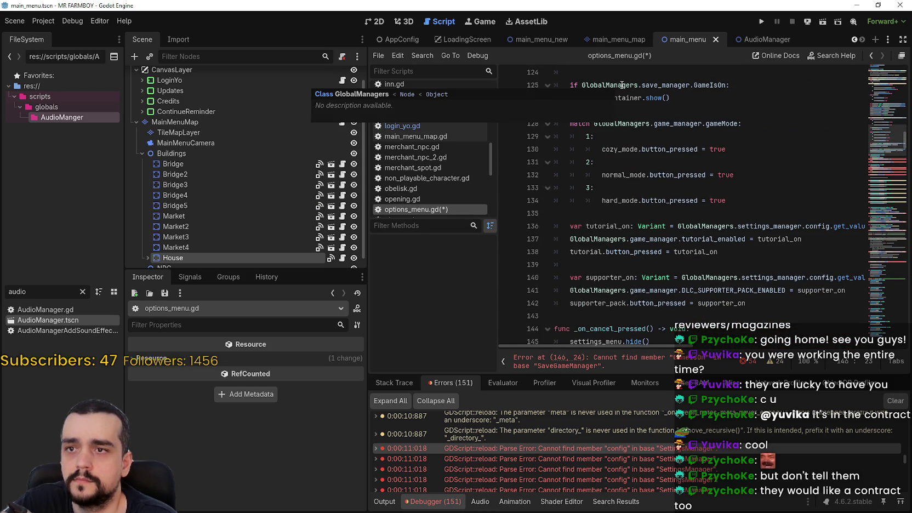
{"action": "scroll", "coordinate": [622, 85], "scroll_direction": "down", "scroll_amount": 5}
{"action": "scroll", "coordinate": [648, 126], "scroll_direction": "up", "scroll_amount": 5}
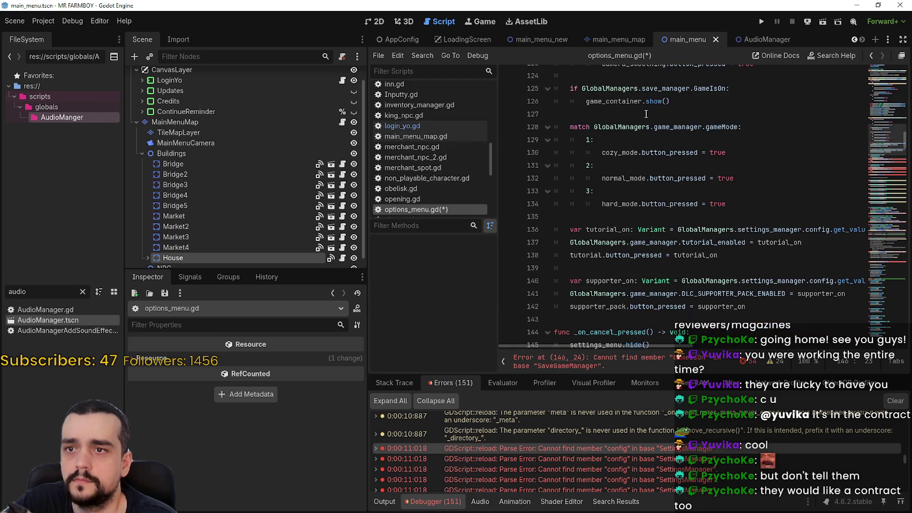
{"action": "scroll", "coordinate": [647, 126], "scroll_direction": "down", "scroll_amount": 4}
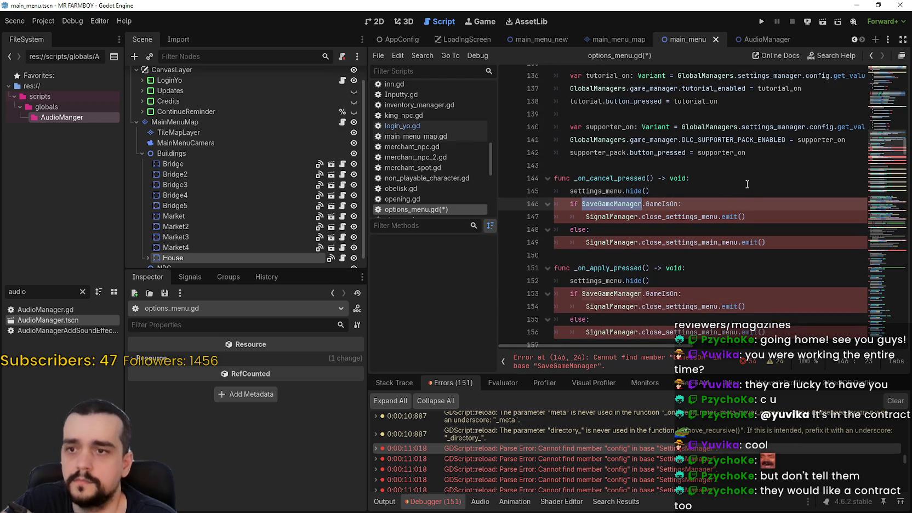
Replace SaveGameManager on lines 146 and 153 with GlobalManagers.save_manager
{"action": "key", "text": "ctrl+d"}
{"action": "type", "text": "G"}
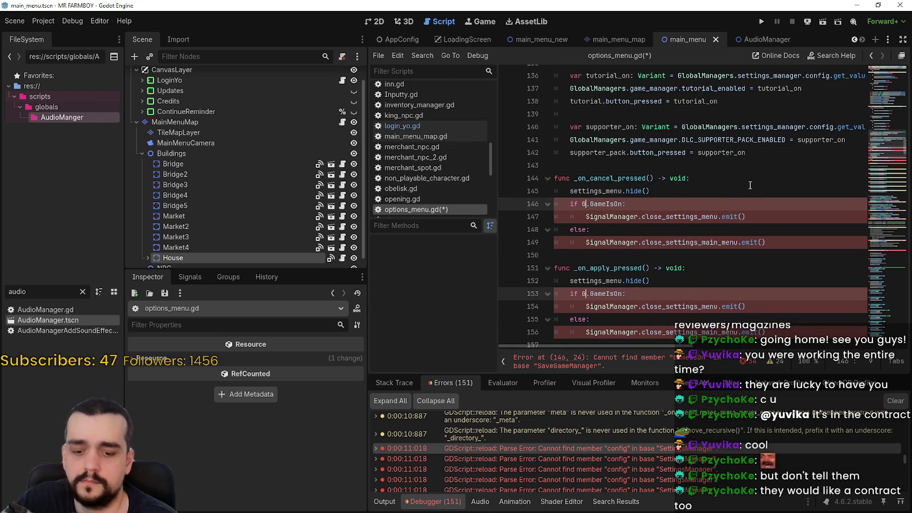
{"action": "type", "text": "Managers.savew"}
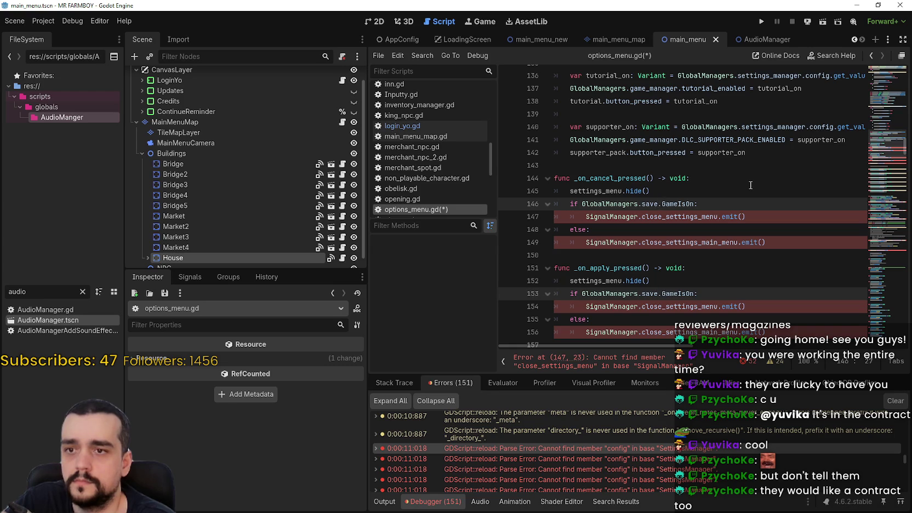
{"action": "type", "text": "v"}
{"action": "key", "text": "Return"}
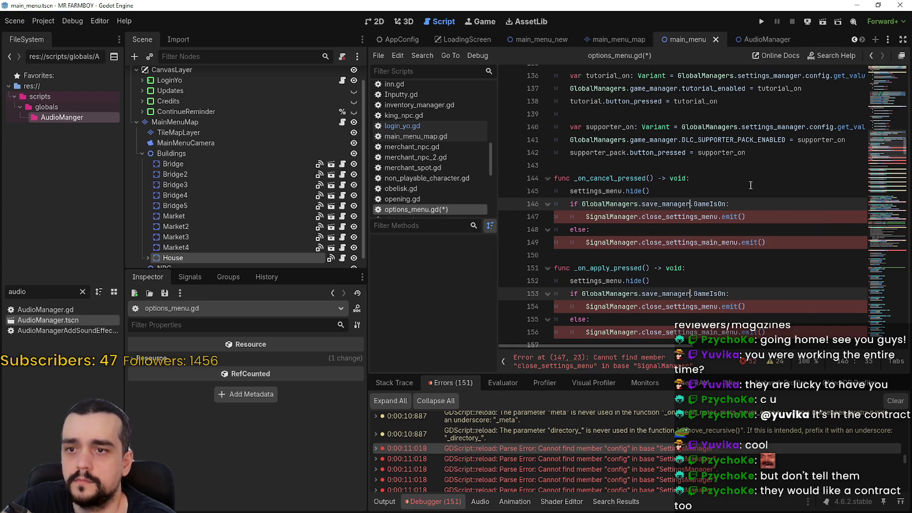
Replace every SignalManager reference with GlobalManagers.signal_manager
{"action": "double_click", "coordinate": [604, 217]}
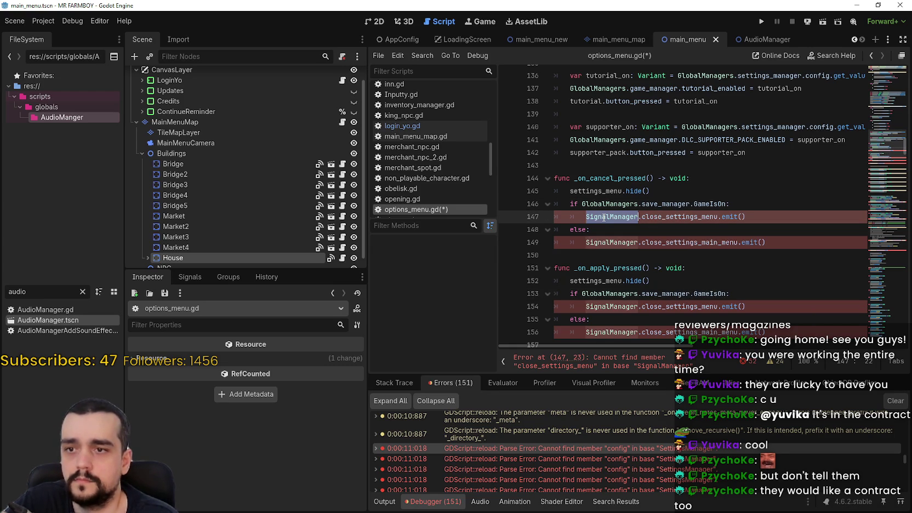
{"action": "key", "text": "ctrl+d"}
{"action": "key", "text": "ctrl+d"}
{"action": "key", "text": "ctrl+d"}
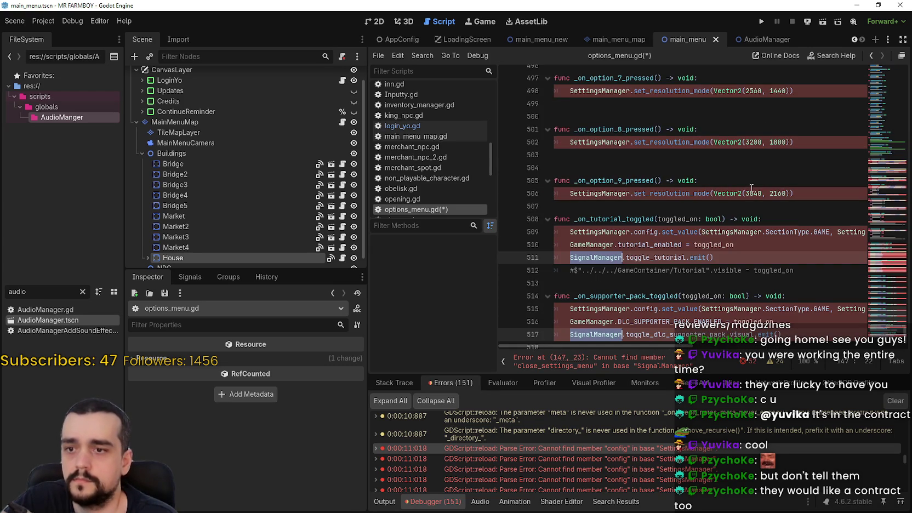
{"action": "type", "text": "GlobalManagers."}
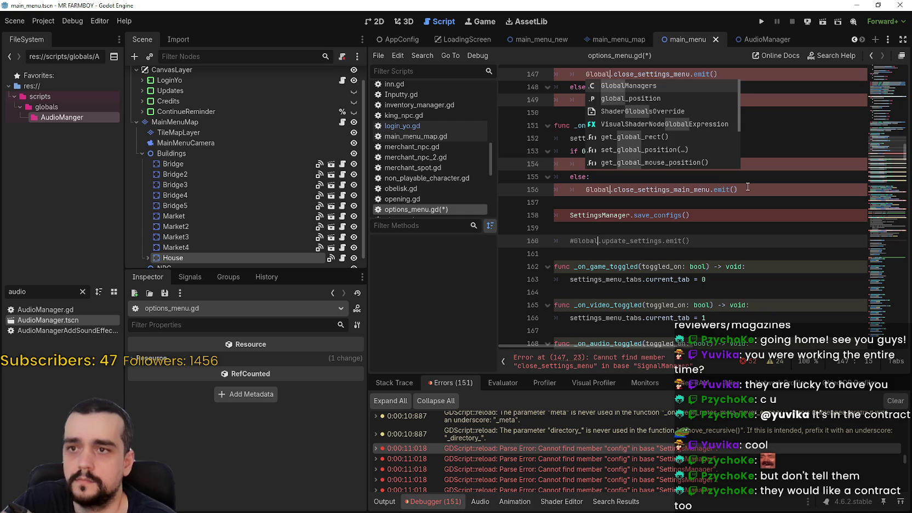
{"action": "type", "text": "signal"}
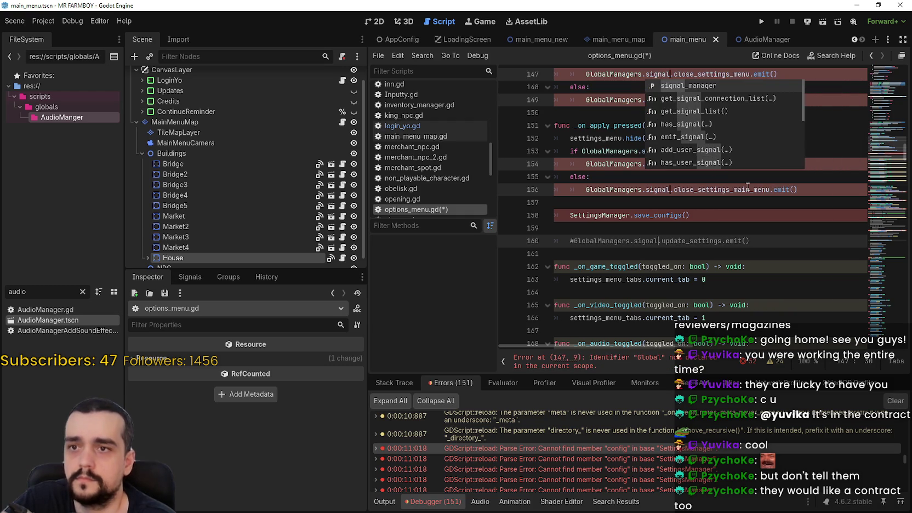
{"action": "key", "text": "Return"}
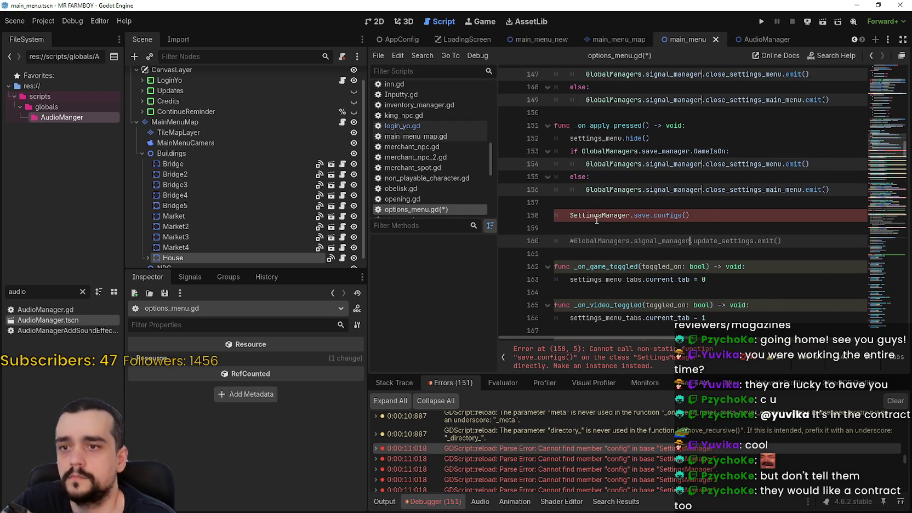
Route line 158's save_configs call through GlobalManagers.settings_manager
{"action": "double_click", "coordinate": [597, 215]}
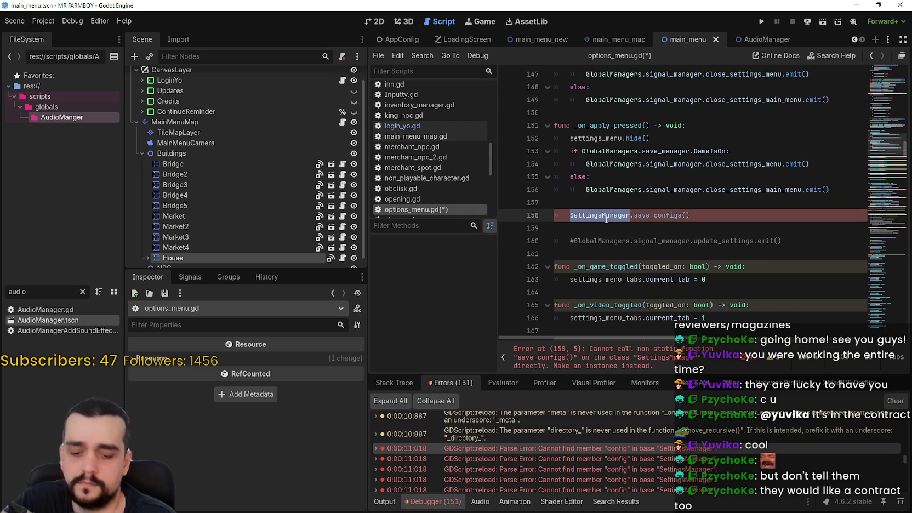
{"action": "type", "text": "Global"}
{"action": "key", "text": "Return"}
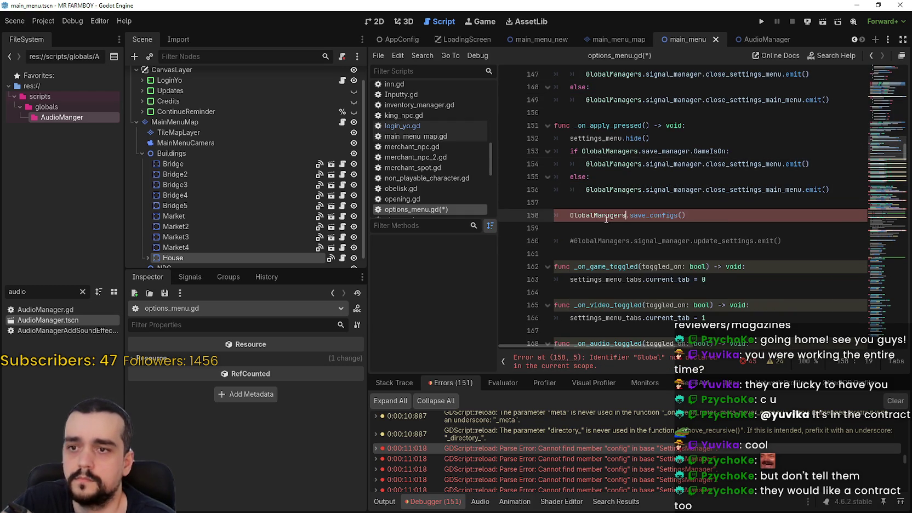
{"action": "type", "text": "sett.s"}
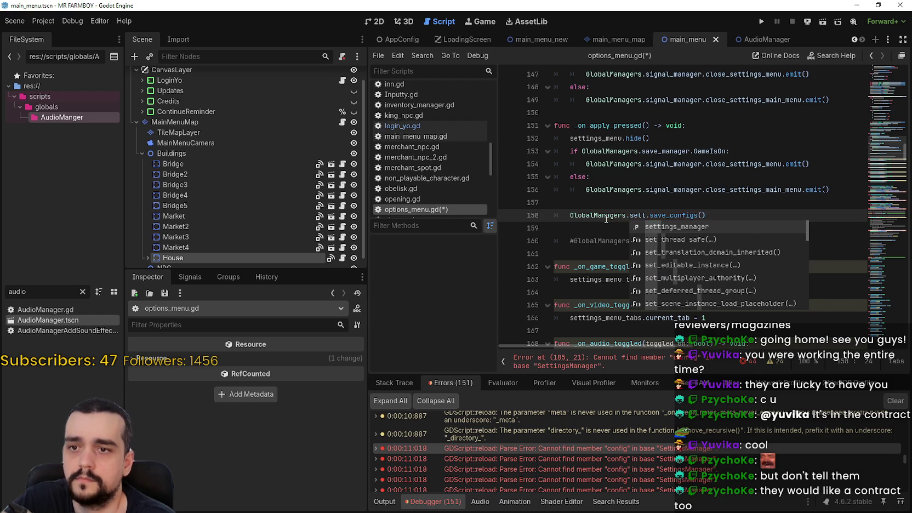
{"action": "key", "text": "Return"}
{"action": "scroll", "coordinate": [606, 219], "scroll_direction": "down", "scroll_amount": 2}
{"action": "left_click", "coordinate": [619, 361]}
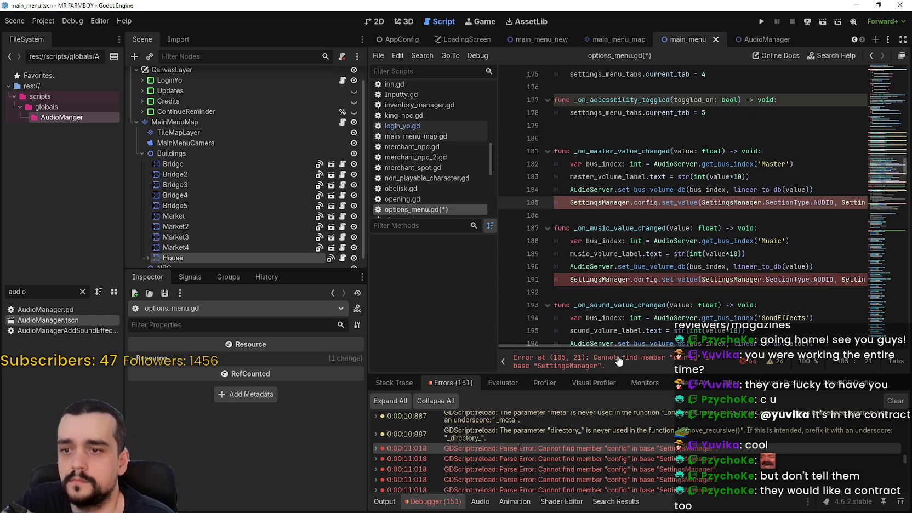
Replace SettingsManager on line 185 with GlobalManagers.settings_manager and copy that reference
{"action": "double_click", "coordinate": [609, 201]}
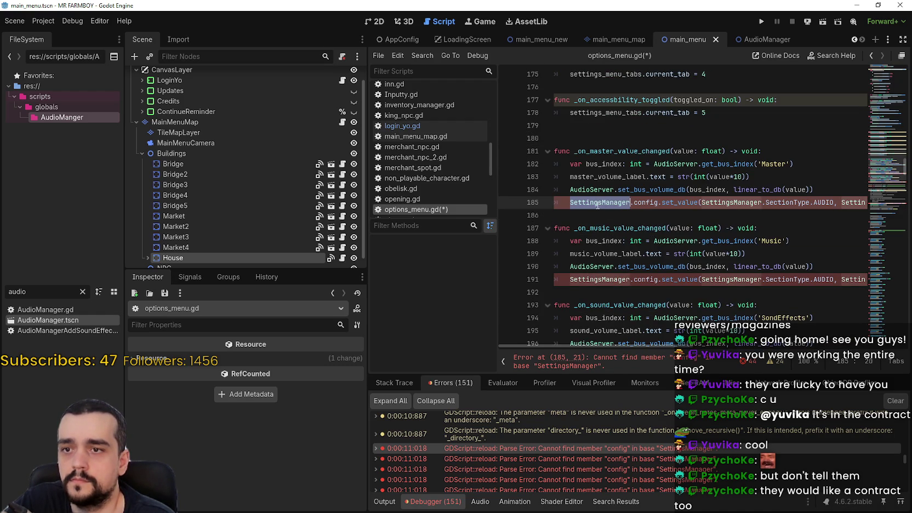
{"action": "type", "text": "Global"}
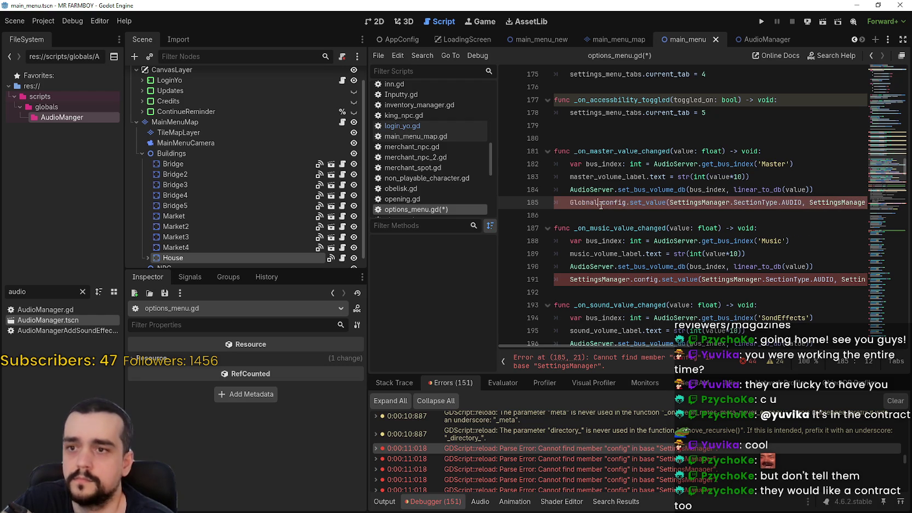
{"action": "type", "text": "Managers.sett"}
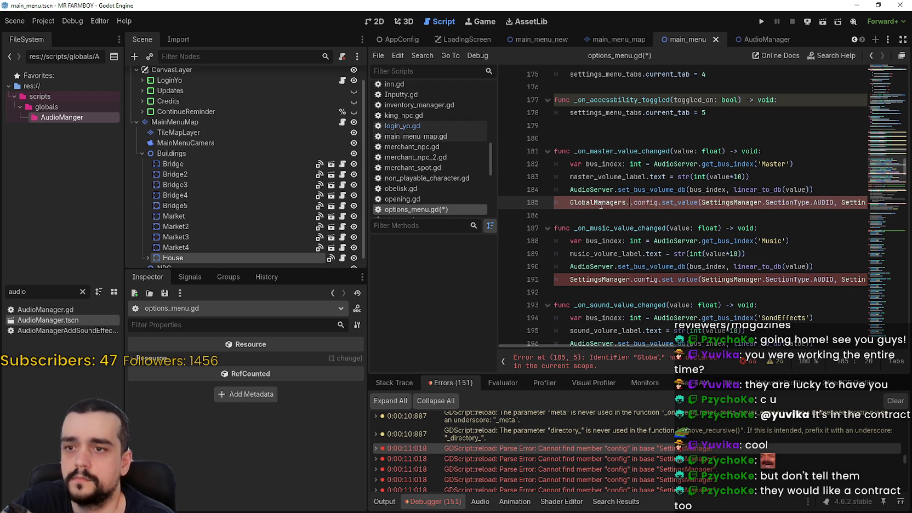
{"action": "key", "text": "Return"}
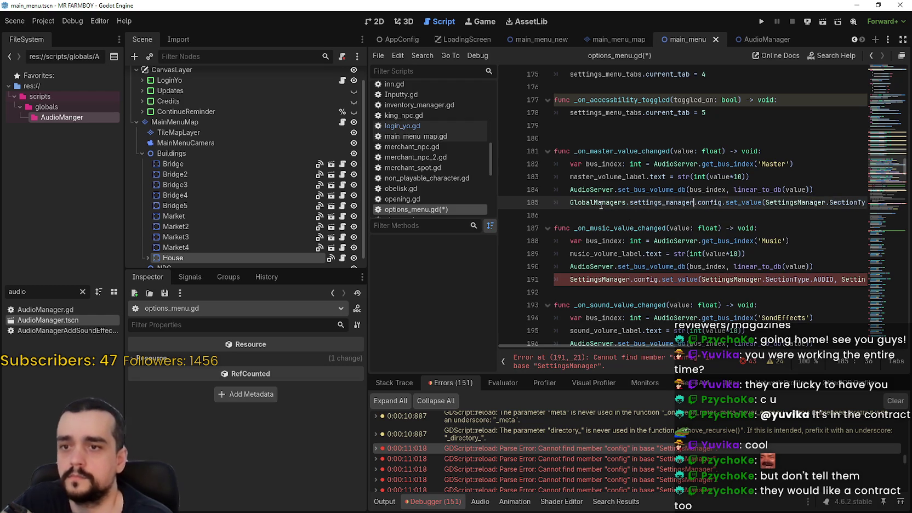
{"action": "key", "text": "ctrl+shift+Left"}
{"action": "key", "text": "ctrl+shift+Left"}
{"action": "key", "text": "ctrl+shift+Left"}
{"action": "key", "text": "ctrl+c"}
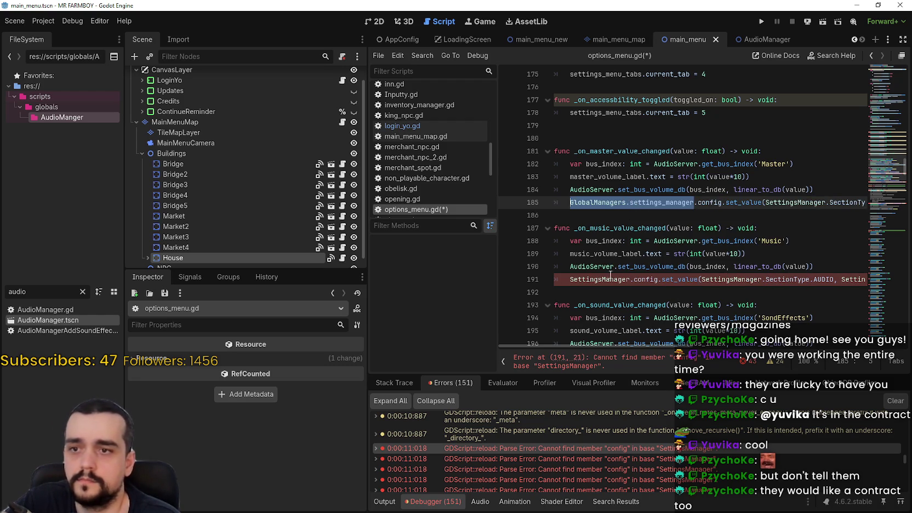
Paste GlobalManagers.settings_manager over SettingsManager on lines 191, 197 and 212
{"action": "double_click", "coordinate": [597, 279]}
{"action": "key", "text": "ctrl+v"}
{"action": "scroll", "coordinate": [618, 264], "scroll_direction": "down", "scroll_amount": 4}
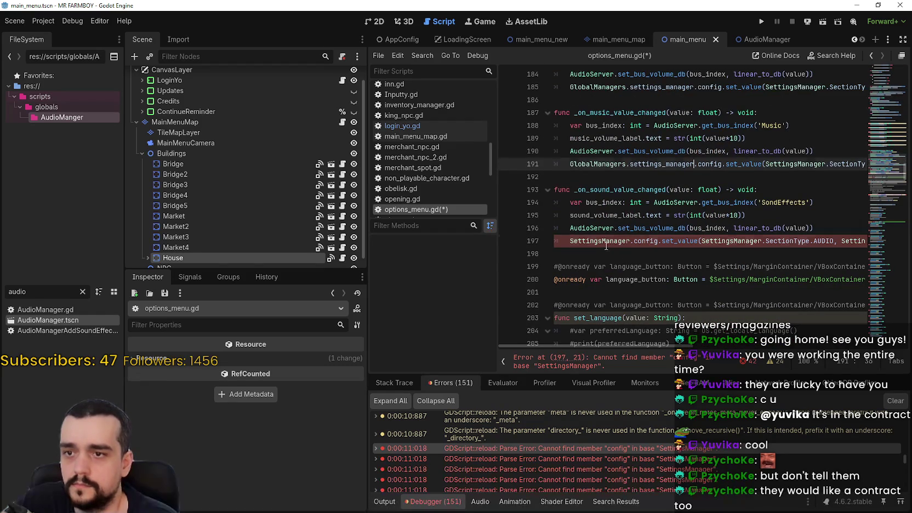
{"action": "double_click", "coordinate": [607, 244]}
{"action": "key", "text": "ctrl+v"}
{"action": "scroll", "coordinate": [606, 245], "scroll_direction": "down", "scroll_amount": 8}
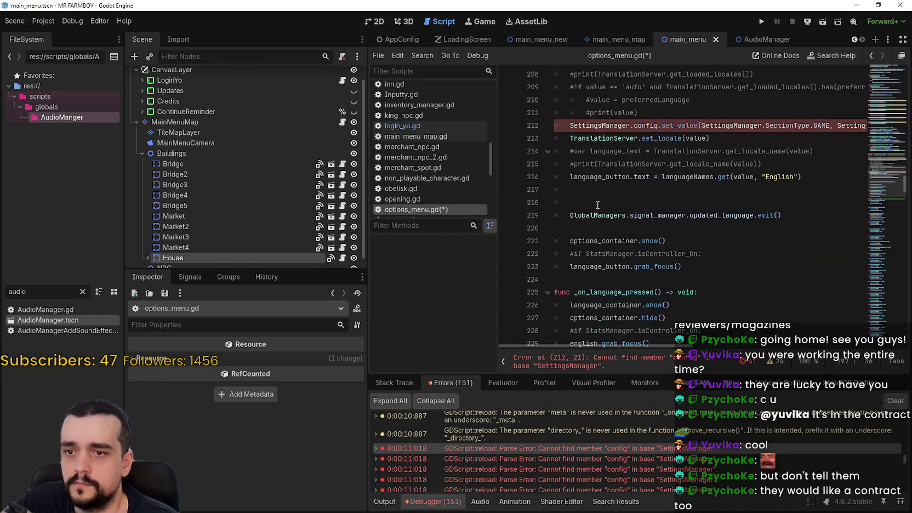
{"action": "double_click", "coordinate": [588, 125]}
{"action": "key", "text": "ctrl+v"}
{"action": "scroll", "coordinate": [613, 175], "scroll_direction": "down", "scroll_amount": 10}
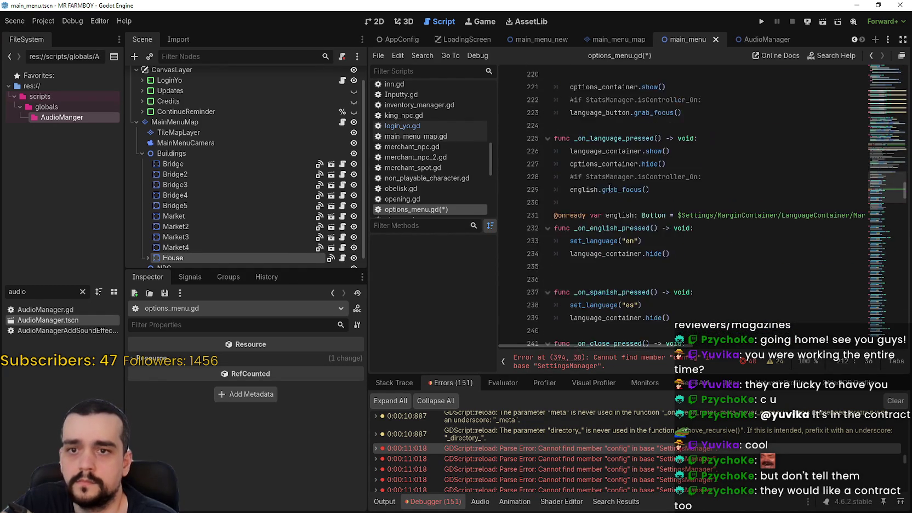
Swap SettingsManager for GlobalManagers.settings_manager on lines 394, 395, 400 and 401
{"action": "left_click", "coordinate": [609, 361]}
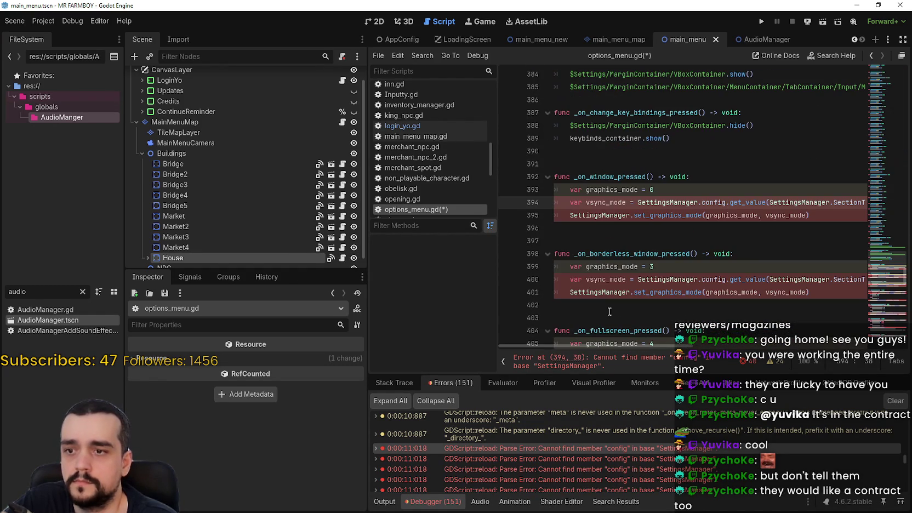
{"action": "double_click", "coordinate": [669, 203]}
{"action": "key", "text": "ctrl+v"}
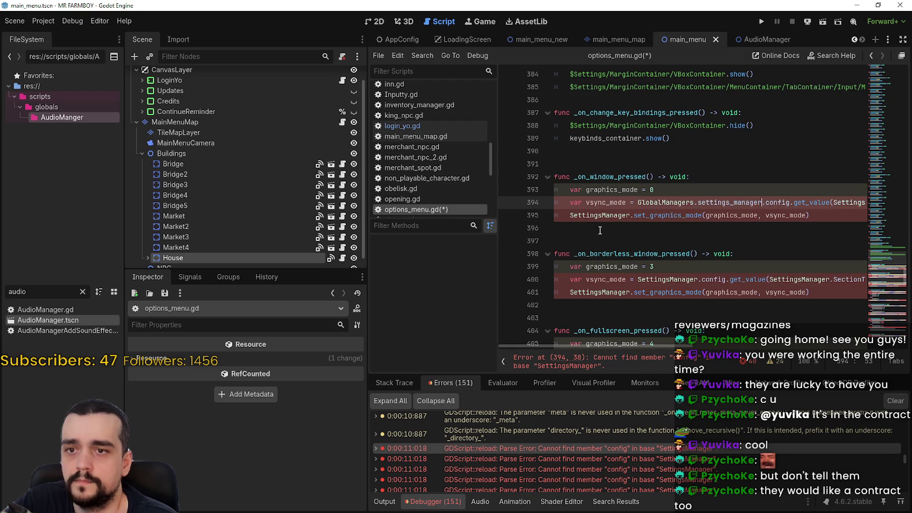
{"action": "double_click", "coordinate": [599, 215]}
{"action": "key", "text": "ctrl+v"}
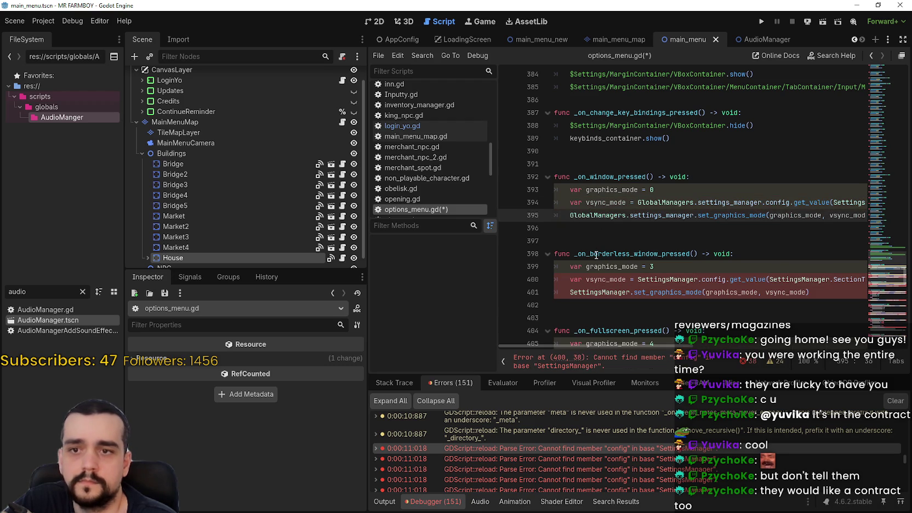
{"action": "scroll", "coordinate": [601, 241], "scroll_direction": "down", "scroll_amount": 1}
{"action": "double_click", "coordinate": [602, 241]}
{"action": "key", "text": "ctrl+v"}
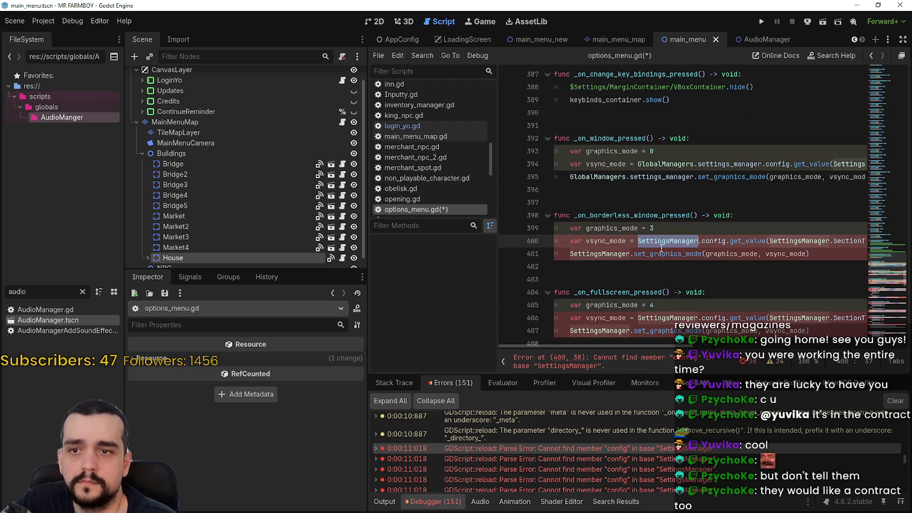
{"action": "double_click", "coordinate": [599, 254]}
{"action": "key", "text": "ctrl+v"}
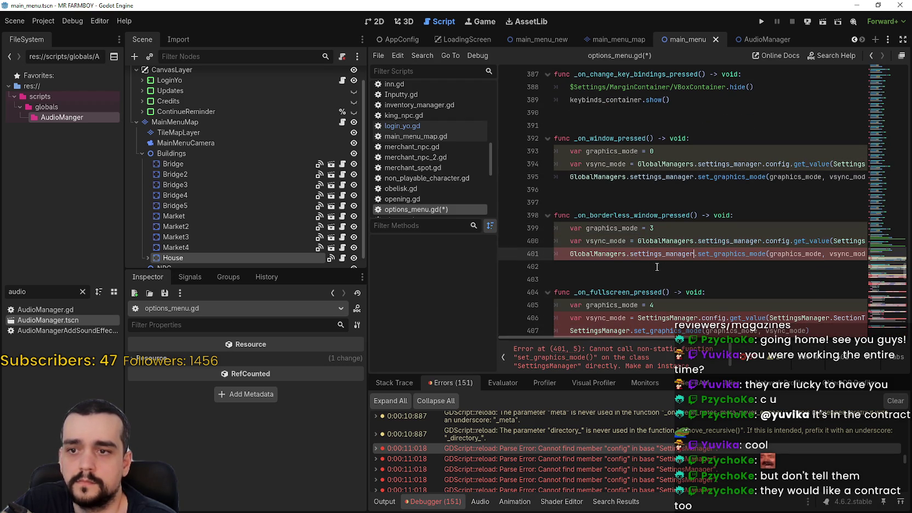
Swap SettingsManager for GlobalManagers.settings_manager on lines 406, 407, 411, 412 and 417
{"action": "scroll", "coordinate": [663, 268], "scroll_direction": "down", "scroll_amount": 3}
{"action": "double_click", "coordinate": [603, 202]}
{"action": "key", "text": "ctrl+v"}
{"action": "double_click", "coordinate": [603, 216]}
{"action": "key", "text": "ctrl+v"}
{"action": "double_click", "coordinate": [680, 266]}
{"action": "key", "text": "ctrl+v"}
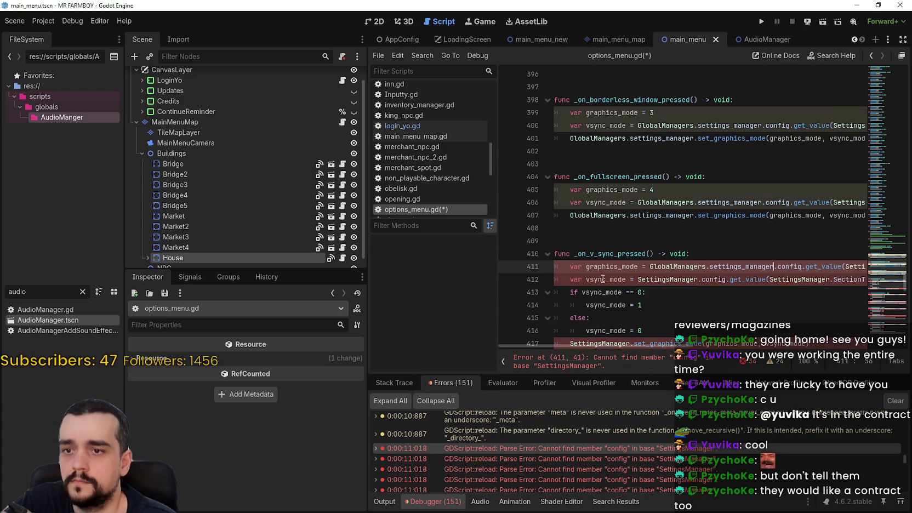
{"action": "double_click", "coordinate": [642, 280]}
{"action": "key", "text": "ctrl+v"}
{"action": "scroll", "coordinate": [615, 270], "scroll_direction": "down", "scroll_amount": 3}
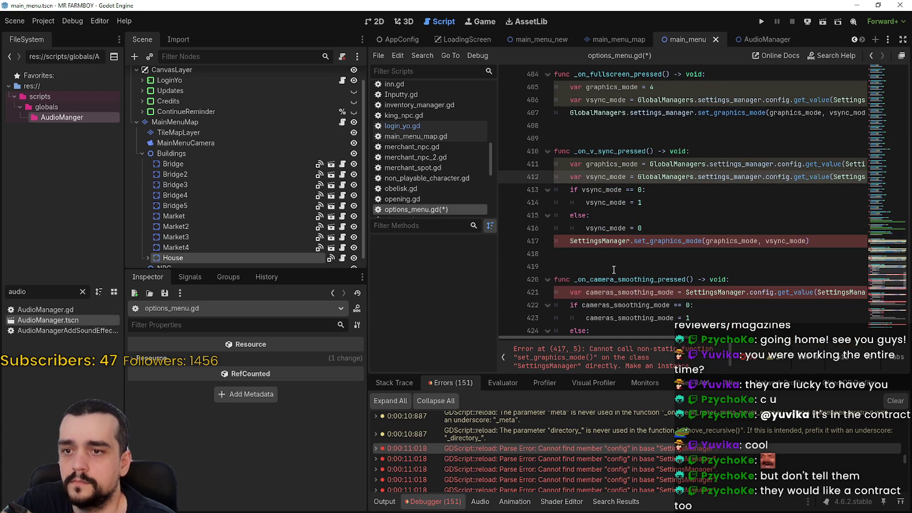
{"action": "double_click", "coordinate": [600, 241]}
{"action": "key", "text": "ctrl+v"}
Use GlobalManagers.settings_manager on lines 421 and 426, and in place of StatsManager on 427
{"action": "left_click", "coordinate": [715, 292]}
{"action": "double_click", "coordinate": [708, 292]}
{"action": "key", "text": "ctrl+v"}
{"action": "scroll", "coordinate": [708, 290], "scroll_direction": "down", "scroll_amount": 4}
{"action": "double_click", "coordinate": [623, 204]}
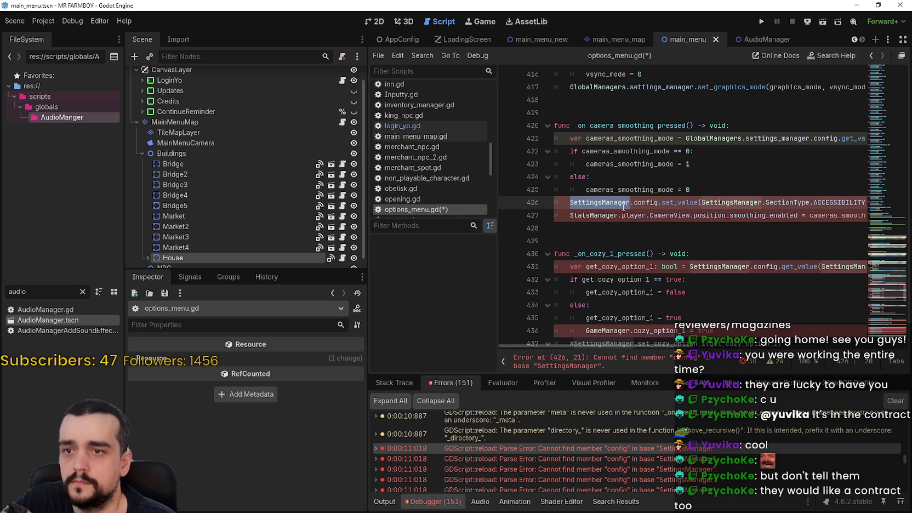
{"action": "key", "text": "ctrl+v"}
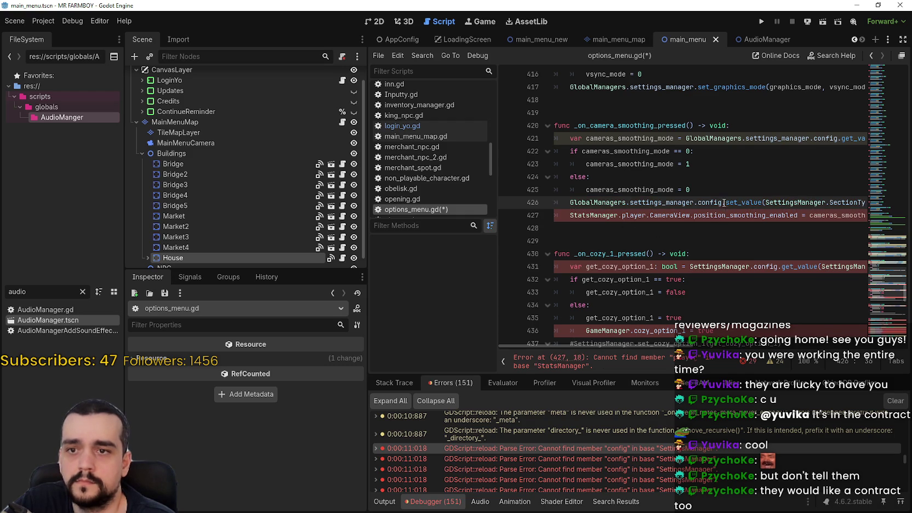
{"action": "double_click", "coordinate": [599, 216]}
{"action": "key", "text": "ctrl+v"}
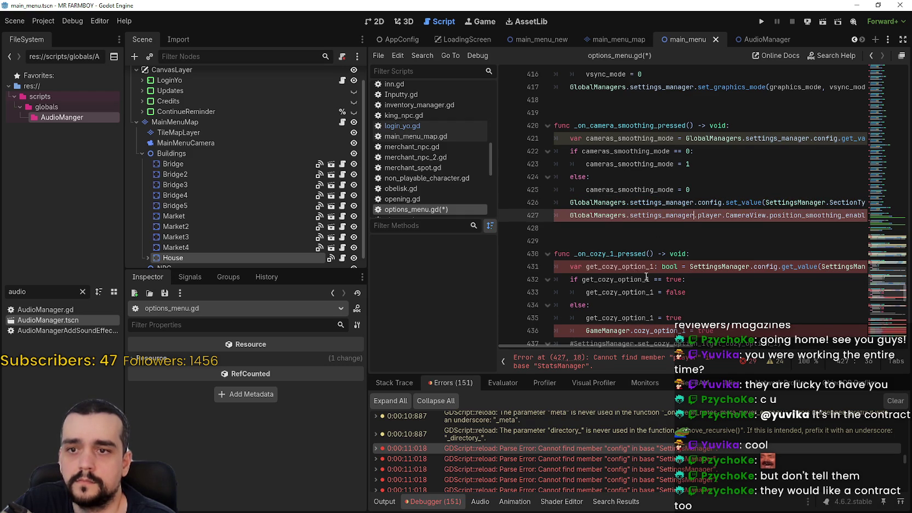
Switch the cozy-option lines 431 and 442 to GlobalManagers.settings_manager
{"action": "left_click", "coordinate": [719, 267]}
{"action": "double_click", "coordinate": [719, 267]}
{"action": "key", "text": "ctrl+v"}
{"action": "scroll", "coordinate": [664, 262], "scroll_direction": "down", "scroll_amount": 3}
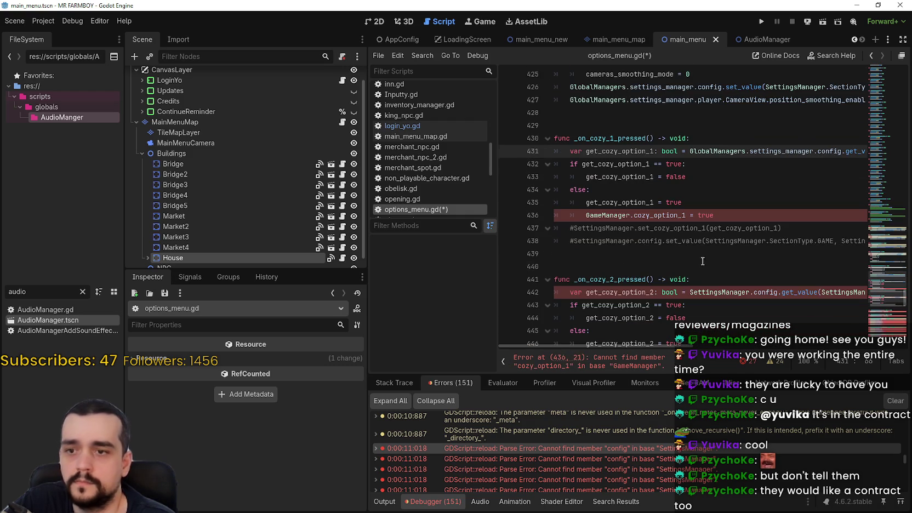
{"action": "left_click", "coordinate": [609, 297]}
{"action": "double_click", "coordinate": [717, 292]}
{"action": "key", "text": "ctrl+v"}
Search the script for every GameManager reference, starting from line 436
{"action": "scroll", "coordinate": [813, 284], "scroll_direction": "down", "scroll_amount": 3}
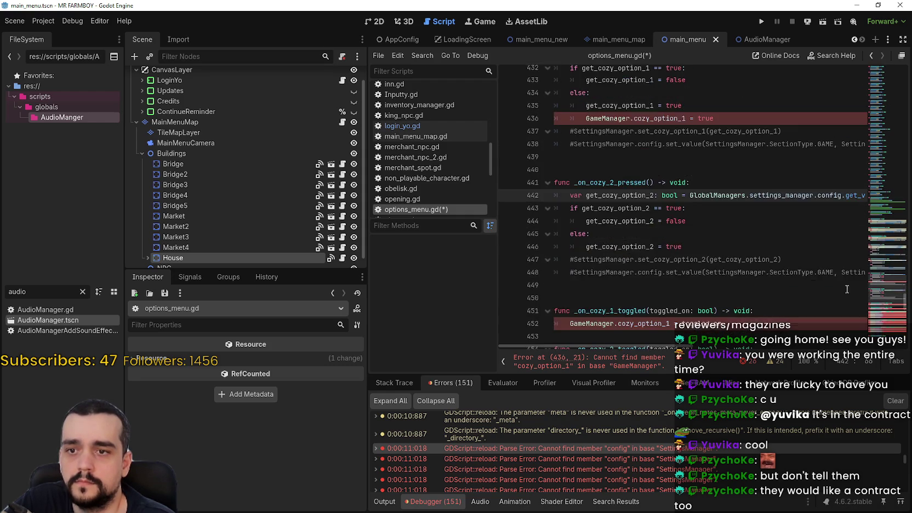
{"action": "scroll", "coordinate": [779, 284], "scroll_direction": "down", "scroll_amount": 3}
{"action": "scroll", "coordinate": [598, 224], "scroll_direction": "down", "scroll_amount": 7}
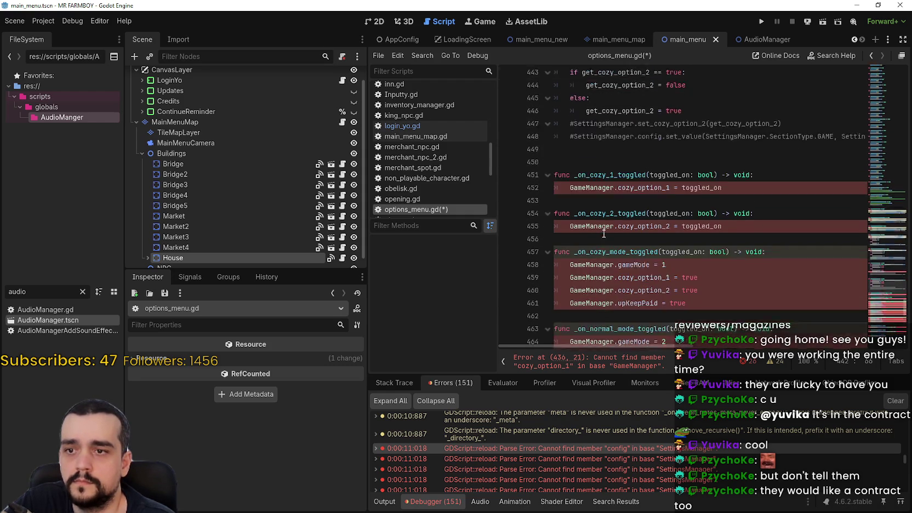
{"action": "scroll", "coordinate": [606, 227], "scroll_direction": "up", "scroll_amount": 12}
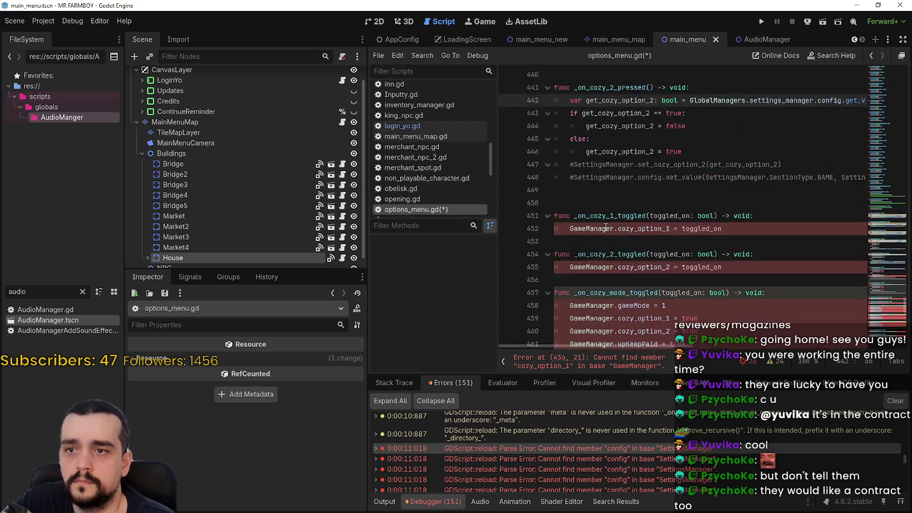
{"action": "double_click", "coordinate": [614, 210]}
{"action": "key", "text": "ctrl+f"}
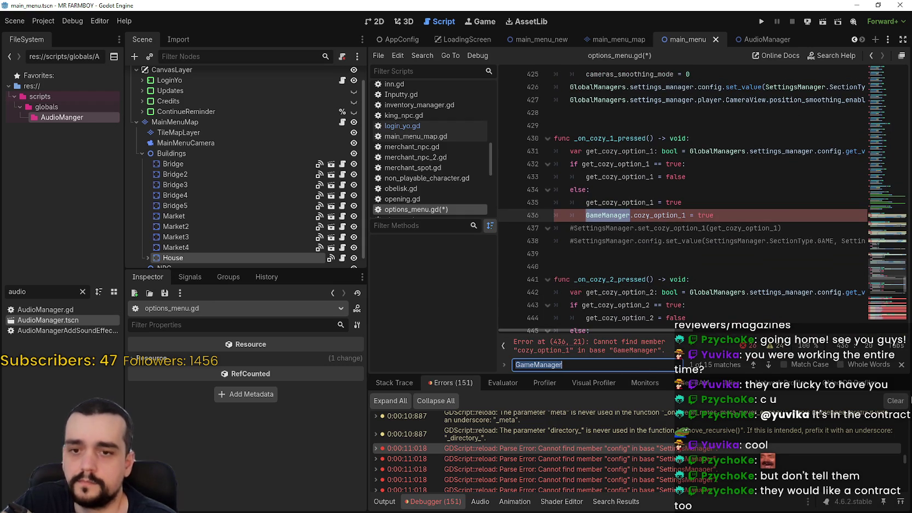
{"action": "left_click", "coordinate": [902, 366]}
{"action": "left_click", "coordinate": [605, 215]}
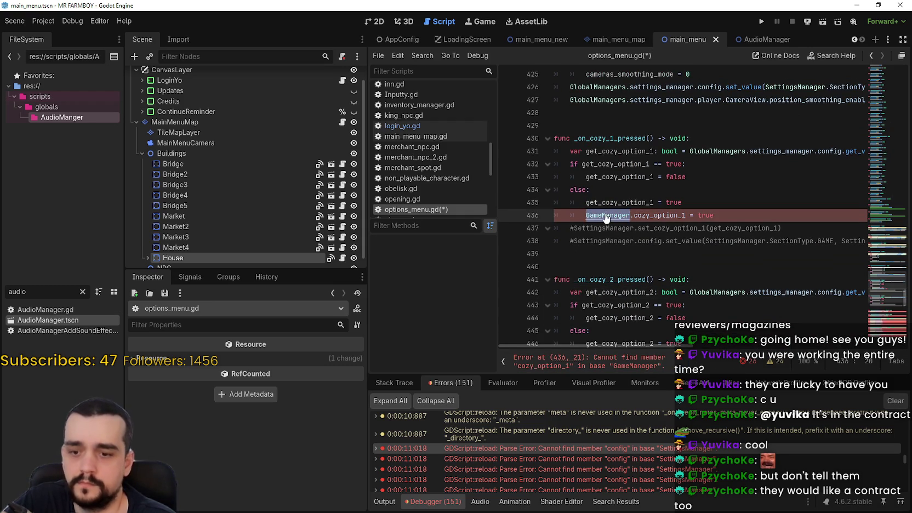
{"action": "scroll", "coordinate": [606, 218], "scroll_direction": "down", "scroll_amount": 20}
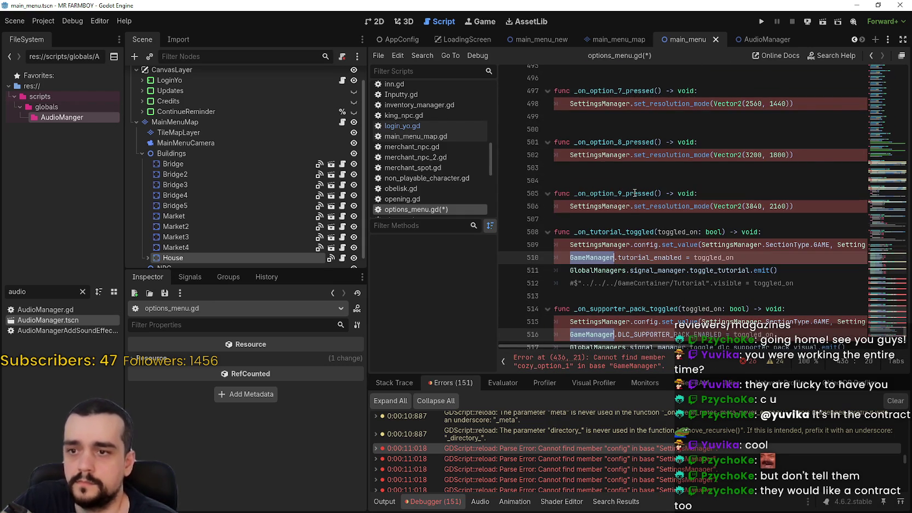
{"action": "type", "text": "GlobalManagers.cozy_option_1 = true"}
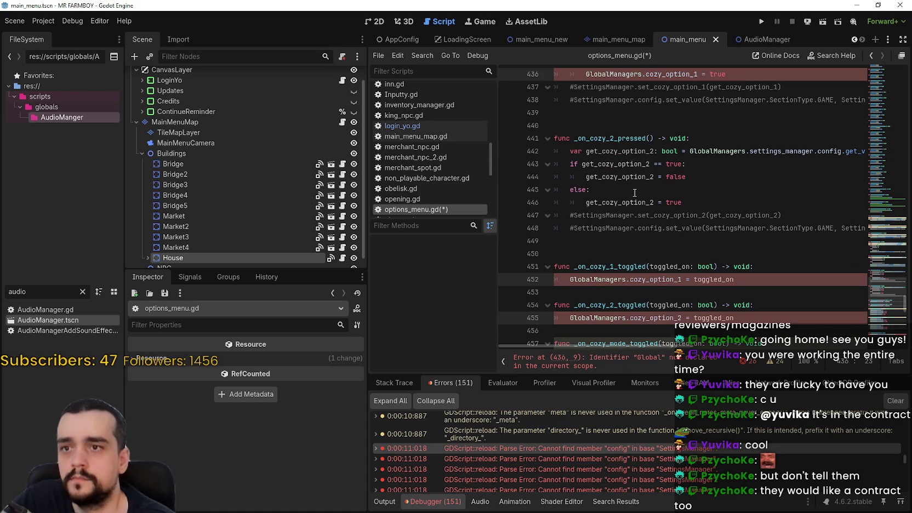
{"action": "type", "text": "game_manager"}
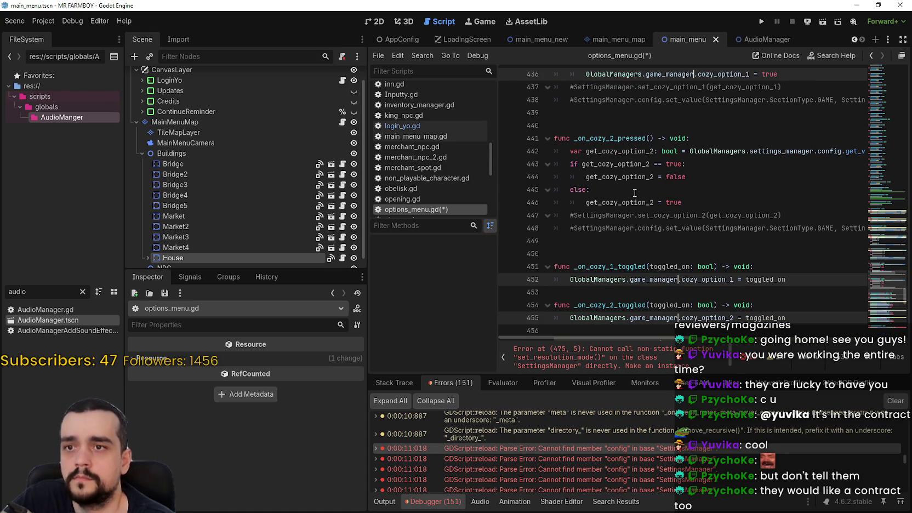
{"action": "scroll", "coordinate": [680, 190], "scroll_direction": "down", "scroll_amount": 10}
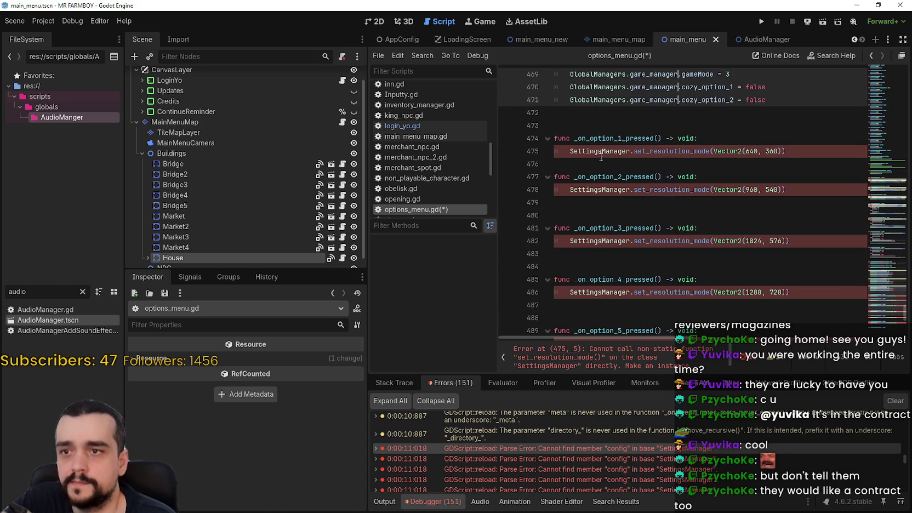
{"action": "double_click", "coordinate": [597, 151]}
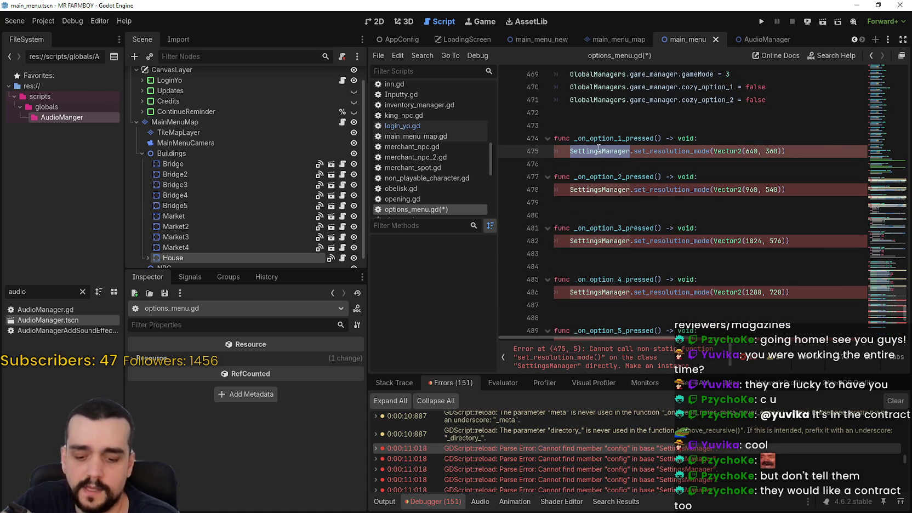
{"action": "key", "text": "ctrl+d"}
{"action": "key", "text": "ctrl+d"}
{"action": "key", "text": "ctrl+d"}
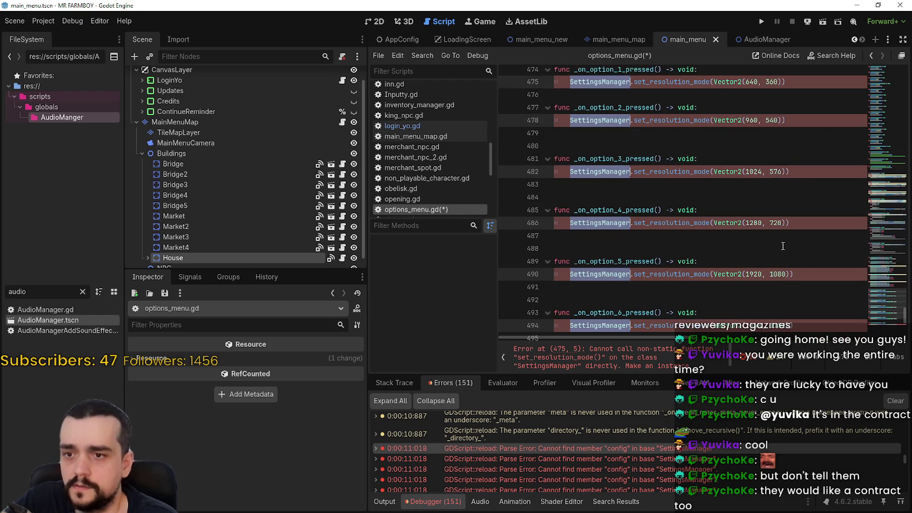
{"action": "key", "text": "ctrl+d"}
{"action": "key", "text": "ctrl+d"}
{"action": "key", "text": "ctrl+d"}
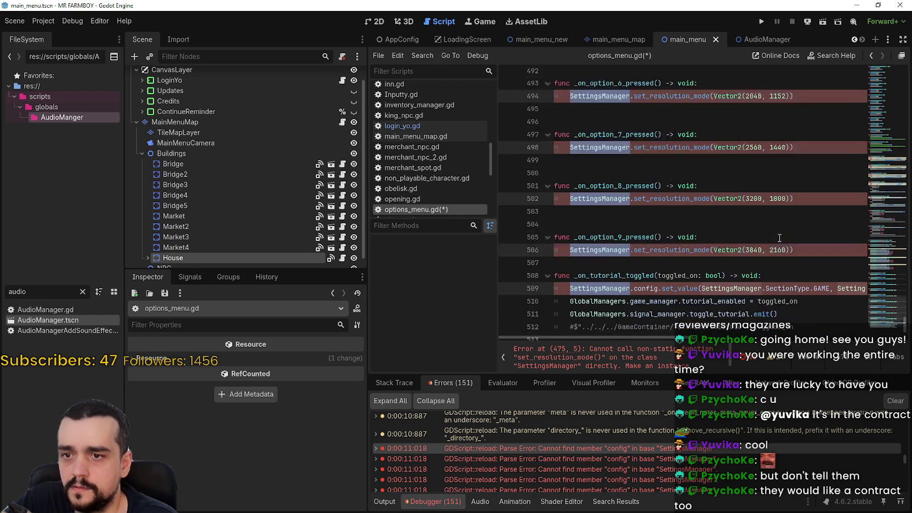
{"action": "key", "text": "ctrl+d"}
{"action": "left_click", "coordinate": [695, 216]}
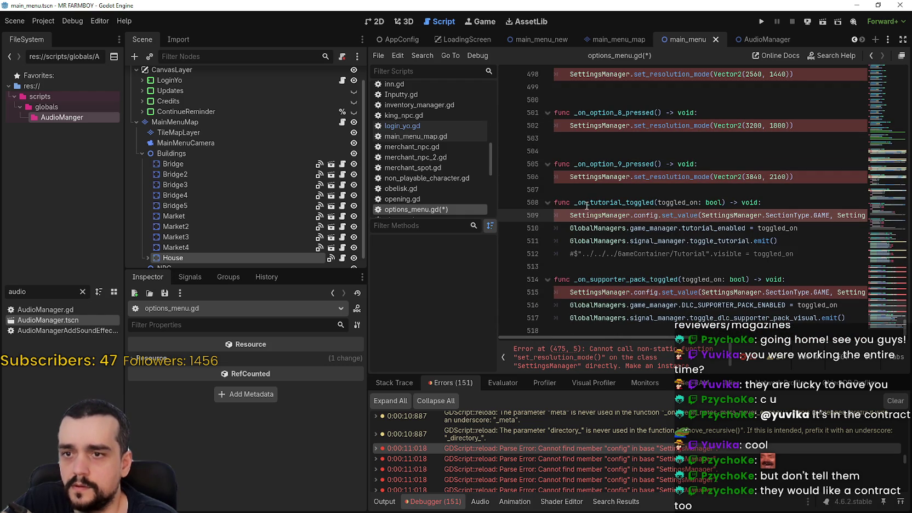
Replace SettingsManager on line 509 with GlobalManagers.settings_manager and copy it
{"action": "double_click", "coordinate": [591, 215]}
{"action": "type", "text": "Global"}
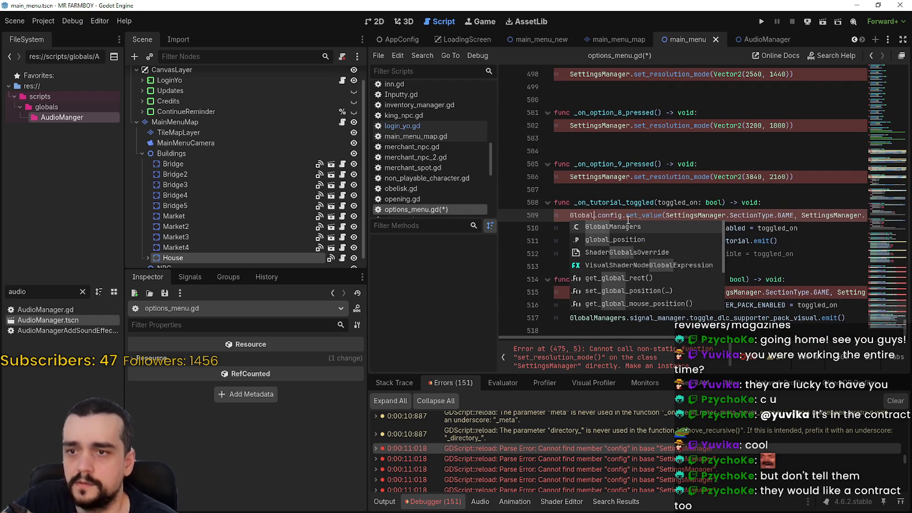
{"action": "key", "text": "Return"}
{"action": "type", "text": ".sett"}
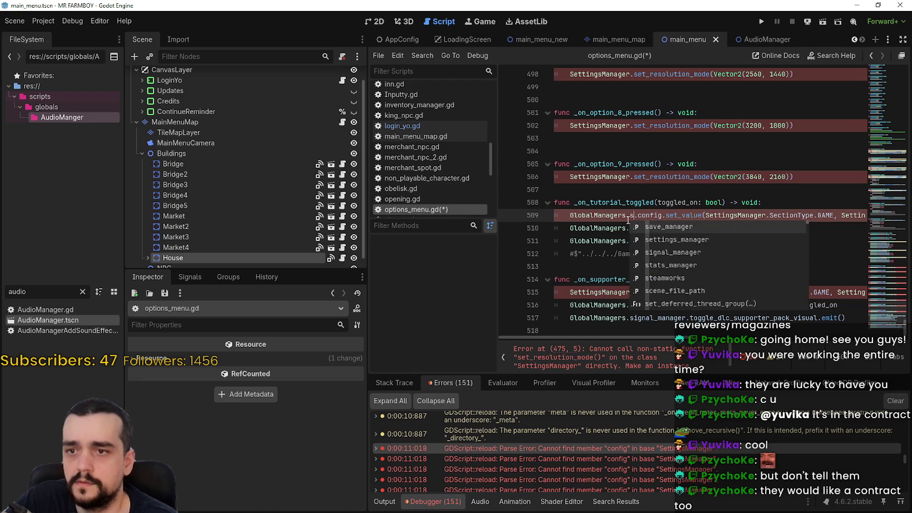
{"action": "key", "text": "Return"}
{"action": "key", "text": "shift+Home"}
{"action": "key", "text": "ctrl+c"}
Paste GlobalManagers.settings_manager over SettingsManager on lines 506, 502 and 498
{"action": "double_click", "coordinate": [606, 177]}
{"action": "key", "text": "ctrl+v"}
{"action": "scroll", "coordinate": [608, 235], "scroll_direction": "up", "scroll_amount": 4}
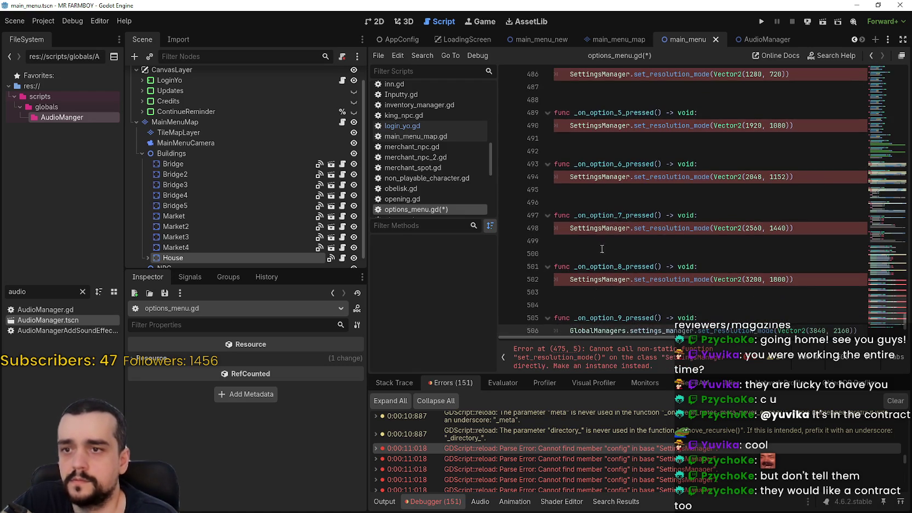
{"action": "scroll", "coordinate": [608, 235], "scroll_direction": "down", "scroll_amount": 2}
{"action": "double_click", "coordinate": [594, 202]}
{"action": "key", "text": "ctrl+v"}
{"action": "double_click", "coordinate": [597, 151]}
{"action": "key", "text": "ctrl+v"}
Swap SettingsManager for GlobalManagers.settings_manager on lines 494, 490, 486 and 482
{"action": "scroll", "coordinate": [619, 187], "scroll_direction": "up", "scroll_amount": 1}
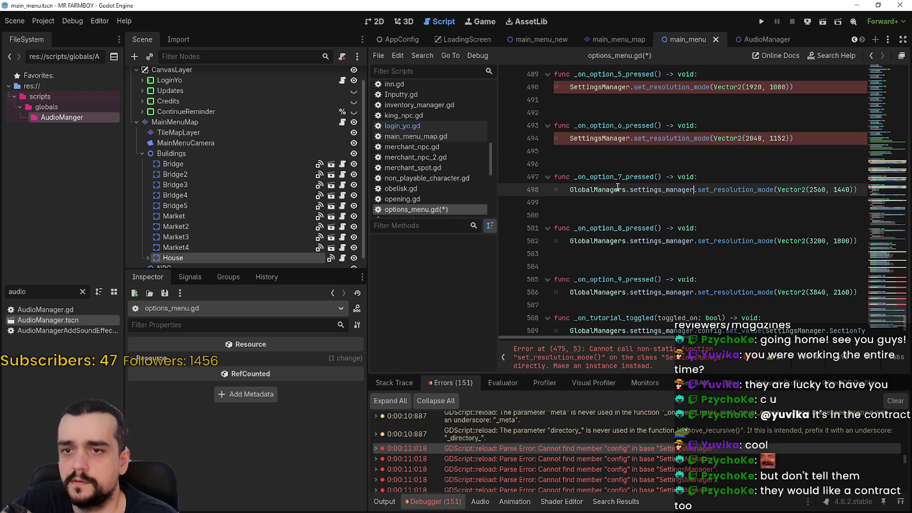
{"action": "double_click", "coordinate": [589, 138]}
{"action": "key", "text": "ctrl+v"}
{"action": "scroll", "coordinate": [609, 165], "scroll_direction": "up", "scroll_amount": 2}
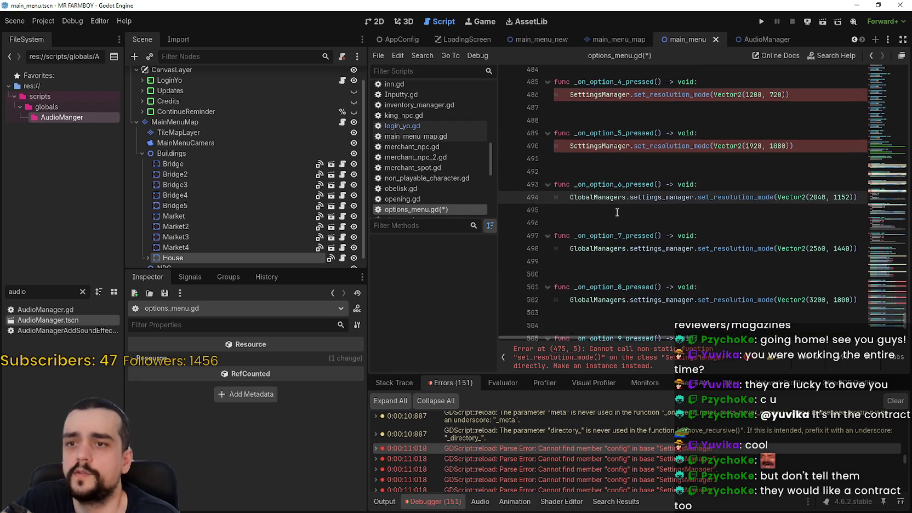
{"action": "double_click", "coordinate": [613, 163]}
{"action": "key", "text": "ctrl+v"}
{"action": "scroll", "coordinate": [615, 187], "scroll_direction": "up", "scroll_amount": 2}
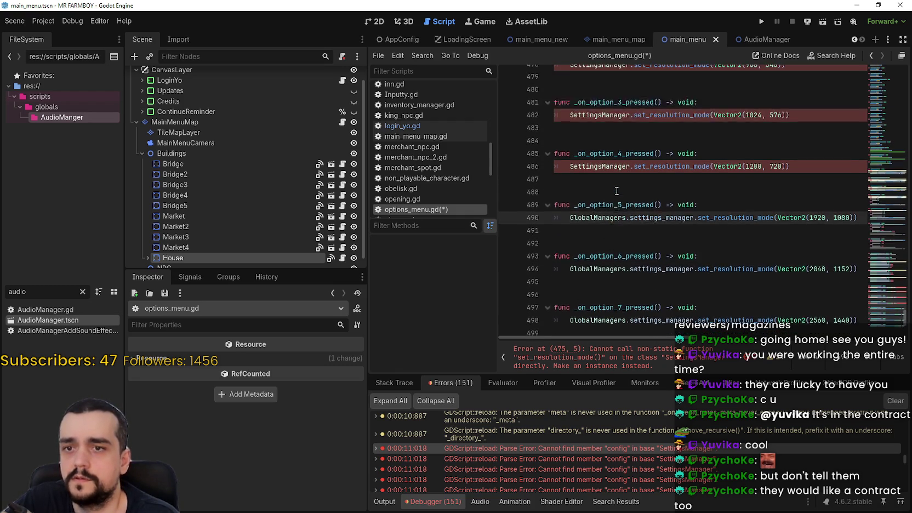
{"action": "double_click", "coordinate": [612, 190]}
{"action": "key", "text": "ctrl+v"}
{"action": "double_click", "coordinate": [601, 138]}
{"action": "key", "text": "ctrl+v"}
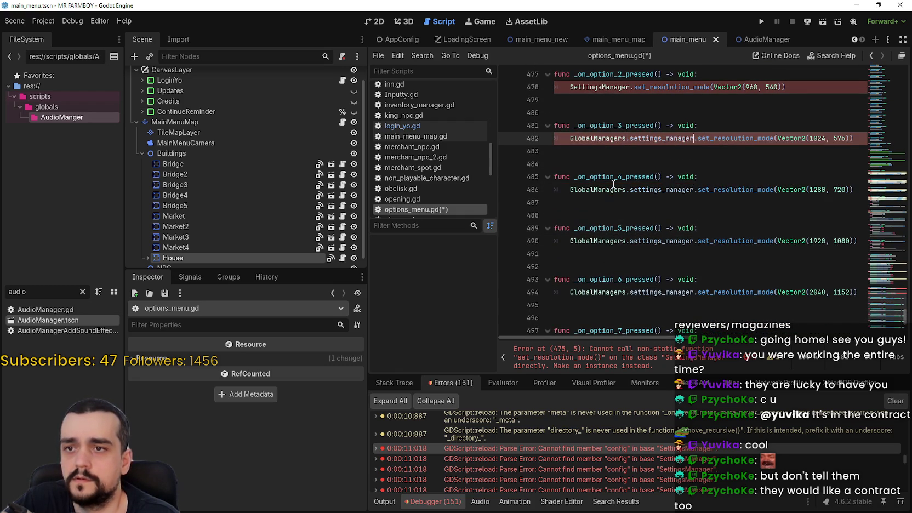
Swap SettingsManager for GlobalManagers.settings_manager on lines 478, 475 and 515
{"action": "scroll", "coordinate": [603, 157], "scroll_direction": "up", "scroll_amount": 1}
{"action": "double_click", "coordinate": [600, 122]}
{"action": "key", "text": "ctrl+v"}
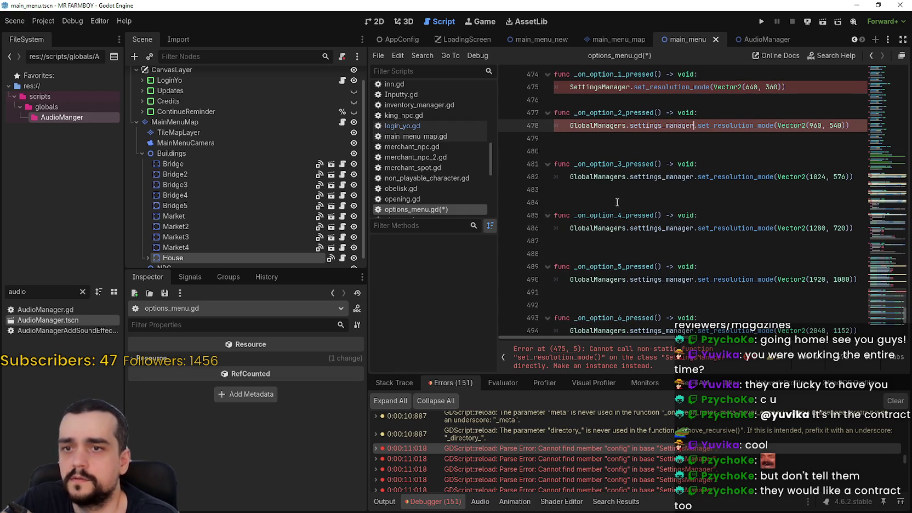
{"action": "scroll", "coordinate": [616, 201], "scroll_direction": "up", "scroll_amount": 2}
{"action": "double_click", "coordinate": [599, 143]}
{"action": "key", "text": "ctrl+v"}
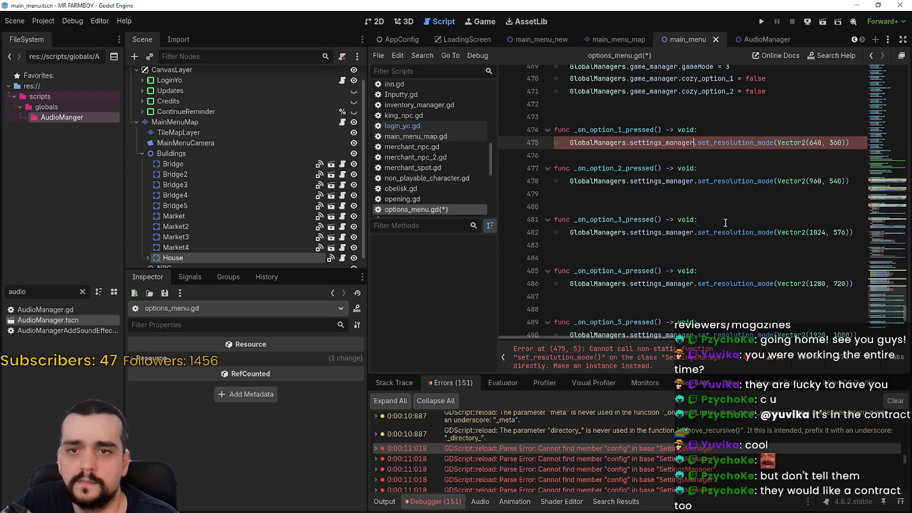
{"action": "scroll", "coordinate": [888, 233], "scroll_direction": "down", "scroll_amount": 4}
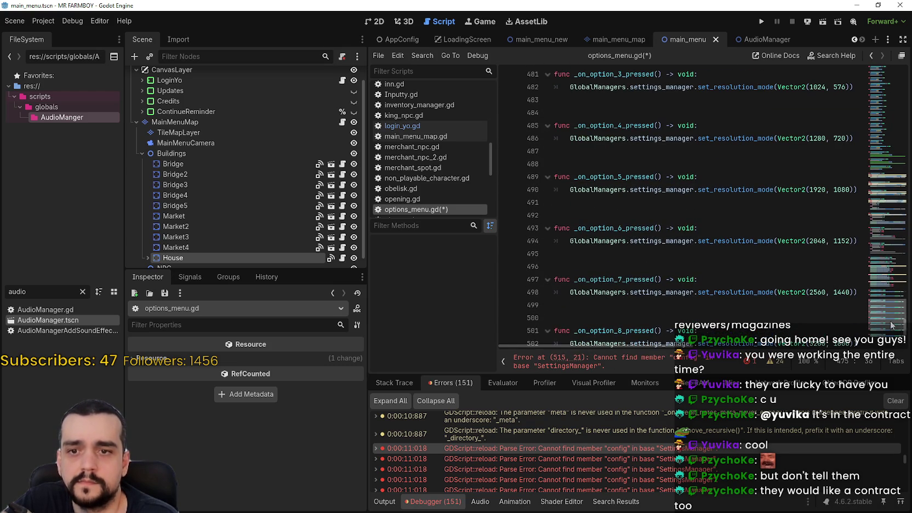
{"action": "scroll", "coordinate": [875, 291], "scroll_direction": "down", "scroll_amount": 5}
{"action": "double_click", "coordinate": [599, 296]}
{"action": "key", "text": "ctrl+v"}
Return to the top of options_menu.gd and save it
{"action": "scroll", "coordinate": [886, 308], "scroll_direction": "up", "scroll_amount": 10}
{"action": "mouse_move", "coordinate": [884, 309]}
{"action": "left_mouse_down"}
{"action": "mouse_move", "coordinate": [885, 225]}
{"action": "mouse_move", "coordinate": [900, 152]}
{"action": "mouse_move", "coordinate": [888, 69]}
{"action": "left_mouse_up"}
{"action": "left_click", "coordinate": [766, 130]}
{"action": "key", "text": "ctrl+s"}
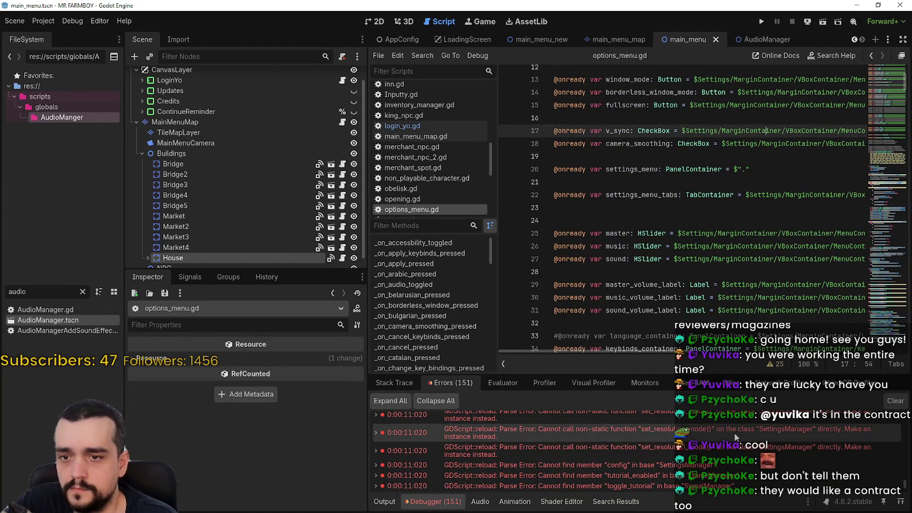
Check the Debugger's failed-to-load options_menu.gd error, then run the project
{"action": "left_click", "coordinate": [730, 456]}
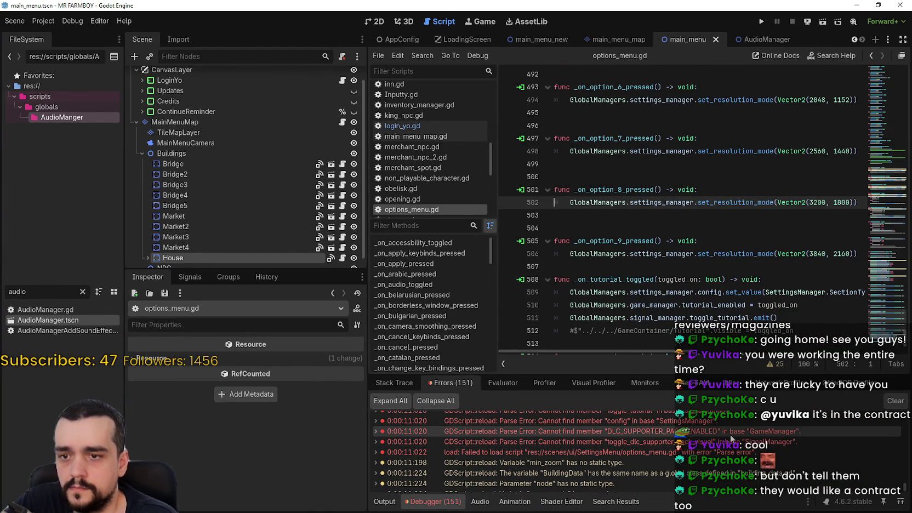
{"action": "left_click", "coordinate": [729, 453]}
{"action": "scroll", "coordinate": [727, 446], "scroll_direction": "down", "scroll_amount": 1}
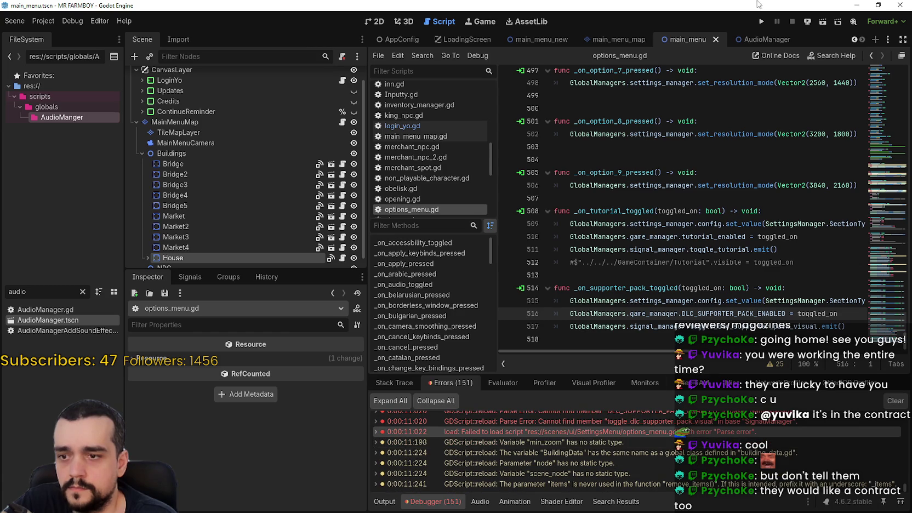
{"action": "left_click", "coordinate": [760, 22]}
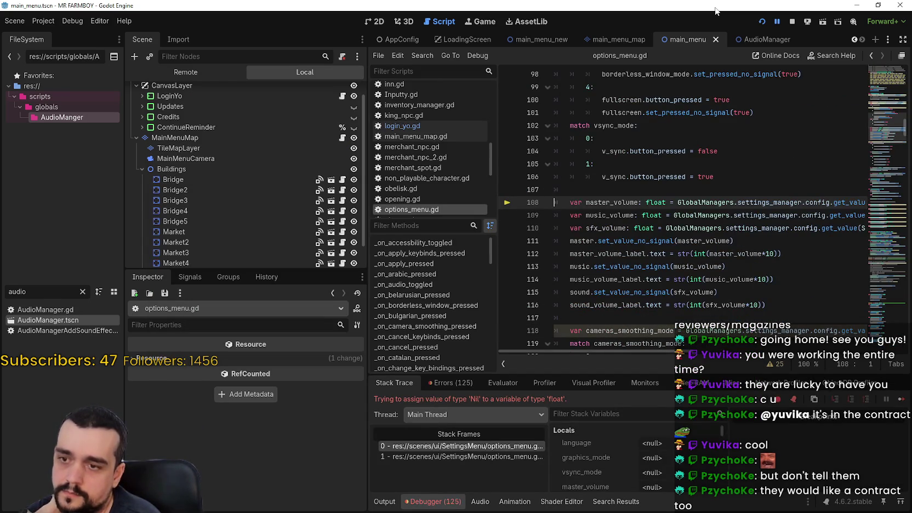
Inspect the live GlobalManagers settings_manager in the Remote tree and check its config object
{"action": "left_click", "coordinate": [508, 254]}
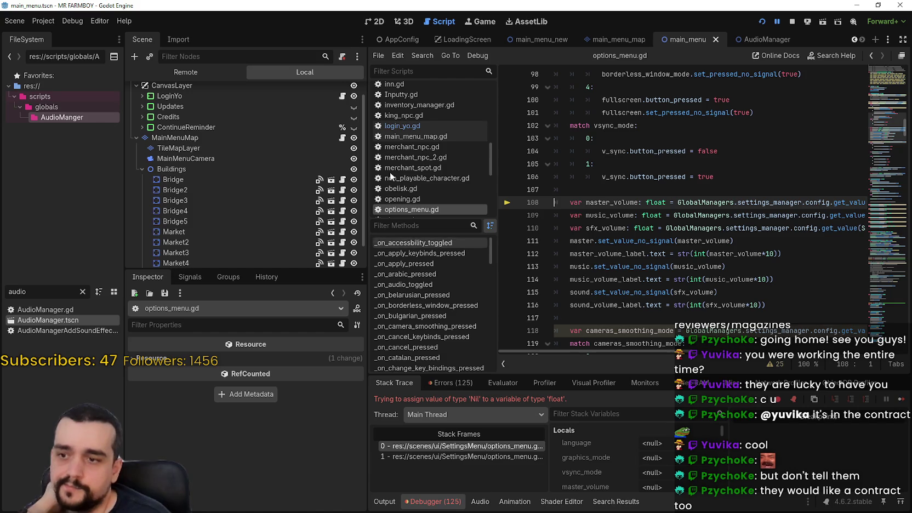
{"action": "left_click", "coordinate": [212, 73]}
{"action": "left_click", "coordinate": [181, 132]}
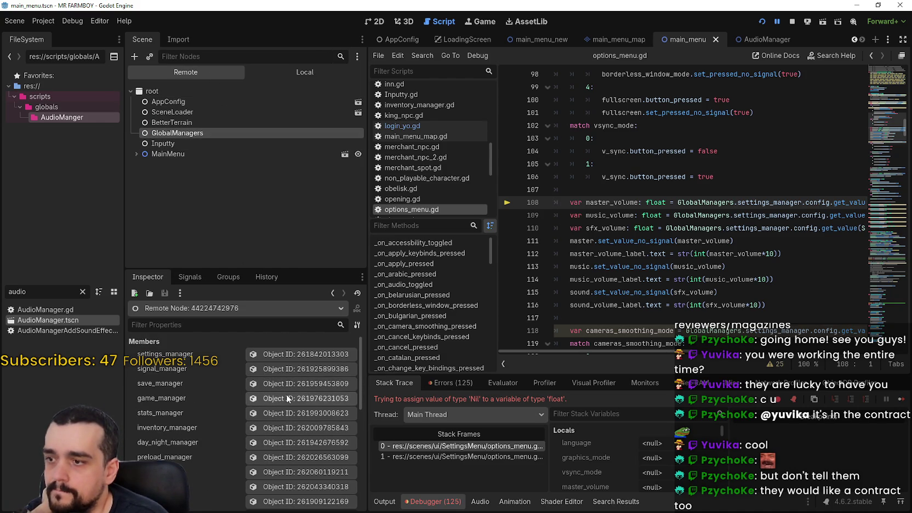
{"action": "left_click", "coordinate": [280, 356]}
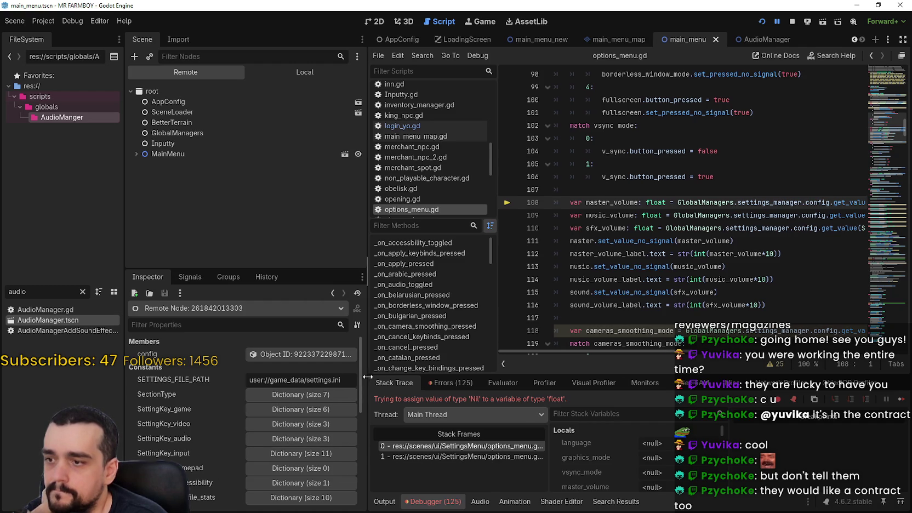
{"action": "left_click_drag", "start_coordinate": [366, 377], "coordinate": [405, 377]}
{"action": "scroll", "coordinate": [341, 435], "scroll_direction": "down", "scroll_amount": 2}
{"action": "scroll", "coordinate": [341, 443], "scroll_direction": "up", "scroll_amount": 2}
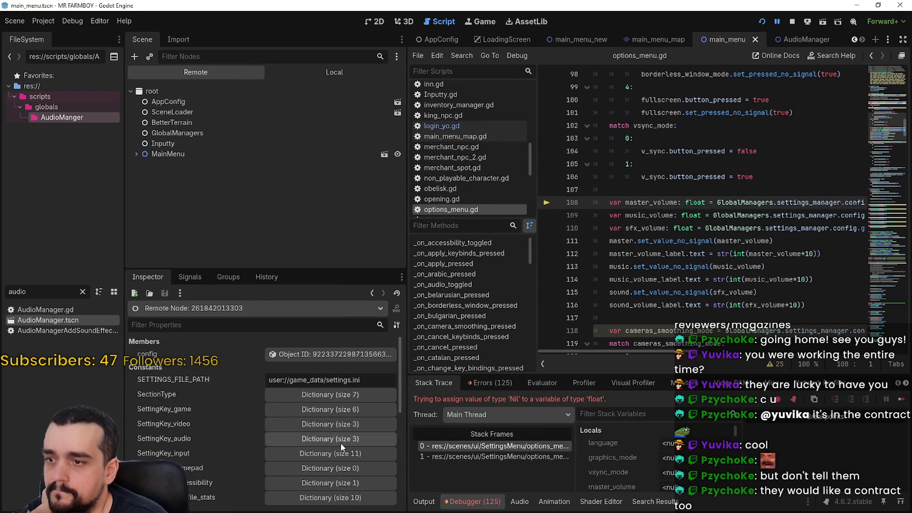
{"action": "left_click", "coordinate": [316, 354]}
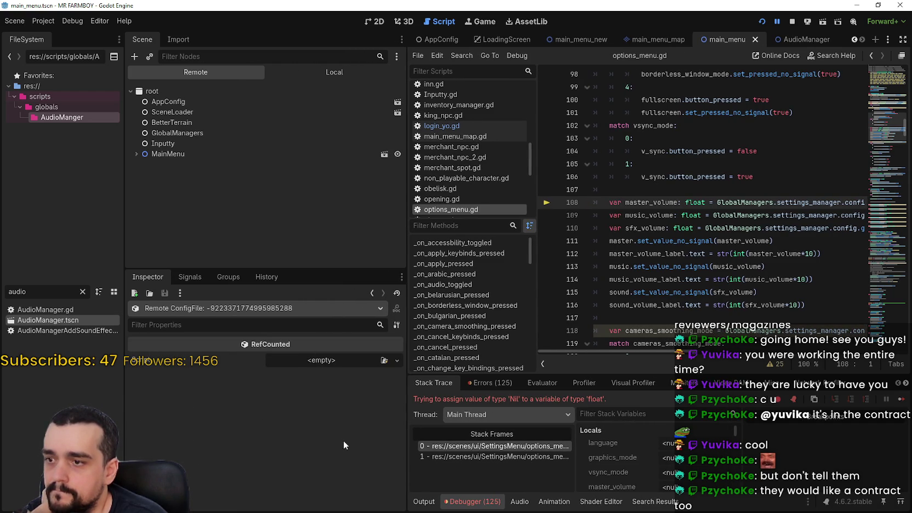
{"action": "left_click", "coordinate": [371, 294]}
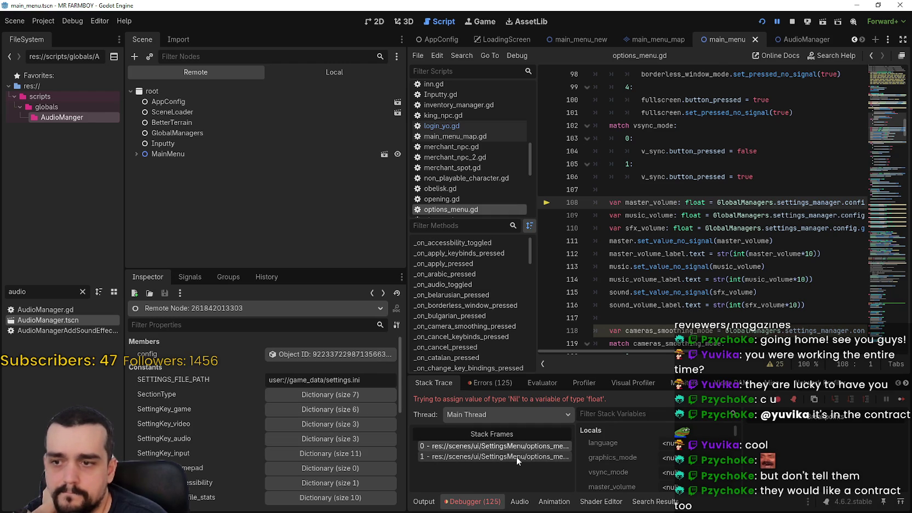
View the calling _ready frame, then go back to the failing line 108 frame
{"action": "left_click", "coordinate": [517, 457]}
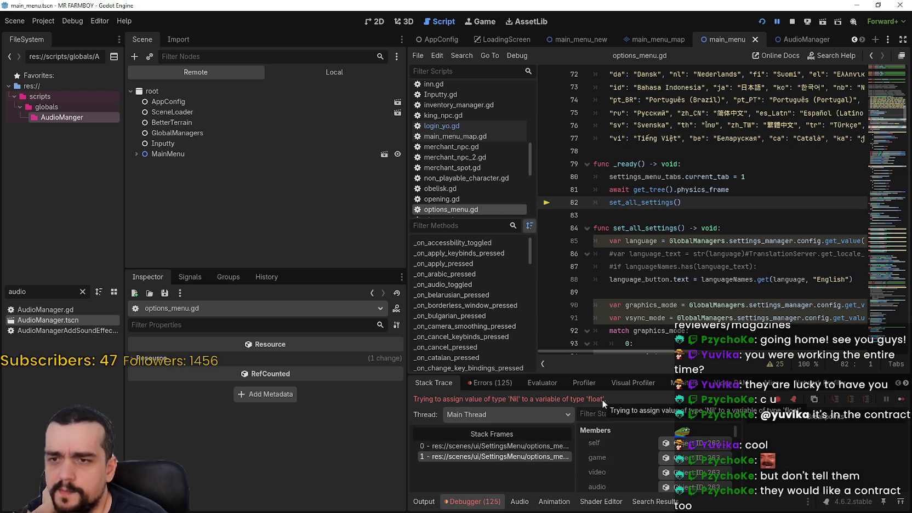
{"action": "left_click", "coordinate": [510, 446]}
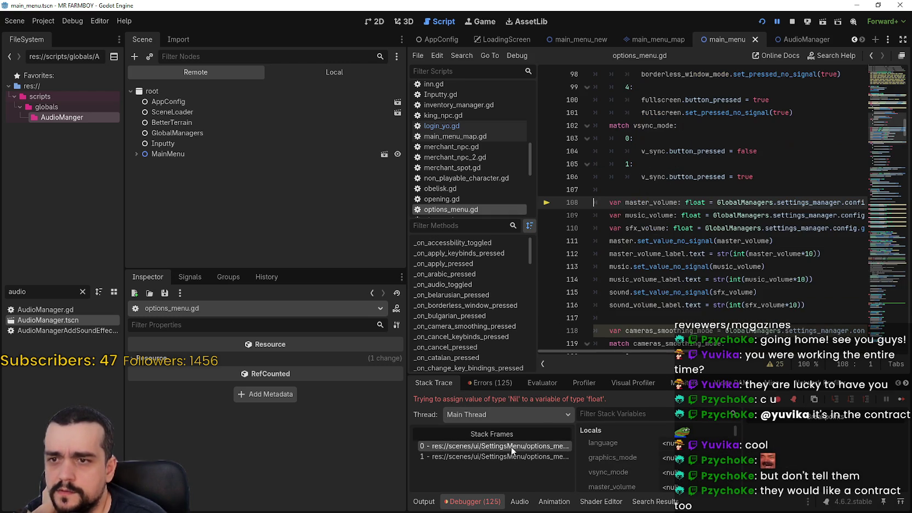
{"action": "scroll", "coordinate": [690, 289], "scroll_direction": "up", "scroll_amount": 1}
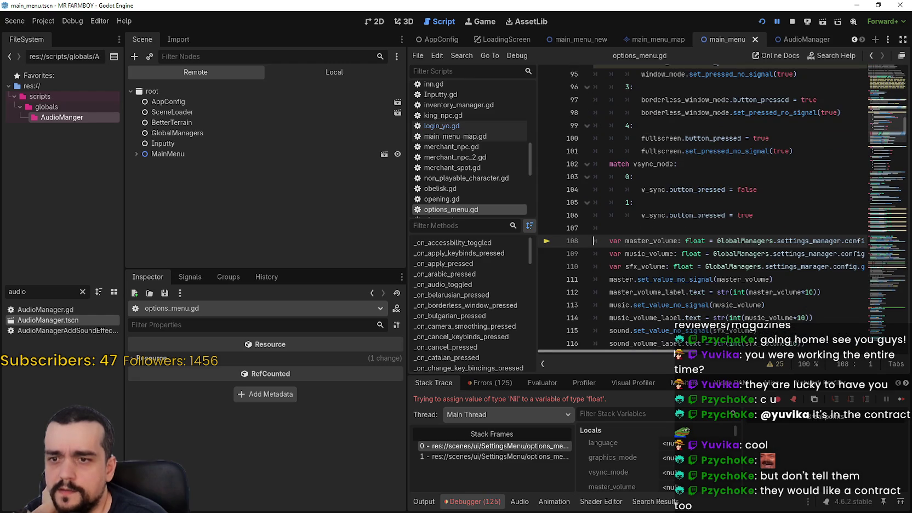